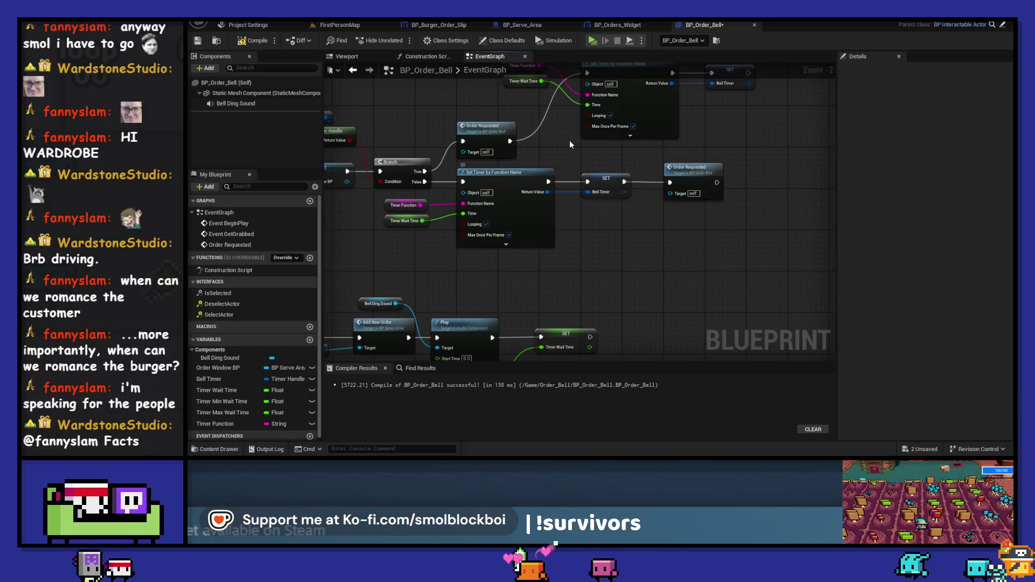
Start a Play In Editor session showing burger order cards #1–#8
drag(576, 145, 595, 203)
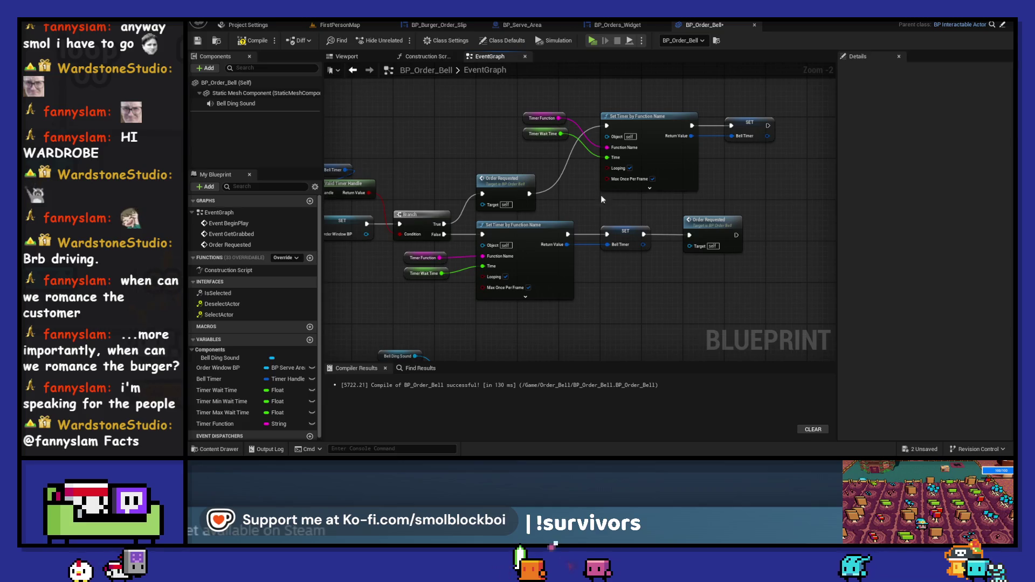
click(591, 40)
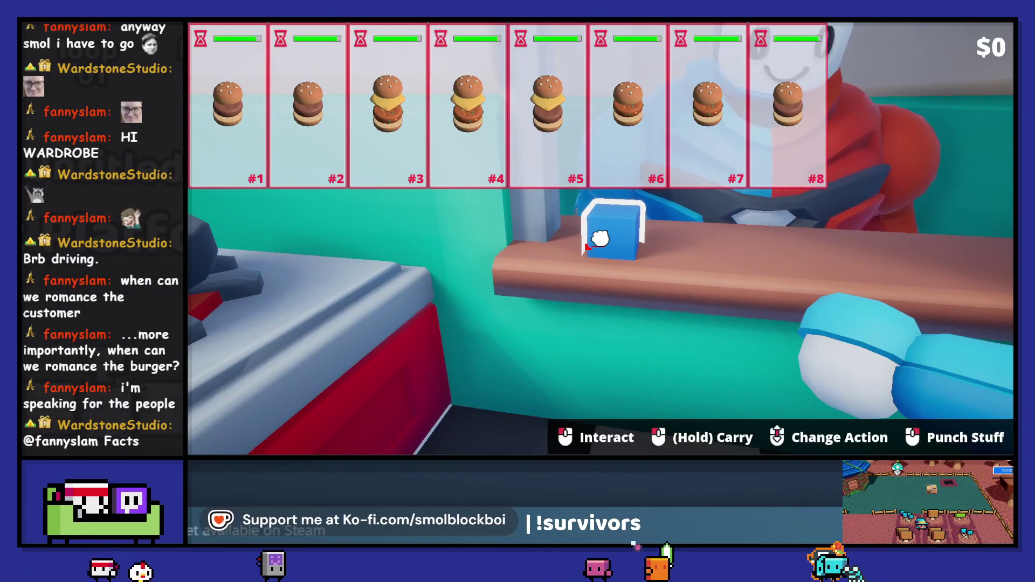
Restart the play-test, ring the blue bell cube twice for orders #1 and #2, then stop
key(Escape)
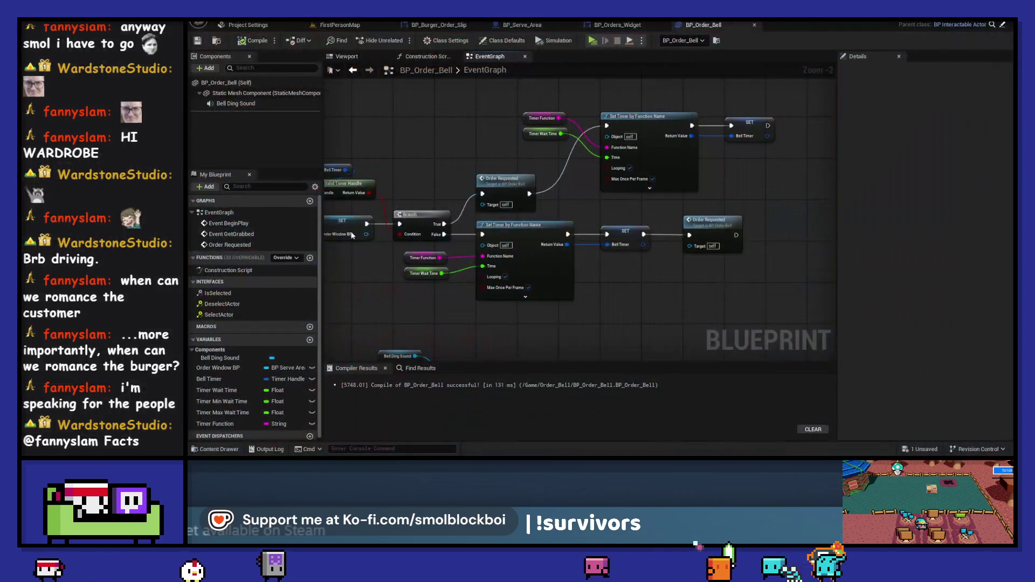
scroll(466, 311, up, 2)
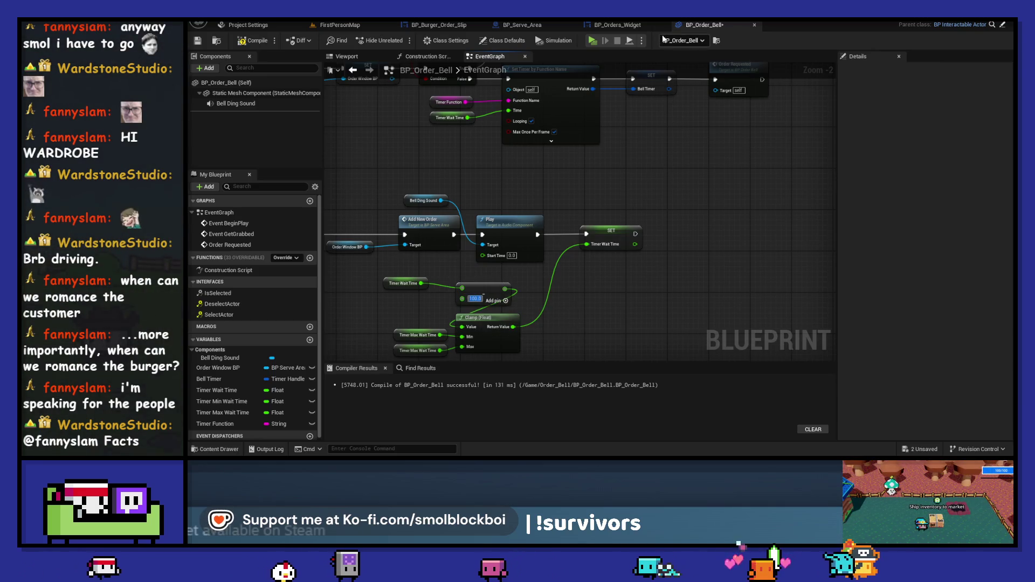
click(594, 39)
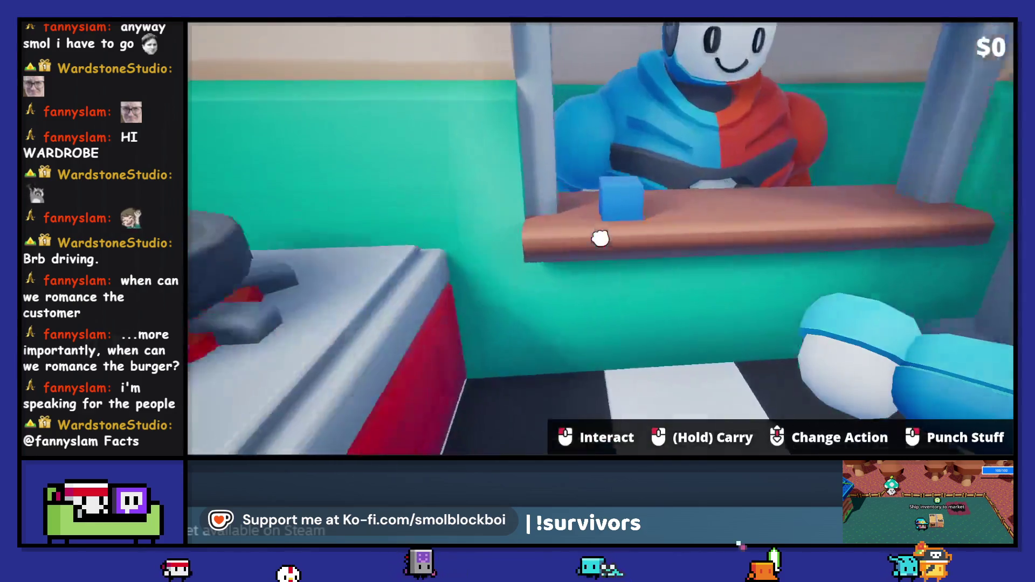
click(600, 238)
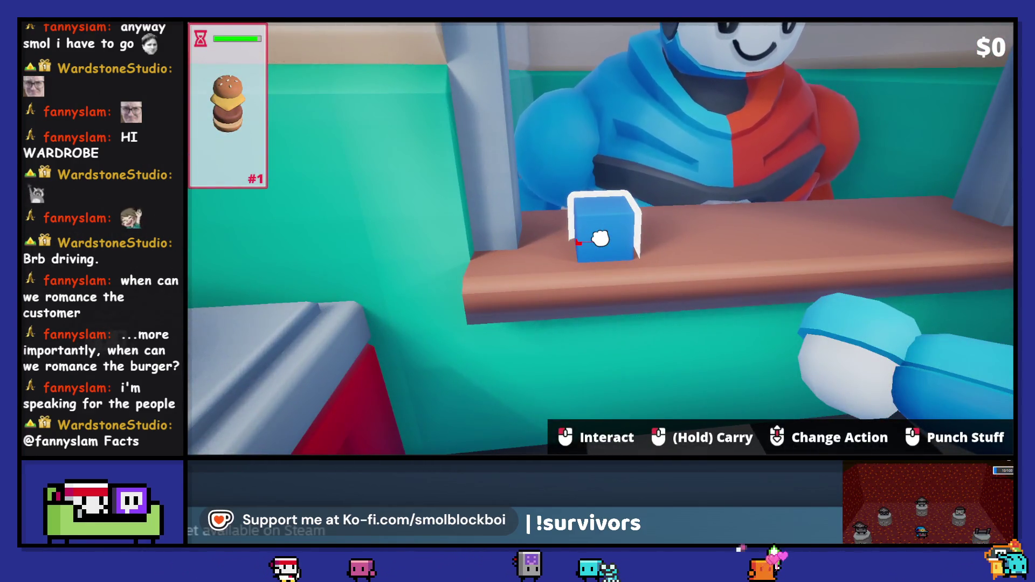
click(600, 238)
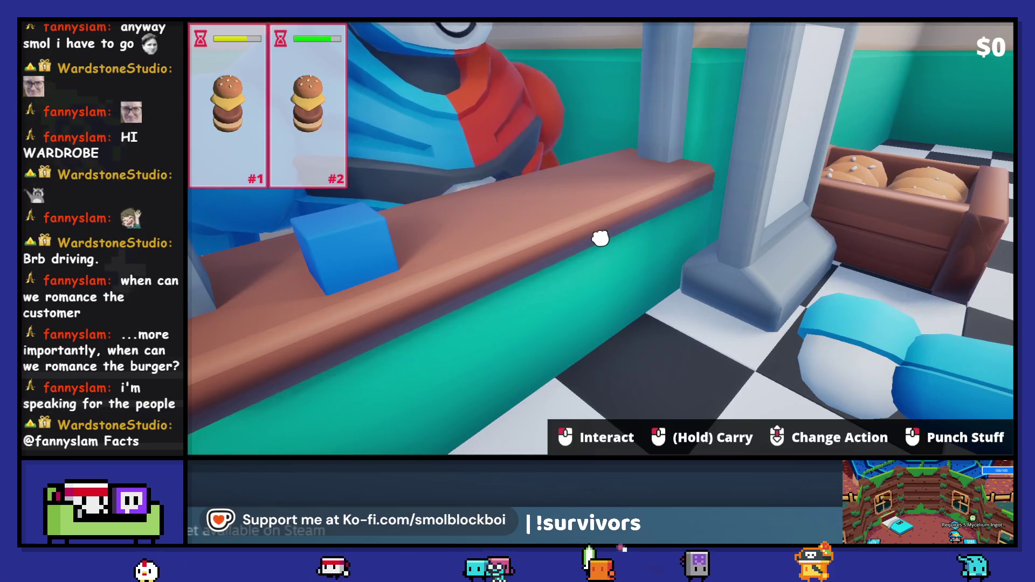
key(Escape)
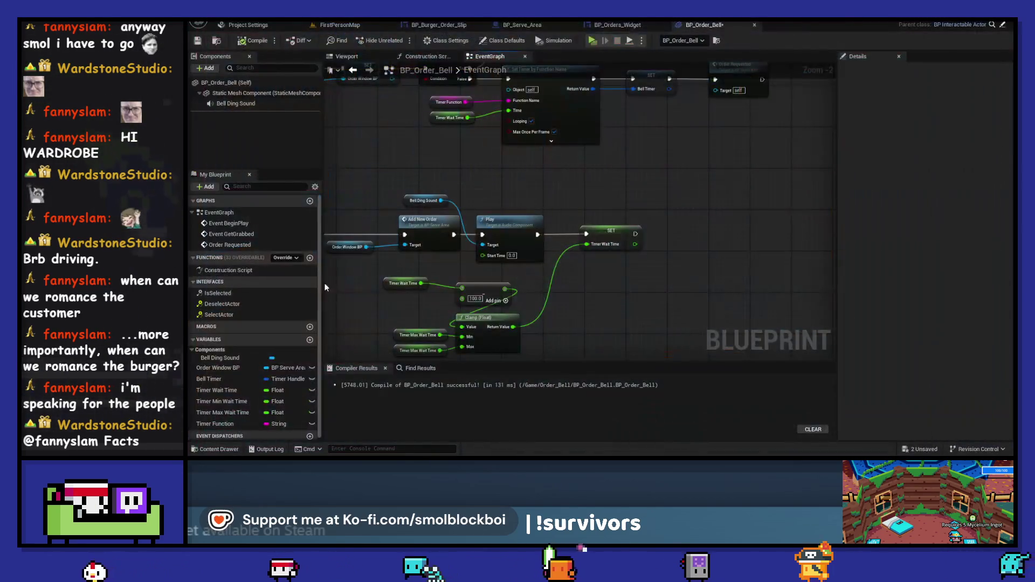
Inspect Timer Min Wait Time, the Timer Function default and Order Requested, then relaunch the play-test
click(244, 401)
drag(628, 307, 701, 270)
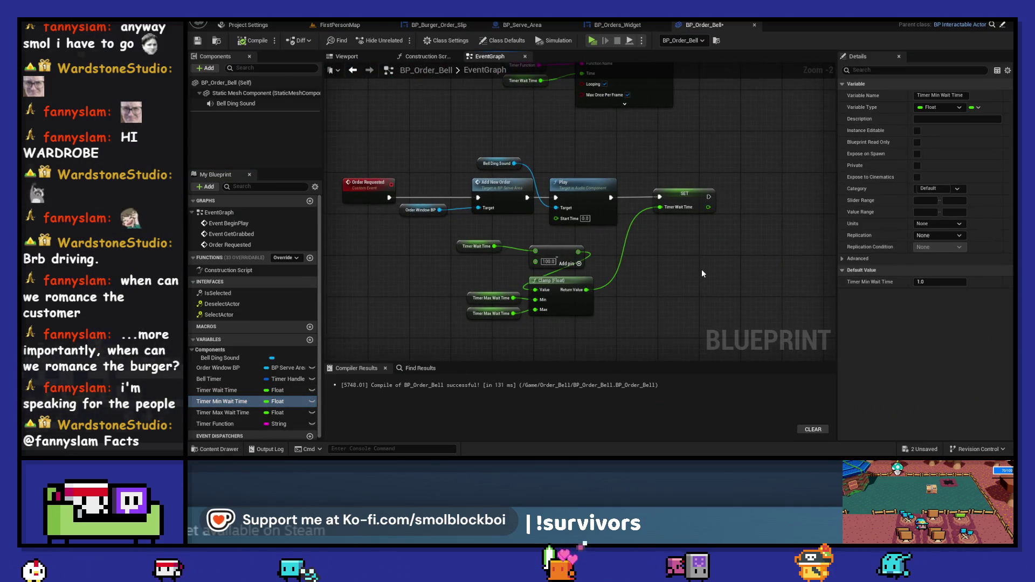
scroll(701, 270, down, 1)
drag(704, 171, 682, 228)
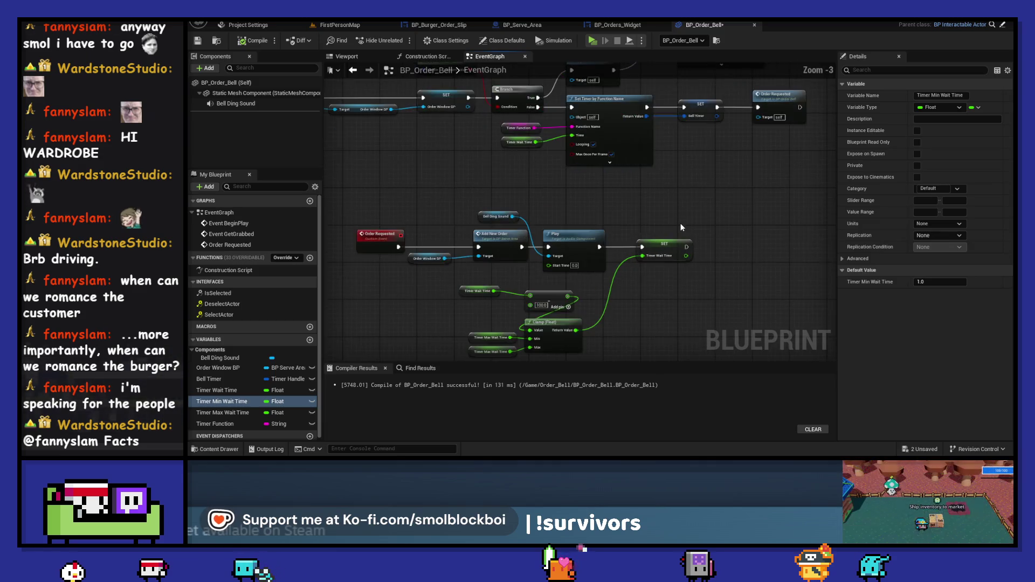
click(512, 127)
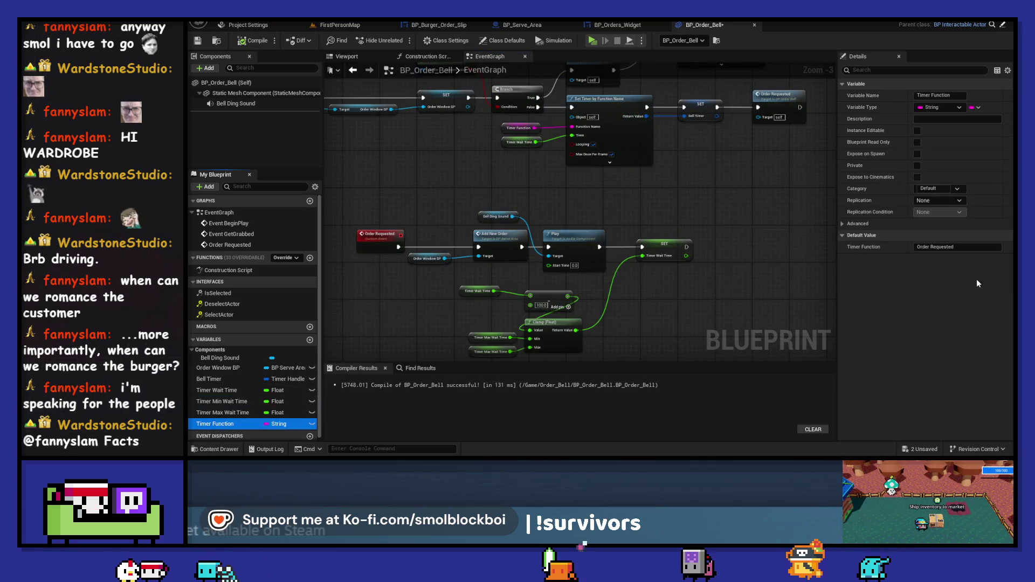
click(382, 240)
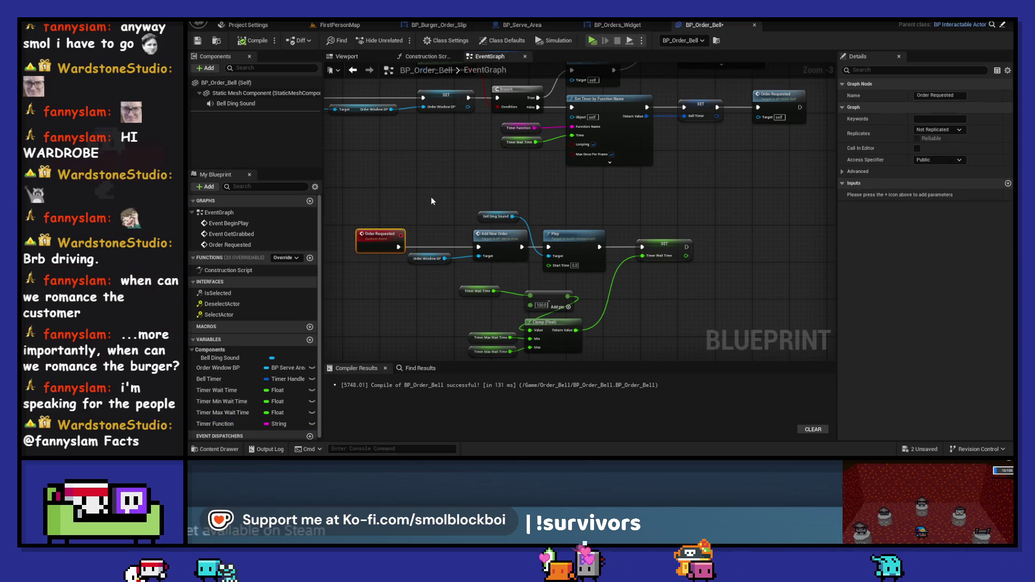
click(594, 43)
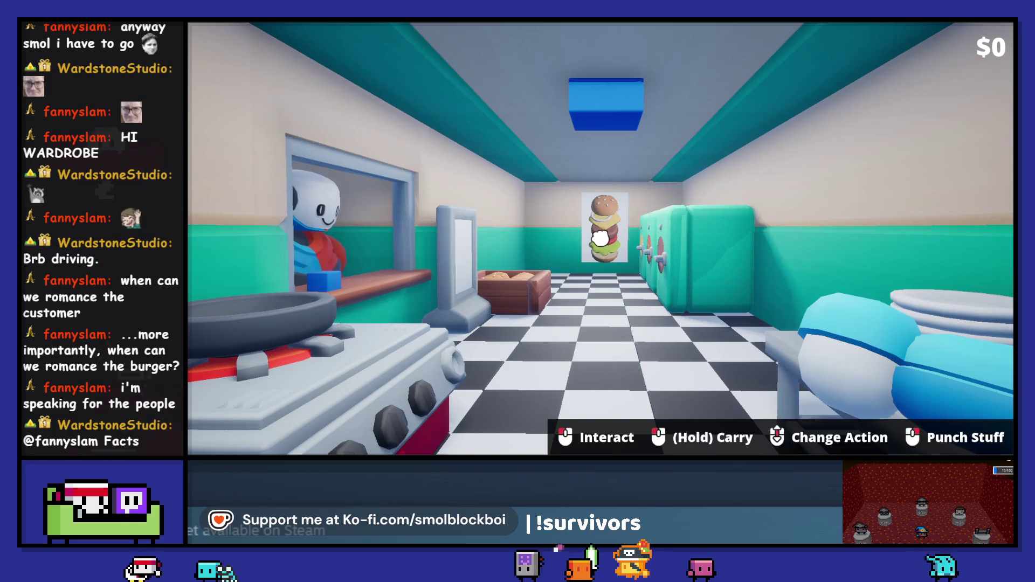
Shrink the game into a small preview below the graph, ring the bell for order #1, then stop
key(alt+Tab)
click(525, 115)
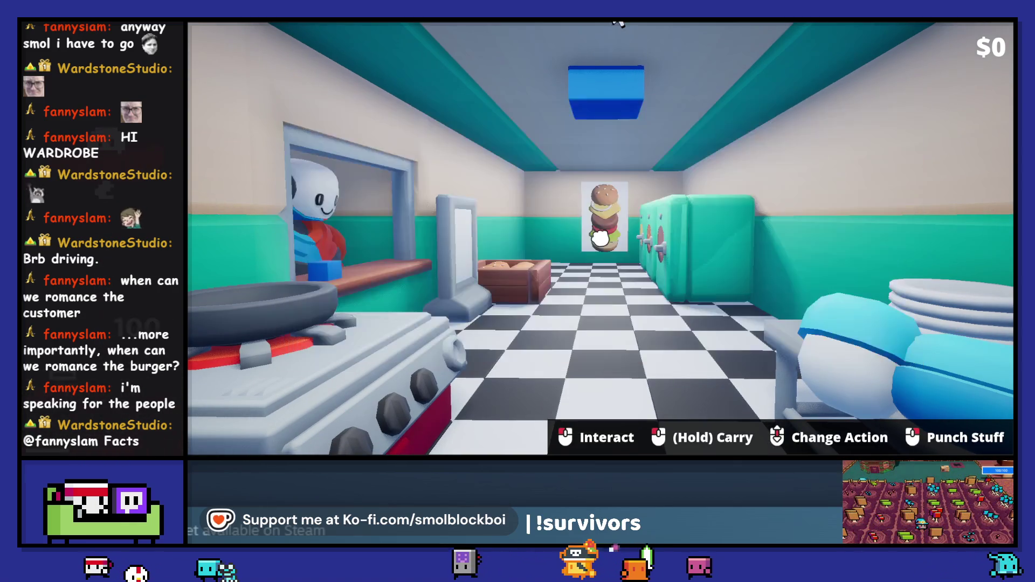
double_click(619, 188)
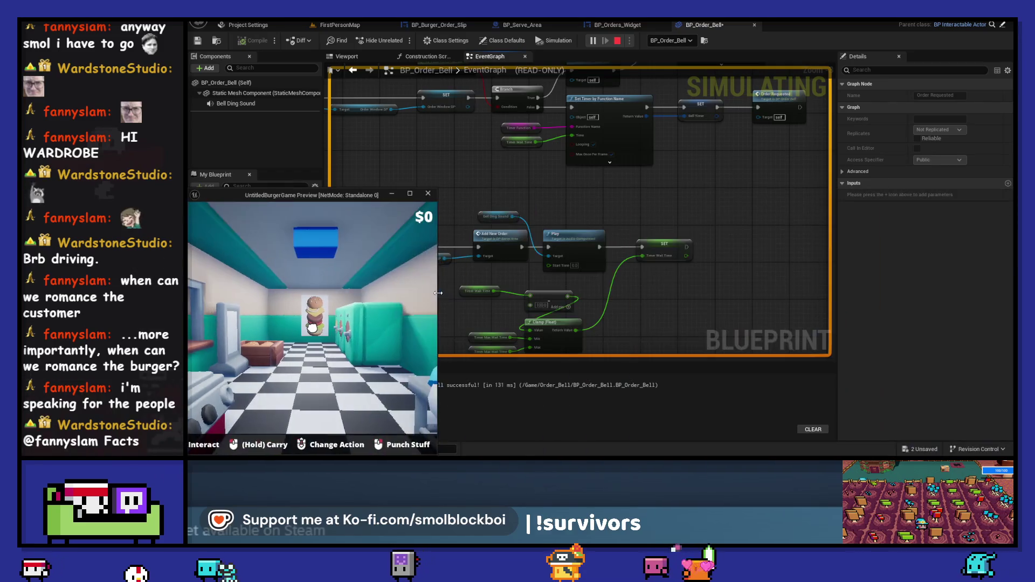
mouse_move(406, 195)
mouse_down()
mouse_move(405, 270)
mouse_move(440, 216)
mouse_up()
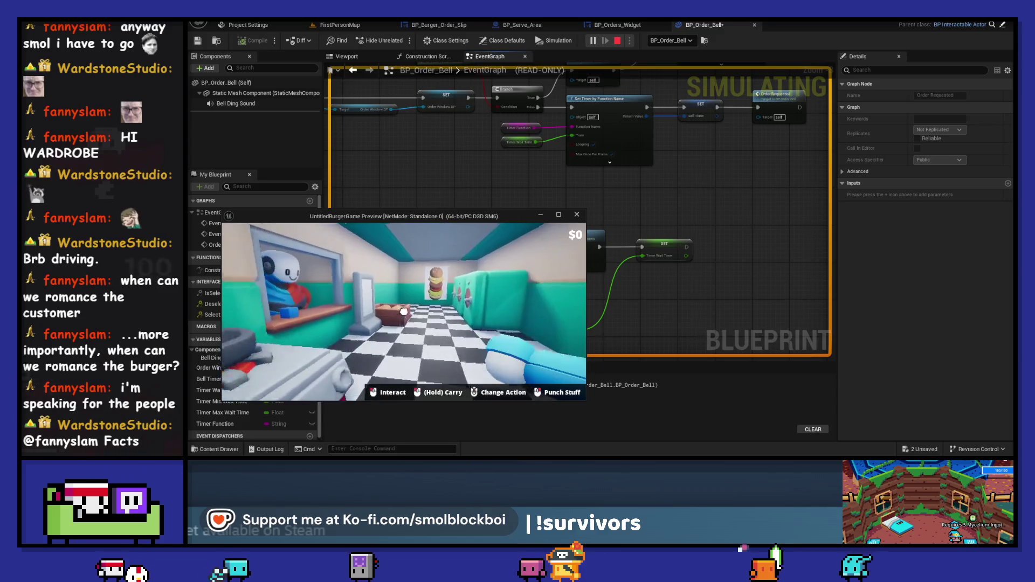
click(404, 311)
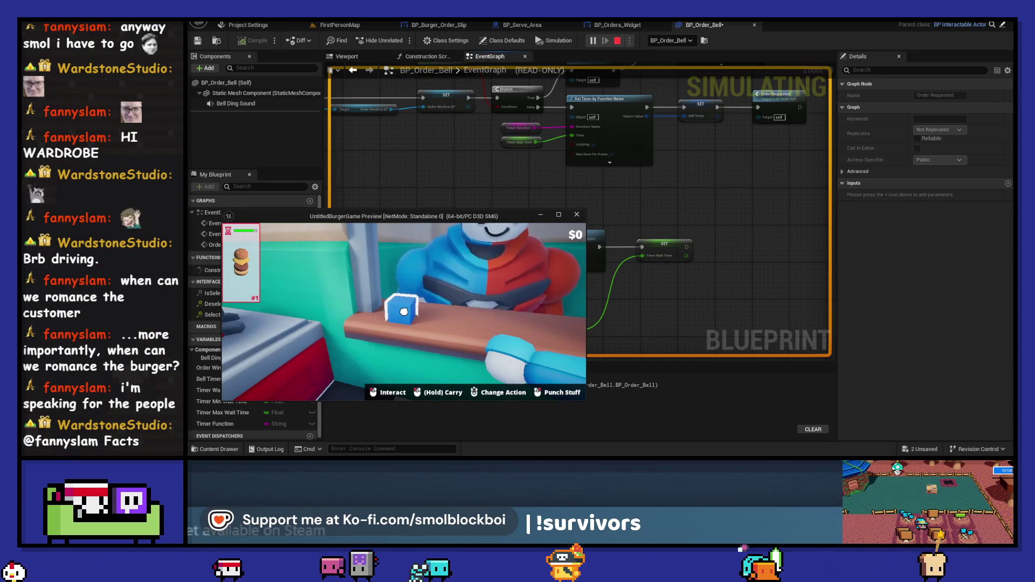
key(Escape)
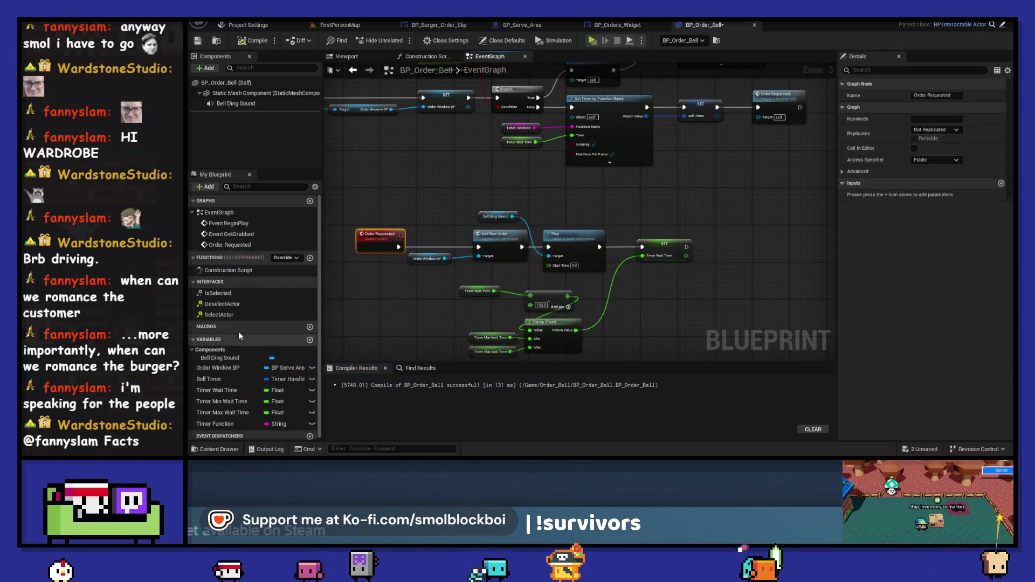
Delete the False-branch Set Timer, extra Bell Timer SET and Branch, wiring SET straight into Order Requested
drag(681, 205, 645, 301)
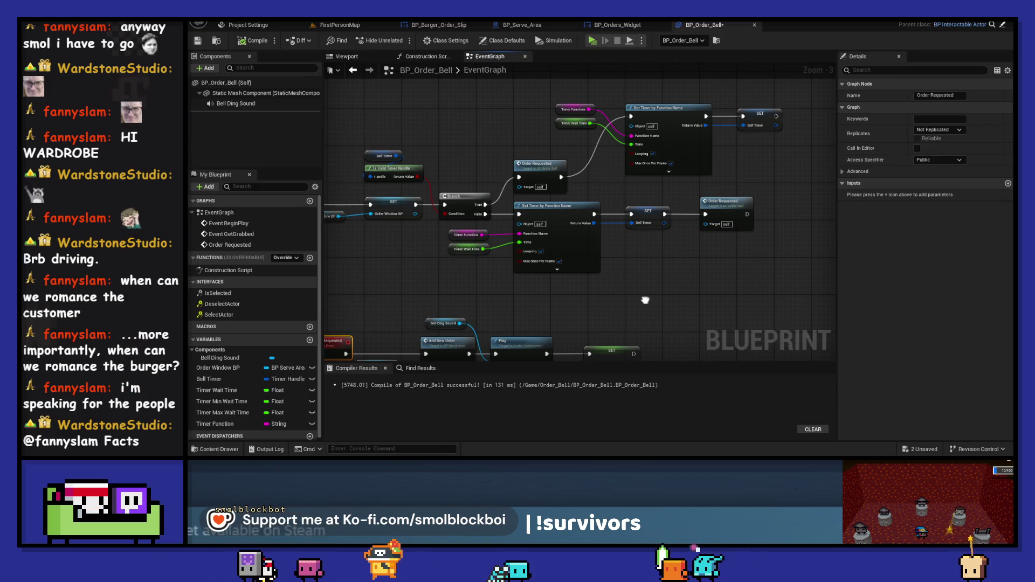
drag(646, 301, 649, 275)
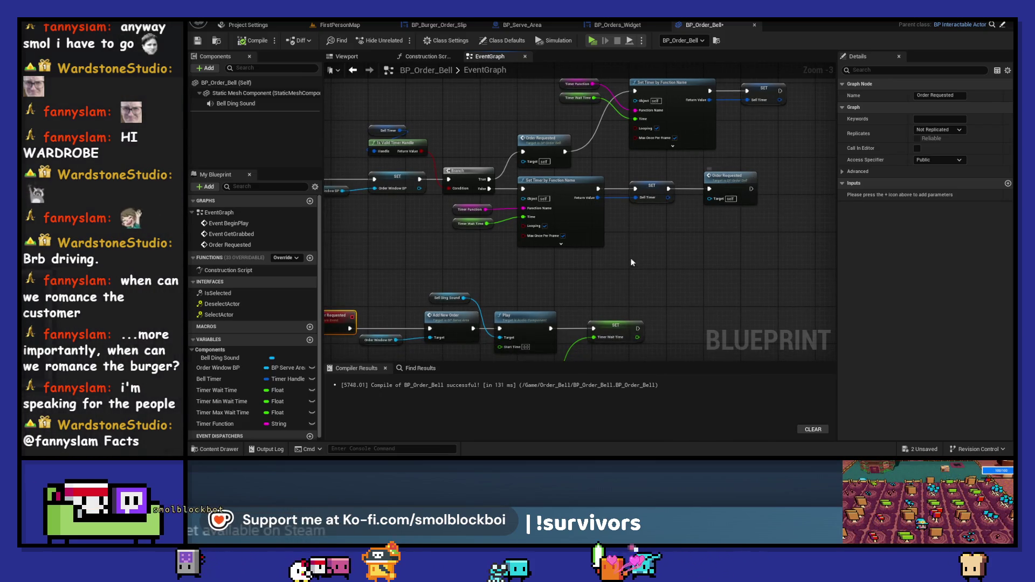
click(526, 231)
key(Delete)
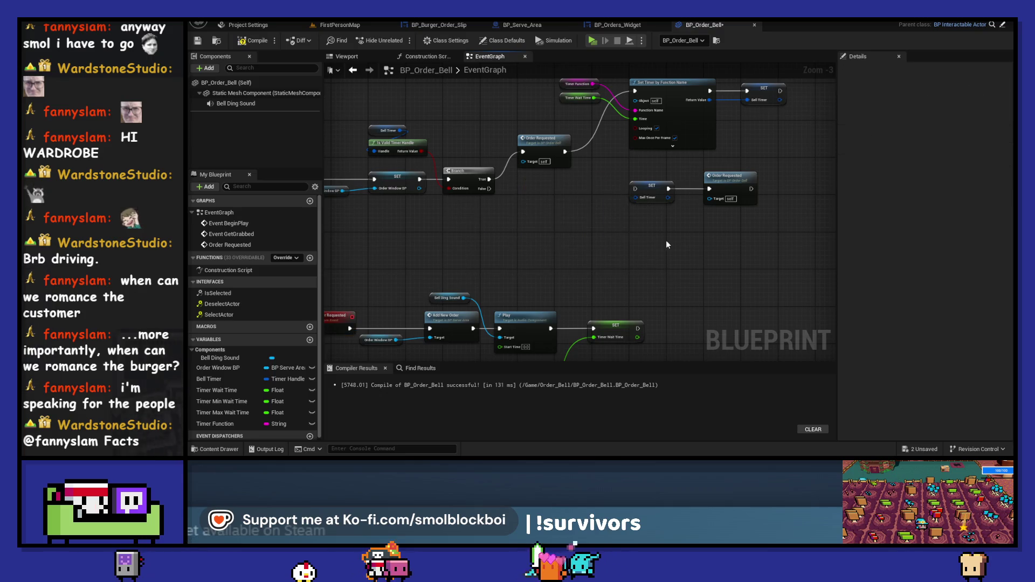
key(Delete)
drag(538, 139, 527, 195)
key(Delete)
mouse_move(409, 235)
mouse_down()
mouse_move(513, 208)
mouse_move(490, 225)
mouse_up()
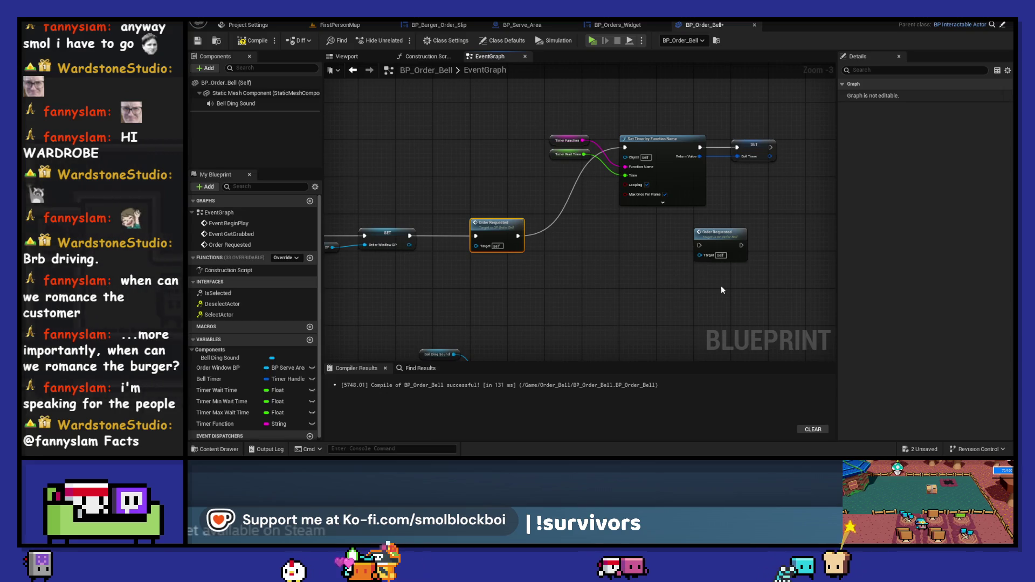
key(Delete)
Arrange the timer getters, Set Timer and SET nodes neatly beside Order Requested
drag(782, 213, 545, 129)
mouse_move(653, 145)
mouse_down()
mouse_move(624, 208)
mouse_move(630, 232)
mouse_move(610, 232)
mouse_up()
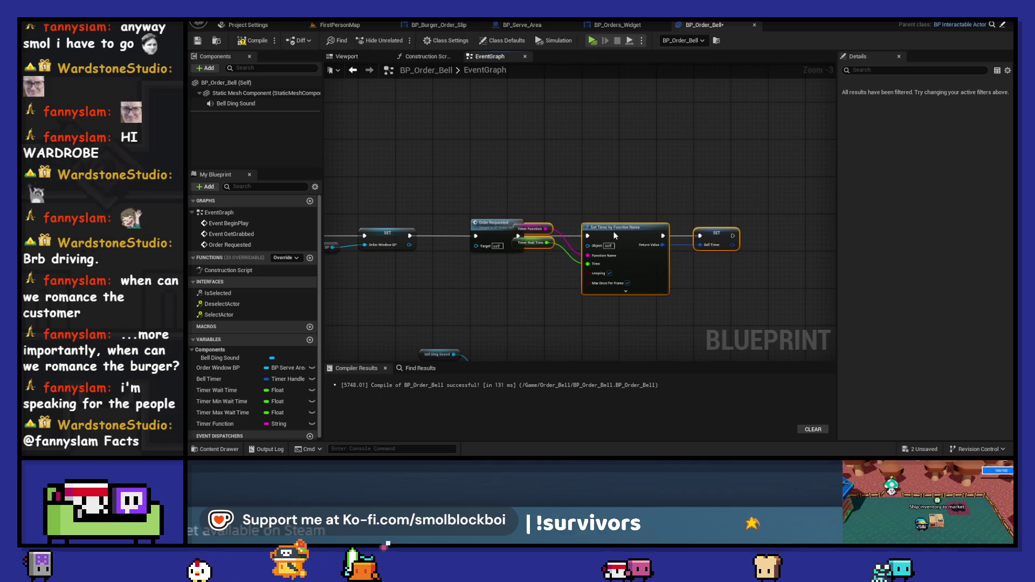
click(572, 182)
drag(659, 186, 701, 227)
drag(630, 224, 634, 236)
scroll(542, 254, up, 3)
drag(536, 242, 502, 195)
mouse_move(773, 157)
mouse_down()
mouse_move(675, 232)
mouse_move(629, 209)
mouse_move(616, 217)
mouse_move(628, 228)
mouse_up()
Compile BP_Order_Bell, regroup the timer node chain, and save the blueprint
click(625, 191)
click(254, 41)
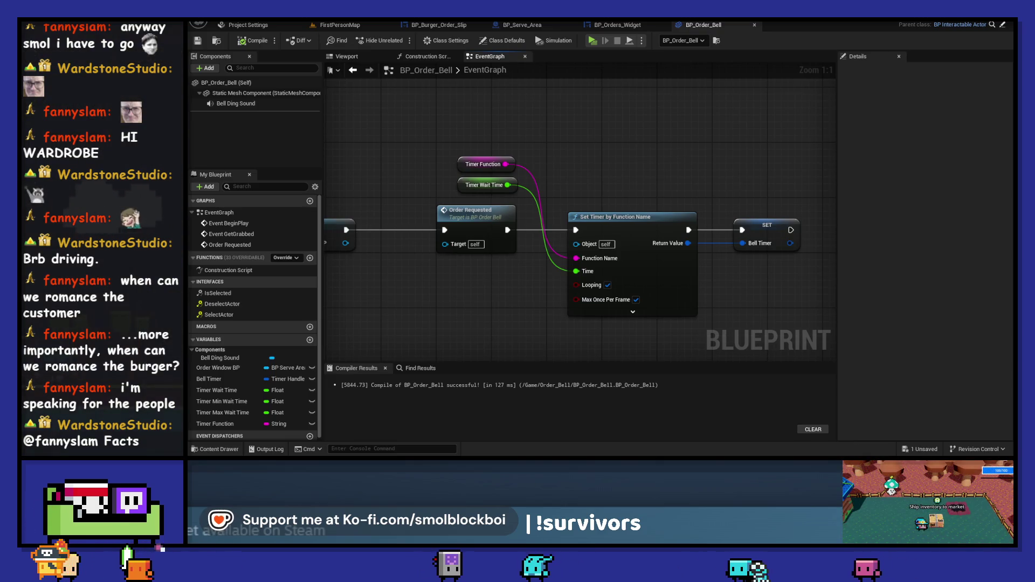
scroll(606, 300, down, 2)
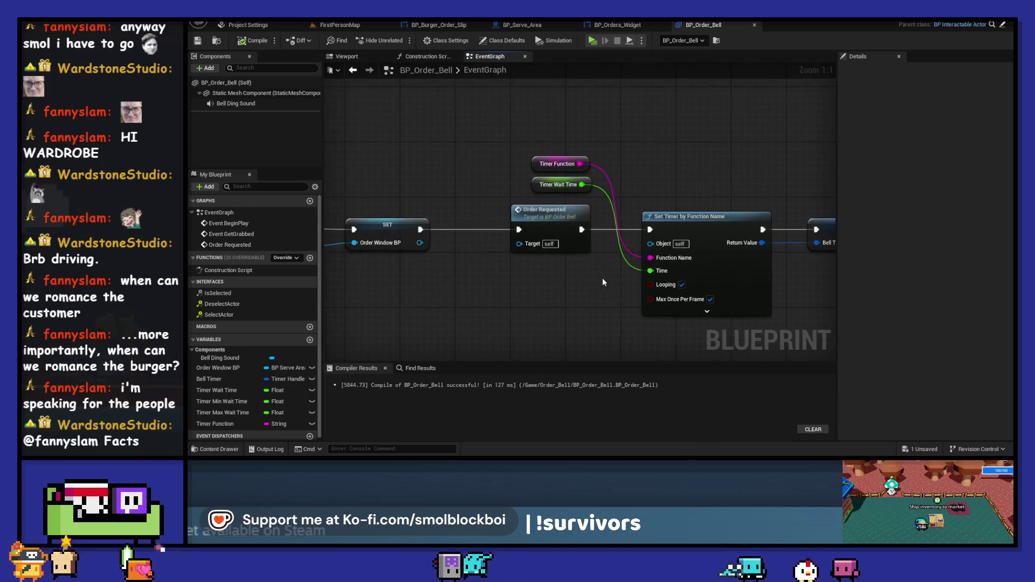
drag(780, 157, 580, 302)
scroll(690, 222, down, 1)
click(684, 169)
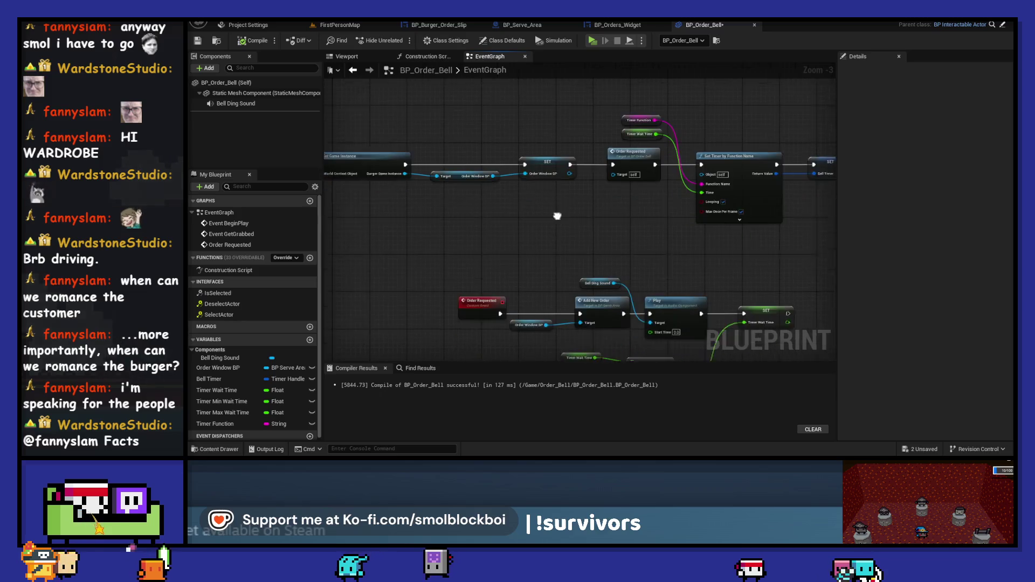
drag(578, 221, 546, 225)
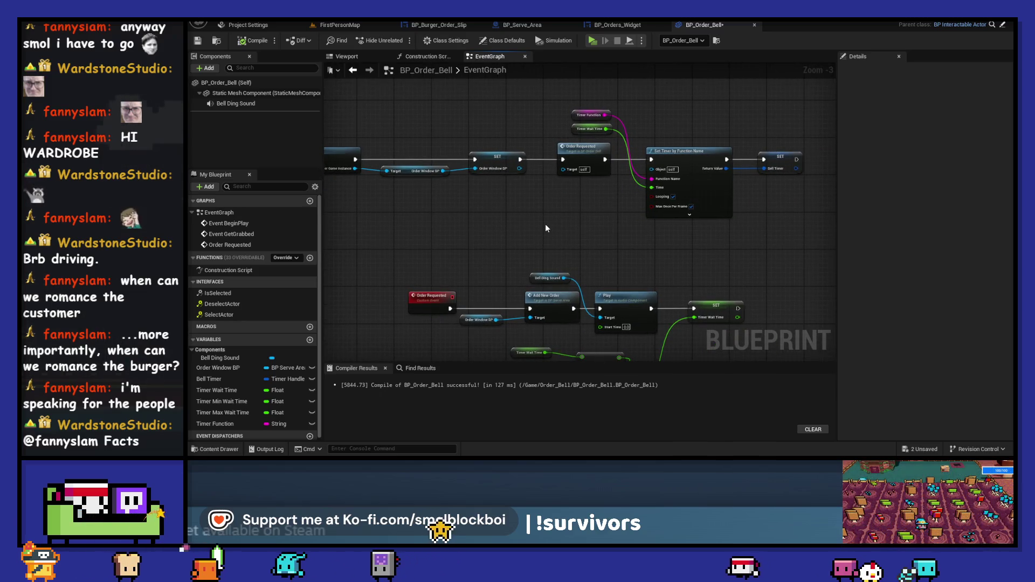
click(198, 40)
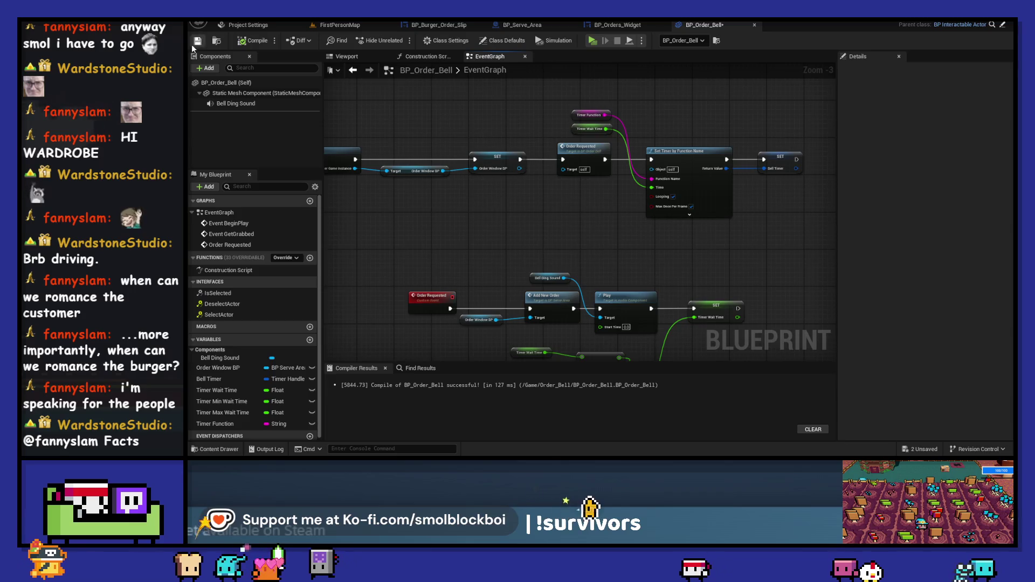
Play-test with Alt+P until orders #1 and #2 arrive, then stop the session
key(alt+p)
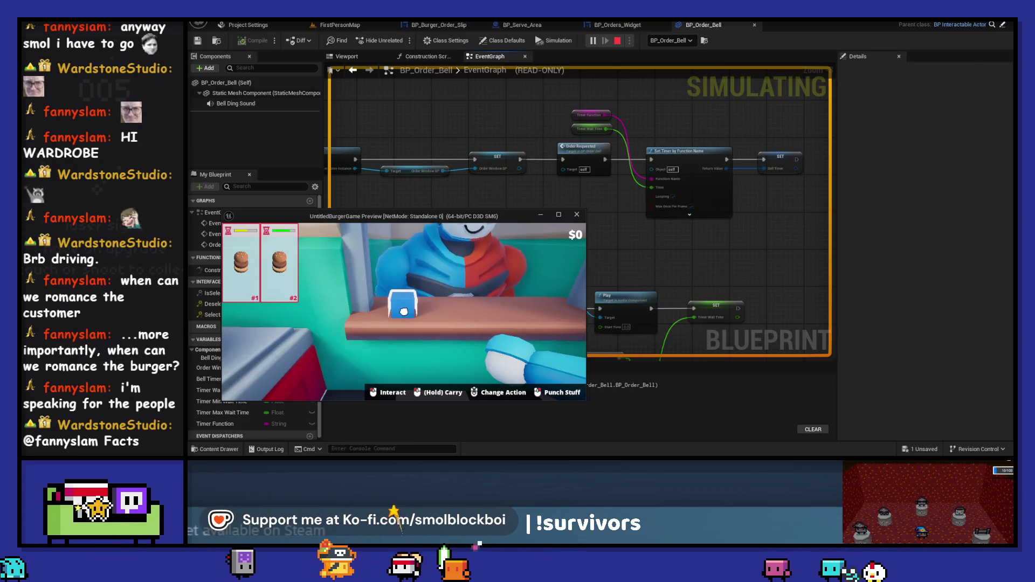
key(Escape)
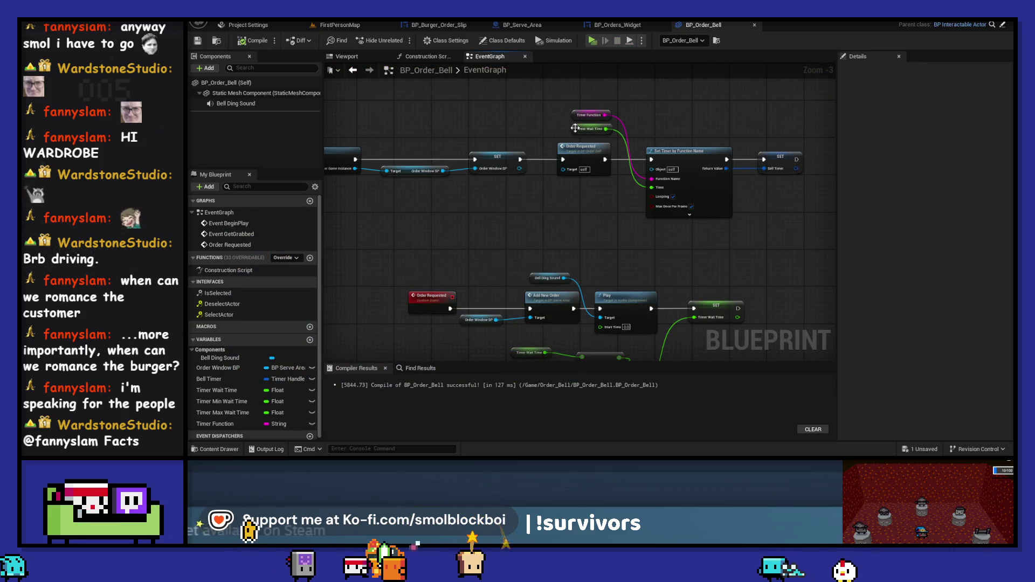
Wire Timer Max Wait Time into the Clamp's Max and Timer Min Wait Time into its Min
click(576, 127)
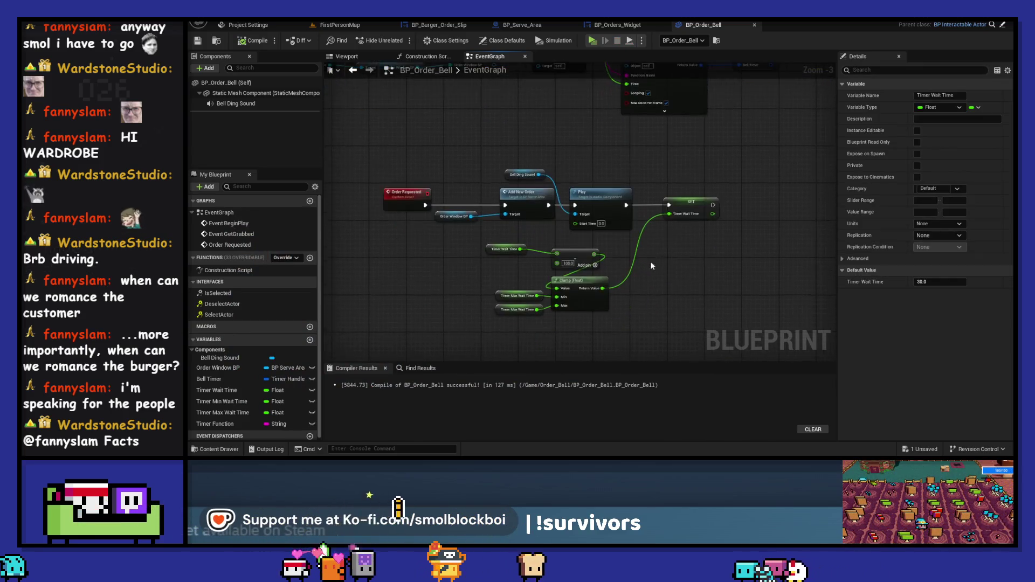
scroll(652, 266, up, 2)
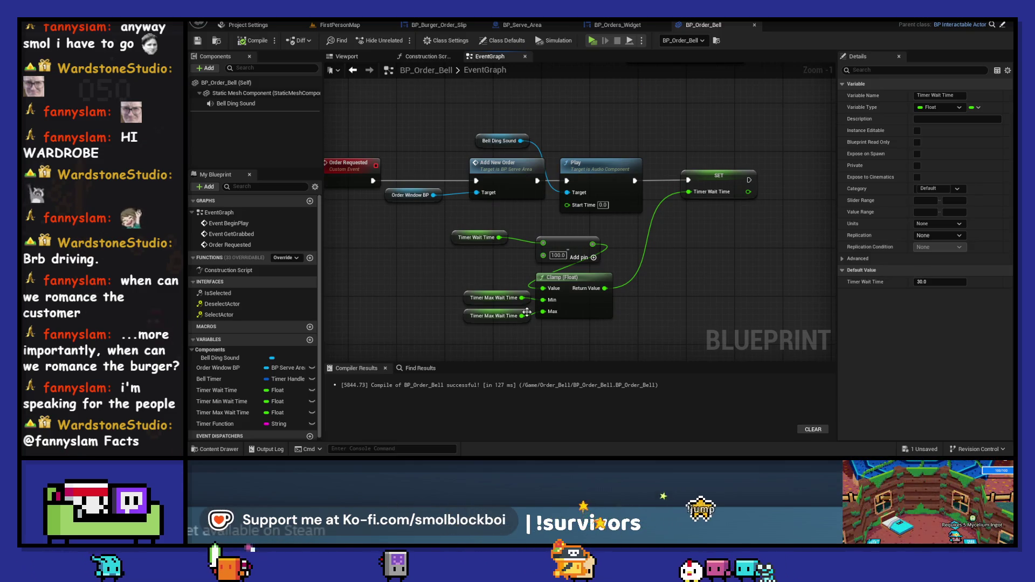
click(499, 299)
click(503, 317)
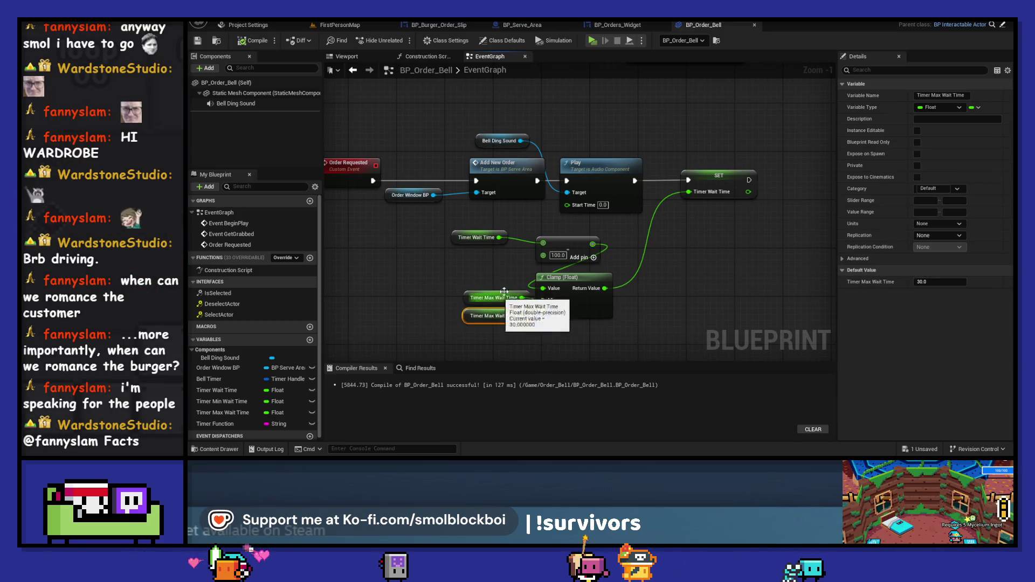
drag(522, 316, 542, 312)
click(495, 298)
key(Delete)
drag(234, 410, 542, 300)
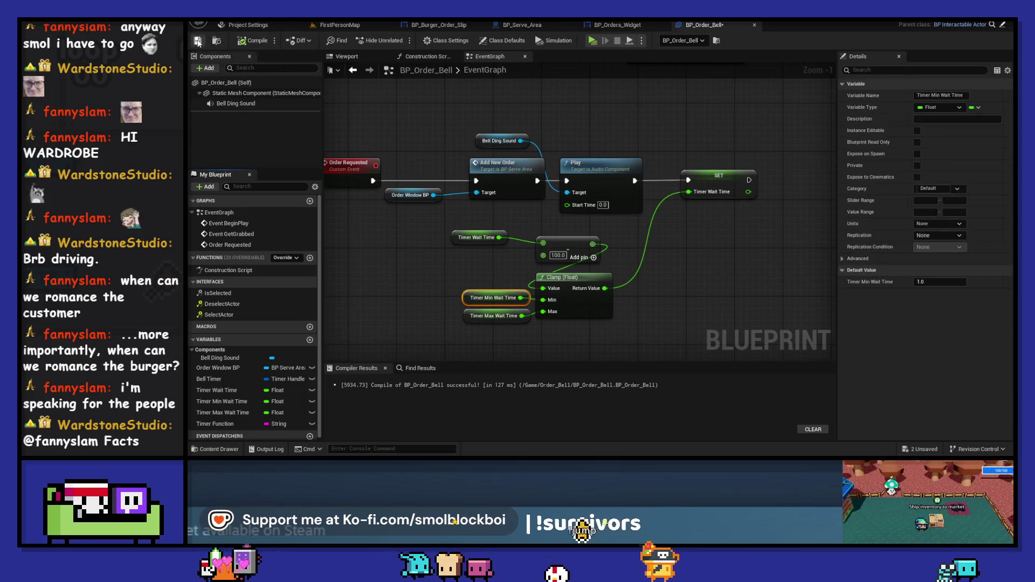
Play-test the clamped timer, then set the Add amount to 1.0
key(alt+p)
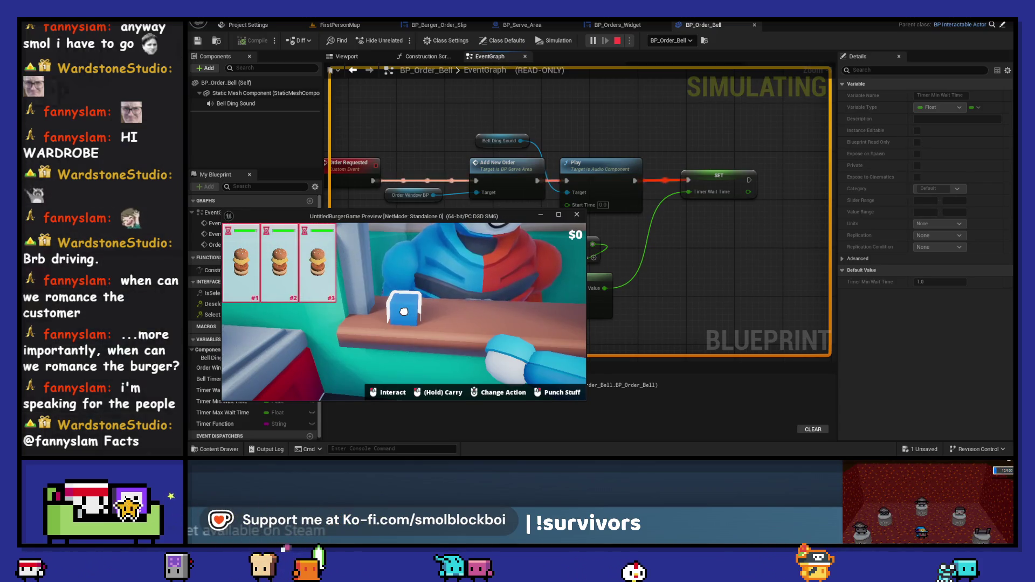
click(404, 311)
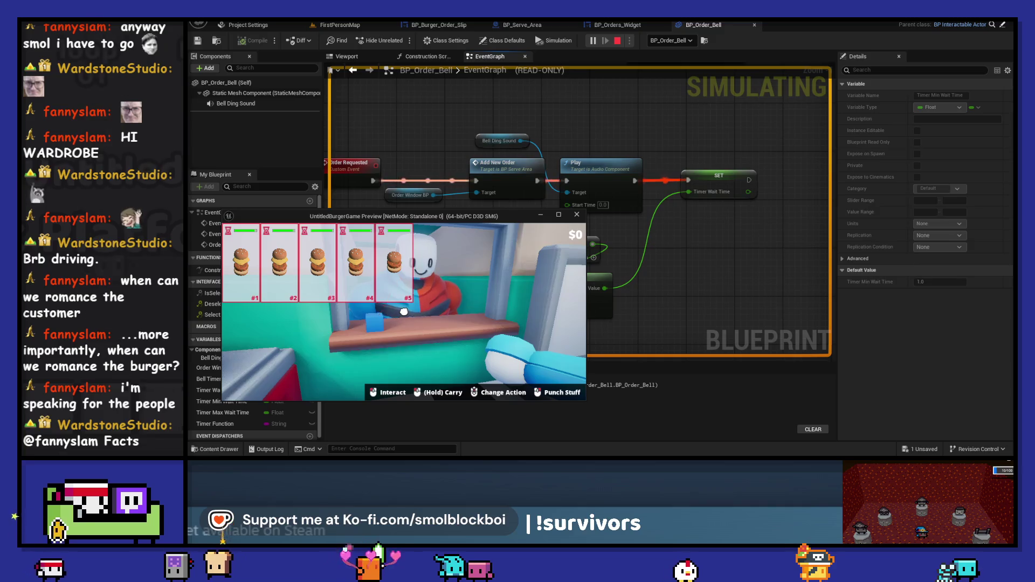
key(Escape)
text(100)
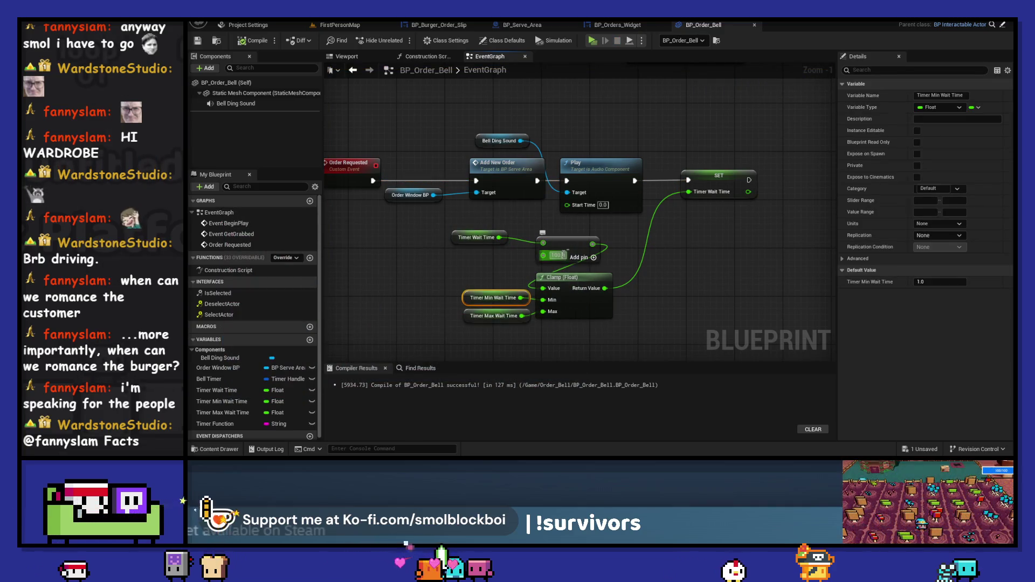
click(689, 267)
scroll(665, 215, down, 1)
drag(665, 215, 534, 290)
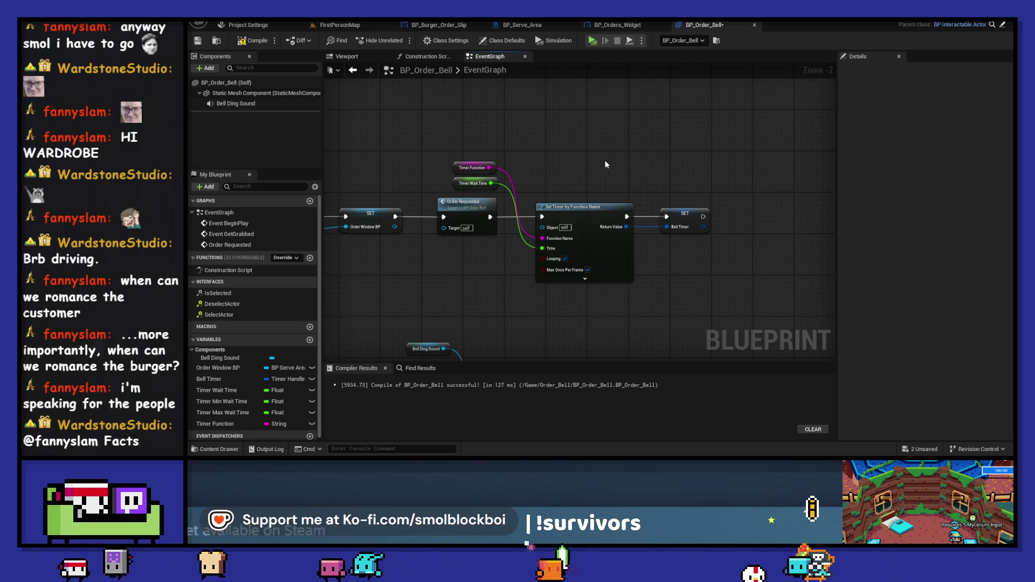
Add a Bell Timer getter feeding an Is Valid Timer Handle node ahead of the timer nodes
drag(605, 160, 634, 143)
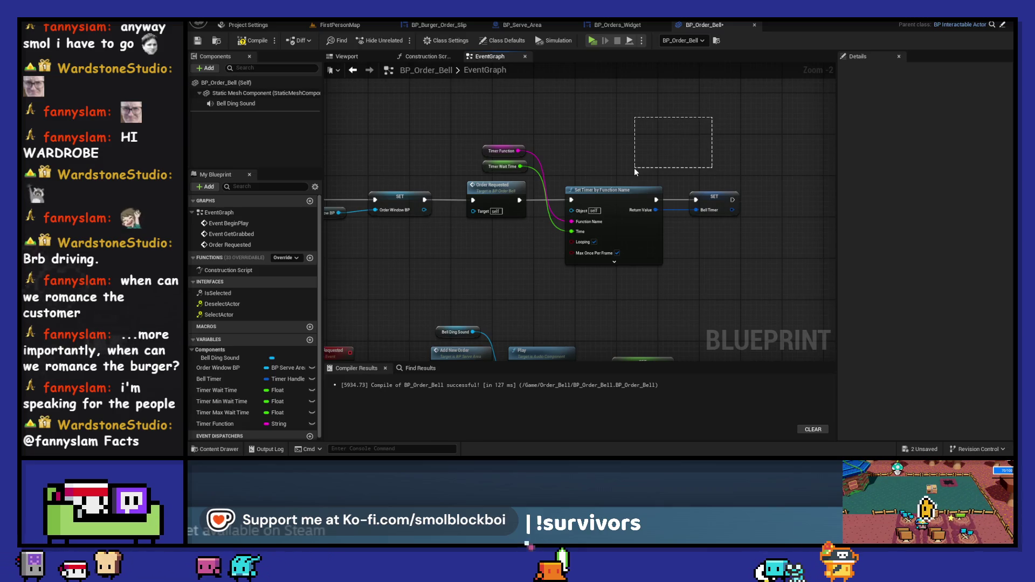
mouse_move(634, 167)
mouse_down()
mouse_move(507, 227)
mouse_move(542, 201)
mouse_move(591, 201)
mouse_up()
click(439, 186)
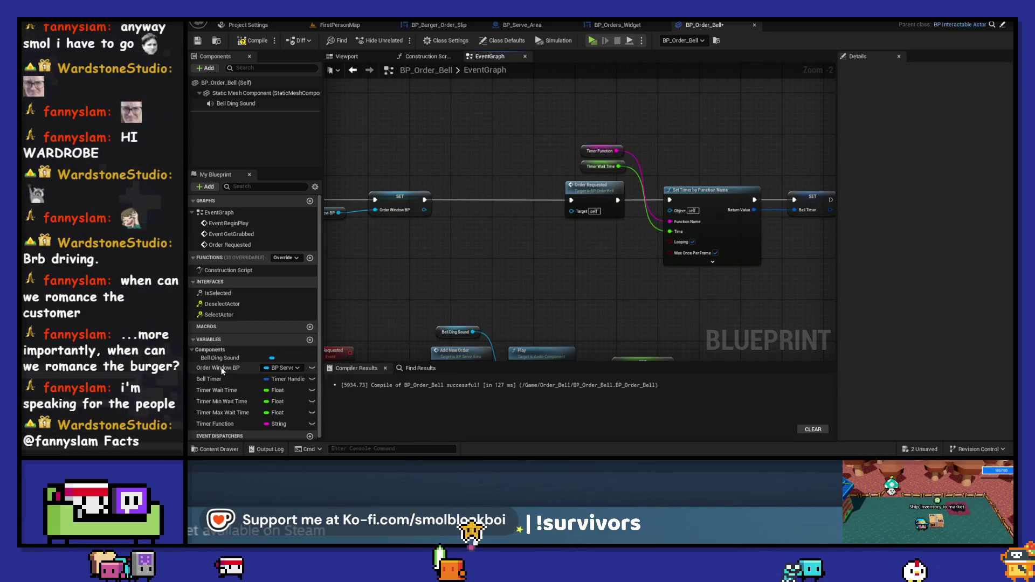
mouse_move(210, 379)
mouse_down()
mouse_move(365, 146)
mouse_move(410, 153)
mouse_up()
click(382, 158)
text(vali)
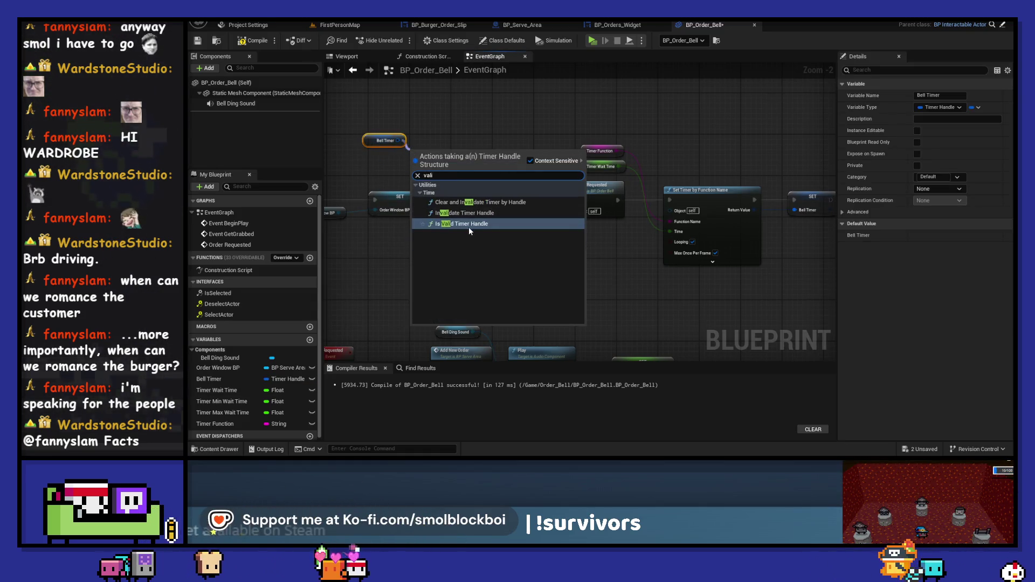
key(Return)
Add a Branch on the validity result and wire its False pin into Order Requested
mouse_move(469, 158)
mouse_down()
mouse_move(473, 183)
mouse_move(510, 199)
mouse_up()
text(branch)
key(Return)
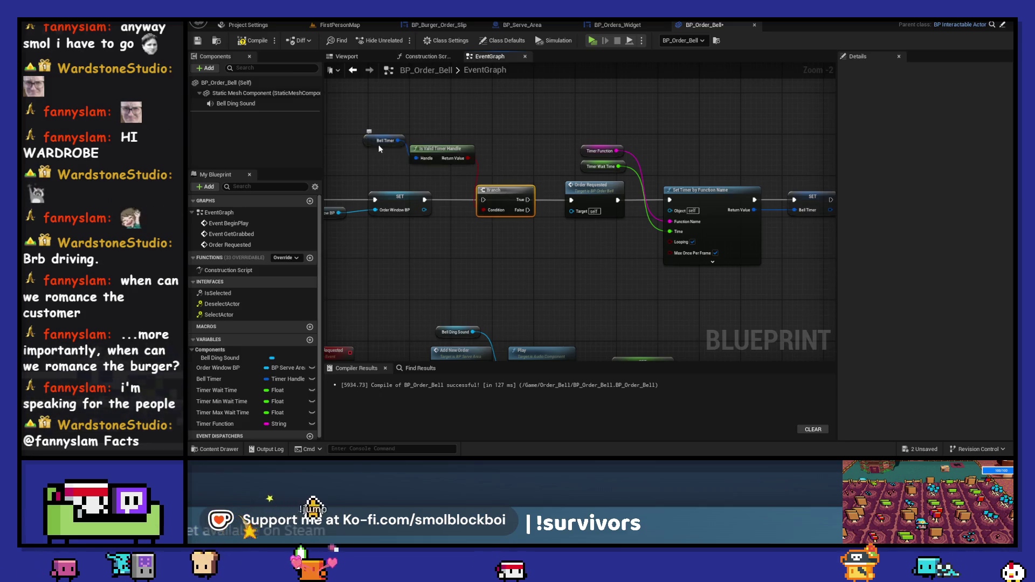
drag(377, 144, 434, 141)
shift+click(441, 149)
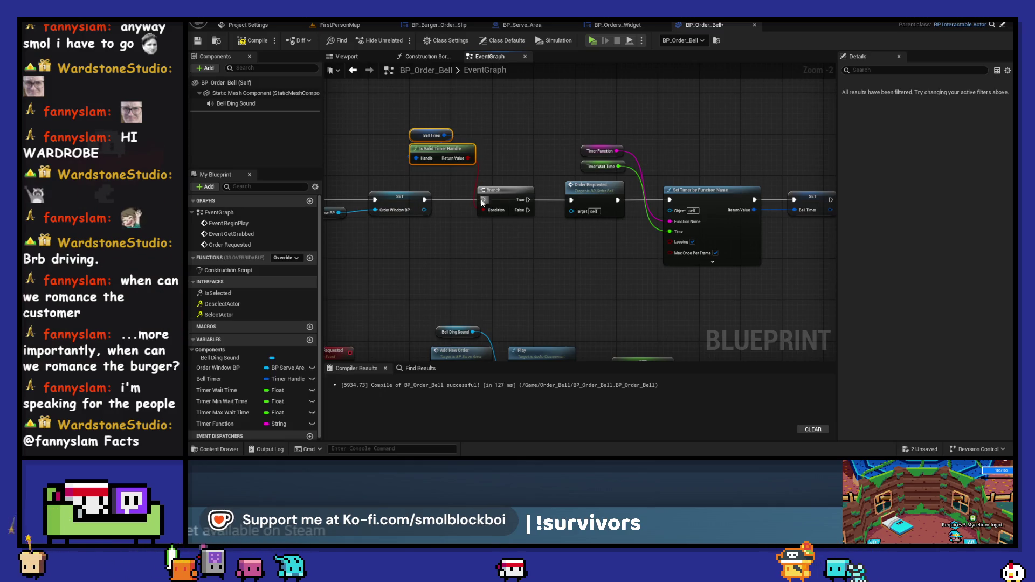
drag(527, 211, 572, 200)
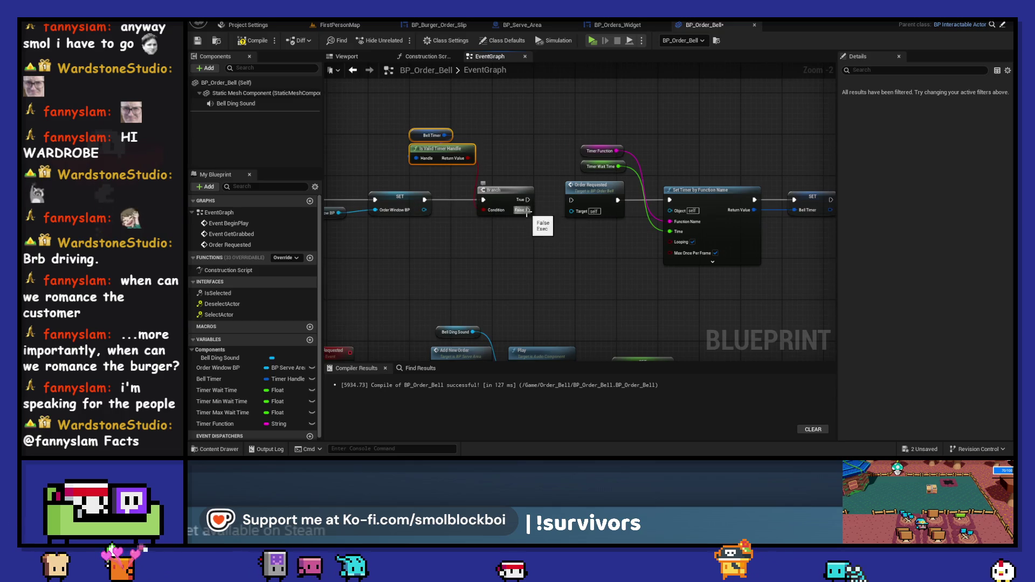
drag(819, 270, 513, 110)
mouse_move(514, 191)
mouse_down()
mouse_move(564, 246)
mouse_move(607, 266)
mouse_move(599, 257)
mouse_up()
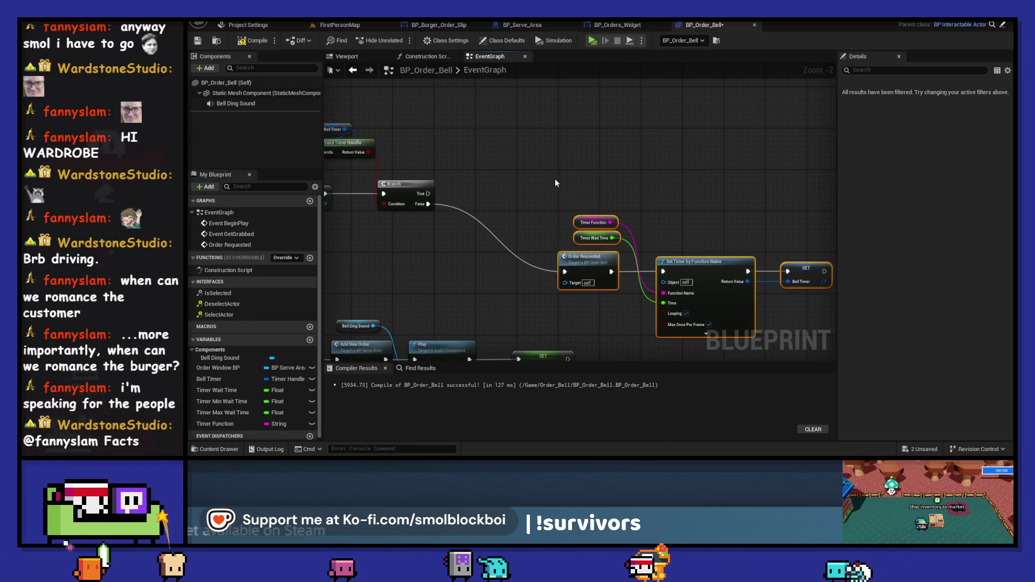
Duplicate the Set Timer chain and wire the Branch's True output into the copy, then Order Requested
click(555, 180)
drag(603, 238, 663, 252)
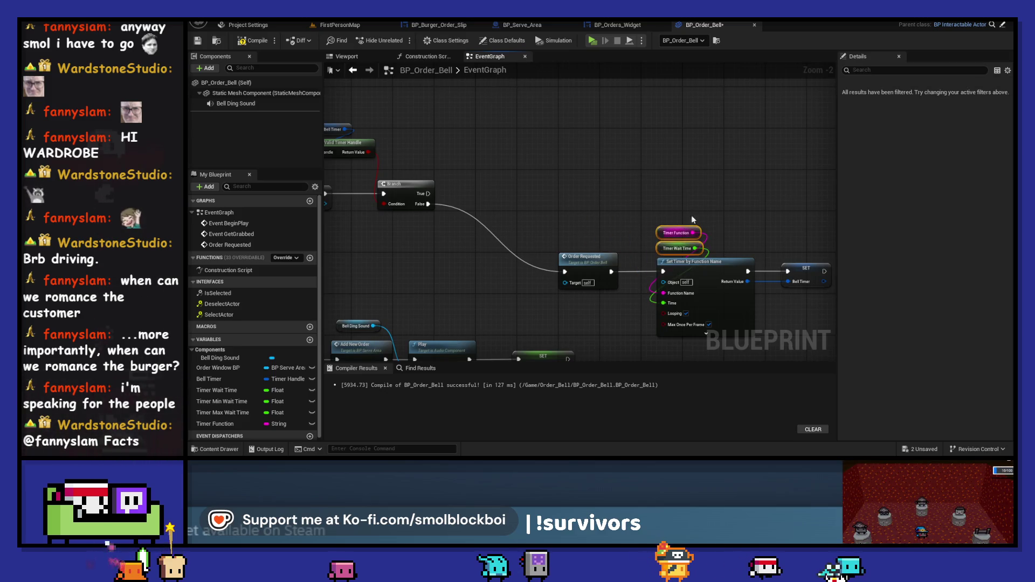
key(ctrl+c)
key(ctrl+v)
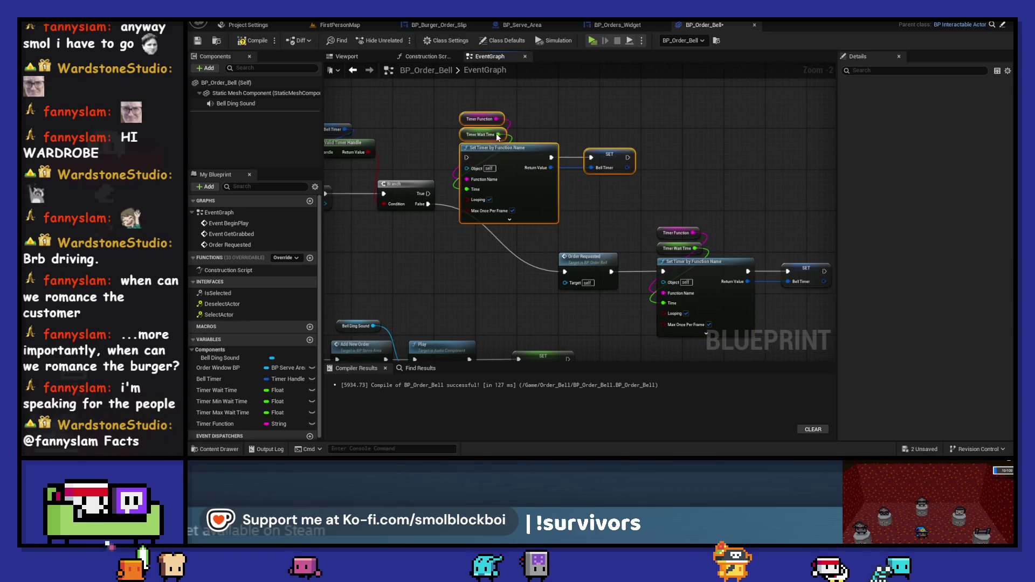
mouse_move(506, 175)
mouse_down()
mouse_move(569, 125)
mouse_move(565, 137)
mouse_move(528, 144)
mouse_up()
click(724, 137)
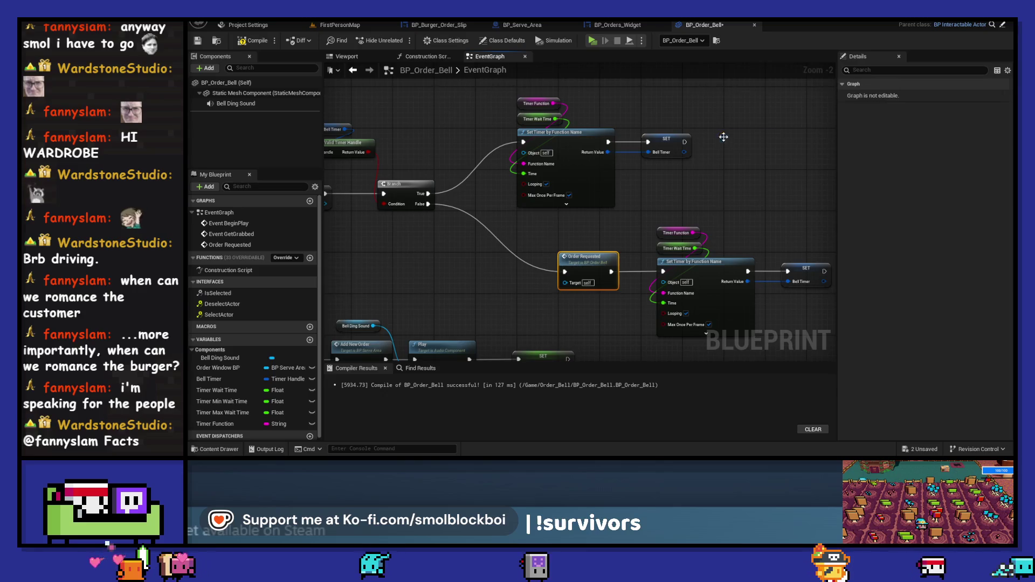
drag(742, 140, 752, 134)
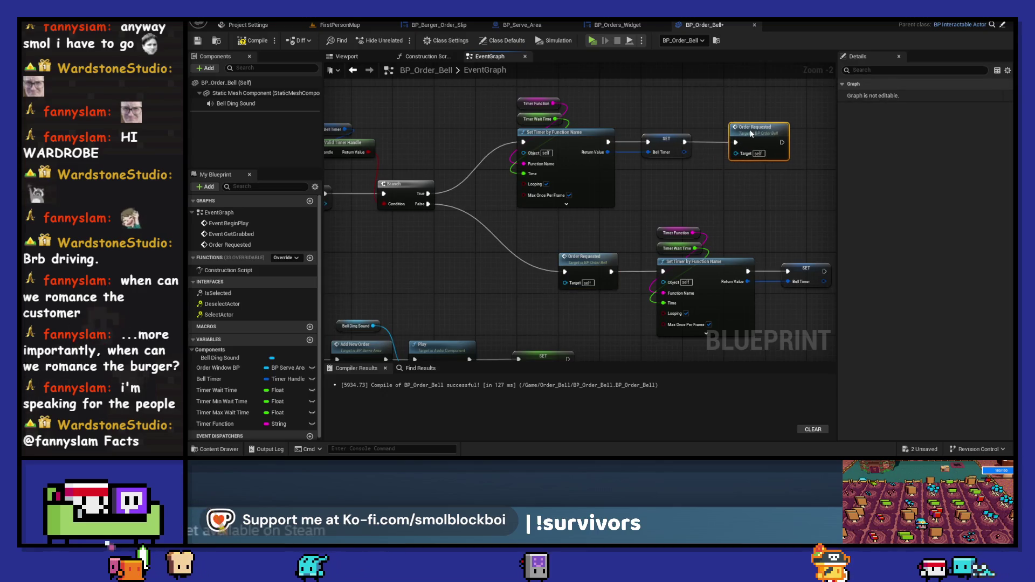
Shift the lower Order Requested timer chain left and save BP_Order_Bell
drag(798, 210, 544, 253)
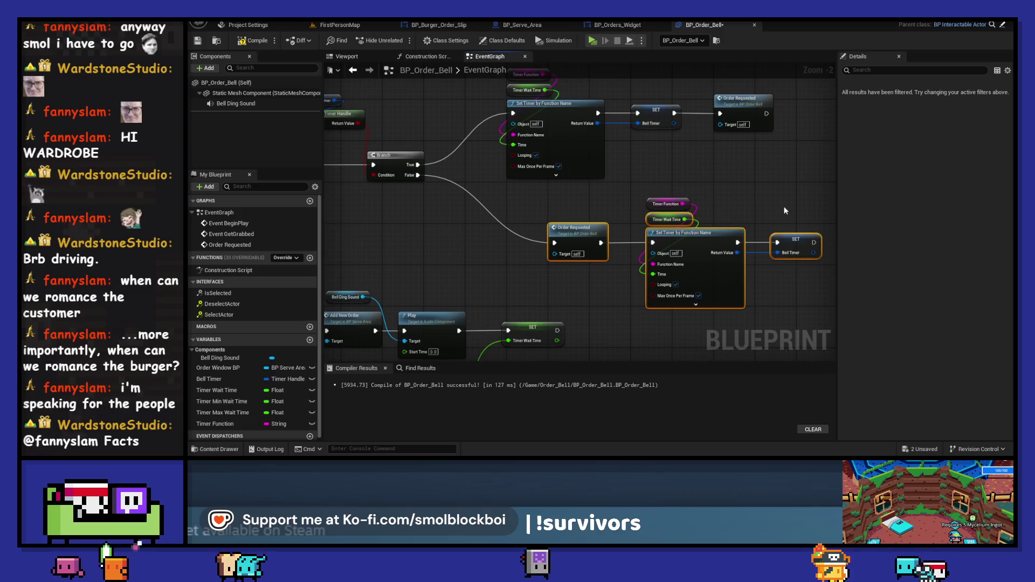
mouse_move(681, 234)
mouse_down()
mouse_move(617, 231)
mouse_move(641, 232)
mouse_up()
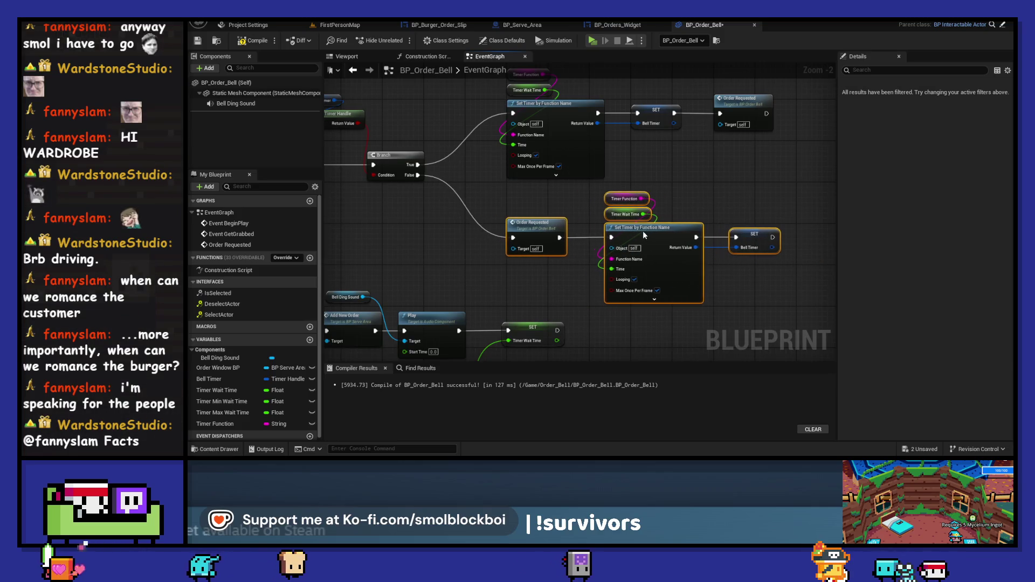
click(662, 220)
scroll(662, 221, down, 2)
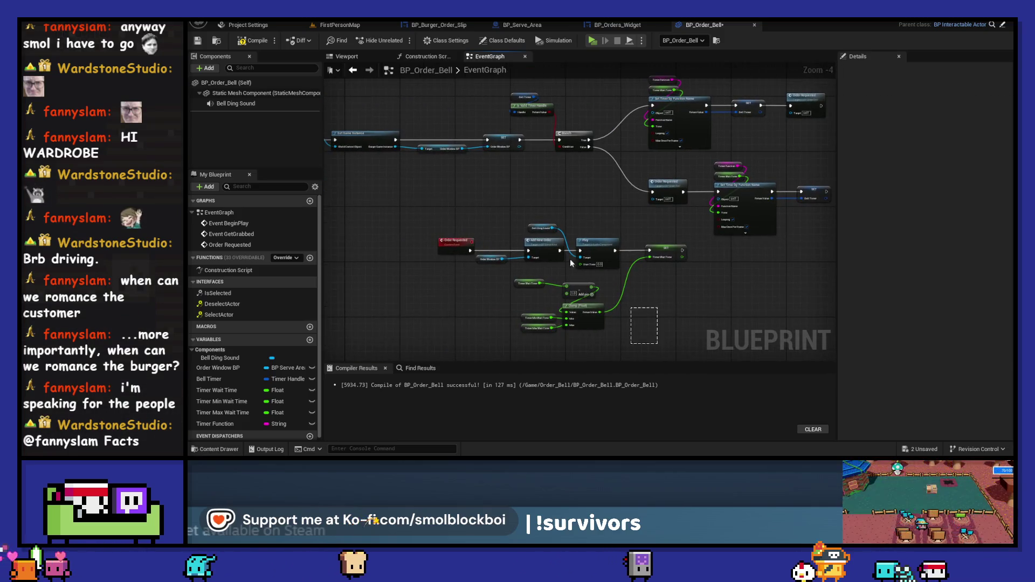
drag(663, 251, 546, 257)
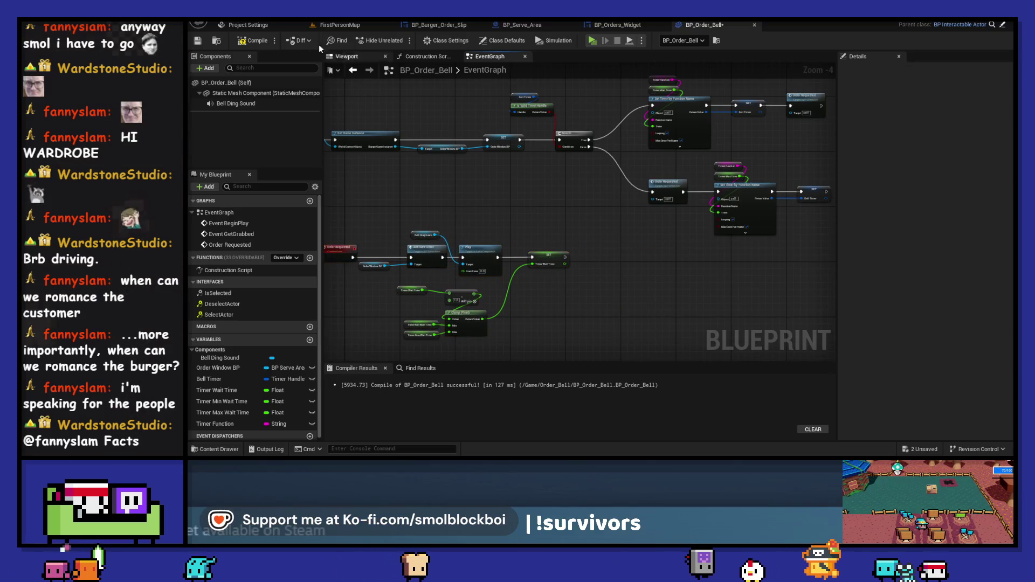
click(253, 40)
click(198, 41)
drag(533, 107, 500, 179)
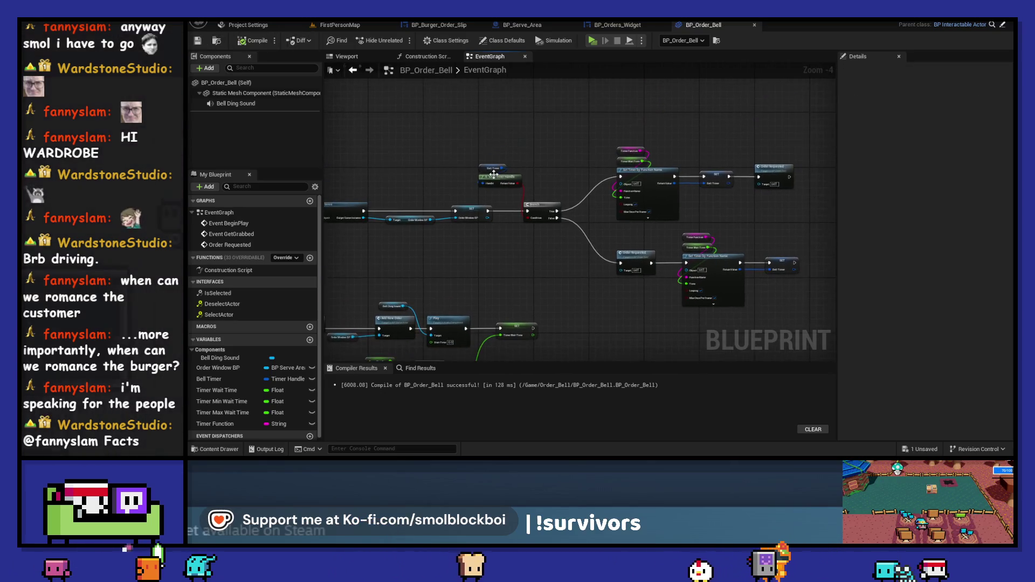
Run a quick play-test of the order bell and stop it
key(alt+p)
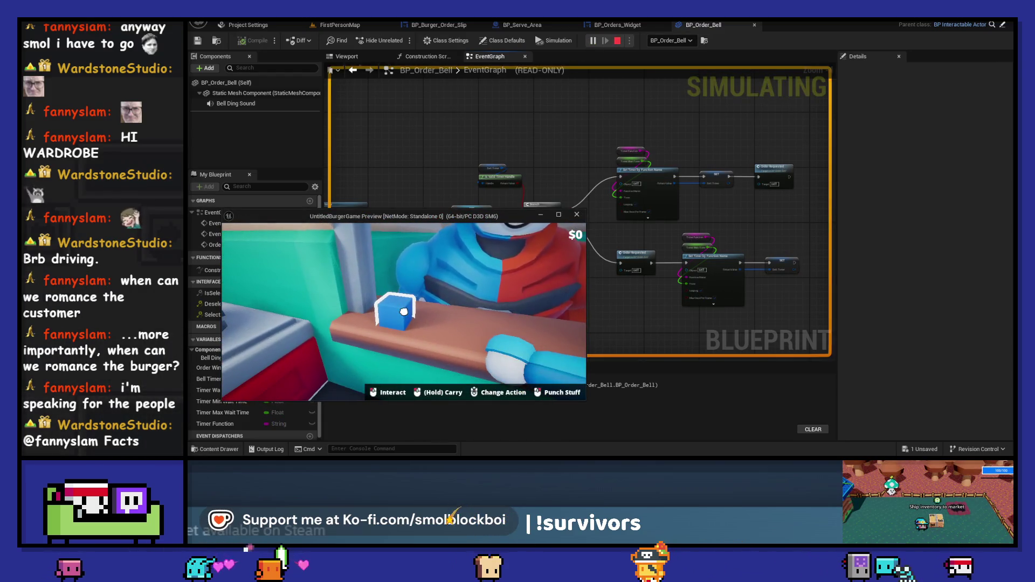
key(Escape)
scroll(540, 273, up, 3)
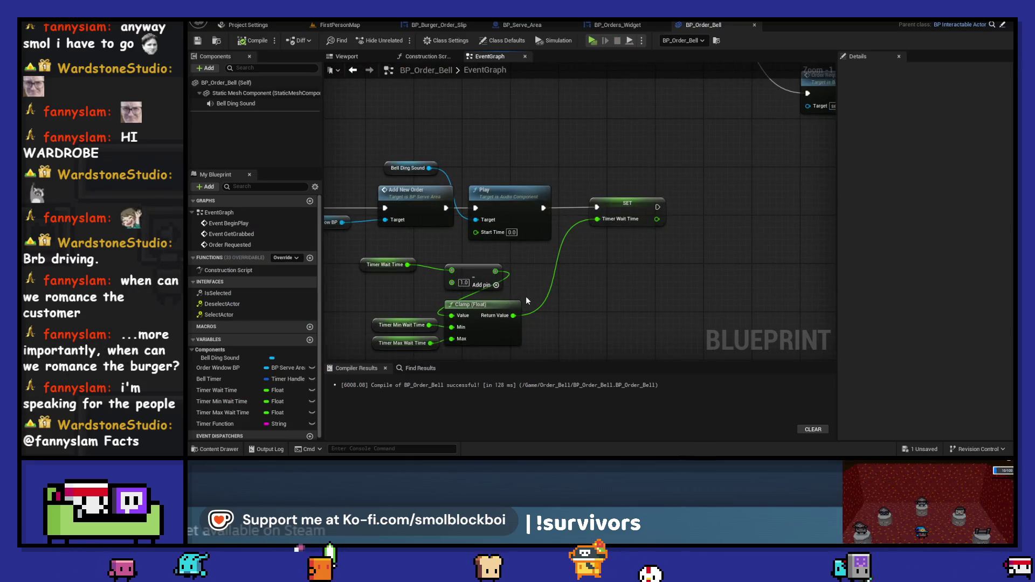
Change the Add node's amount to 100 and play-test the bell again
click(464, 283)
text(100)
key(Return)
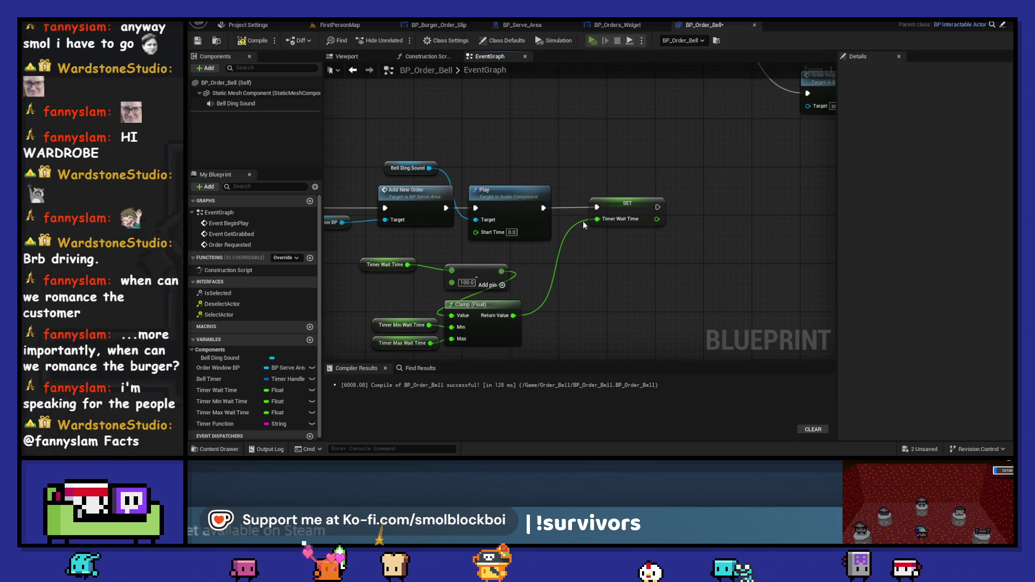
key(alt+p)
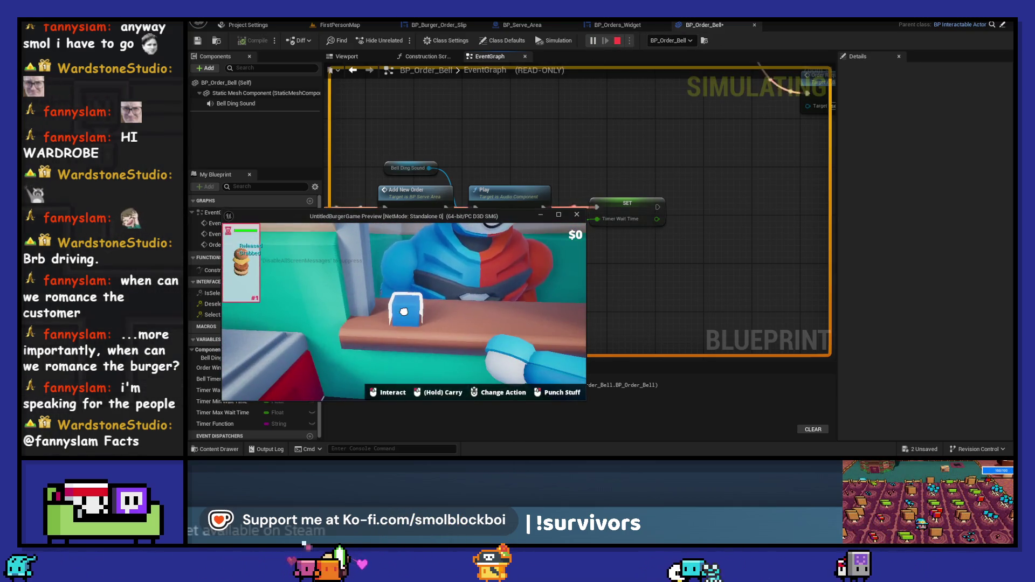
key(Escape)
scroll(593, 140, down, 2)
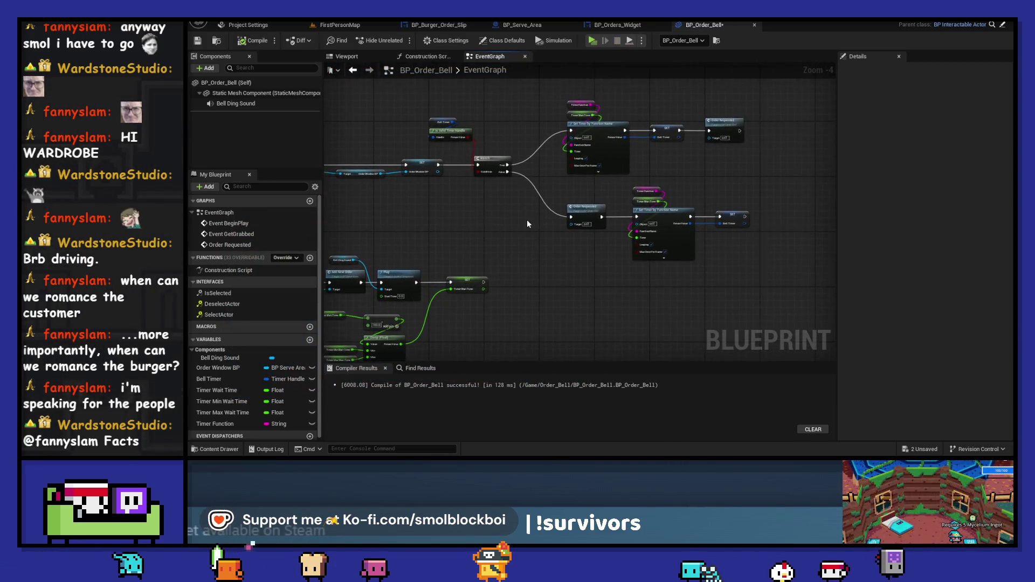
Connect the Branch's True exec output to the Order Requested timer chain
scroll(528, 224, up, 1)
scroll(527, 224, down, 1)
scroll(528, 223, up, 1)
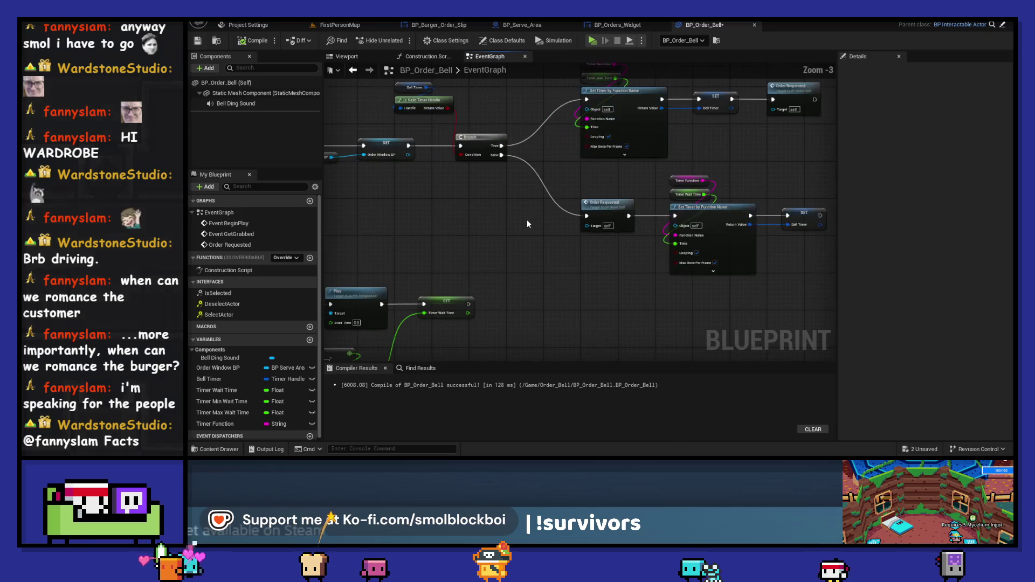
drag(526, 219, 515, 241)
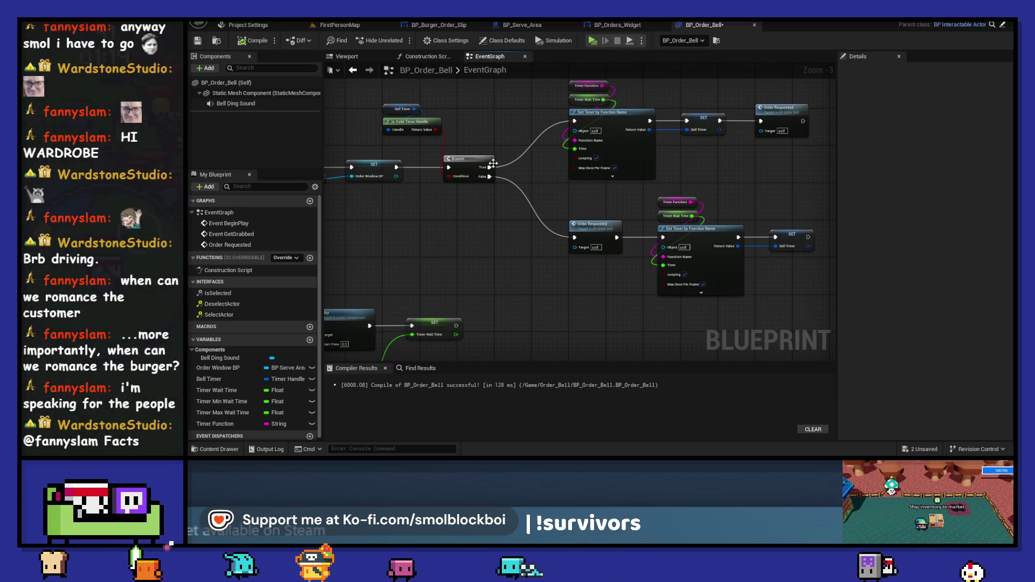
drag(489, 167, 490, 182)
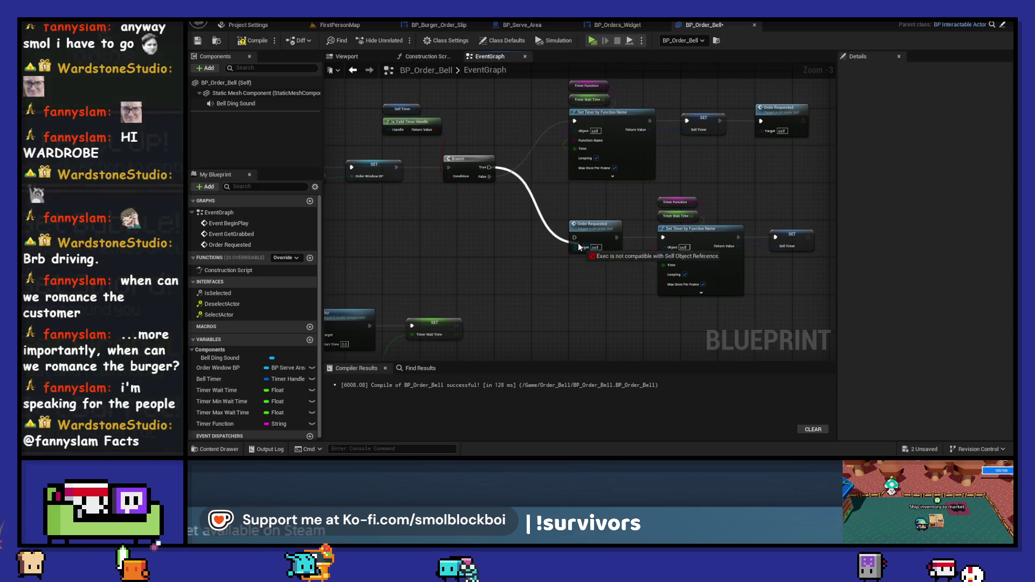
Select the Order Requested chain and move it above the other chain
scroll(683, 319, down, 1)
drag(705, 322, 532, 249)
mouse_move(642, 279)
mouse_down()
mouse_move(643, 117)
mouse_move(625, 189)
mouse_up()
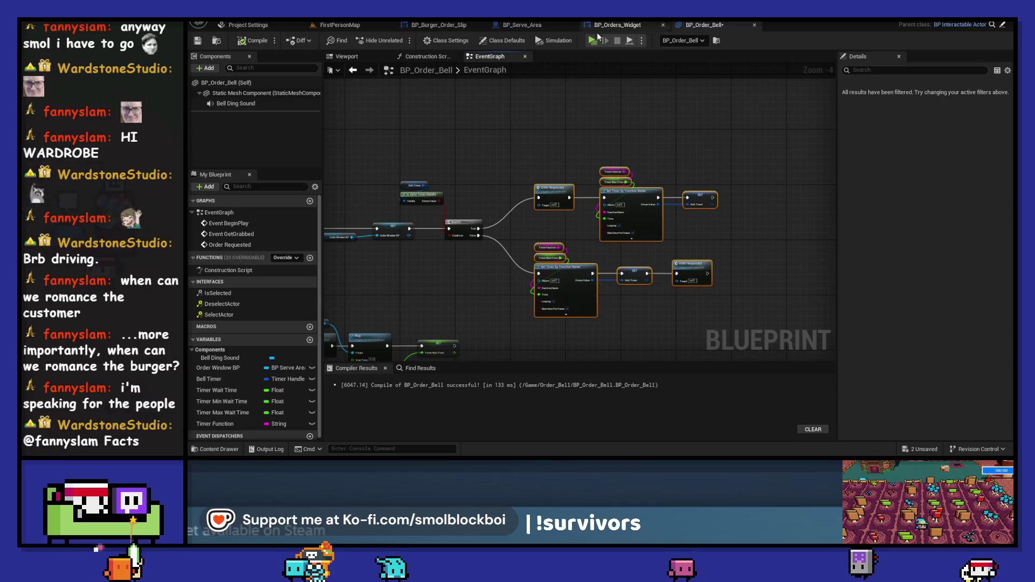
Simulate the game, ring the order bell twice, then stop
key(alt+p)
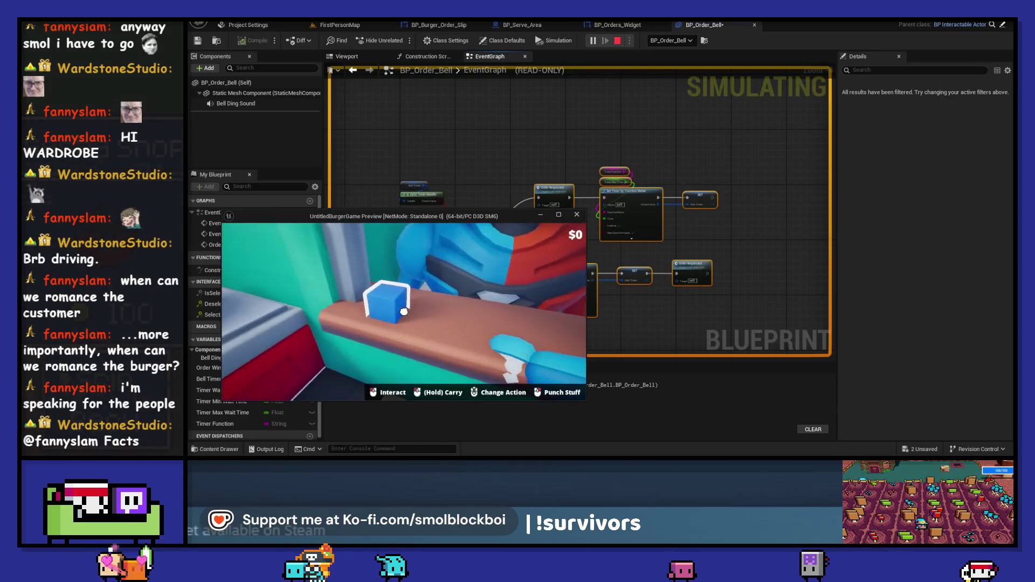
click(404, 312)
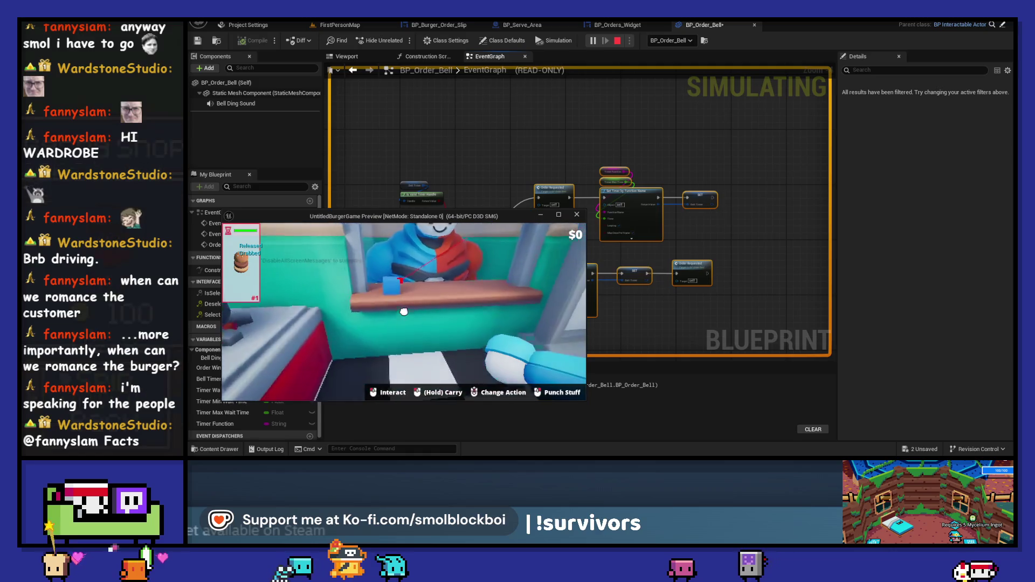
click(404, 311)
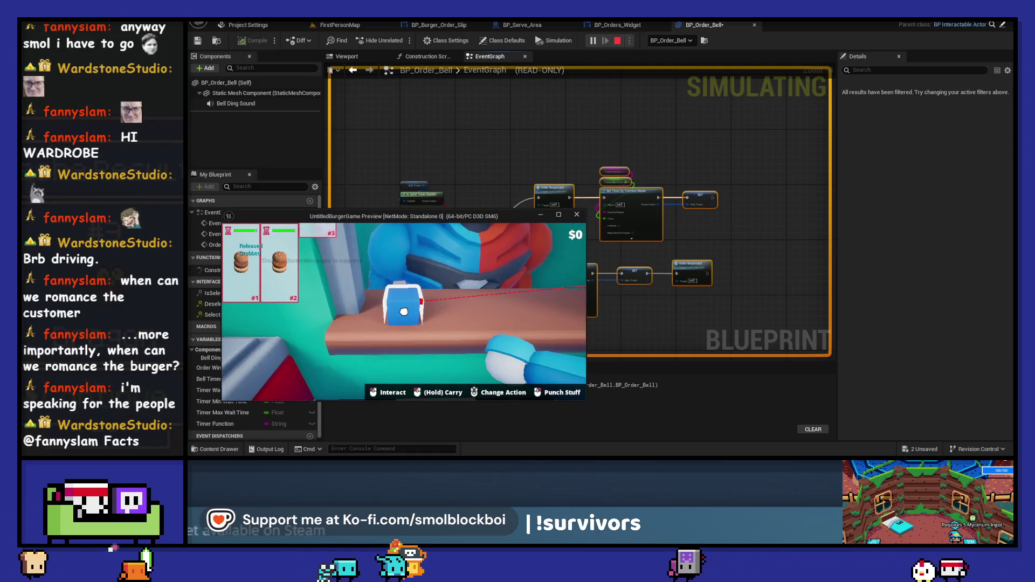
key(Escape)
Set BP_Order_Bell's wait-time amount to 1.0 and save the blueprint
scroll(487, 283, up, 4)
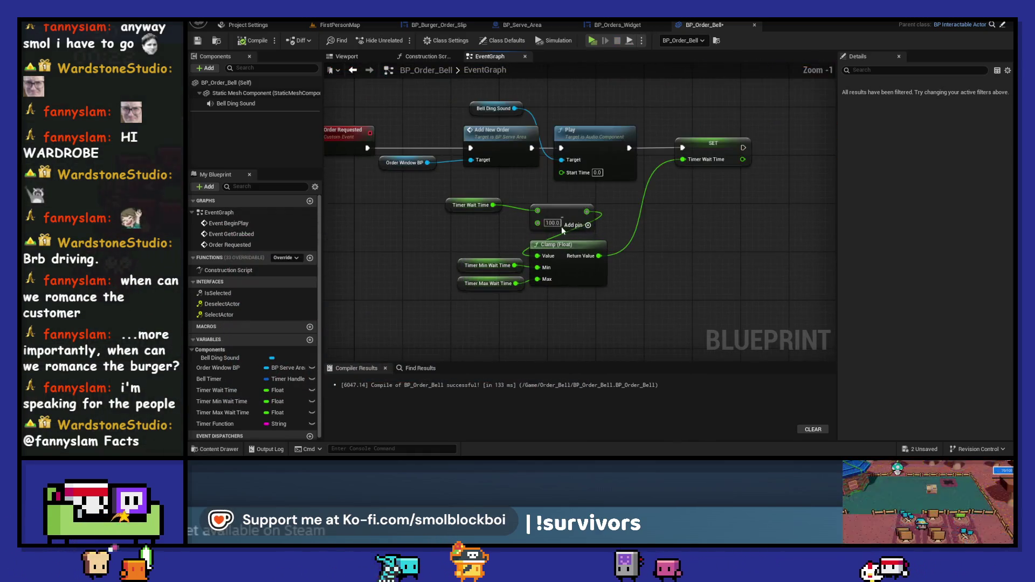
click(670, 239)
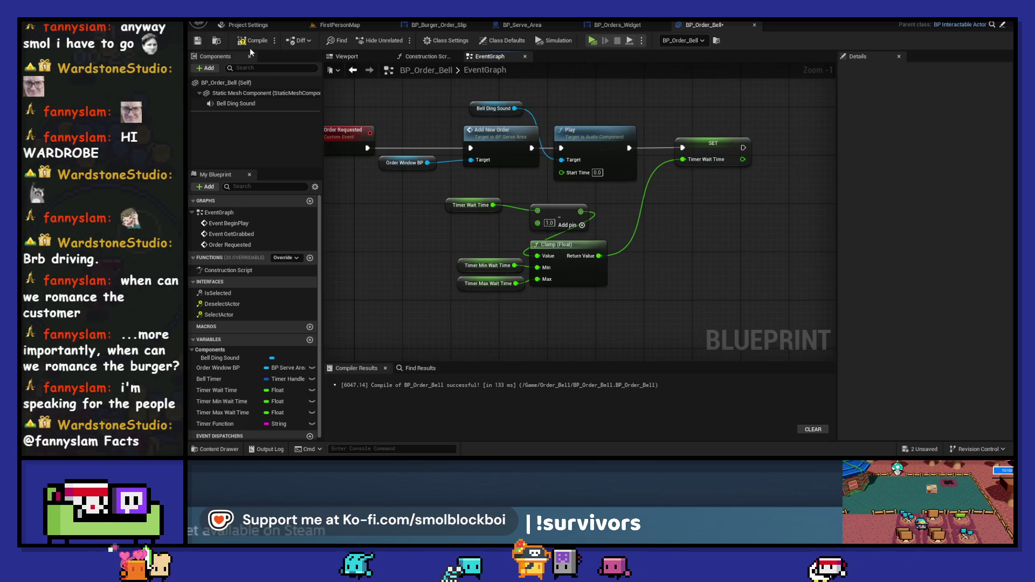
key(ctrl+s)
Start a new play-test and enlarge the game window to full screen
key(alt+p)
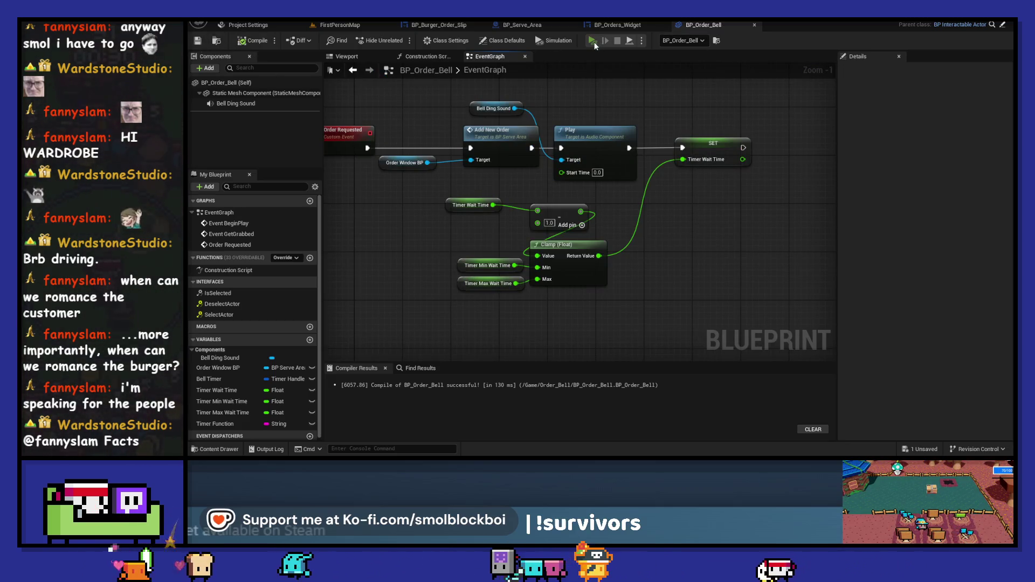
key(alt+Tab)
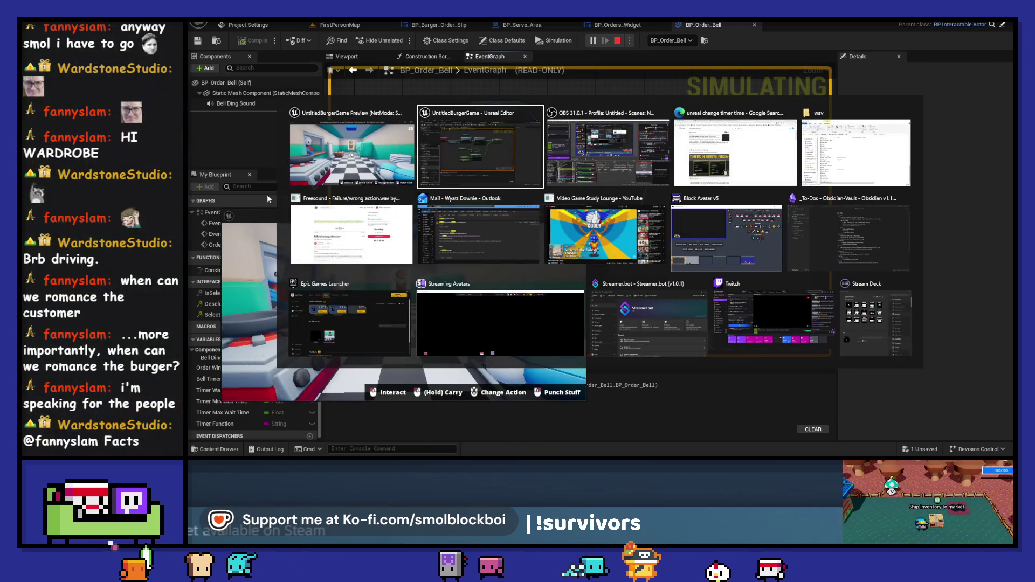
double_click(271, 219)
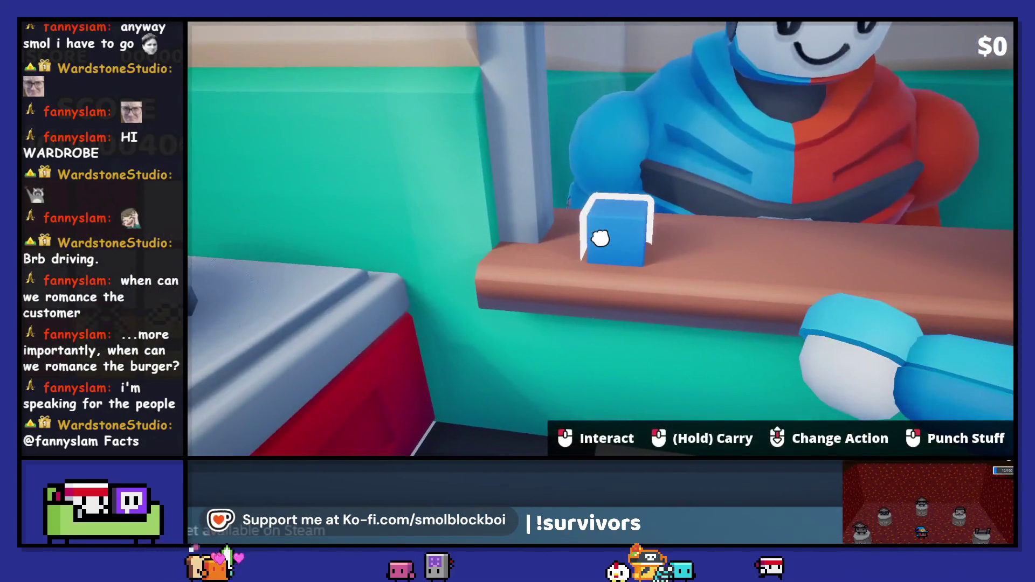
Ring the bell, gather a bun and patty, and serve the first burger for $5
click(601, 238)
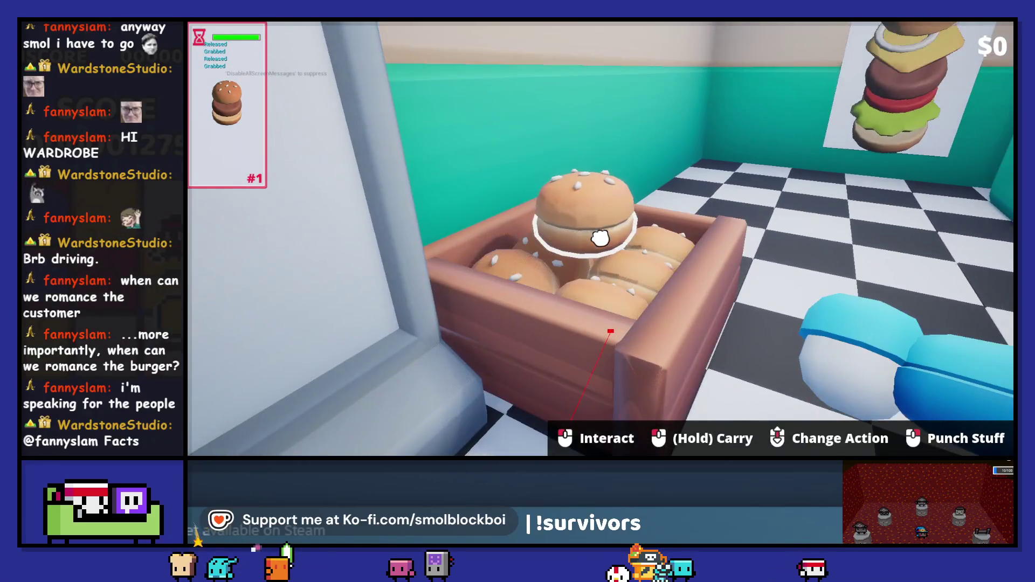
drag(600, 238, 600, 238)
click(600, 238)
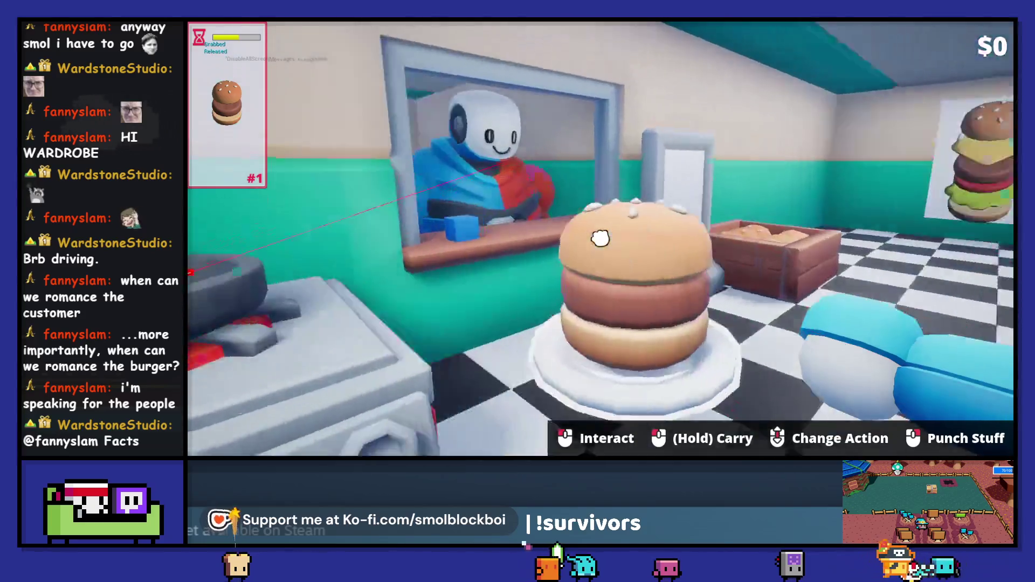
click(600, 238)
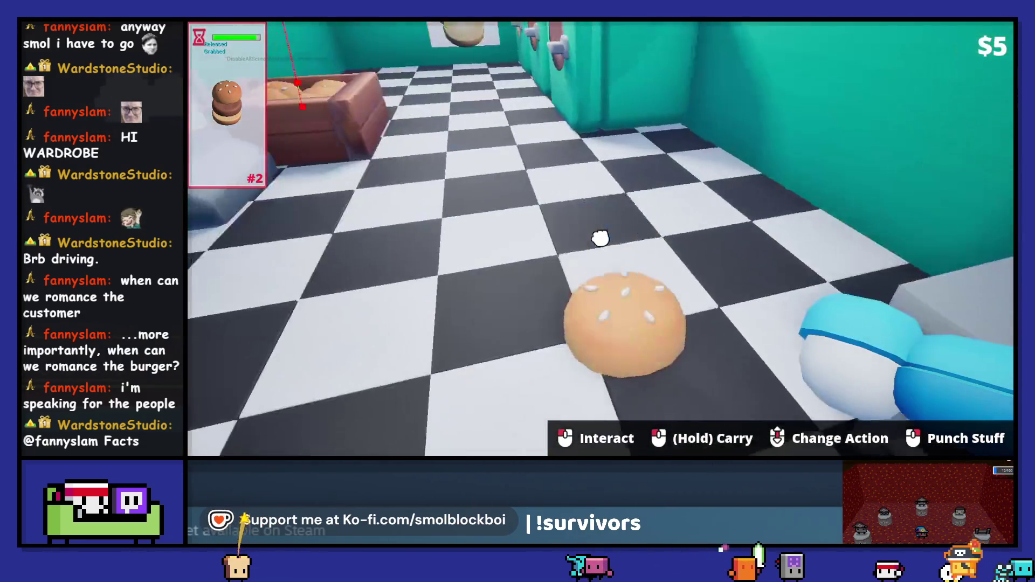
For order #2, bring a bun to the plate table, cook a patty, and set it on the bun
drag(601, 237, 600, 238)
click(600, 238)
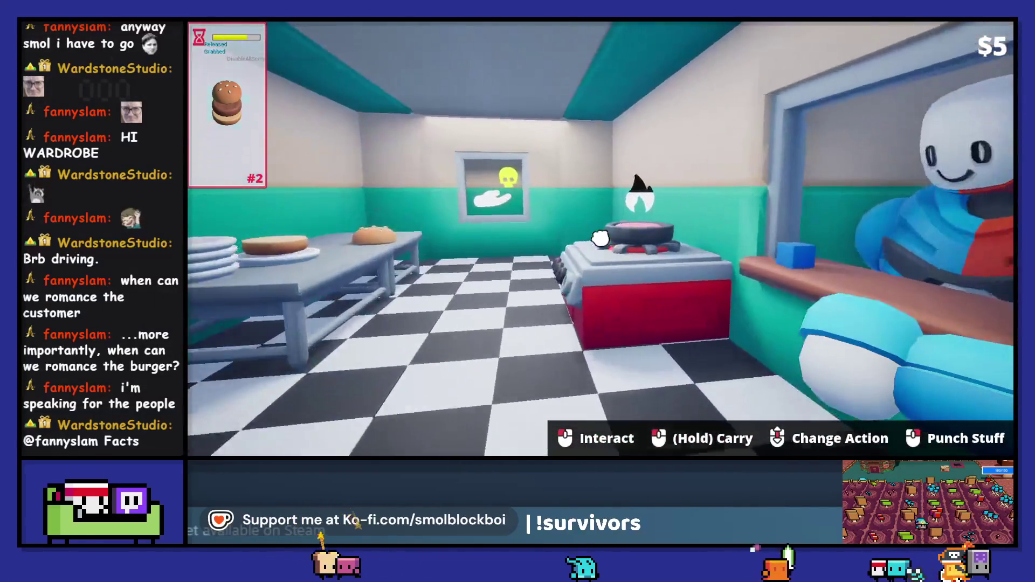
key(w)
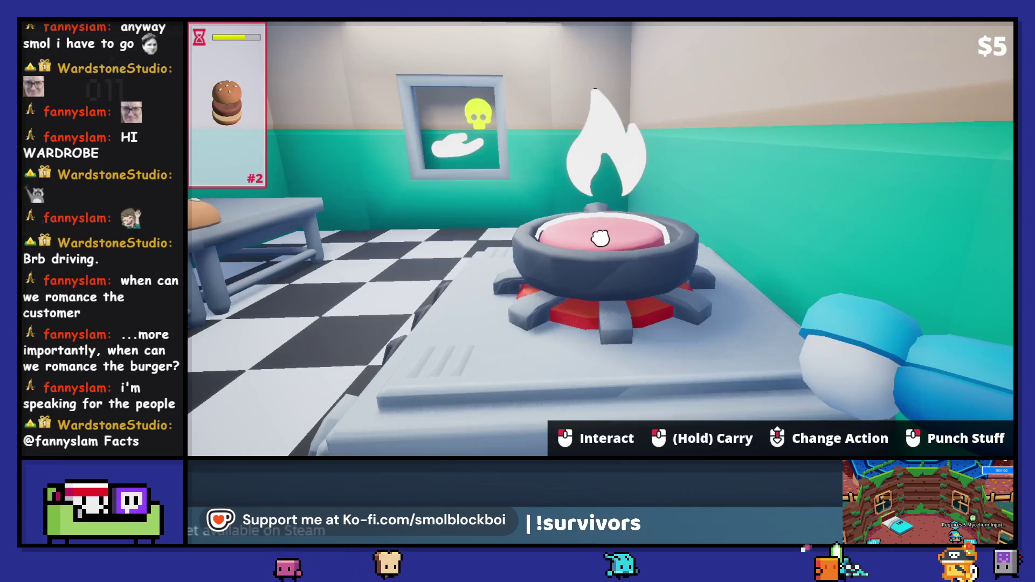
drag(600, 238, 600, 237)
Hand over the burger, browse the shop's Upgrades and Stations tabs, then close it
click(601, 237)
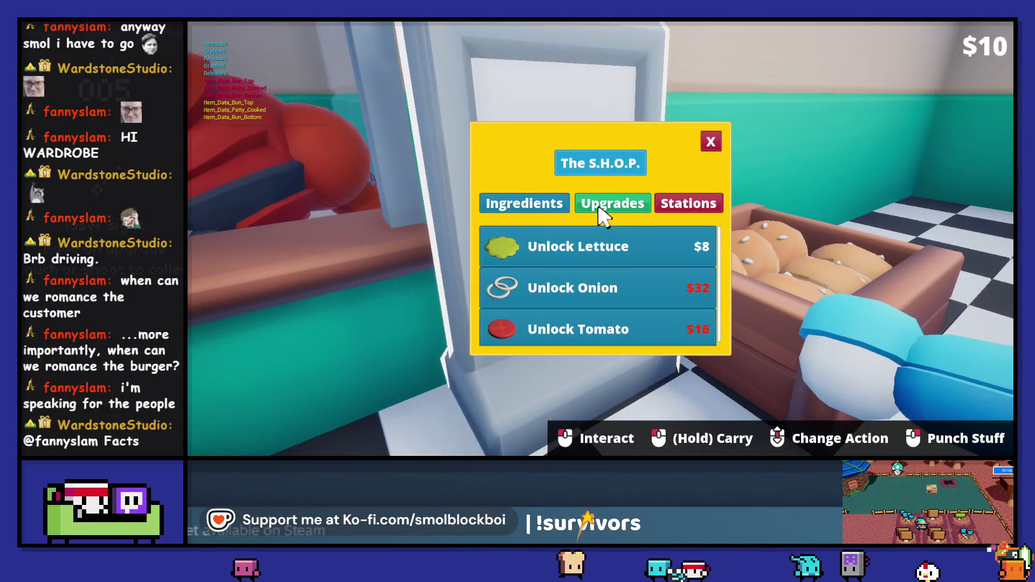
click(613, 203)
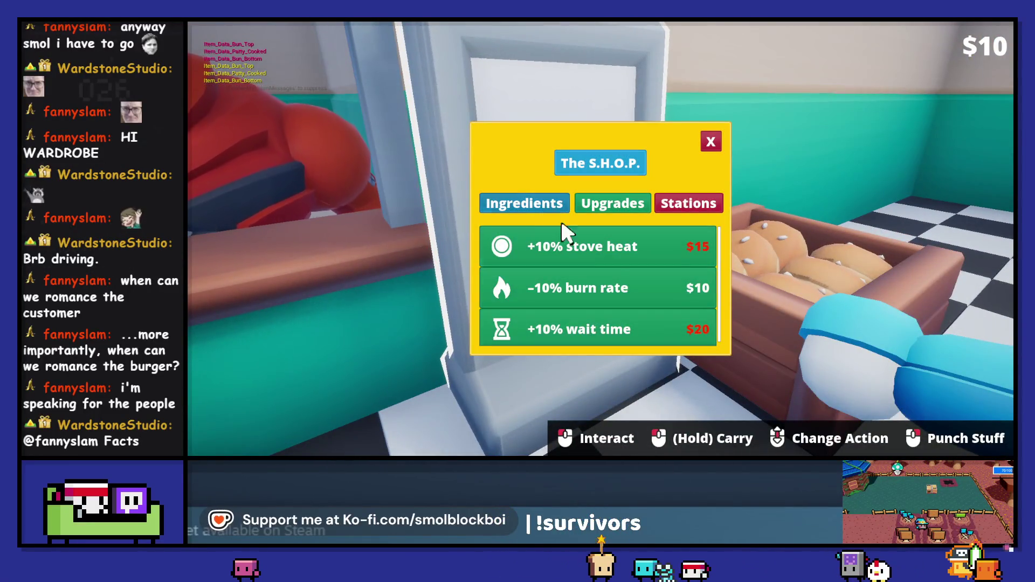
click(686, 205)
click(711, 141)
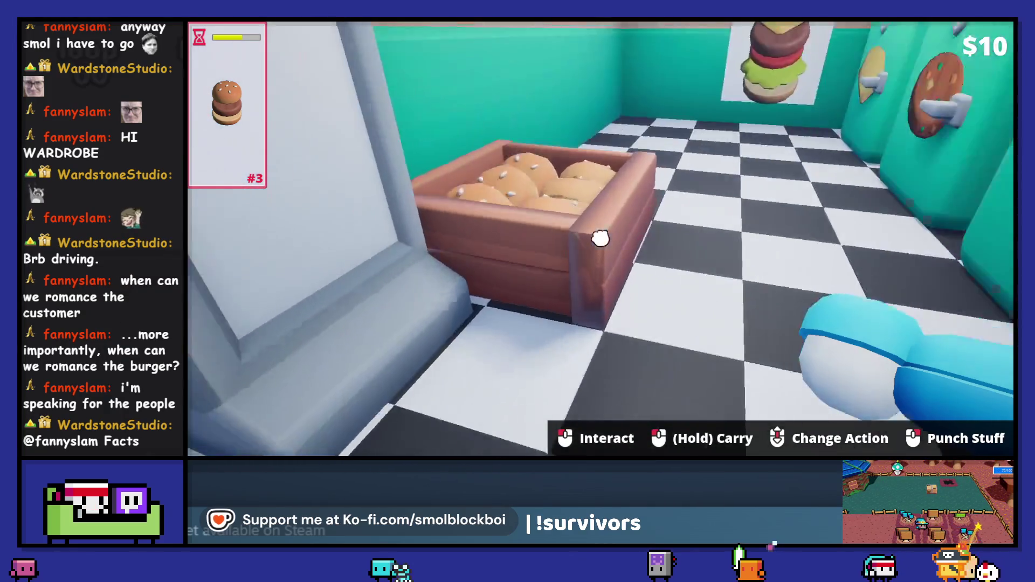
Carry a bun to the menu stand and leave a patty on the grill
click(600, 238)
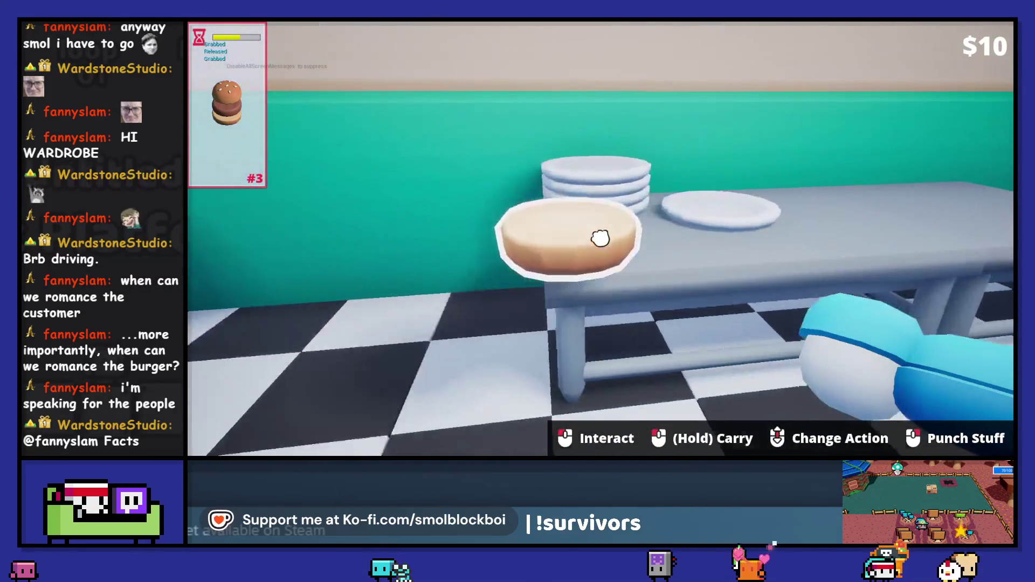
click(601, 238)
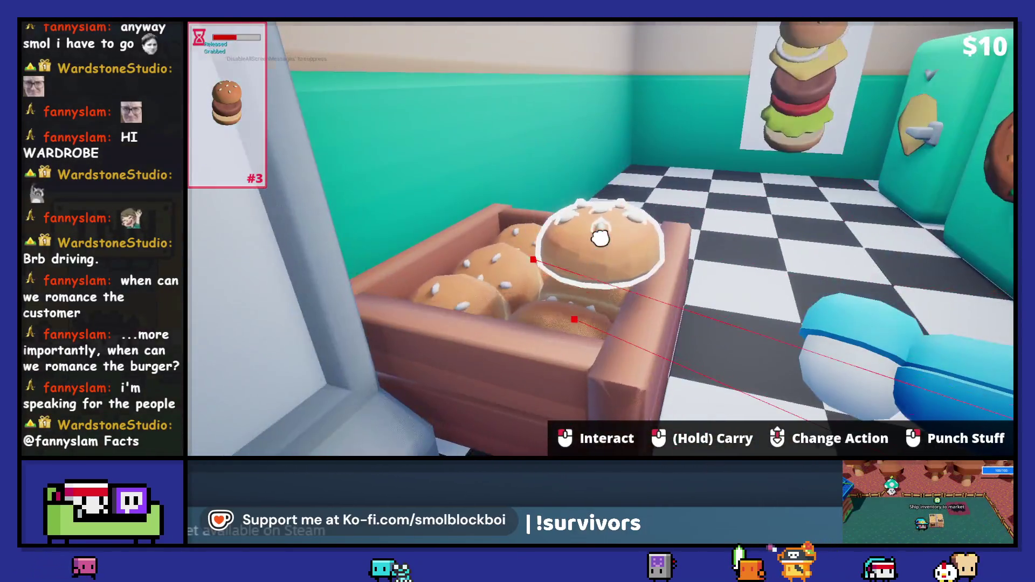
click(600, 238)
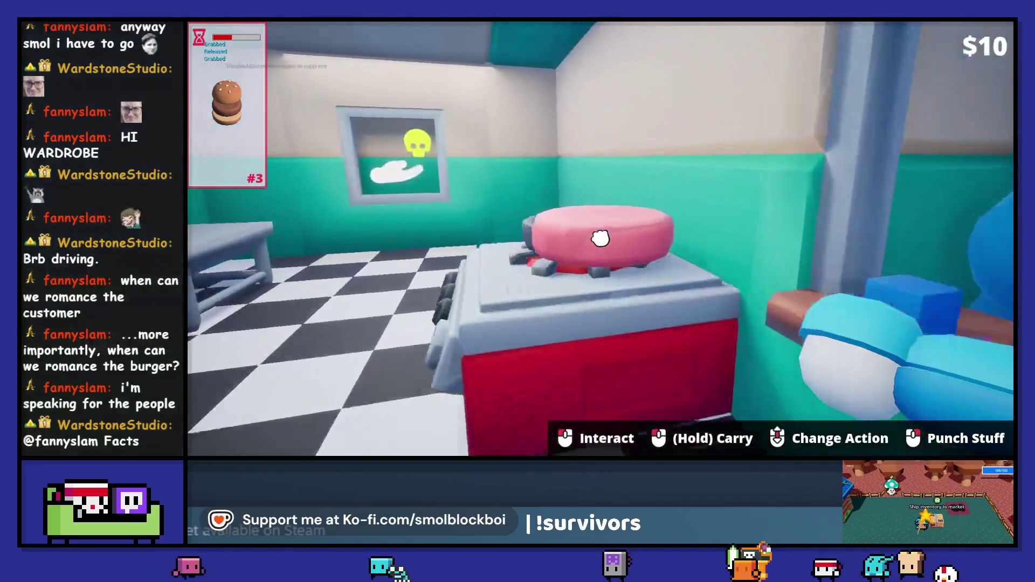
click(600, 237)
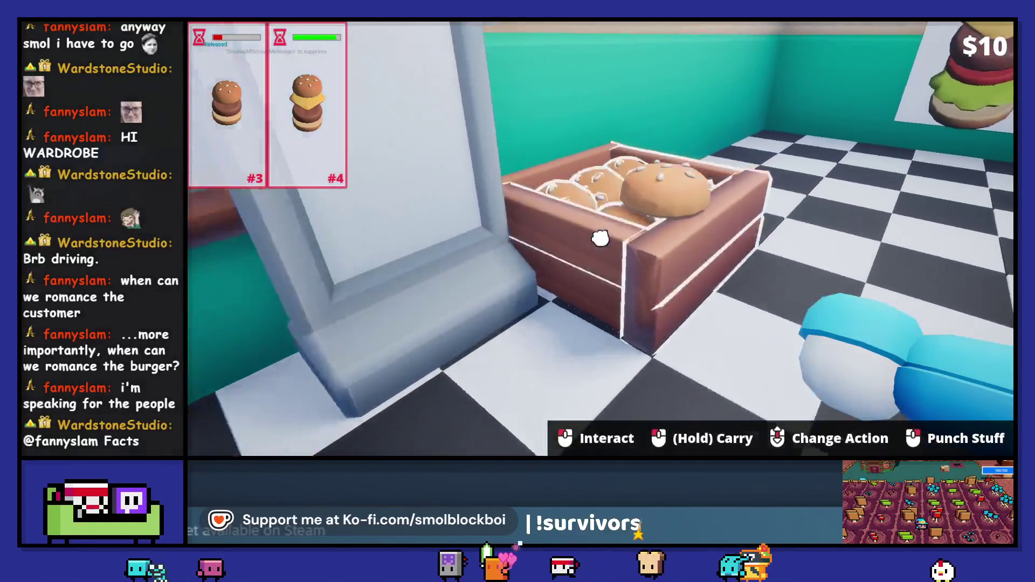
Gather a bun, patty and cheese slice and hand the burger to the customer
click(600, 238)
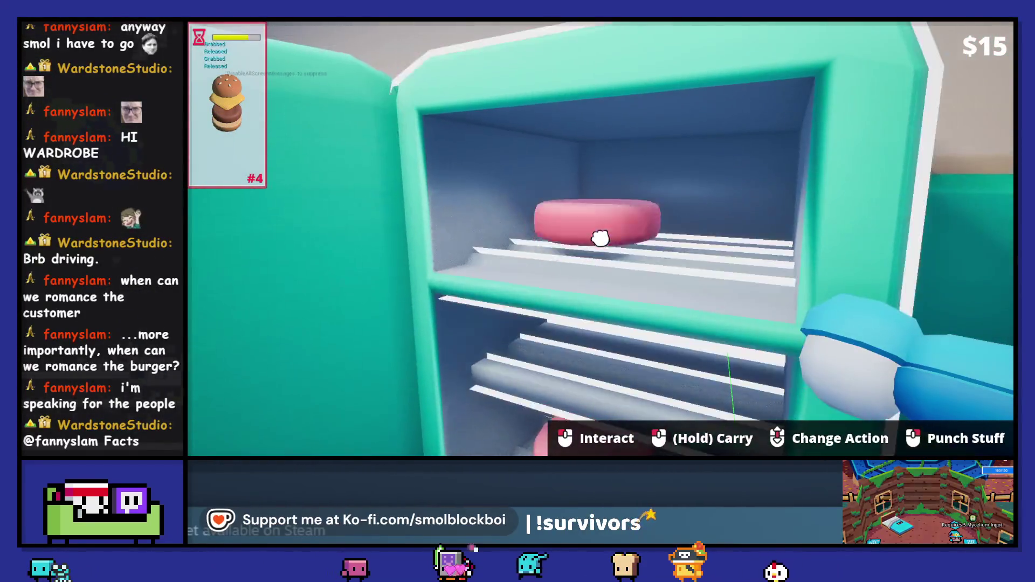
click(601, 238)
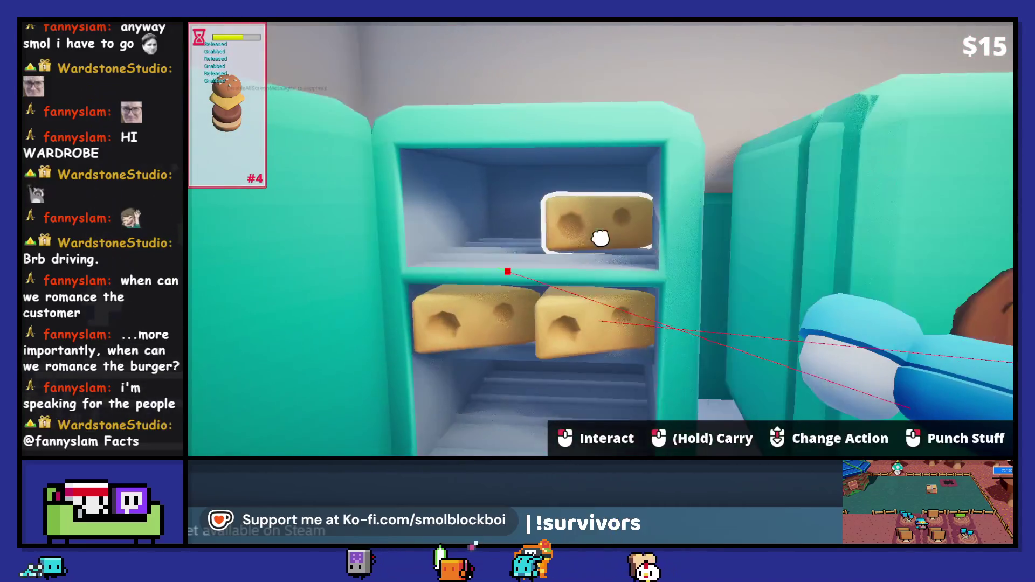
click(600, 238)
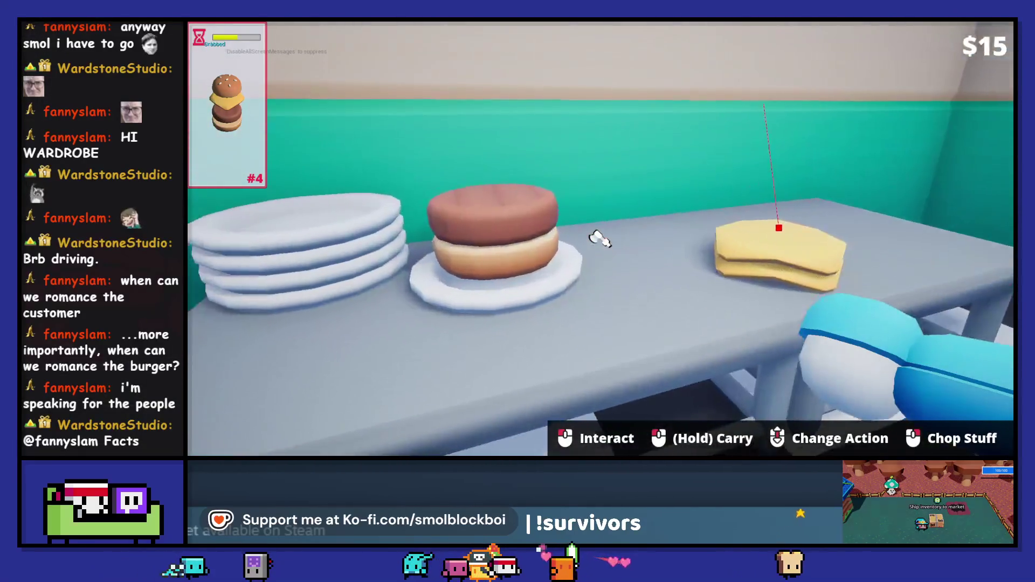
click(600, 239)
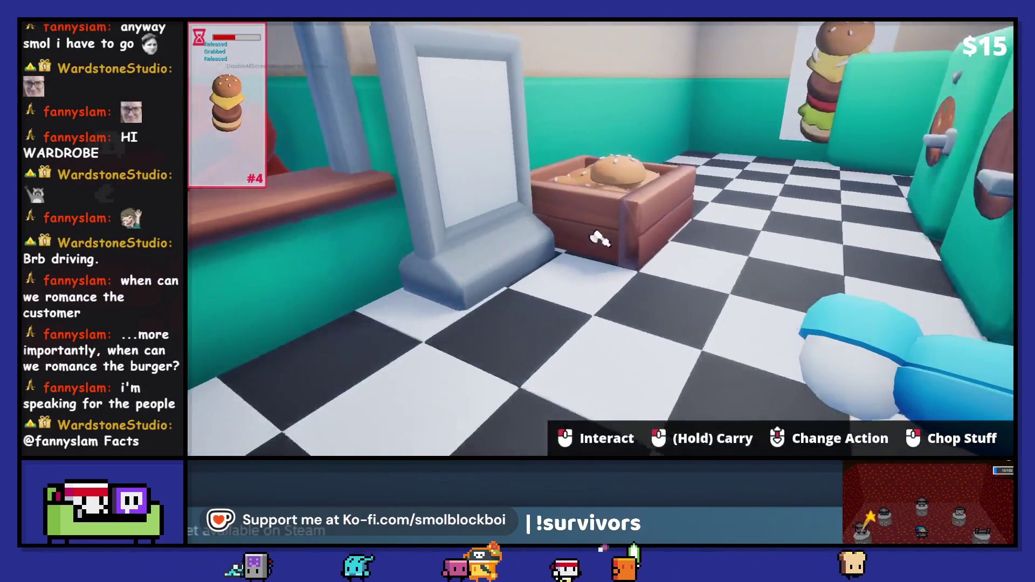
click(600, 238)
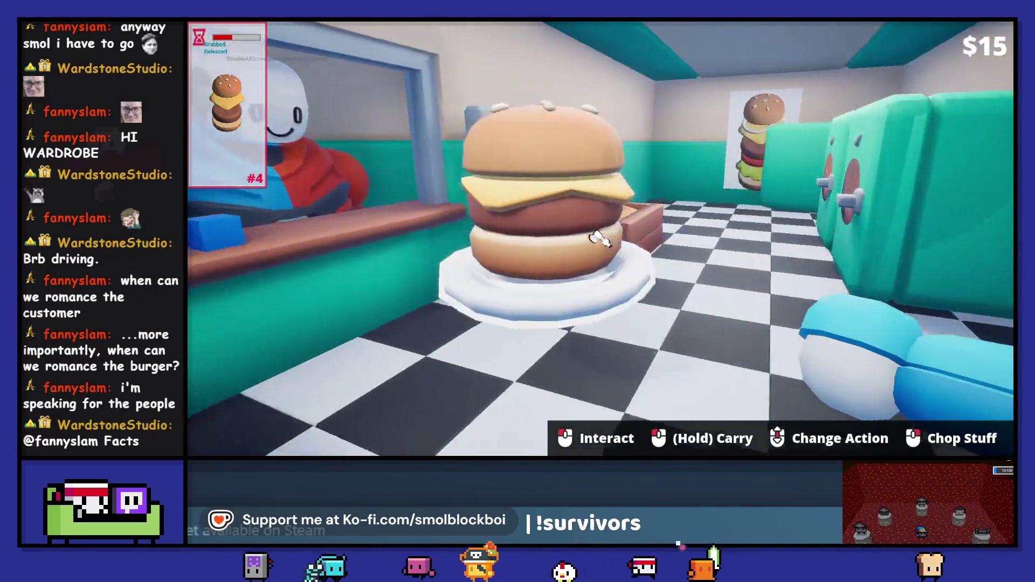
click(600, 239)
scroll(599, 239, down, 2)
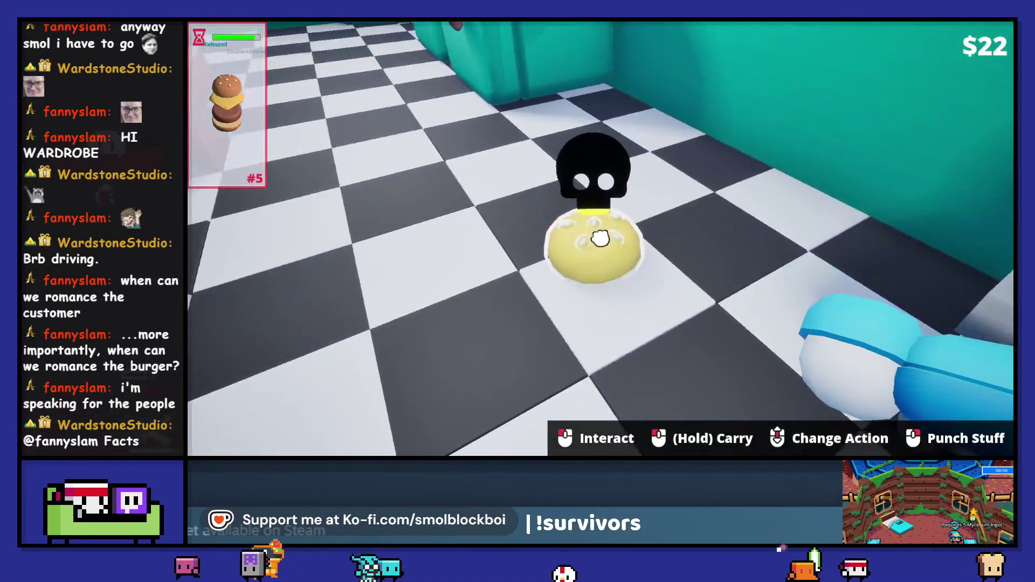
Recover the dropped bun, cook a fridge patty in the stove pan, and plate it
right_click(600, 238)
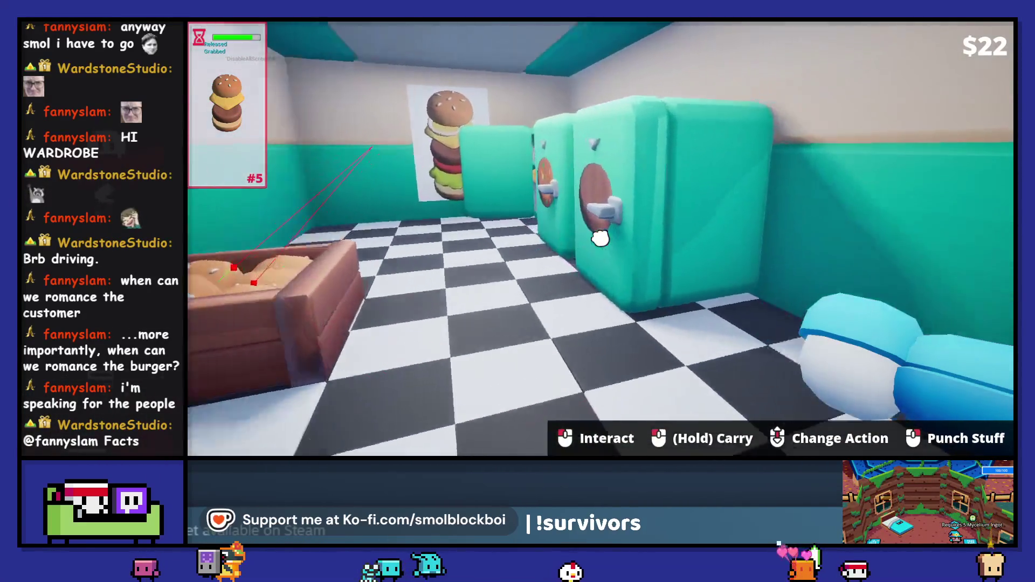
click(601, 238)
right_click(600, 239)
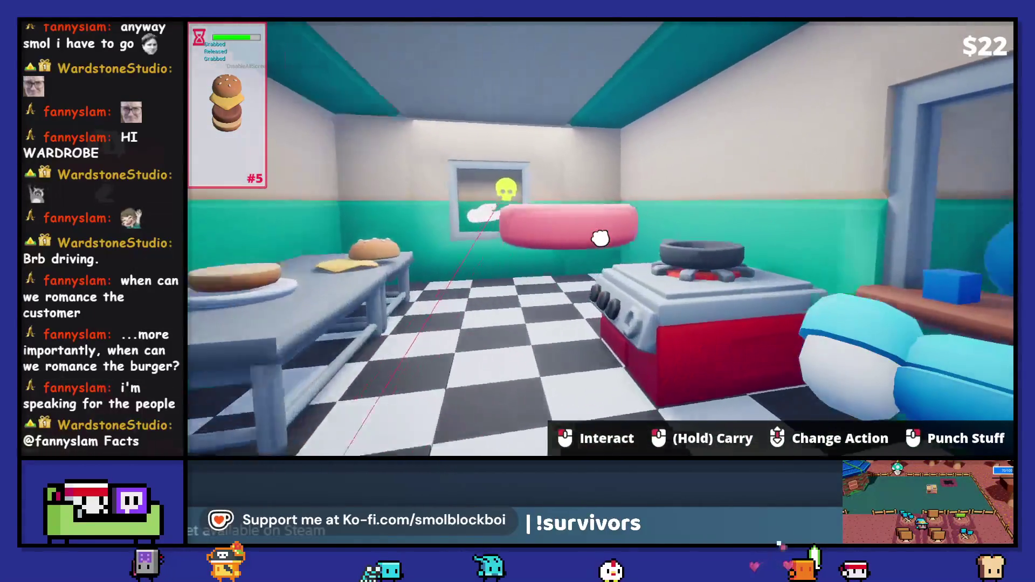
right_click(600, 238)
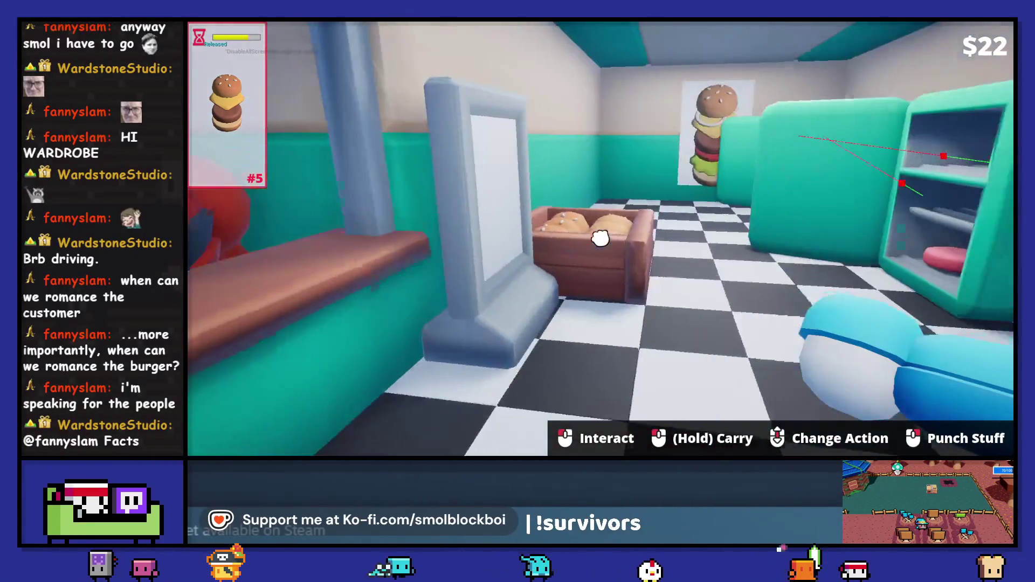
right_click(600, 239)
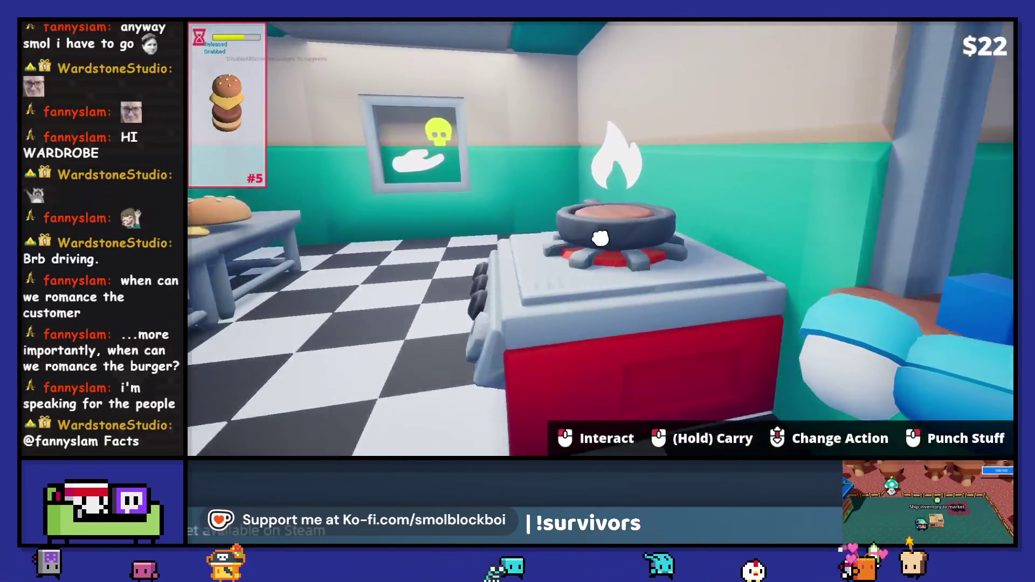
right_click(600, 238)
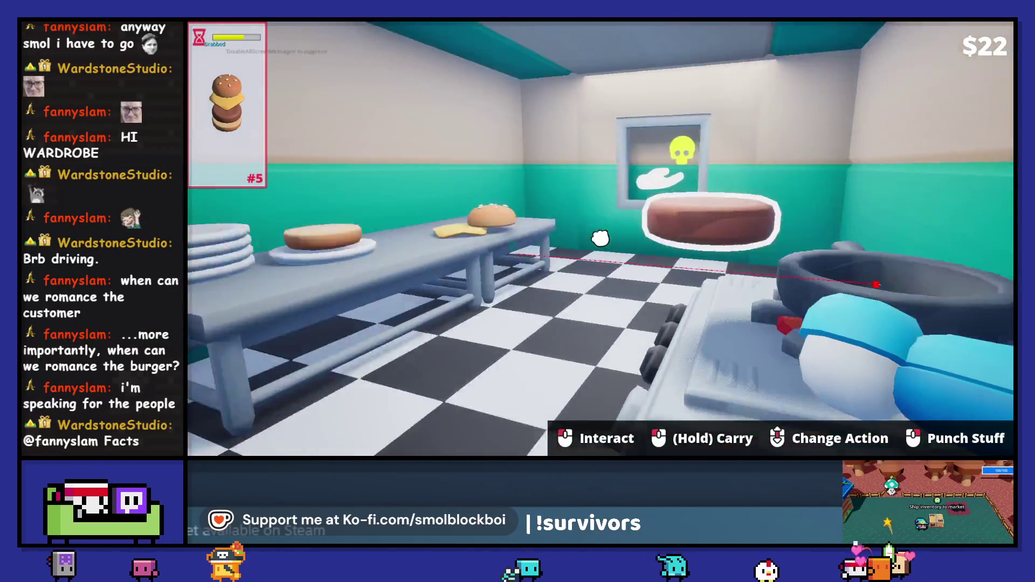
right_click(600, 238)
Top the patty with cheese and the bun top, then open the shop terminal
right_click(600, 238)
right_click(600, 238)
right_click(600, 238)
right_click(600, 238)
right_click(600, 239)
right_click(601, 239)
right_click(600, 239)
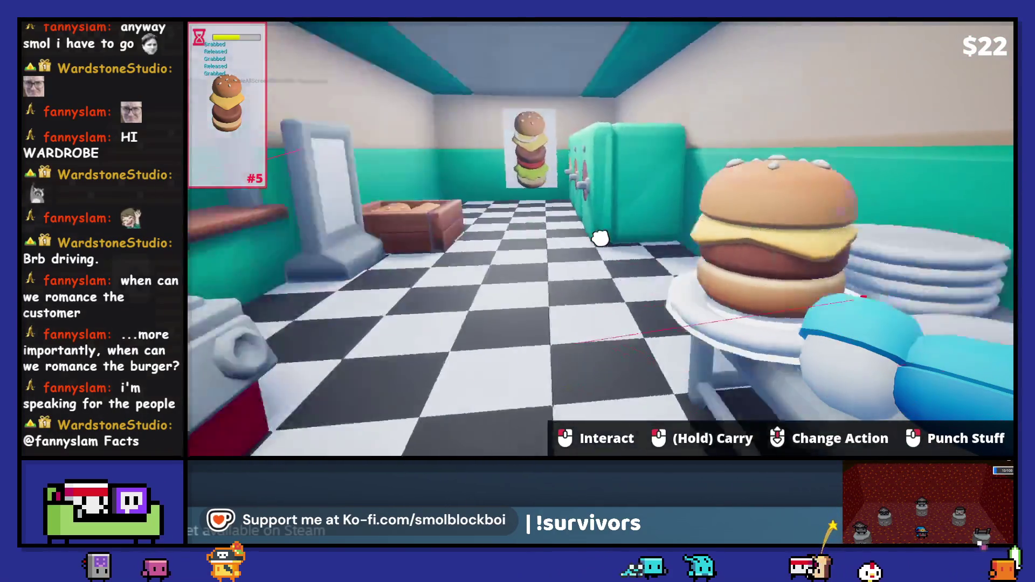
right_click(600, 238)
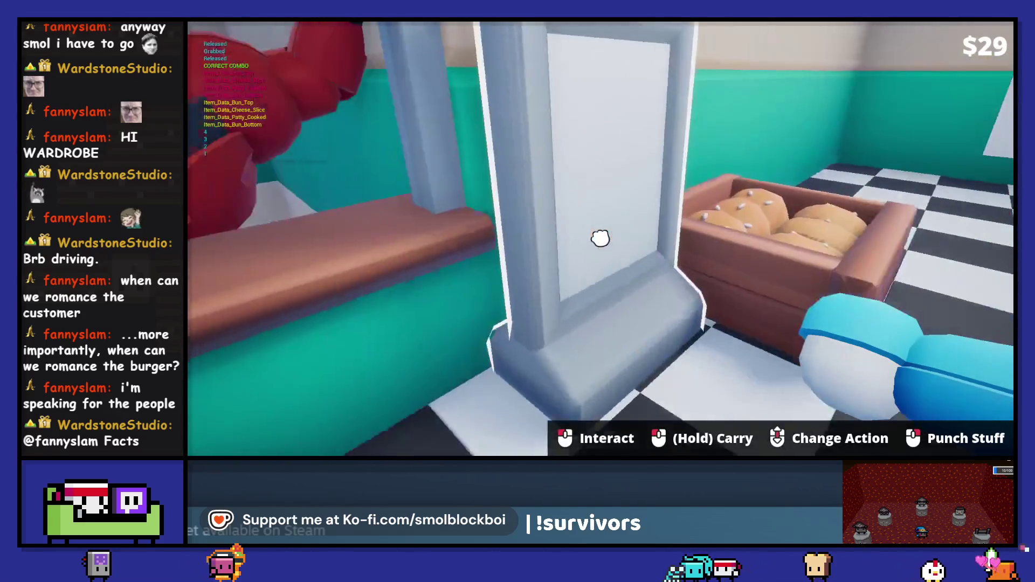
click(600, 238)
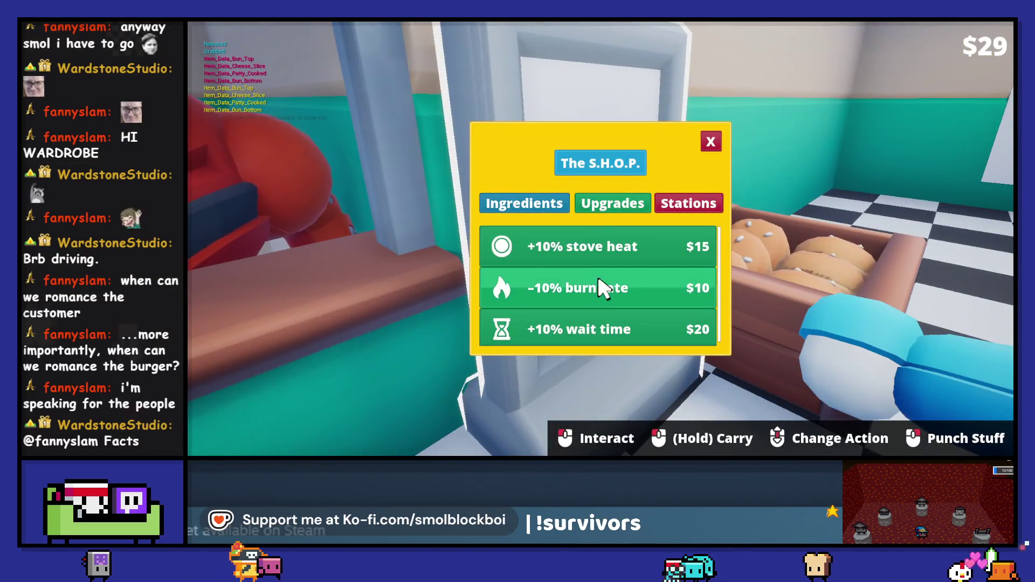
Buy the +10% wait-time upgrade, close the shop, and set down a bun
click(601, 319)
click(710, 142)
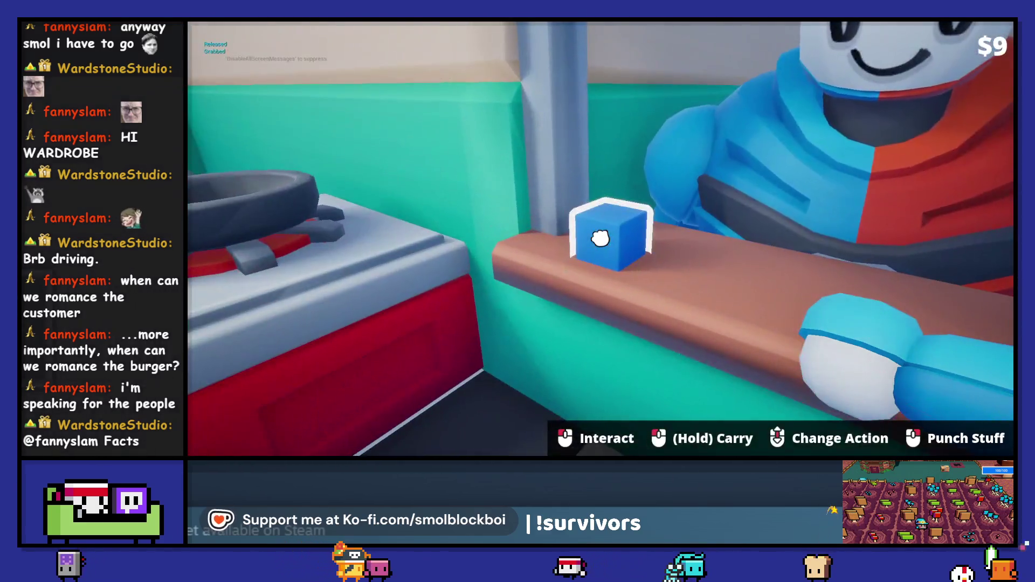
click(600, 239)
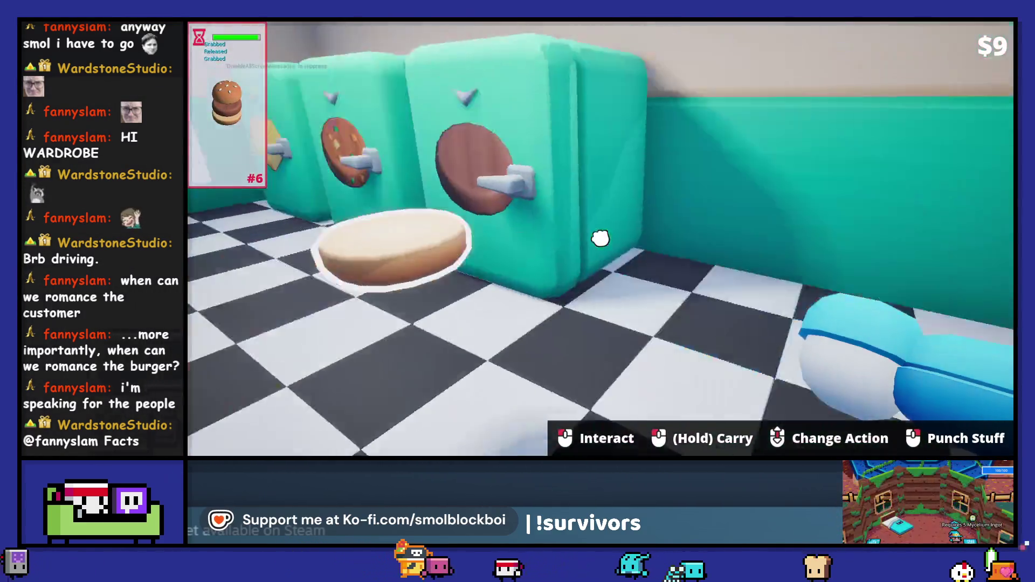
drag(600, 239, 600, 238)
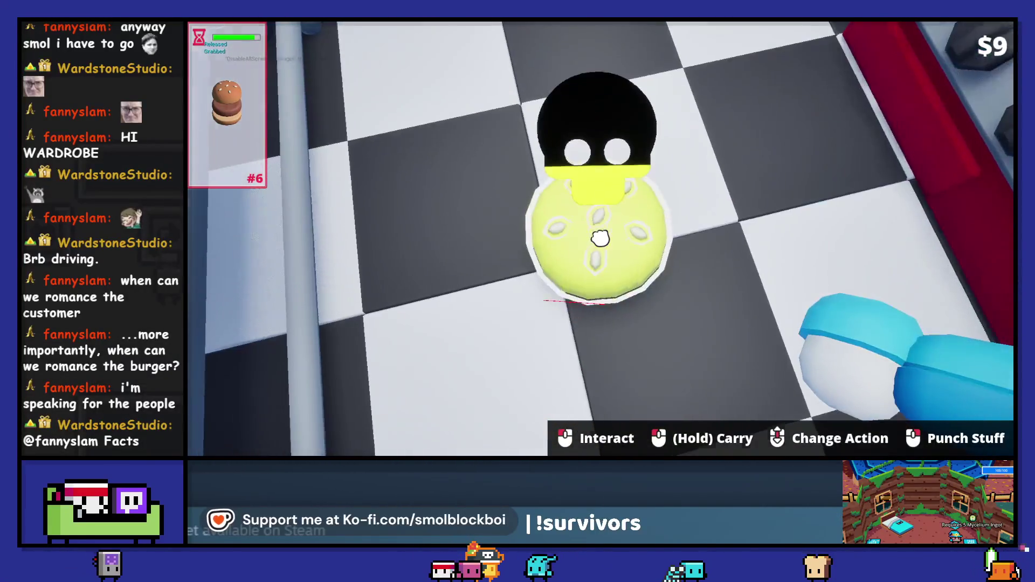
drag(600, 238, 600, 238)
right_click(601, 238)
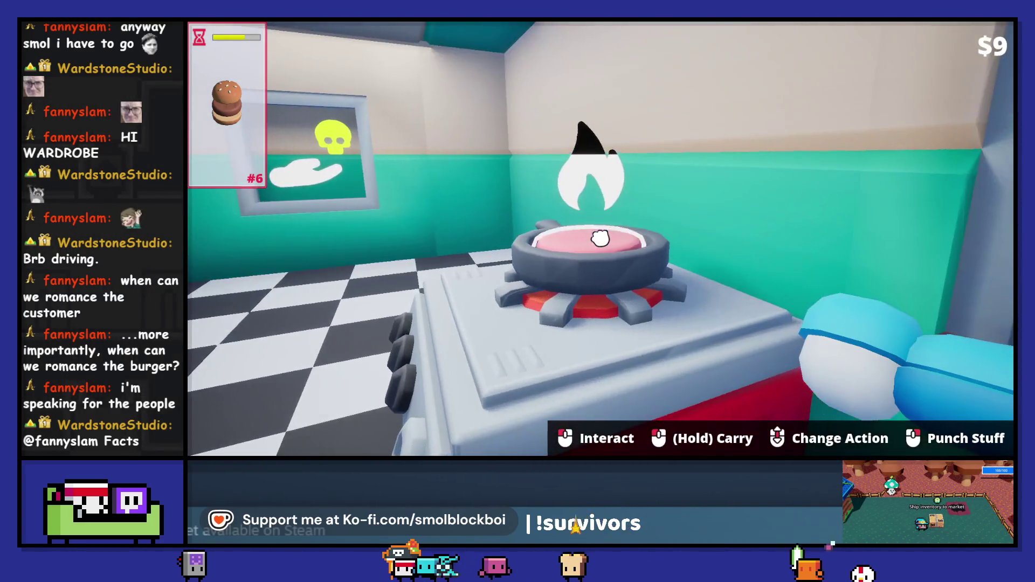
Add the cooked patty, collect the $14 payout, and reopen the shop's upgrades
drag(600, 239, 600, 239)
click(600, 239)
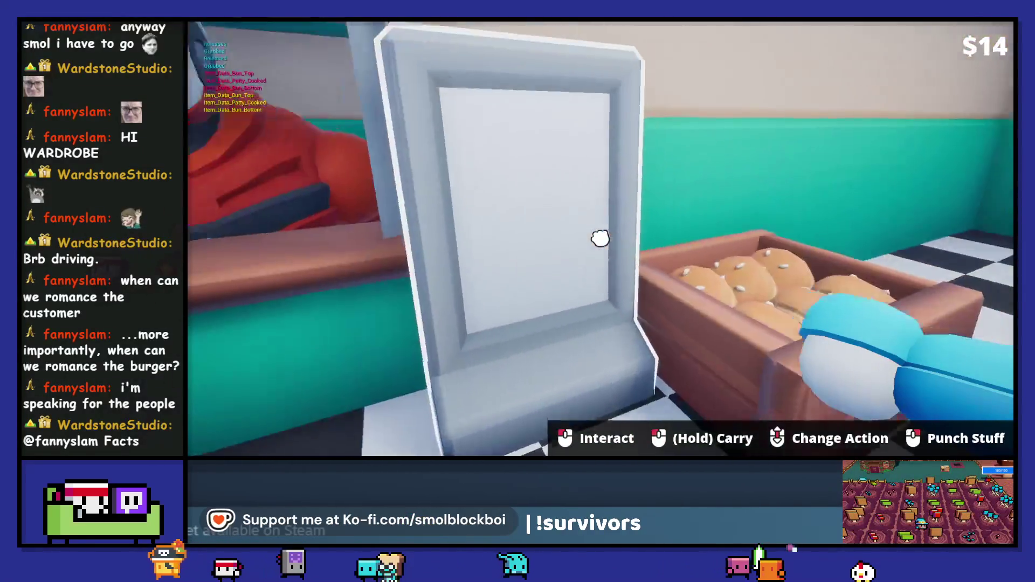
click(600, 239)
click(609, 203)
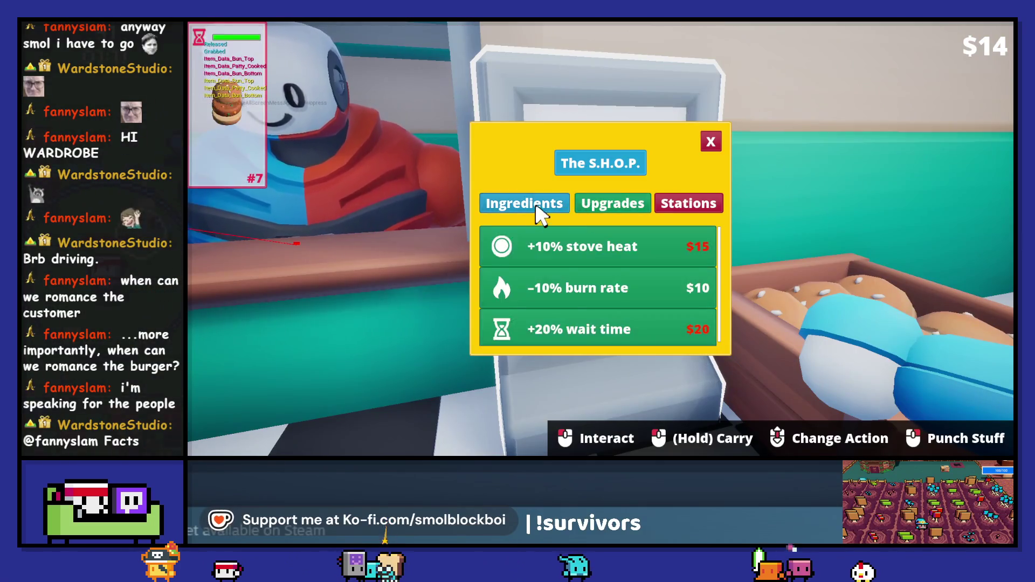
Unlock Lettuce from the shop's ingredient list and close the shop
click(537, 208)
click(609, 200)
click(542, 204)
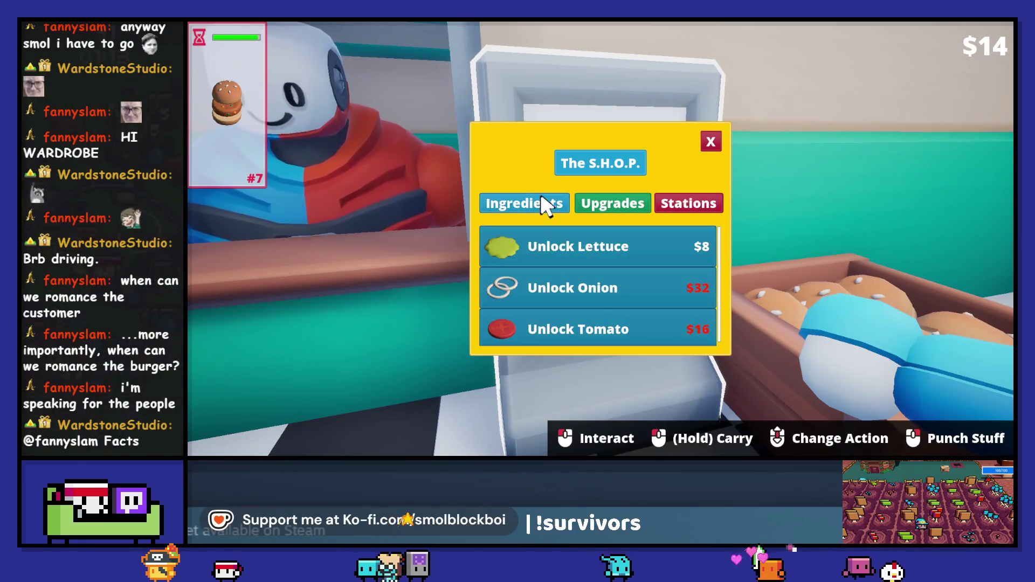
click(589, 247)
click(702, 148)
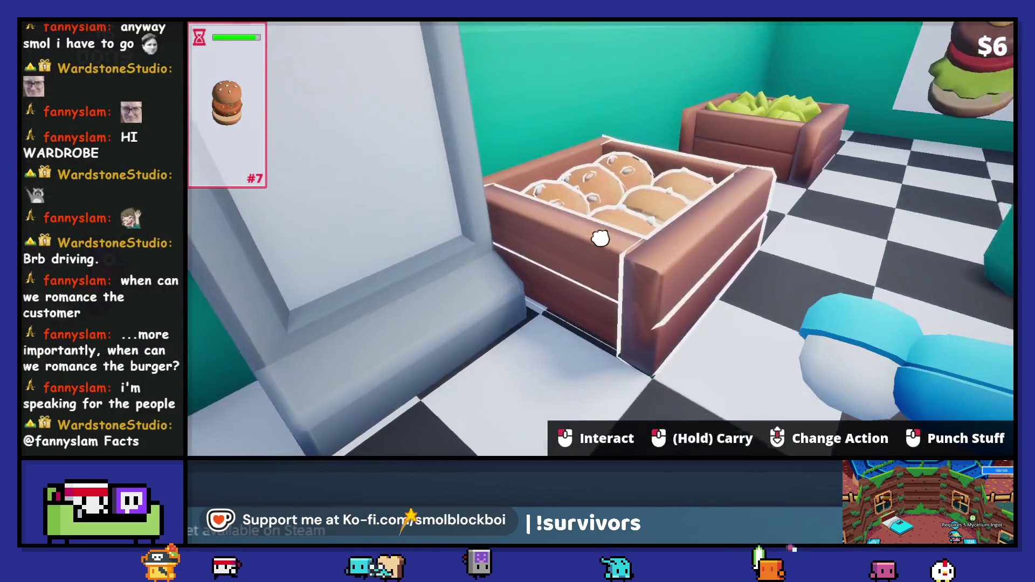
Set a bun by the plates and put a fridge patty in the pan to cook
click(601, 239)
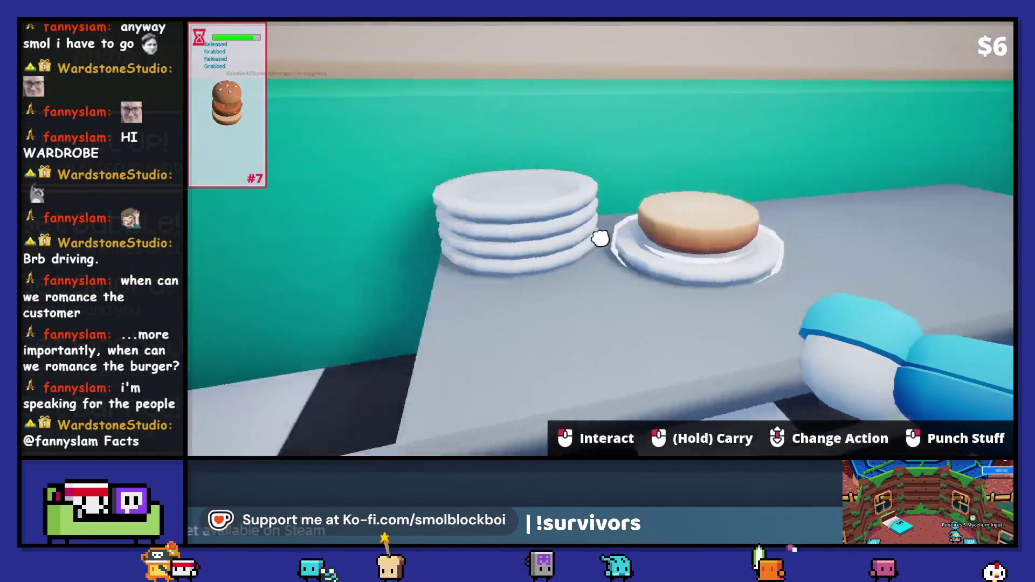
click(600, 238)
click(601, 239)
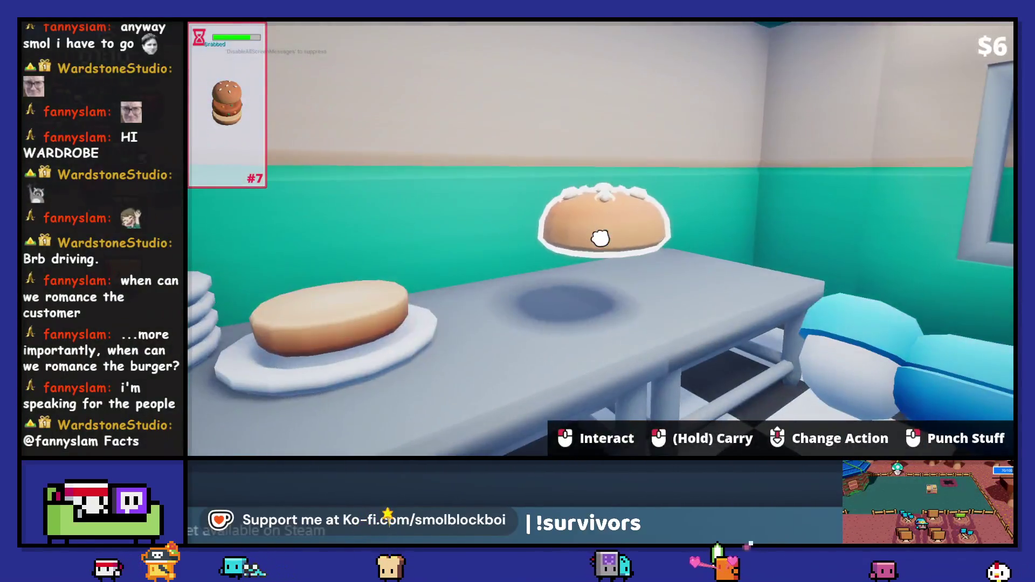
click(600, 238)
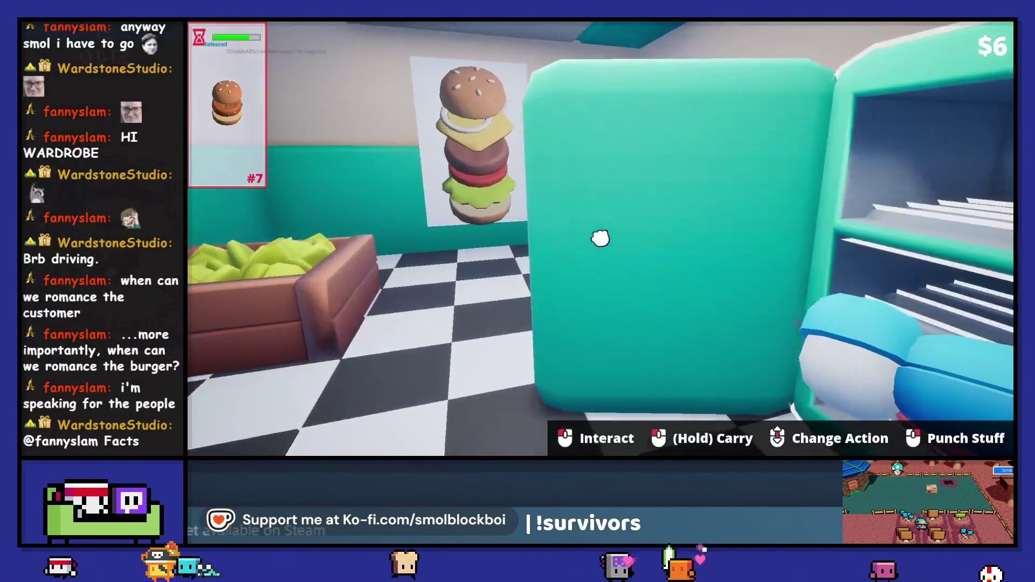
click(601, 238)
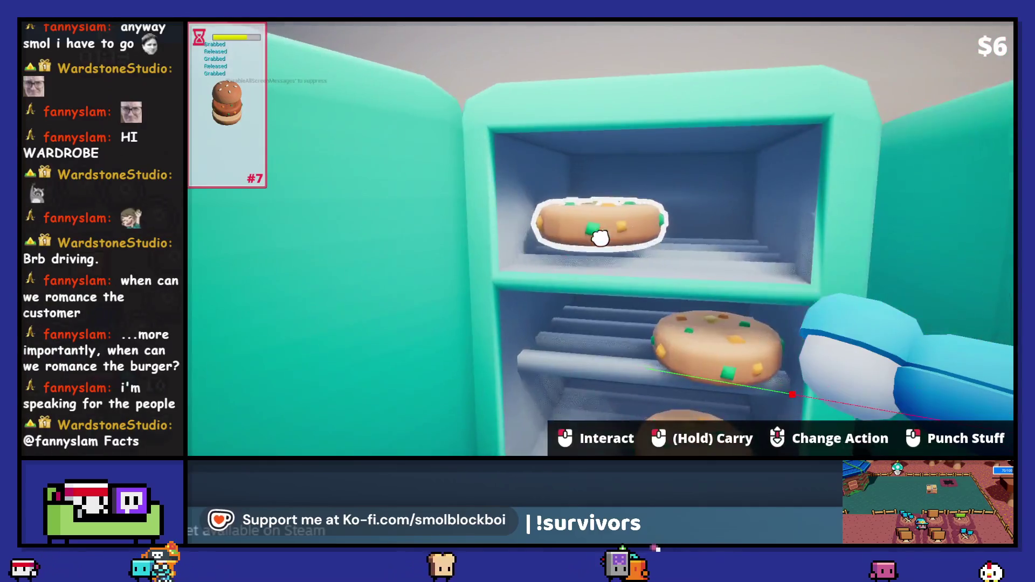
click(600, 239)
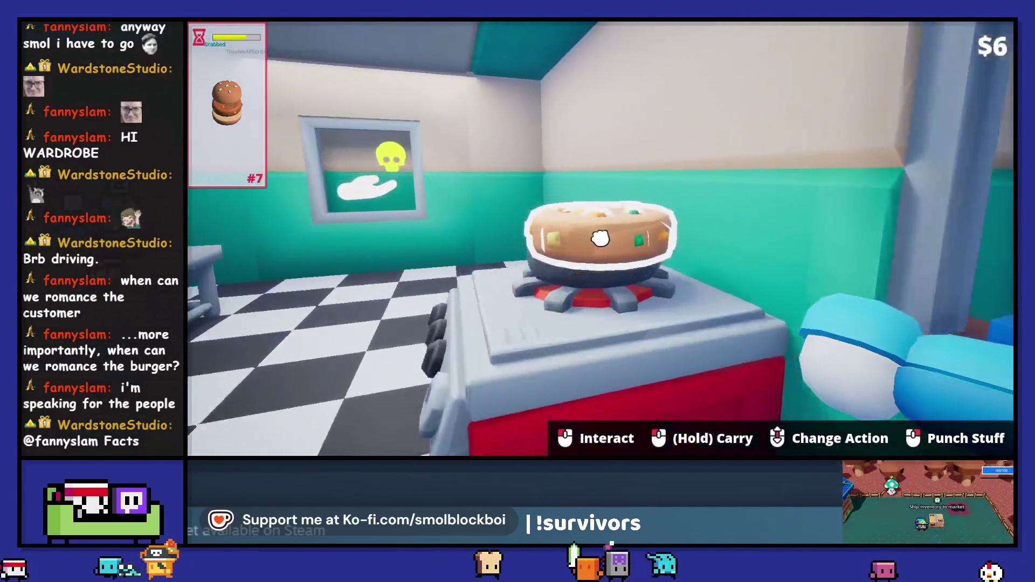
click(600, 238)
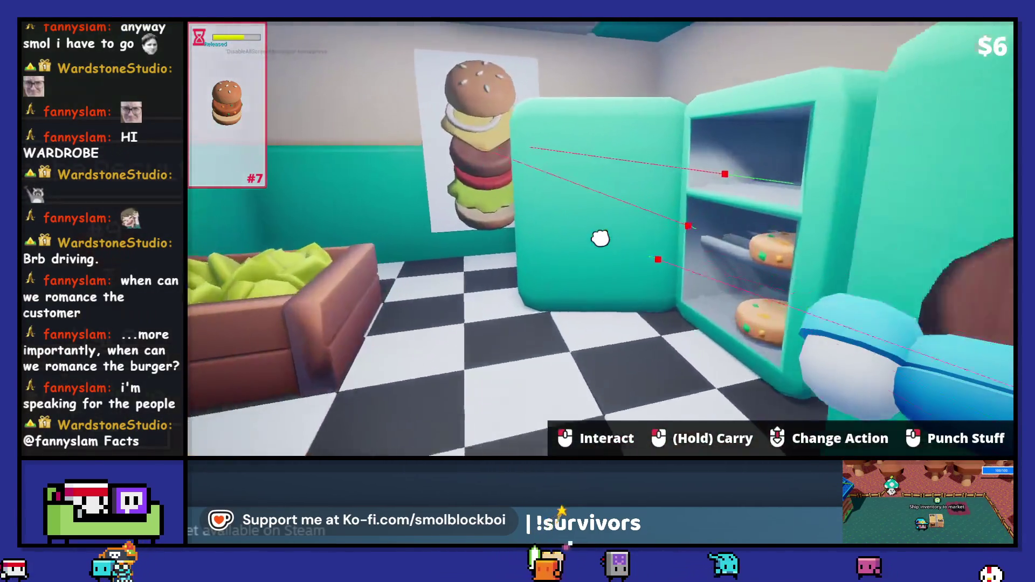
click(600, 238)
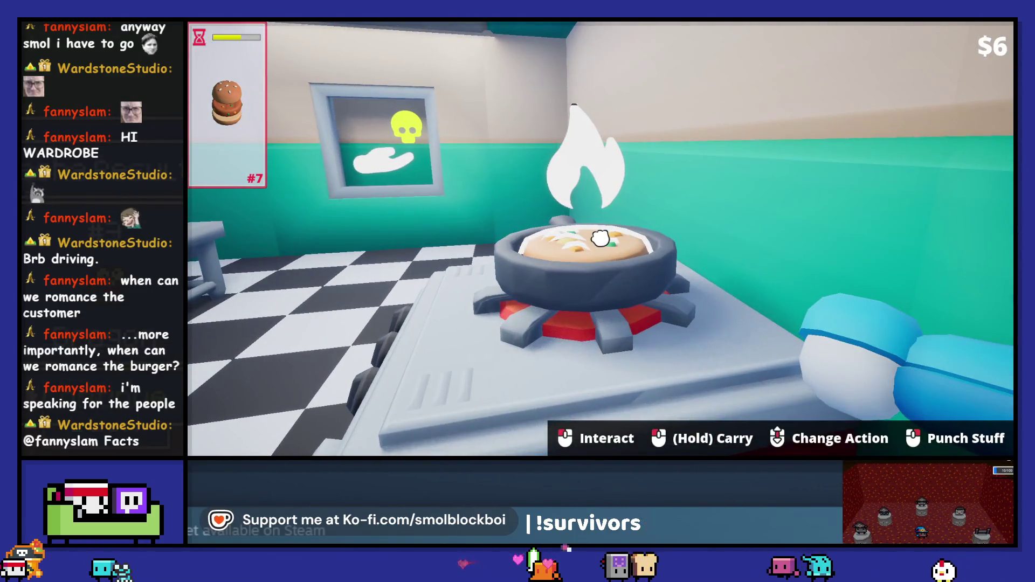
Stack the cooked patty and top bun, deliver the burger for $11, and reopen the shop
click(600, 239)
click(600, 238)
click(600, 238)
click(600, 239)
click(600, 238)
click(601, 238)
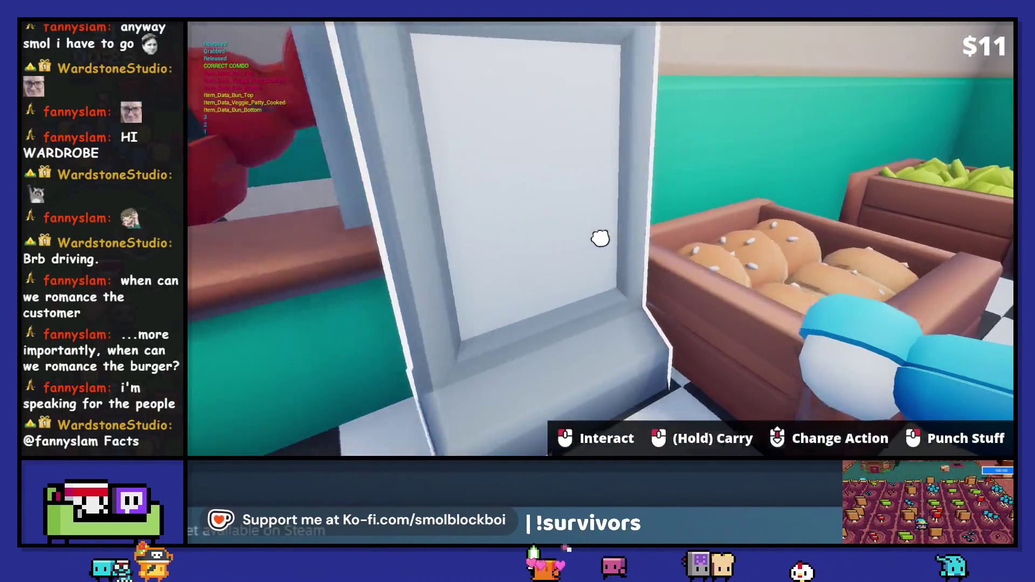
click(601, 238)
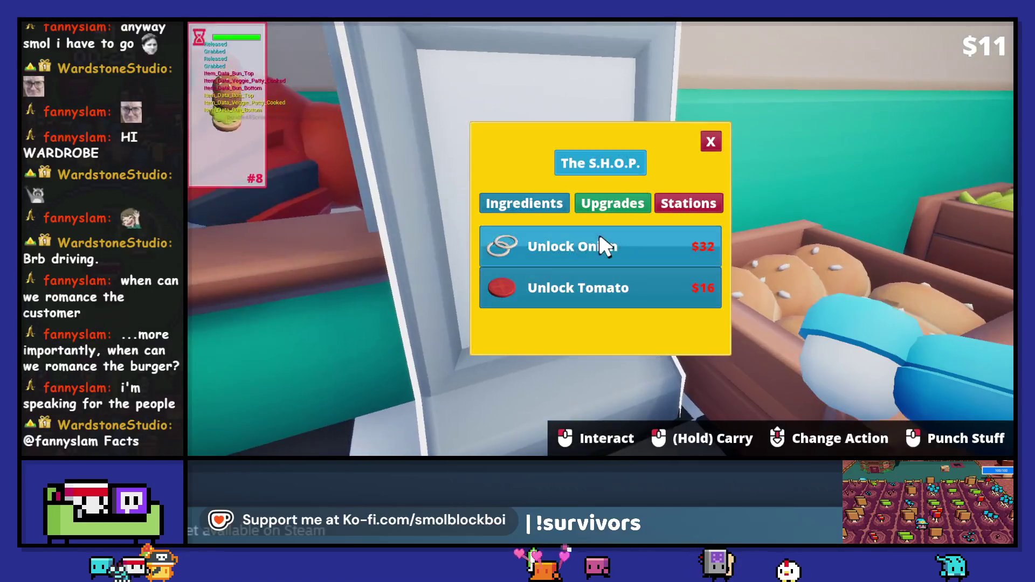
Close the shop, toggle the Chop/Punch mode, and grab a lettuce
click(710, 141)
scroll(600, 239, down, 2)
click(600, 239)
scroll(600, 238, down, 1)
scroll(600, 239, down, 1)
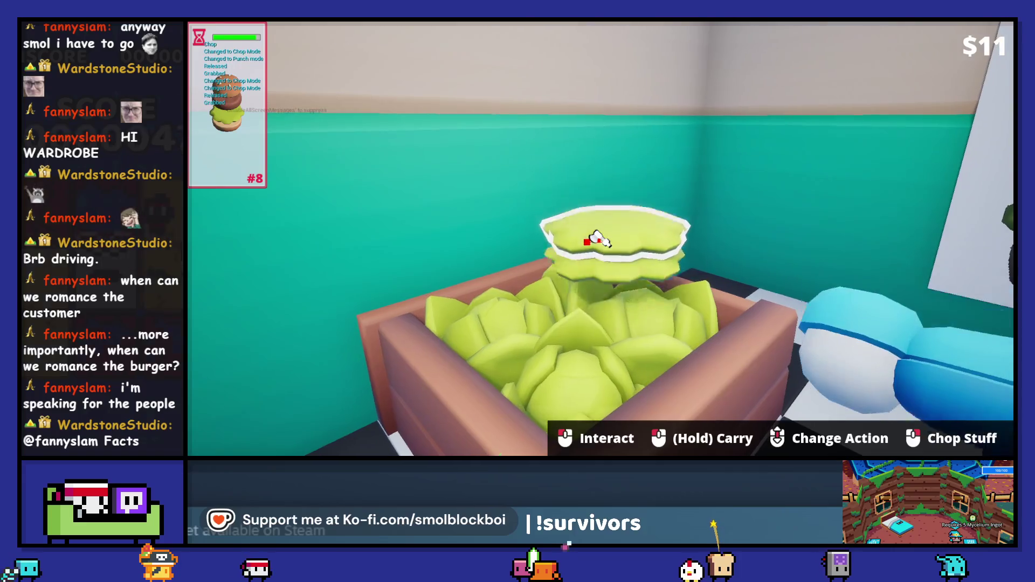
scroll(600, 238, down, 1)
Place a bun on the plate, set a patty cooking on the stove, and pick up lettuce
click(600, 238)
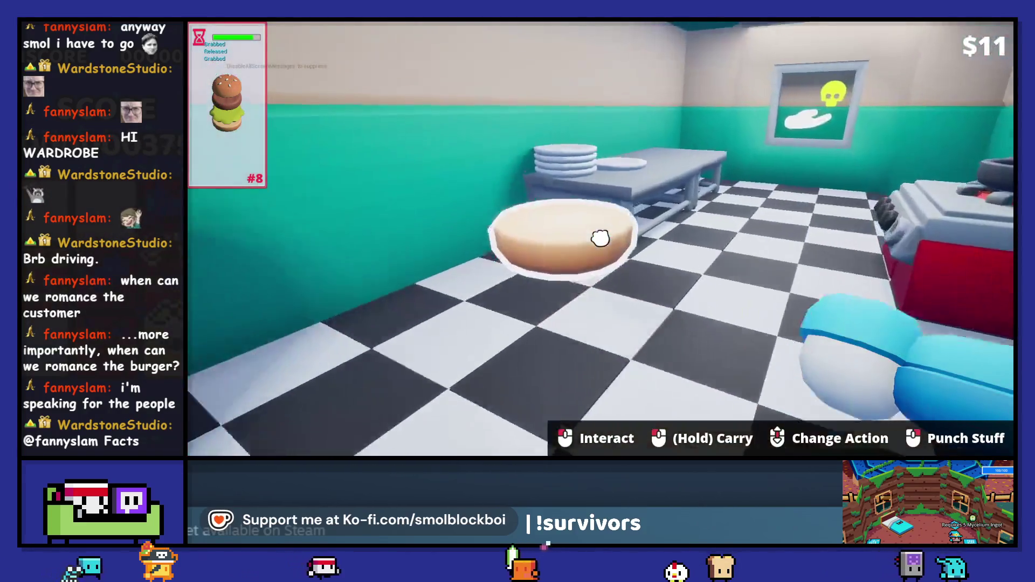
click(601, 238)
click(600, 238)
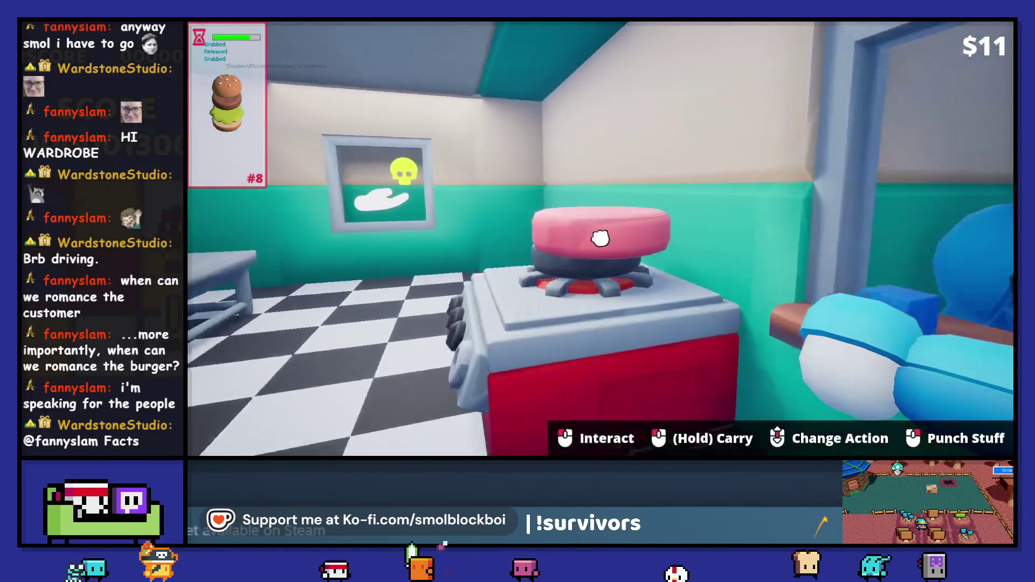
click(600, 239)
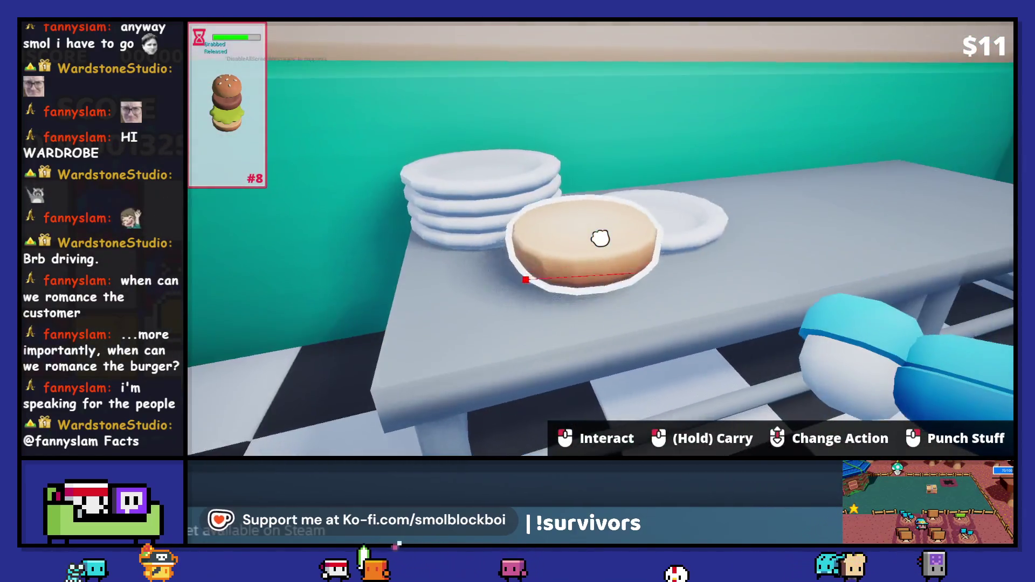
click(600, 238)
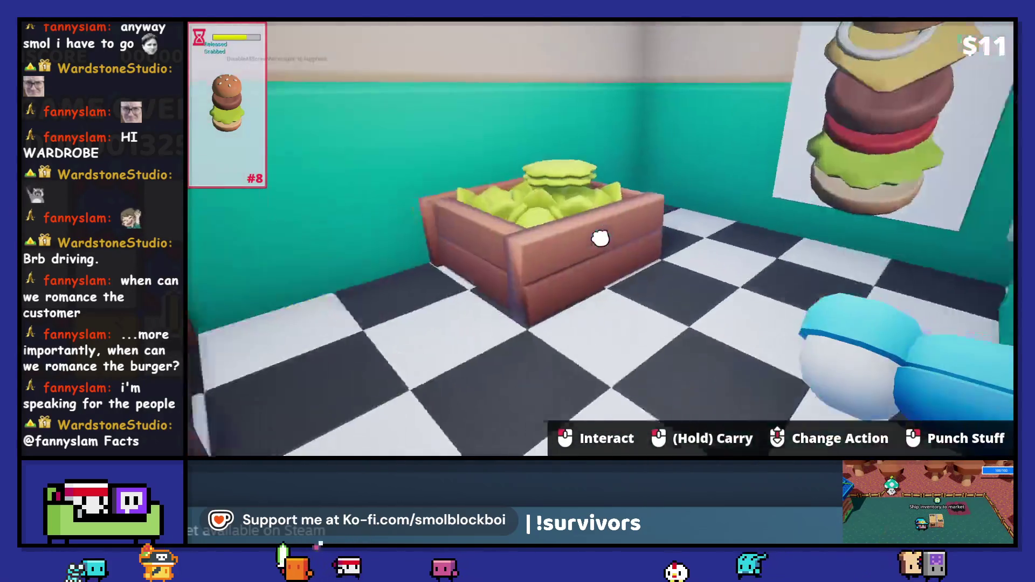
click(601, 239)
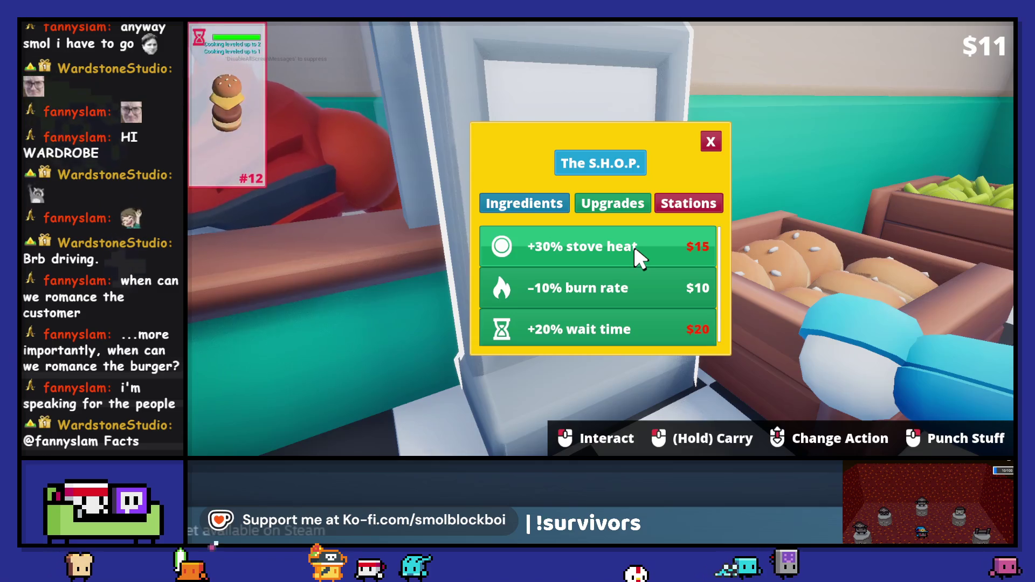
Close the shop, put a bun on the plate, and start a patty cooking in the pan
click(711, 142)
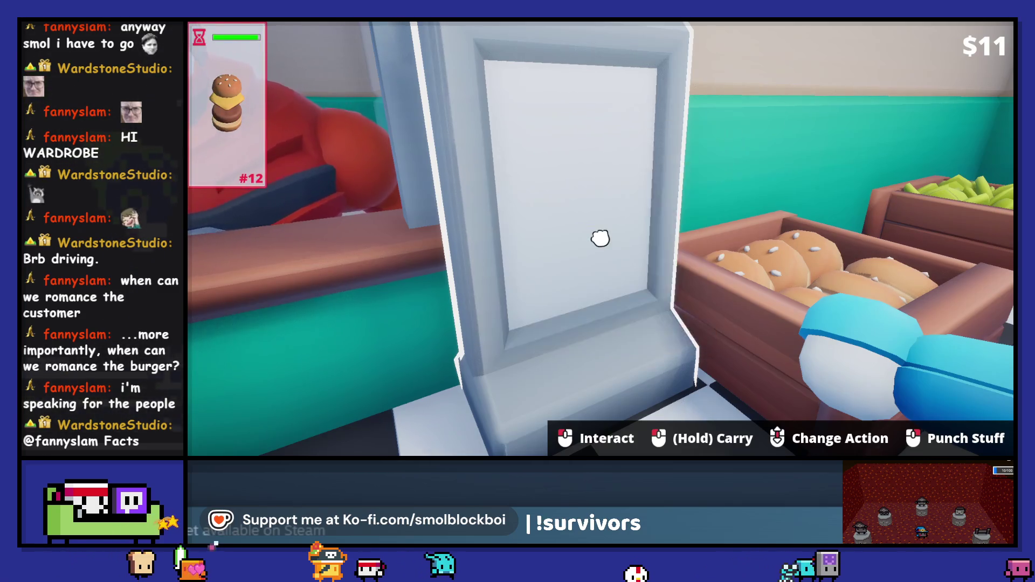
click(601, 238)
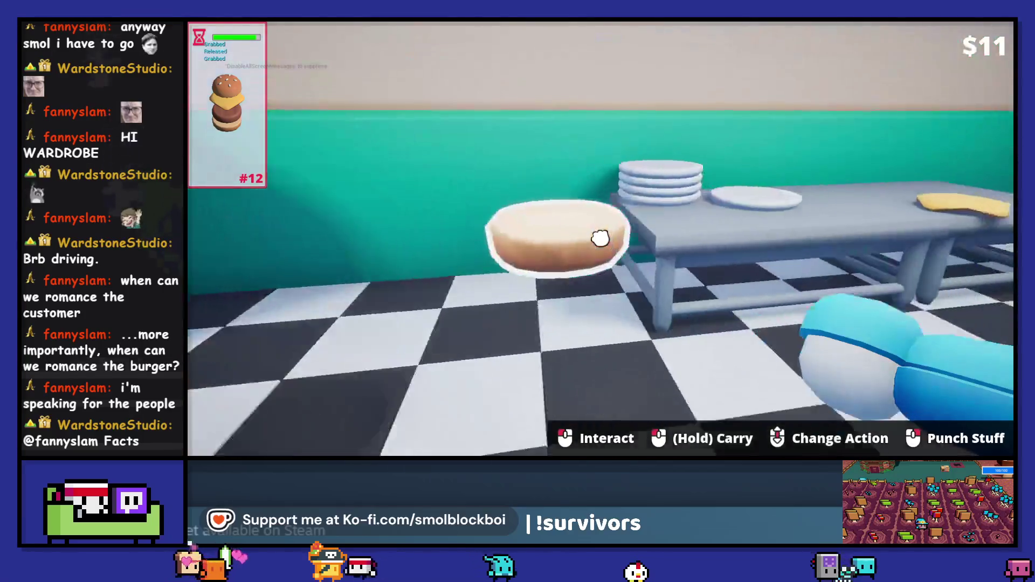
click(601, 238)
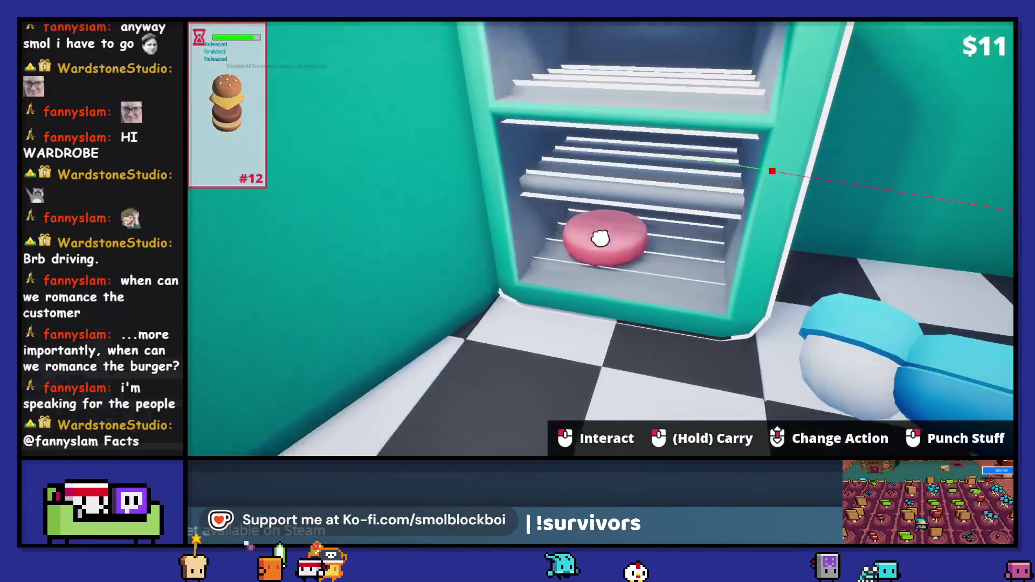
click(601, 238)
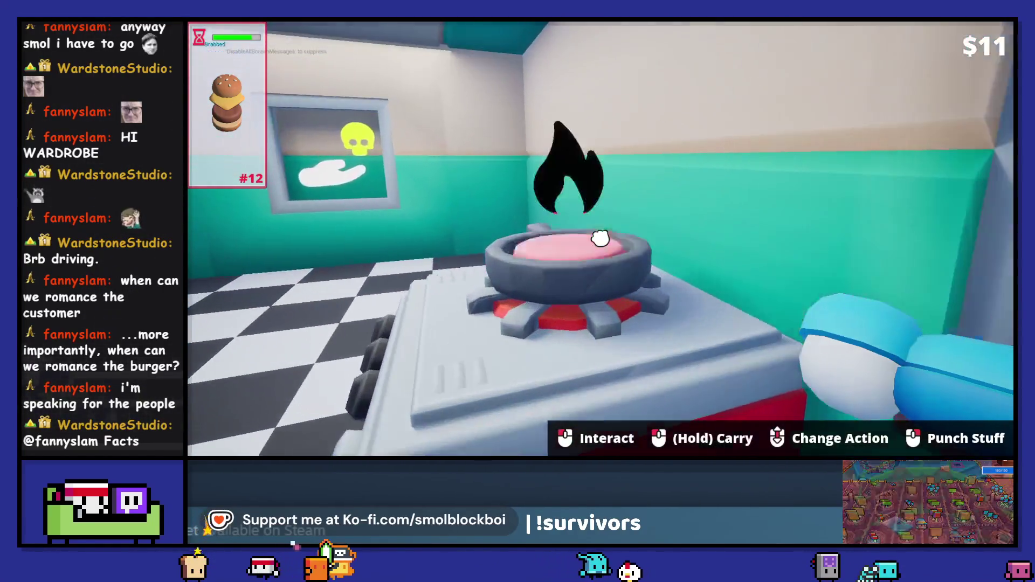
click(601, 238)
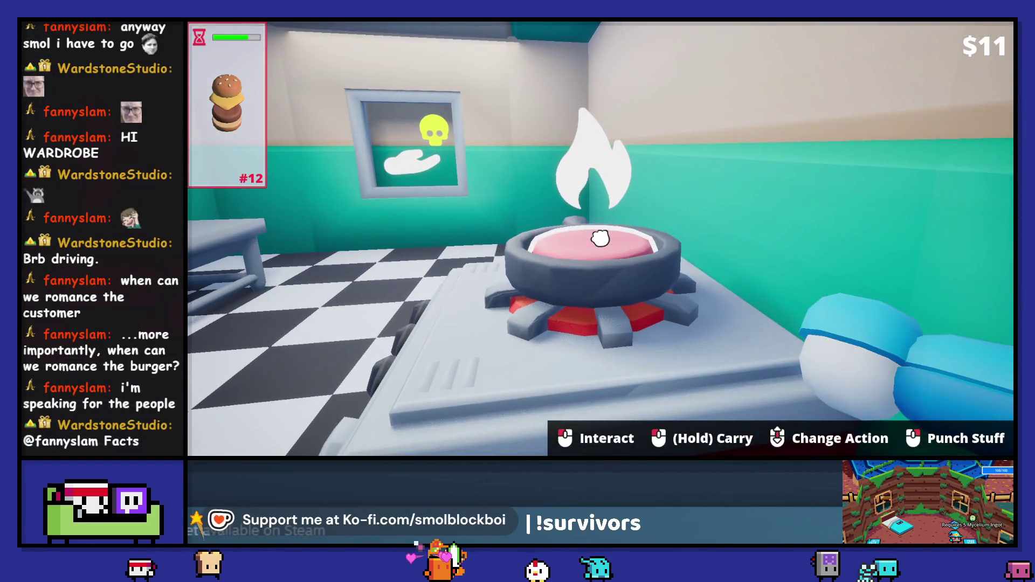
Add patty, cheese and top bun, serve the cheeseburger, collect cash to $18, and open the shop
click(601, 237)
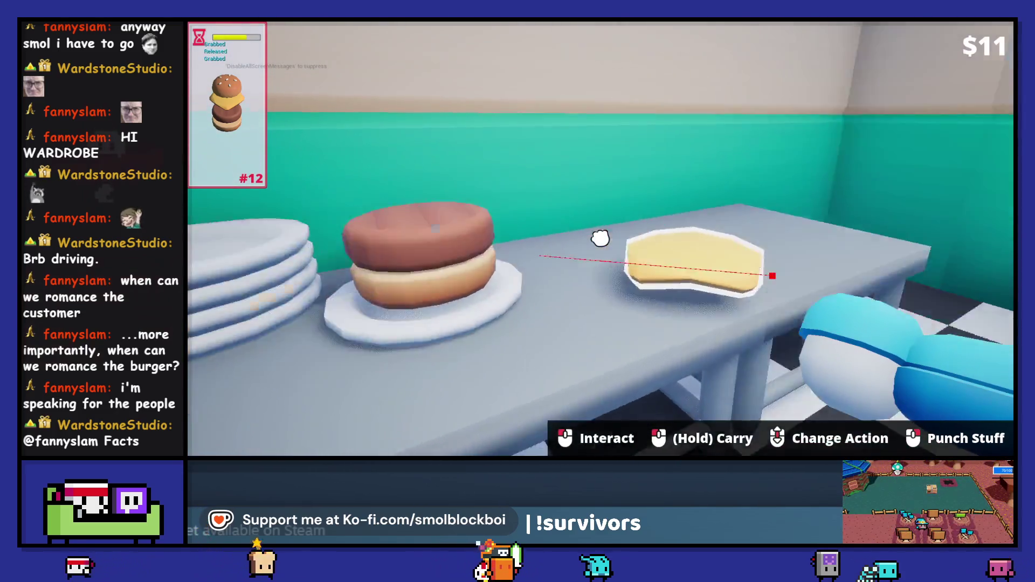
click(600, 238)
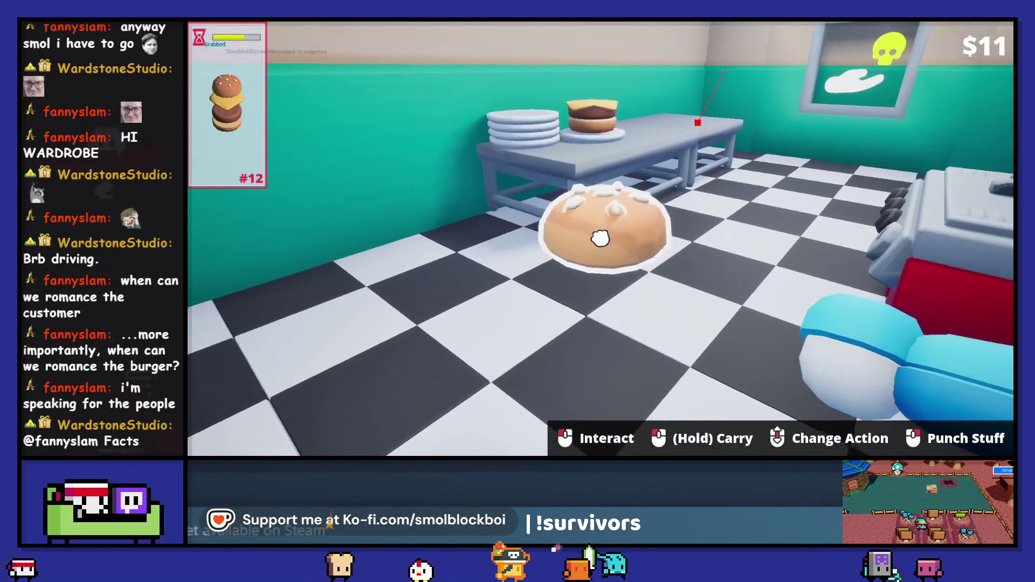
right_click(601, 238)
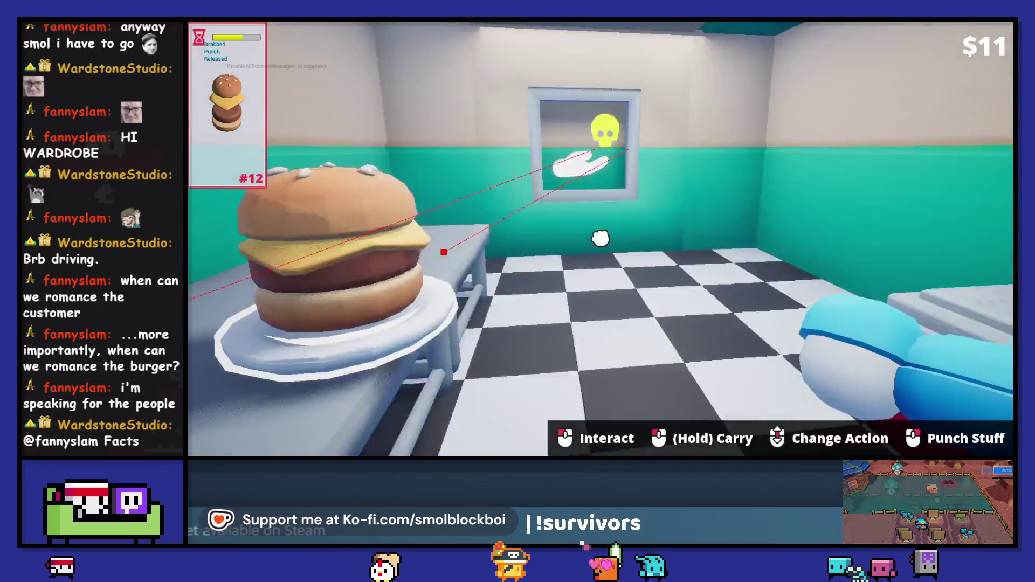
click(601, 238)
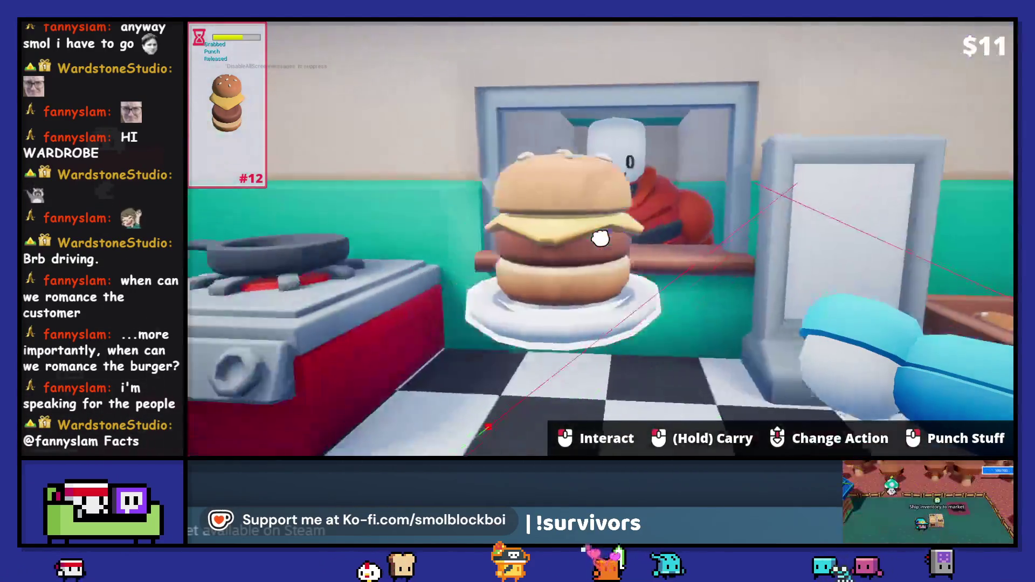
click(600, 238)
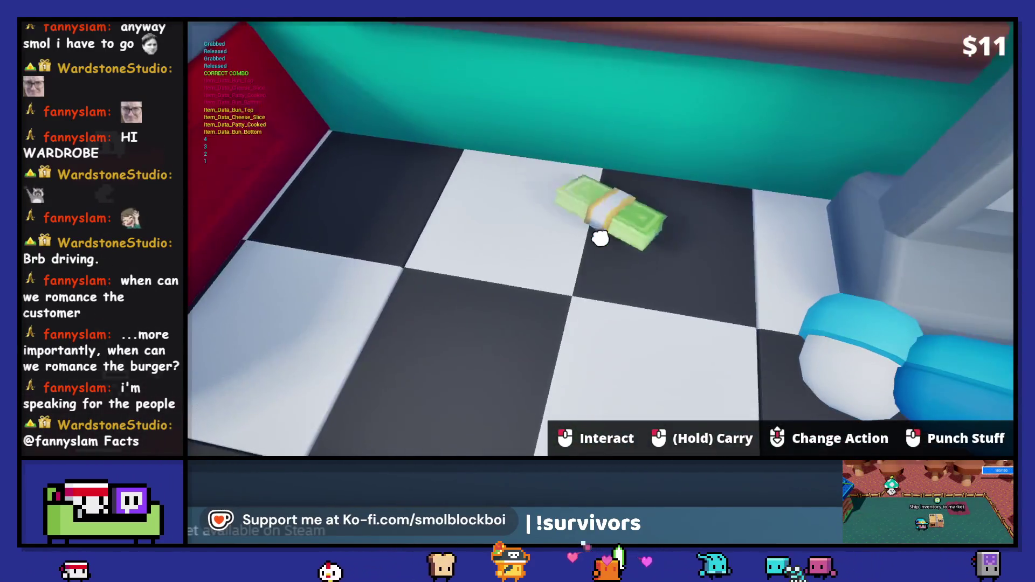
click(601, 238)
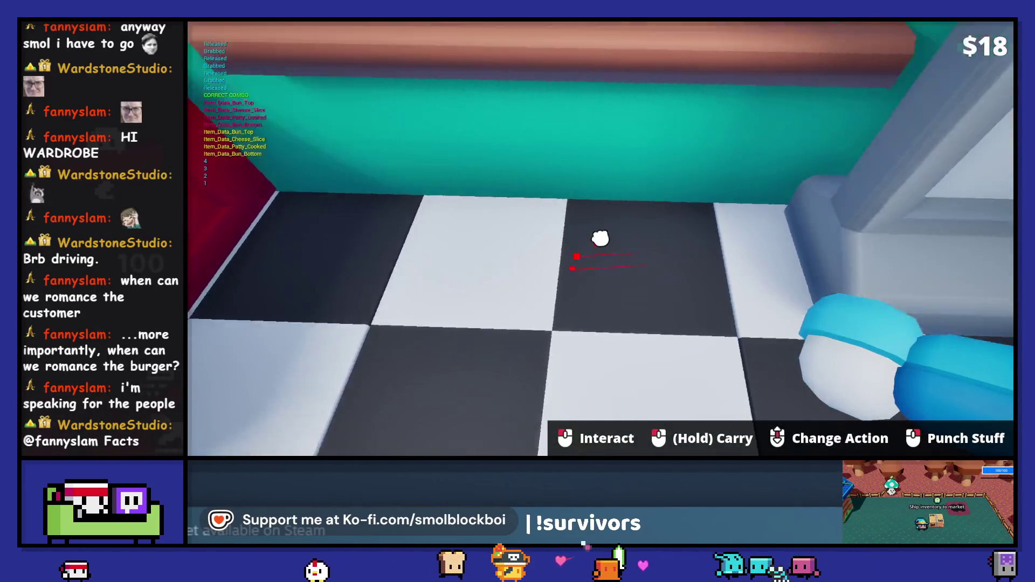
click(601, 238)
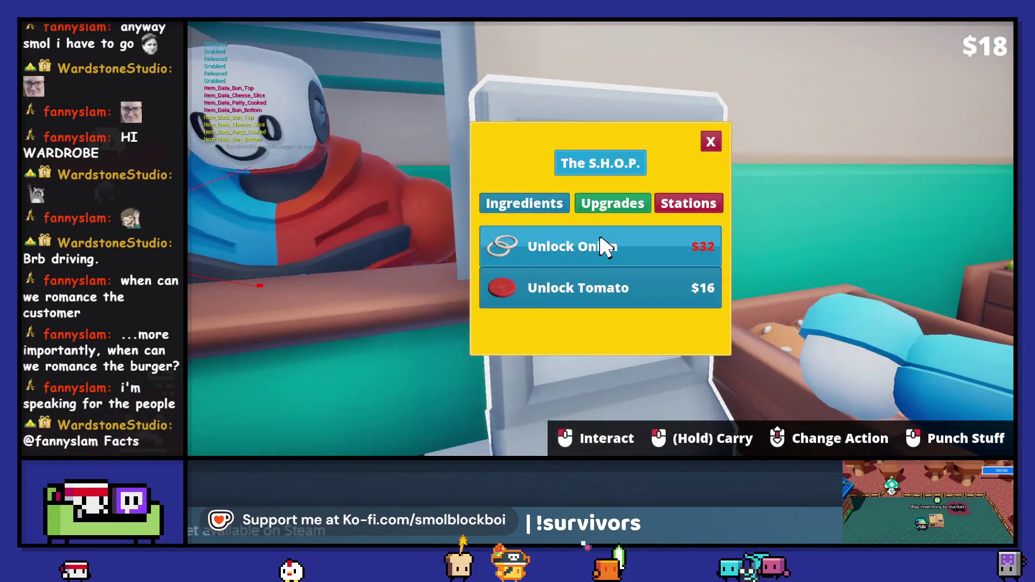
Unlock Tomato in the shop, then chop lettuce and punch a bun onto the counter
click(582, 288)
click(711, 141)
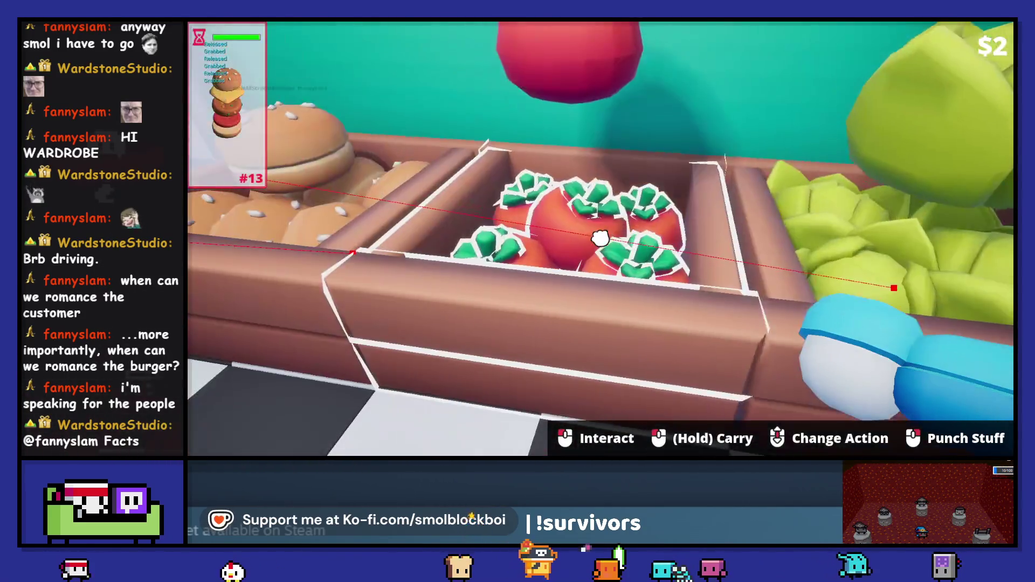
click(601, 238)
scroll(601, 237, down, 1)
right_click(601, 238)
scroll(599, 238, down, 1)
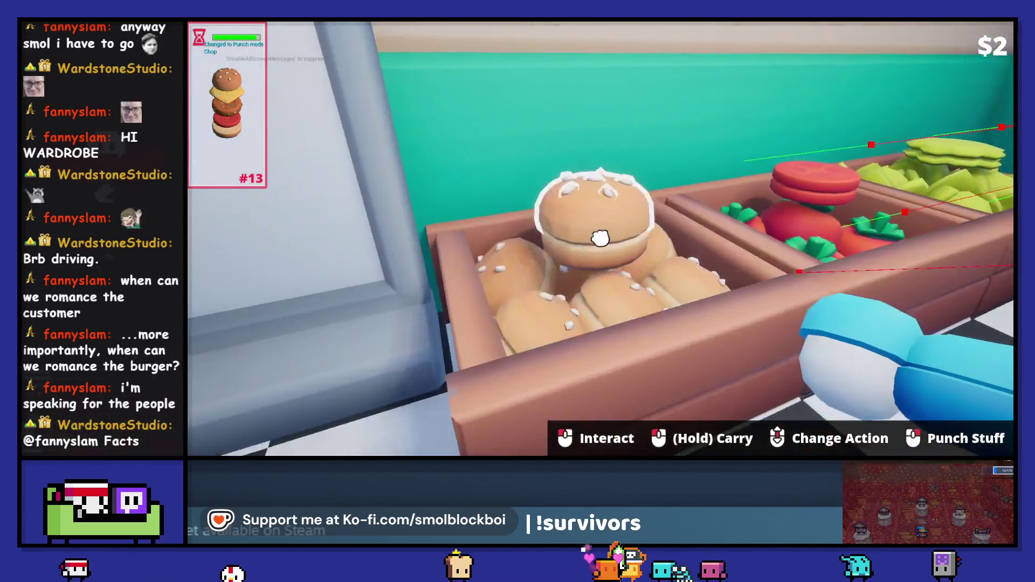
drag(601, 238, 601, 238)
right_click(601, 238)
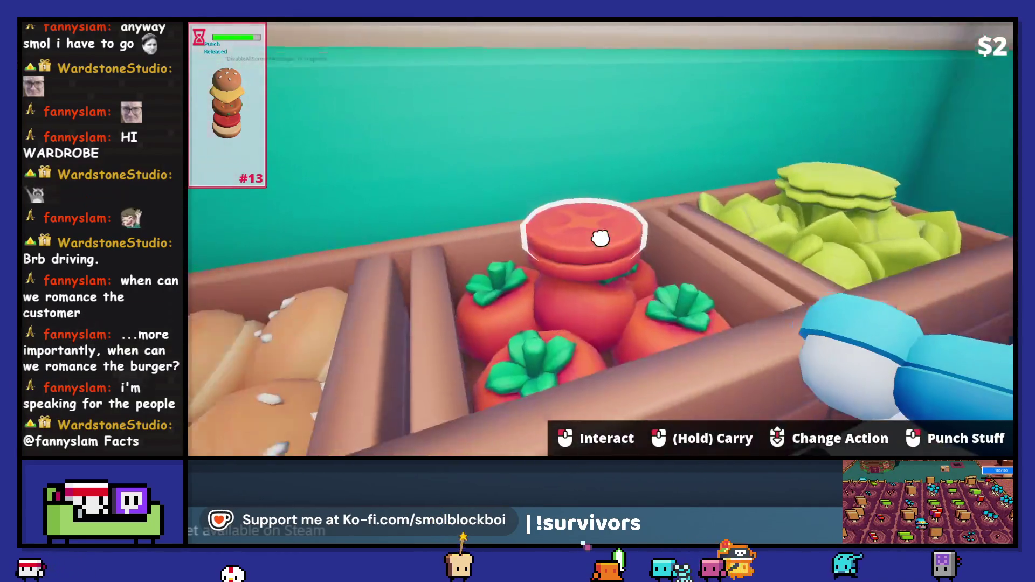
Gather tomato, fridge item, cooked patty and bun, stack a tomato burger and deliver it
drag(601, 238, 600, 237)
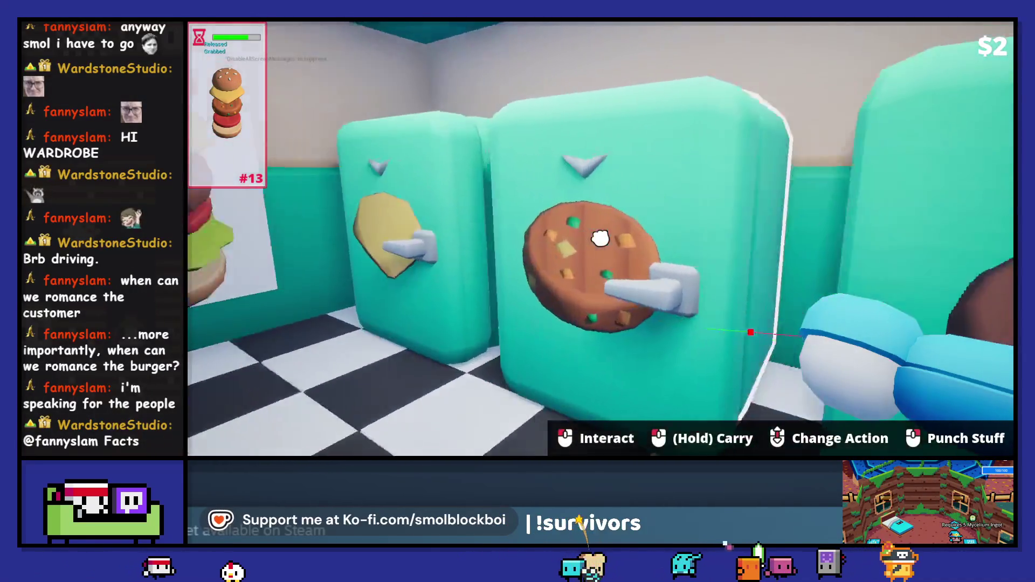
click(601, 238)
drag(601, 238, 601, 237)
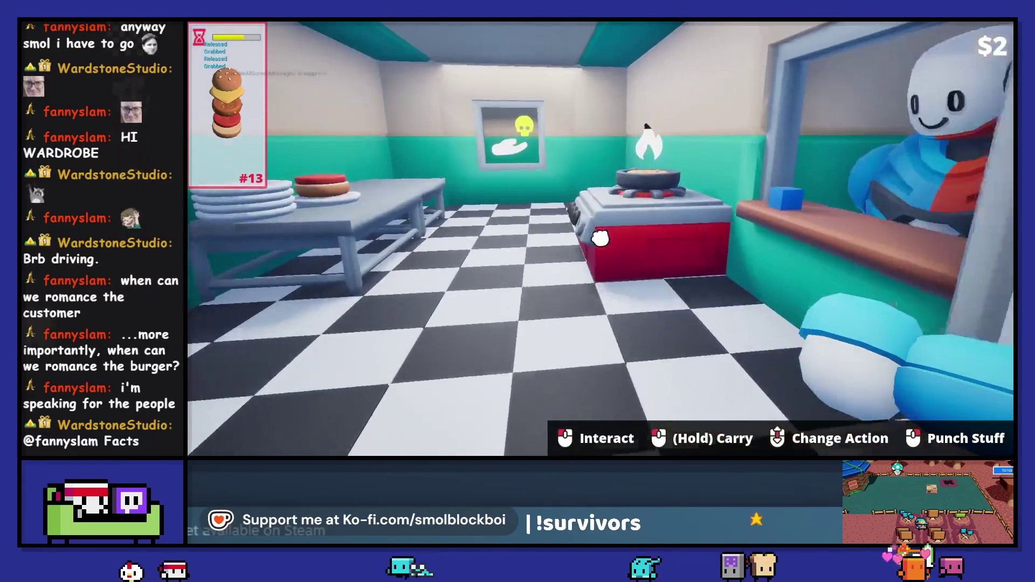
drag(601, 238, 601, 238)
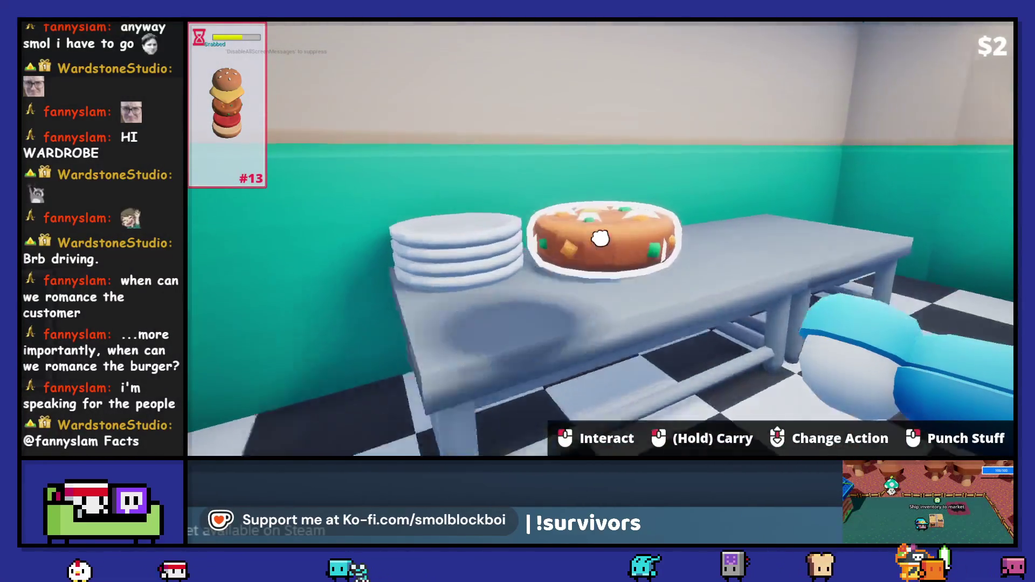
key(w)
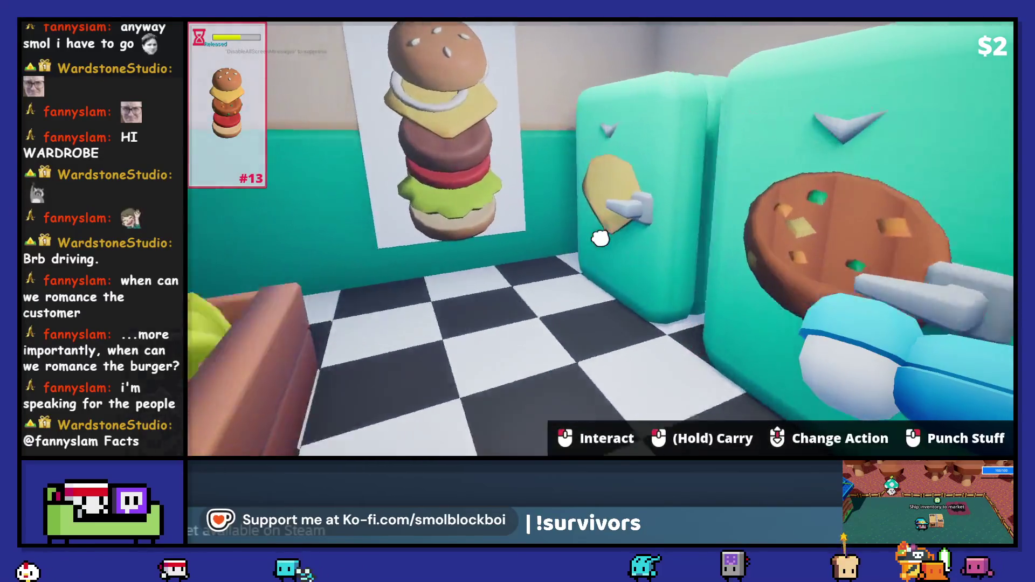
key(w)
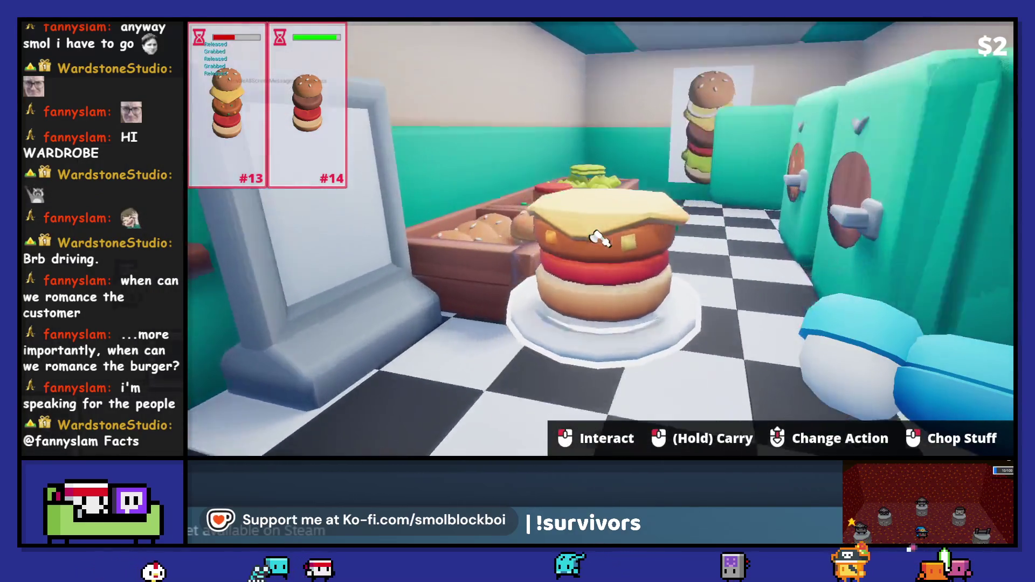
drag(601, 238, 600, 237)
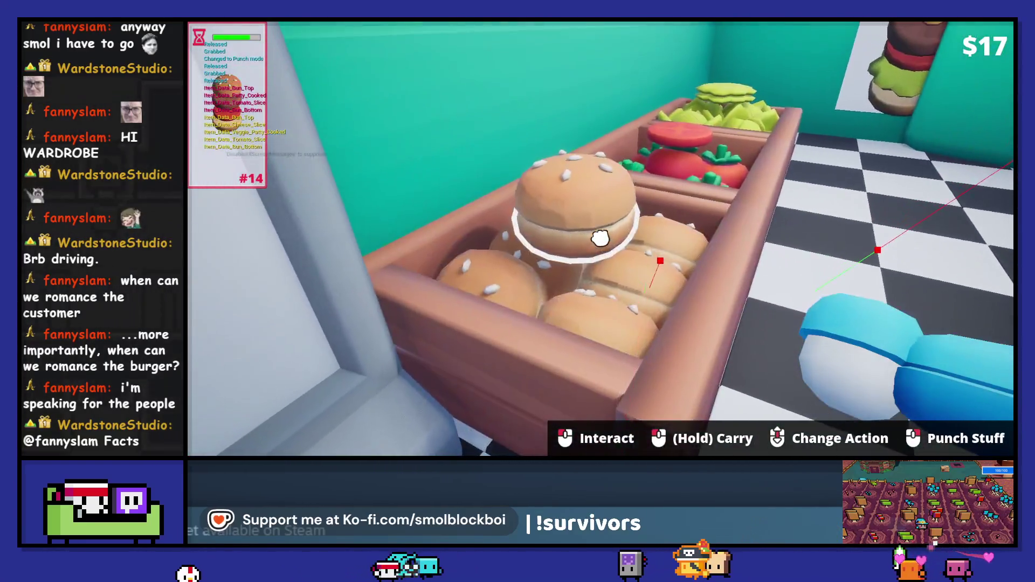
drag(601, 238, 600, 238)
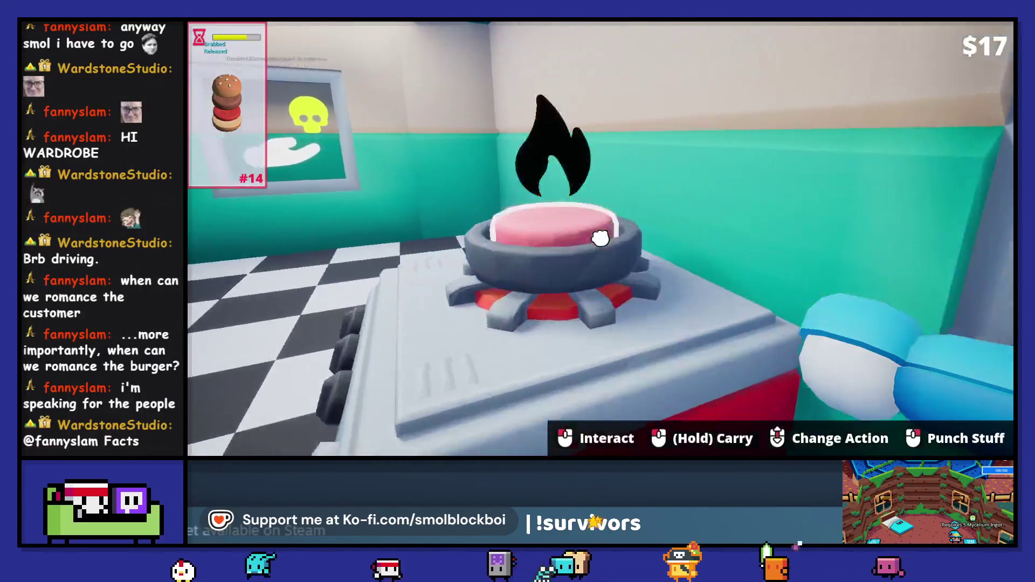
drag(601, 238, 601, 238)
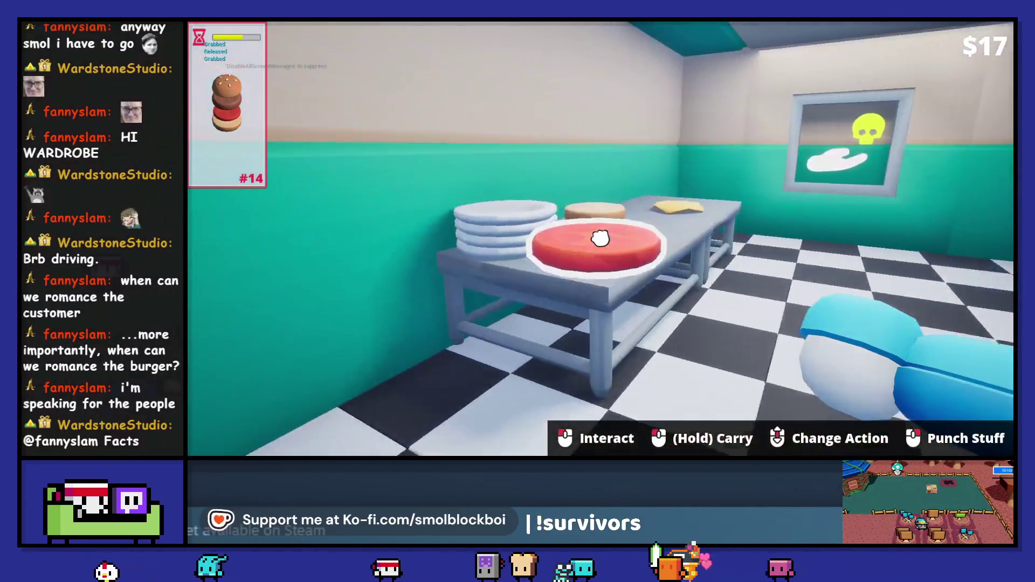
drag(601, 238, 601, 238)
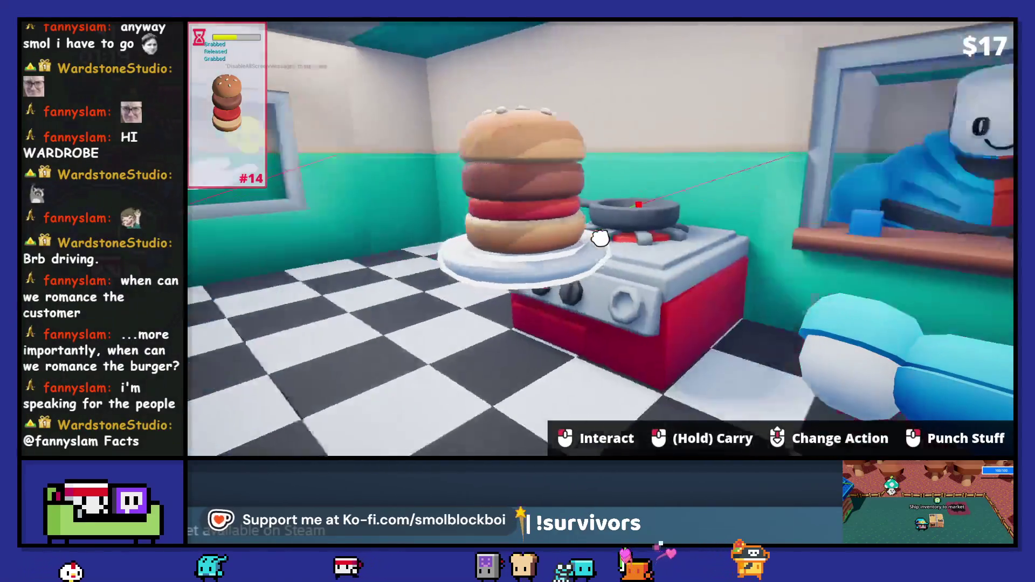
drag(601, 237, 600, 237)
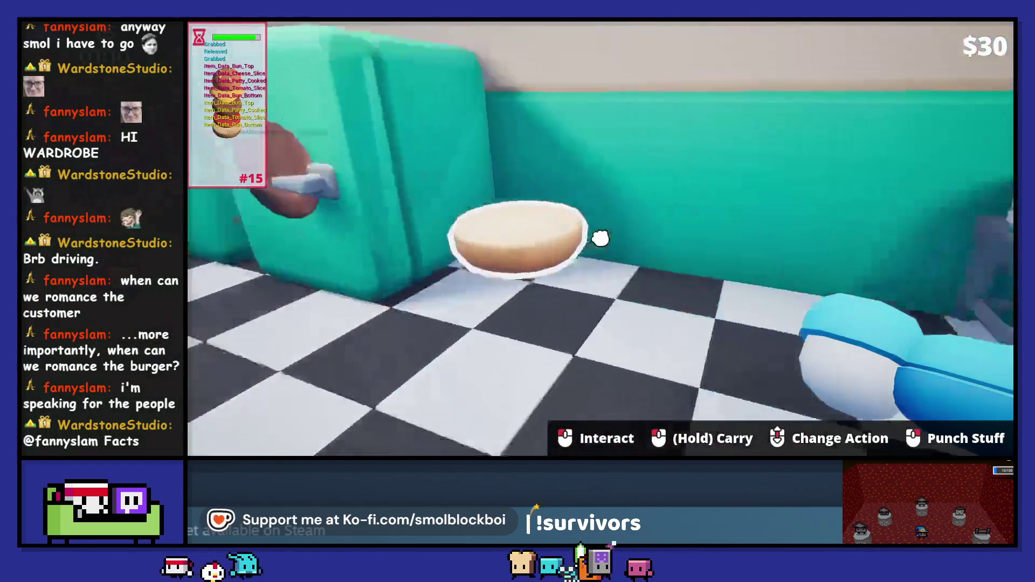
Plate a bun, add a sliced tomato, top and serve order #15 to reach $45
drag(600, 238, 601, 238)
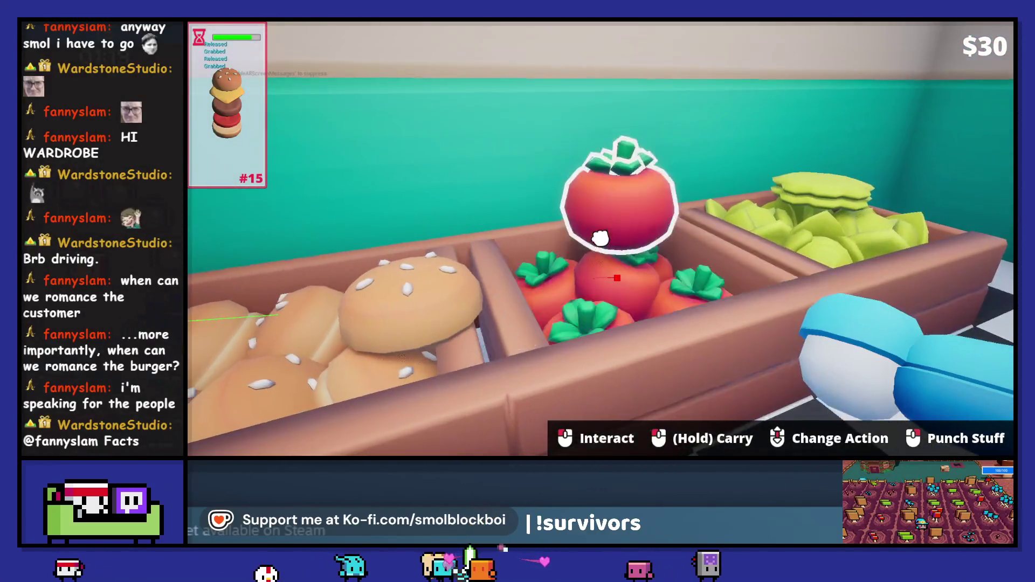
scroll(600, 238, down, 1)
right_click(599, 237)
drag(600, 238, 600, 238)
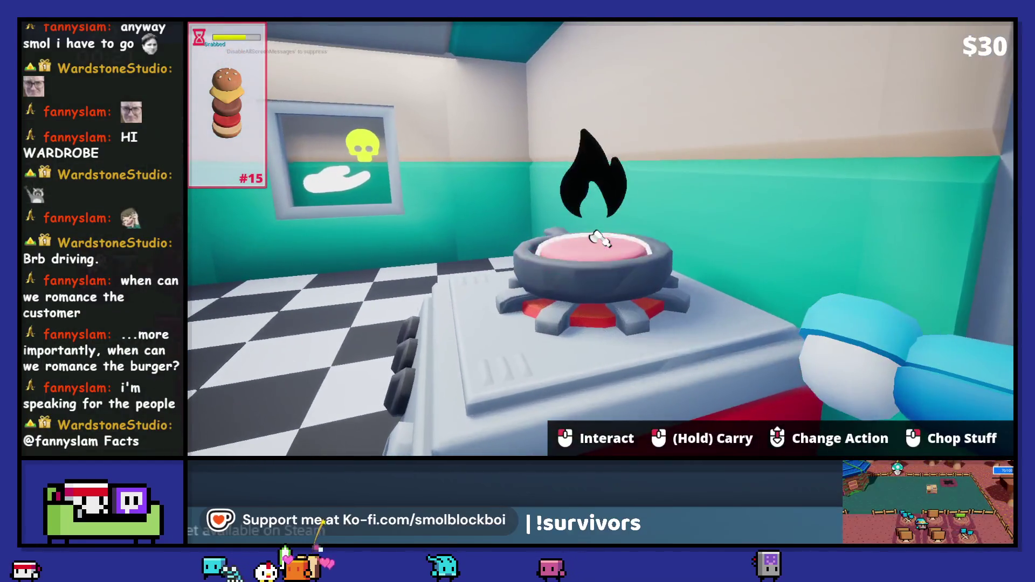
drag(599, 238, 600, 238)
scroll(599, 238, up, 1)
drag(599, 237, 599, 238)
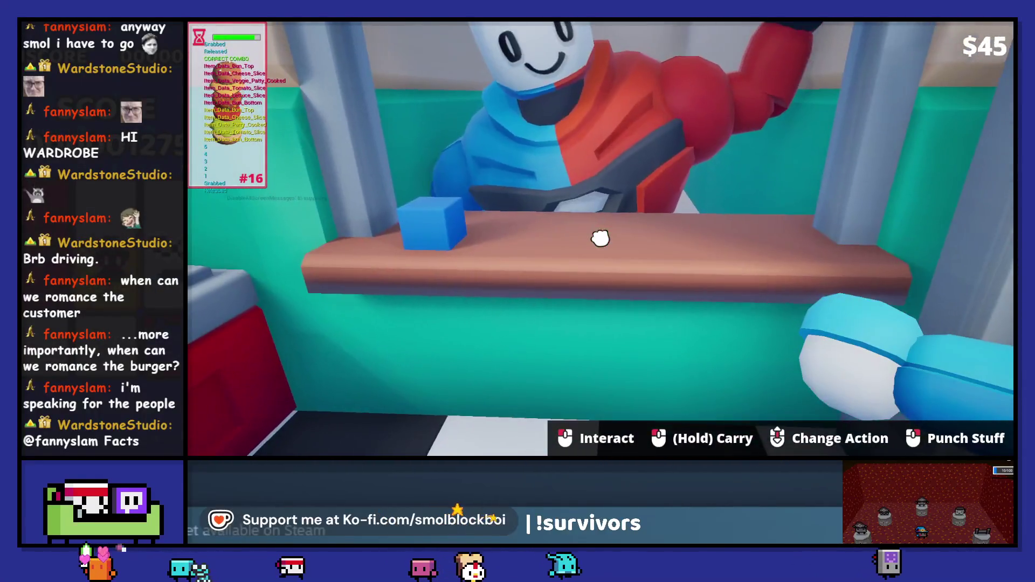
click(600, 238)
click(615, 205)
Buy the +wait time customer upgrade twice and close the shop
click(605, 320)
click(605, 318)
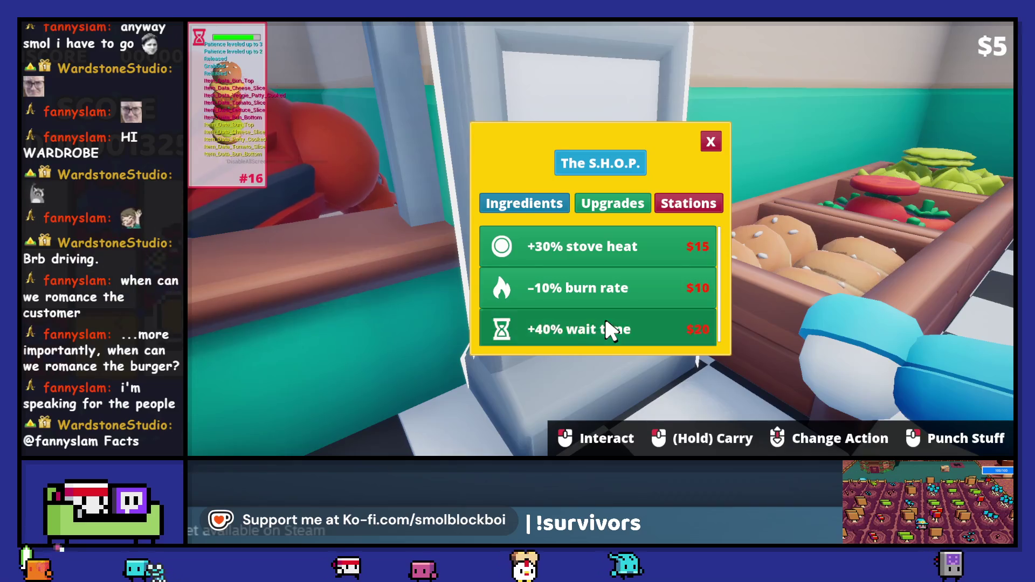
click(710, 143)
Plate a bun, take the cooked patty, and put a fresh raw patty in the pan
drag(600, 238, 600, 238)
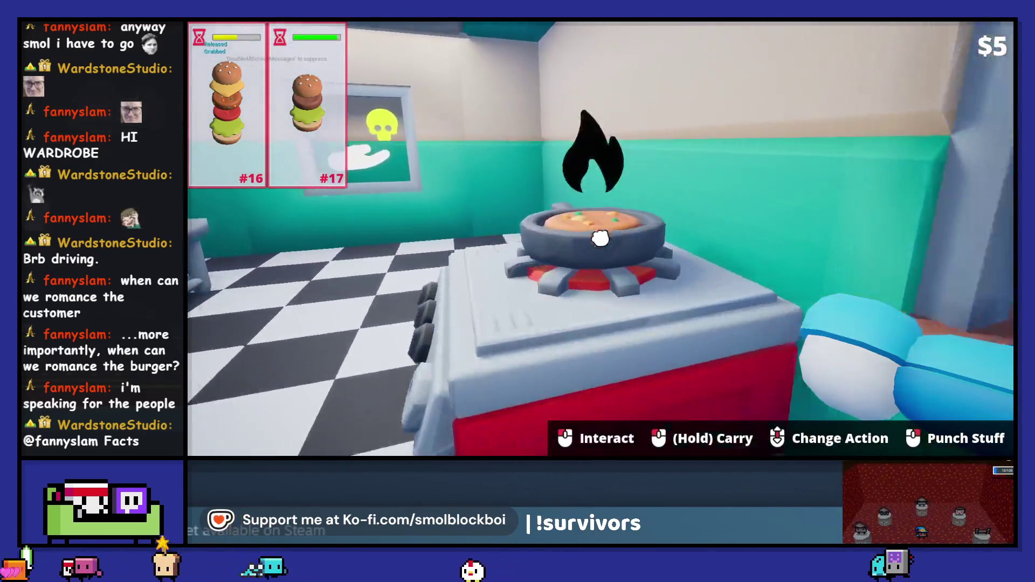
drag(600, 238, 600, 238)
scroll(598, 237, down, 1)
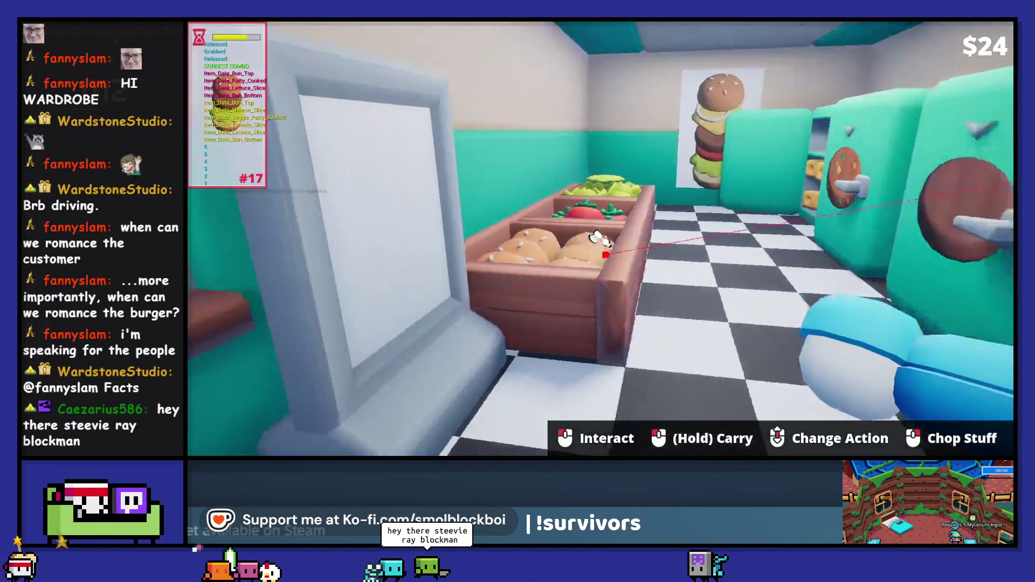
scroll(601, 238, down, 1)
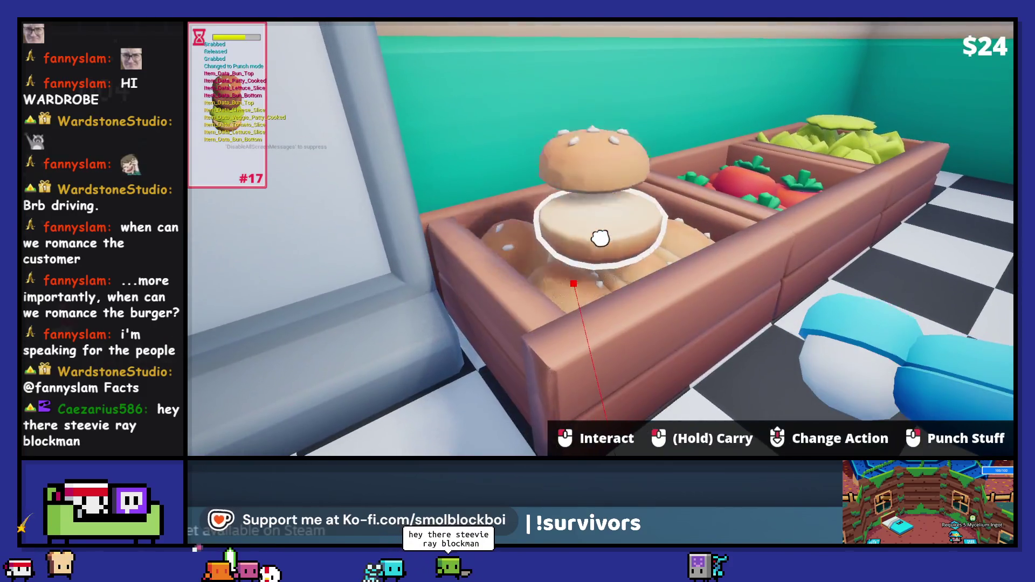
drag(600, 238, 601, 237)
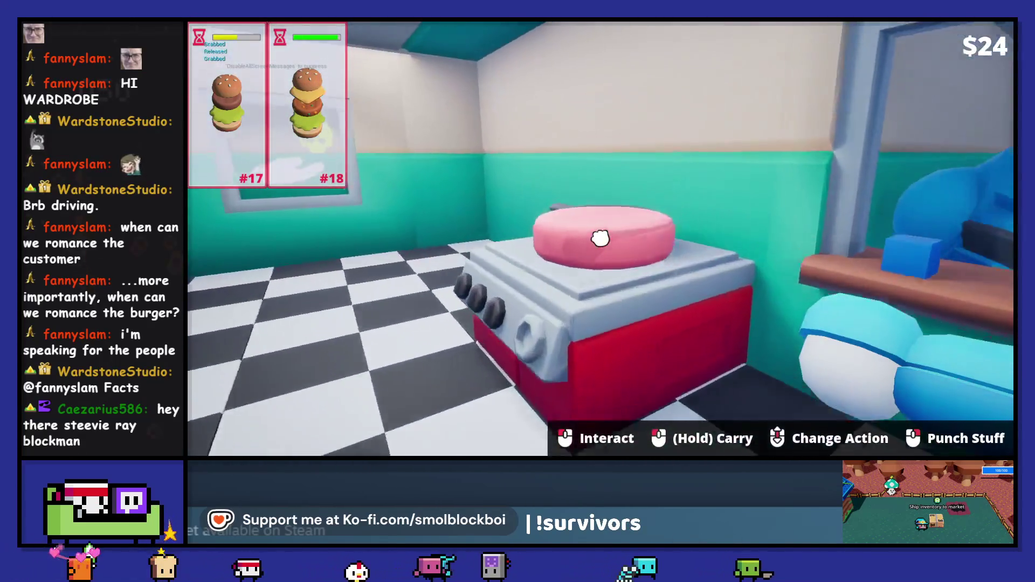
drag(600, 237, 600, 238)
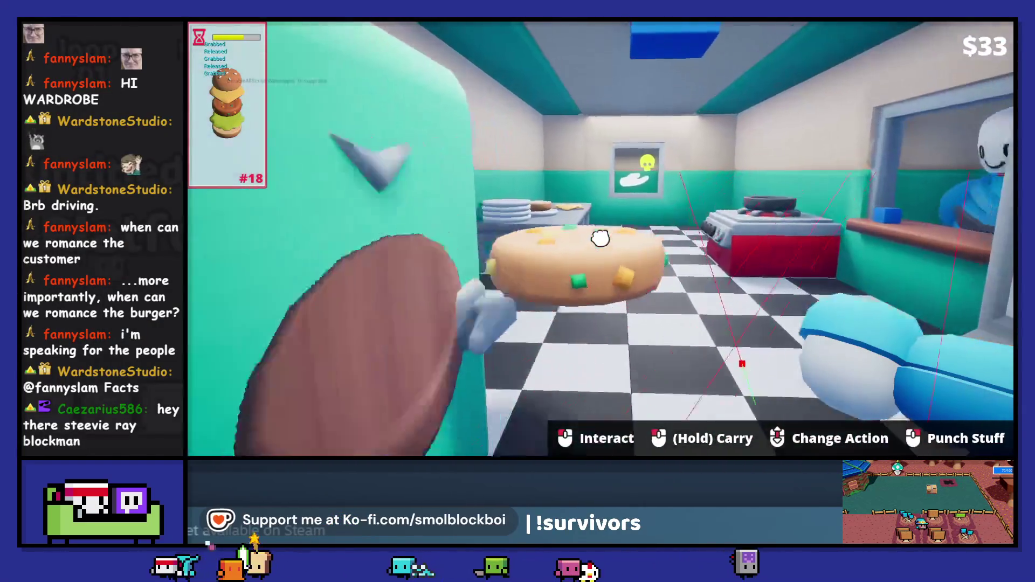
Take a cheese block from the fridge and carry it over to the burger table
key(w)
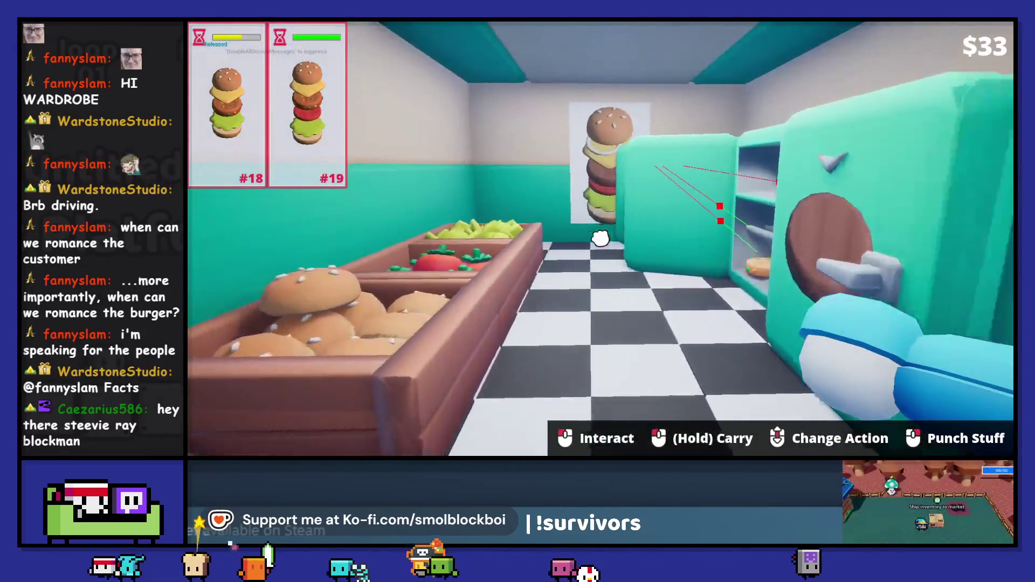
key(w)
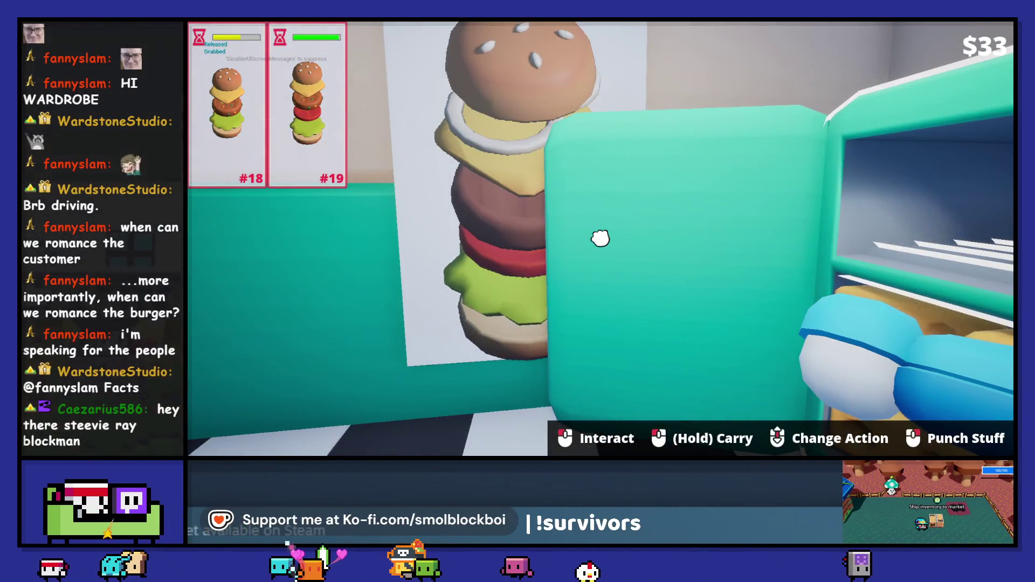
click(601, 238)
click(600, 238)
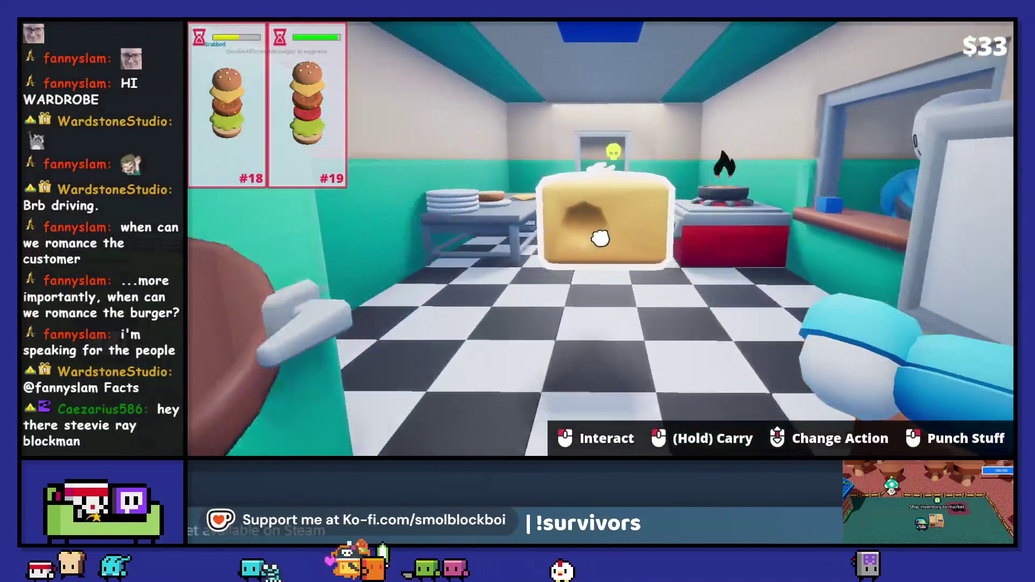
key(w)
click(601, 238)
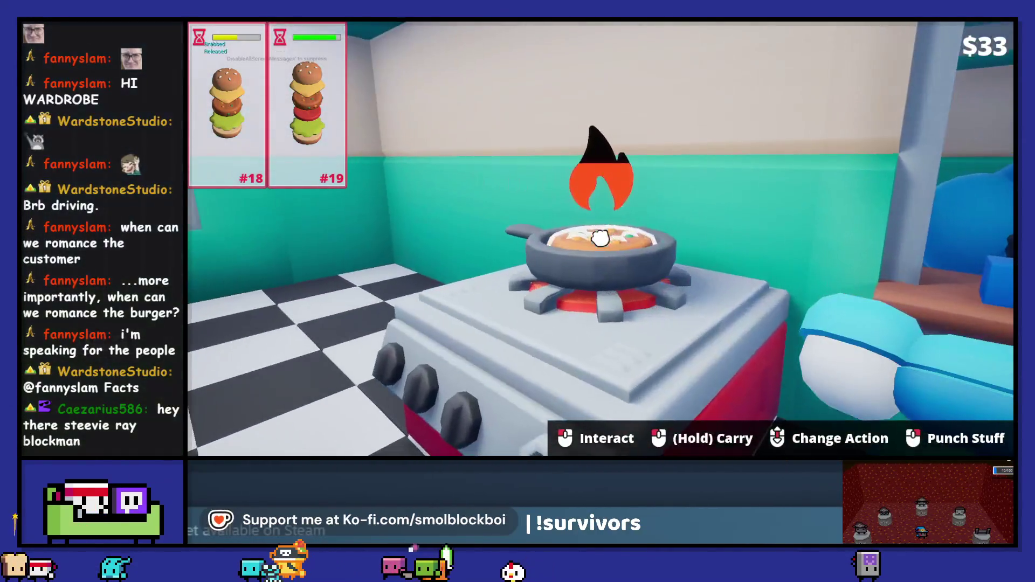
key(w)
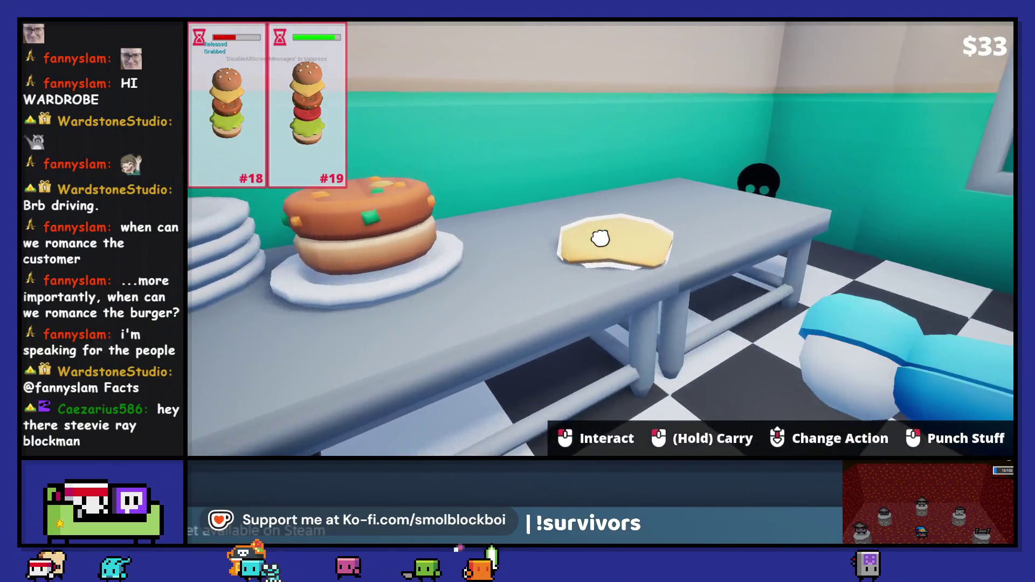
click(600, 238)
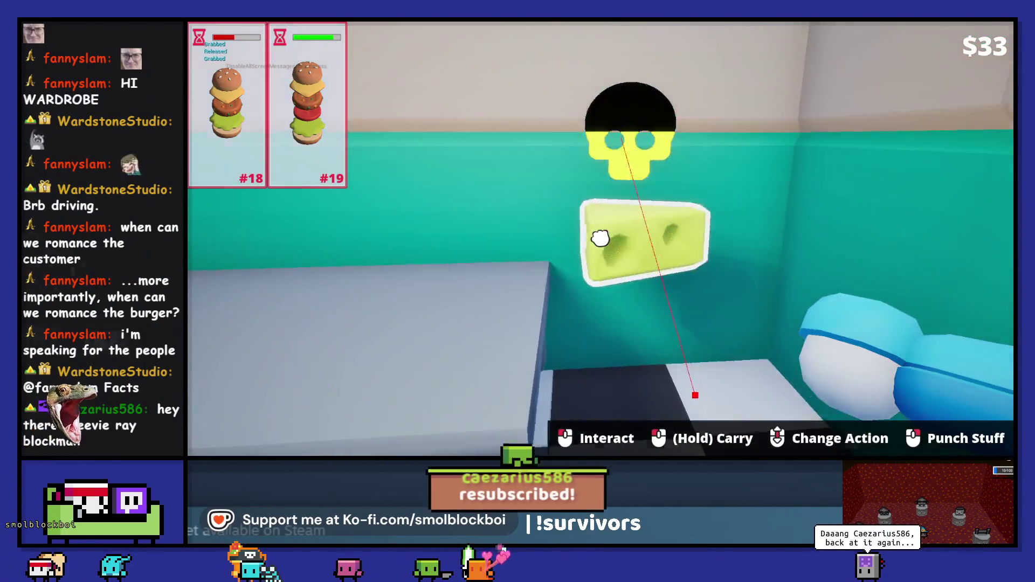
click(601, 238)
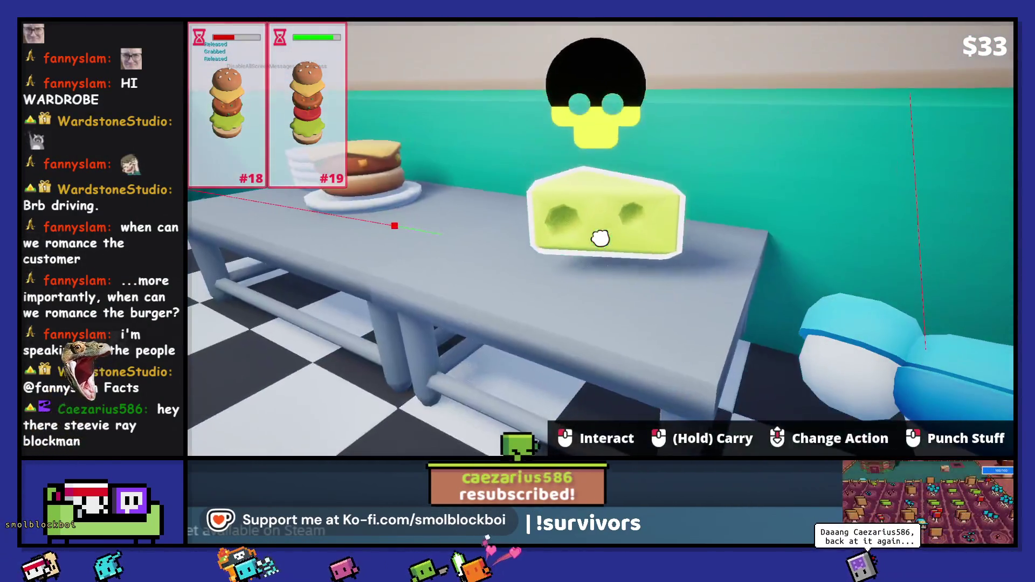
scroll(600, 239, down, 1)
Drop a bun from the crate onto the plated burger, then stop the play session
key(w)
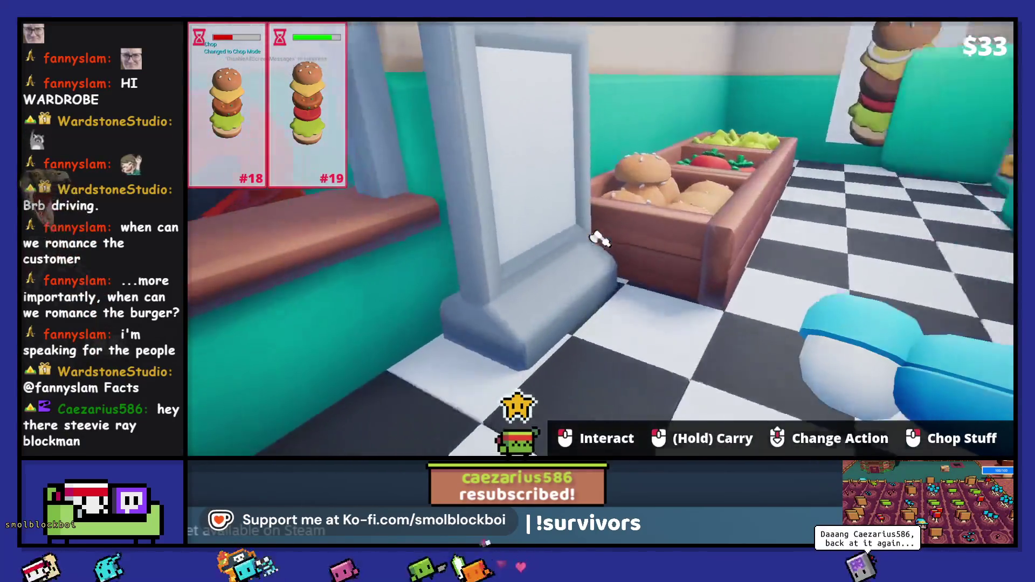
click(600, 239)
key(w)
click(600, 239)
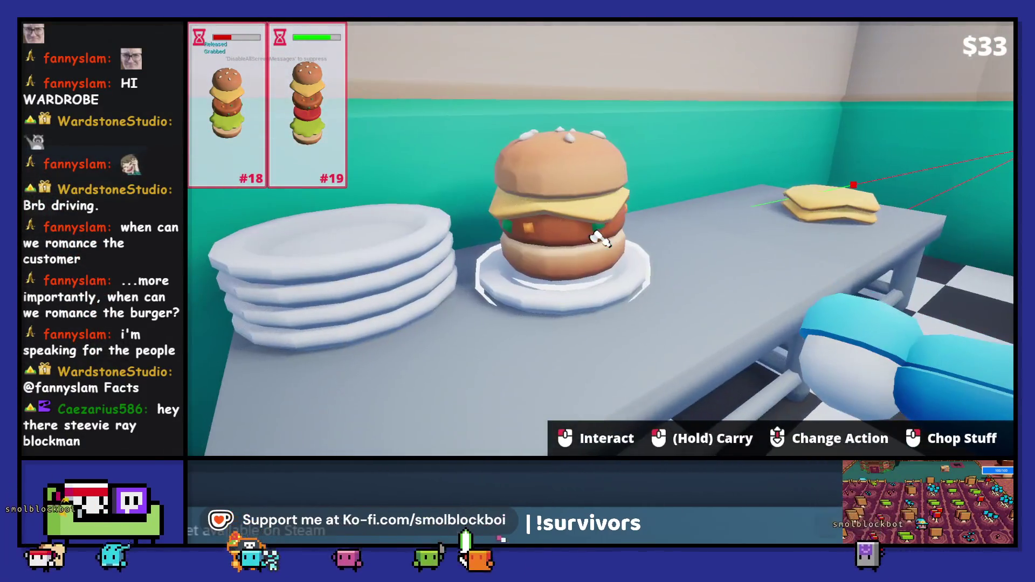
key(Escape)
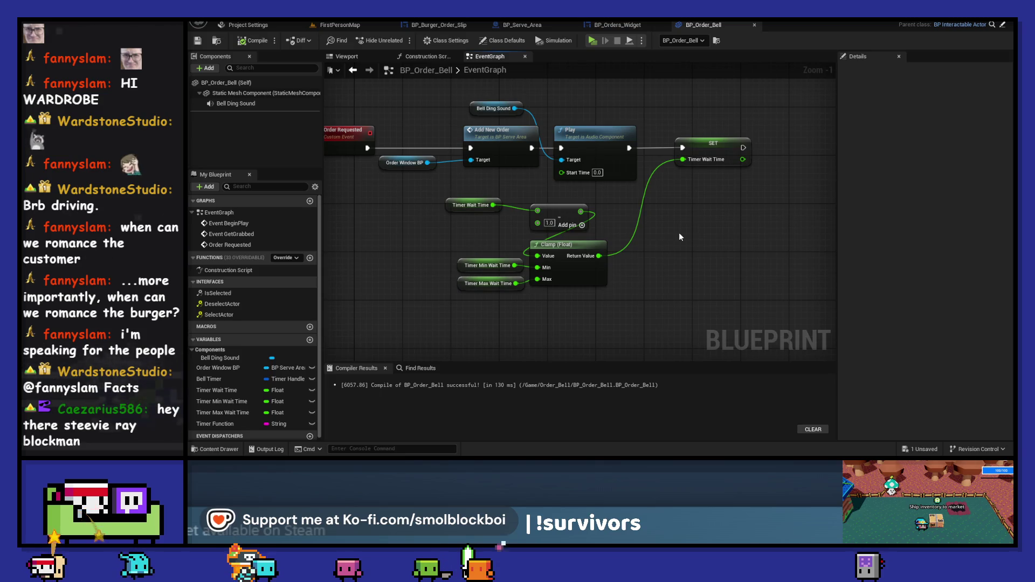
Nudge the Clamp and wait-time nodes right in BP_Order_Bell, then switch to FirstPersonMap
drag(603, 321, 500, 236)
drag(565, 207, 595, 203)
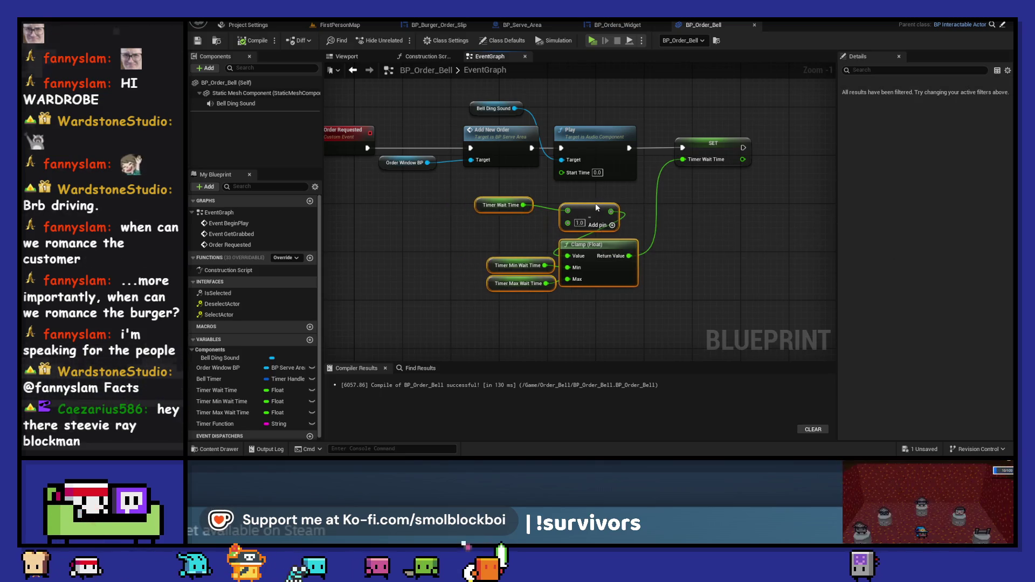
click(394, 101)
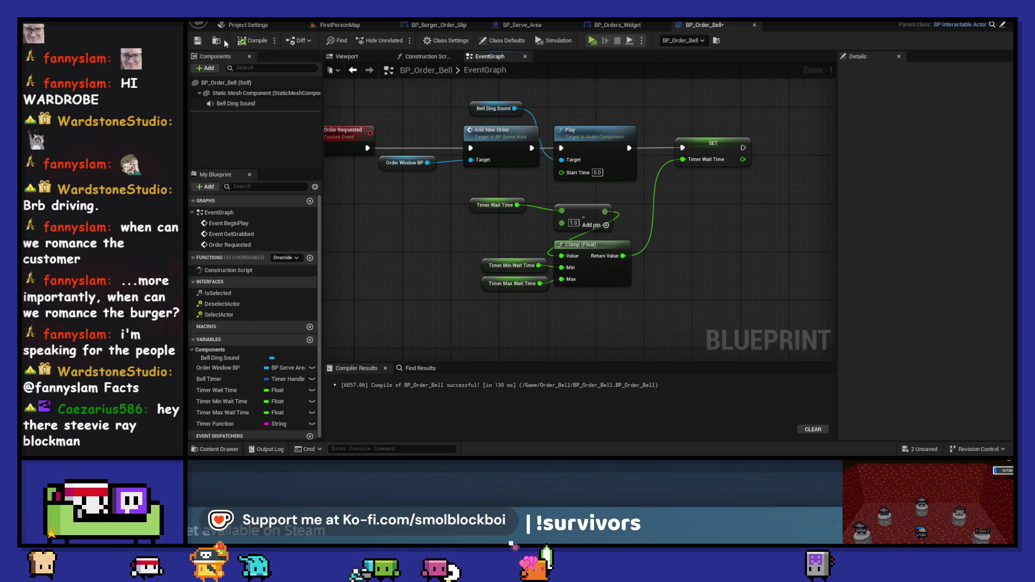
scroll(641, 134, down, 2)
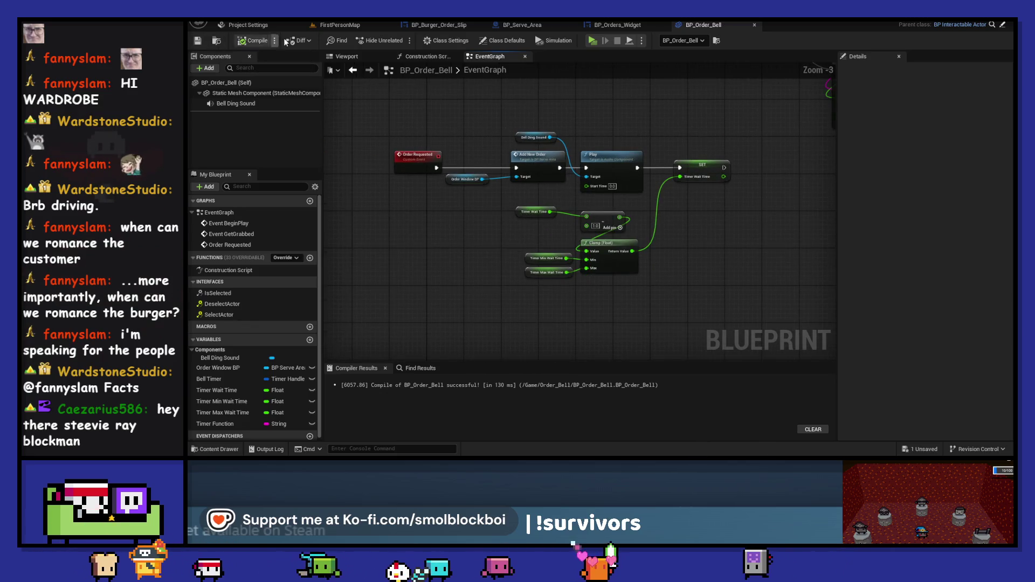
click(328, 26)
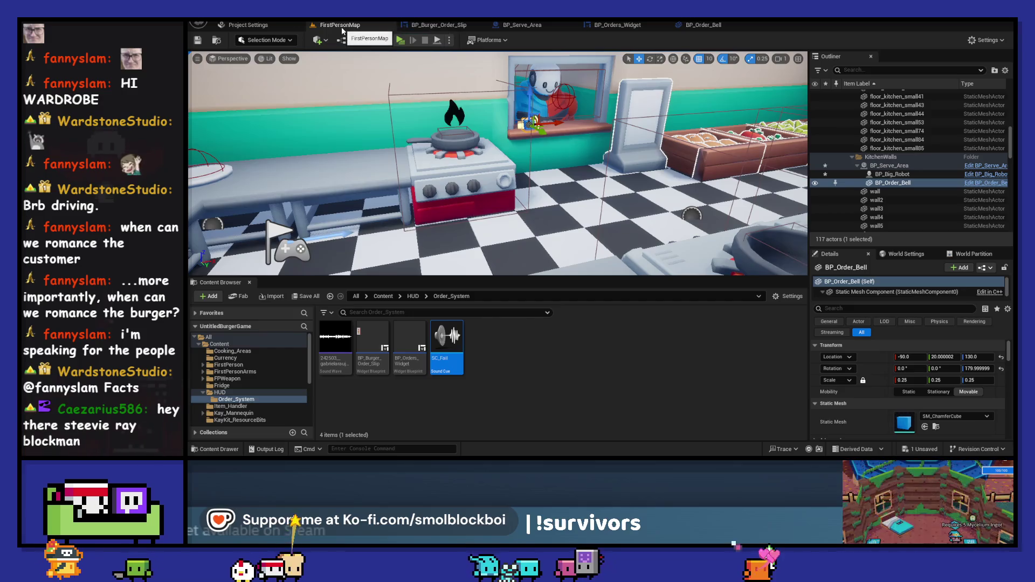
Start packaging the project for Windows from the Platforms menu
click(484, 40)
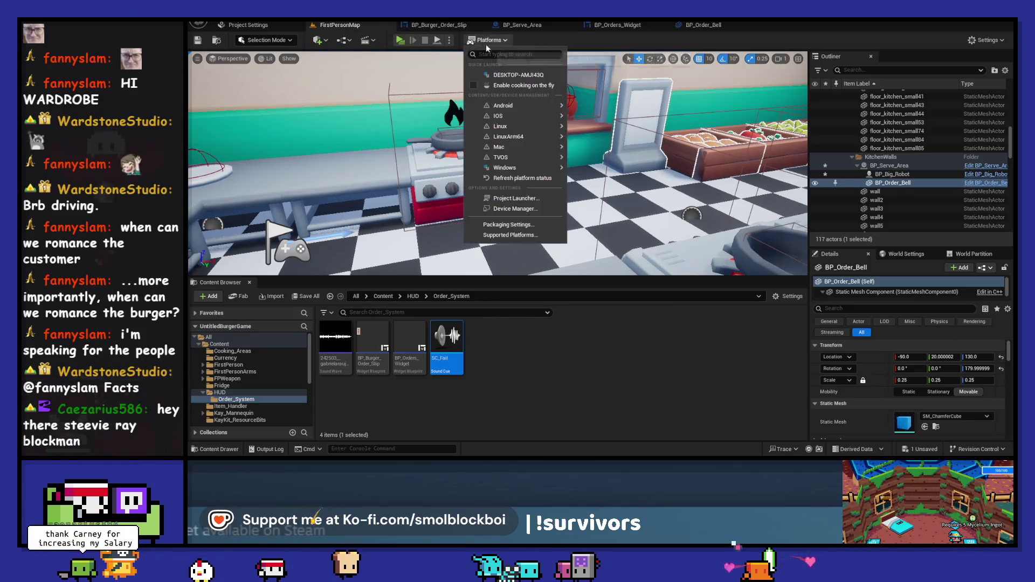
mouse_move(520, 115)
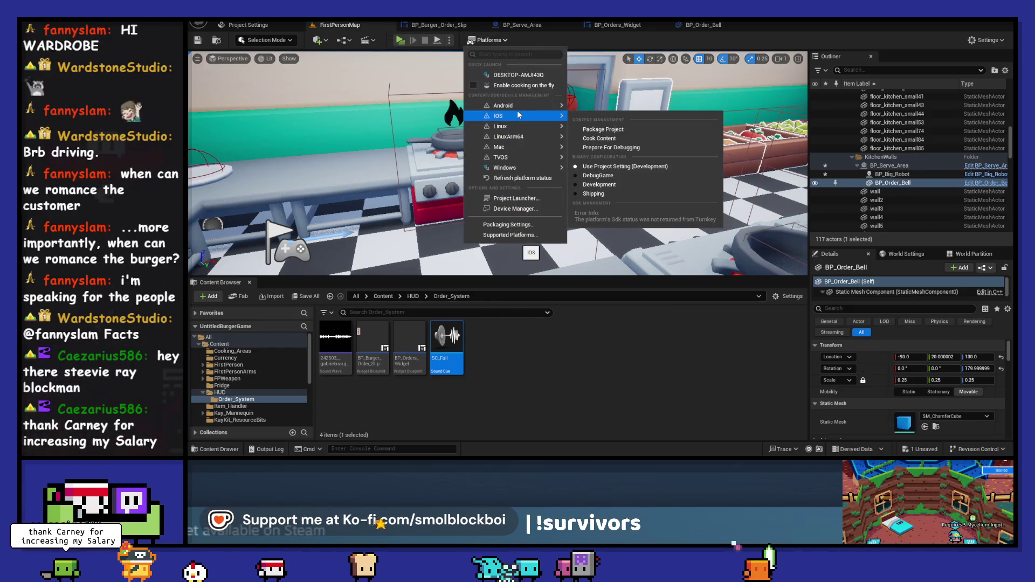
mouse_move(515, 168)
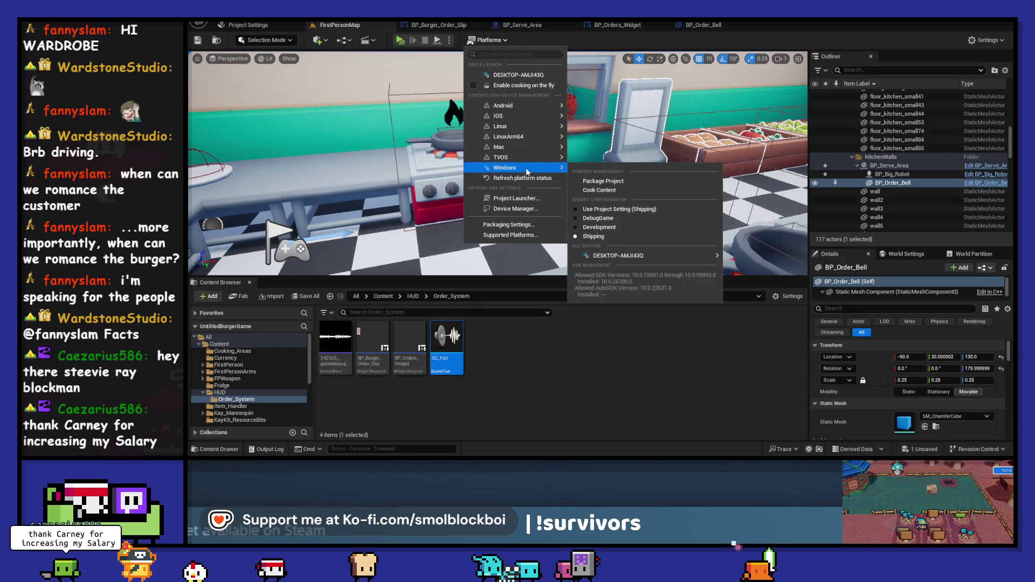
click(619, 182)
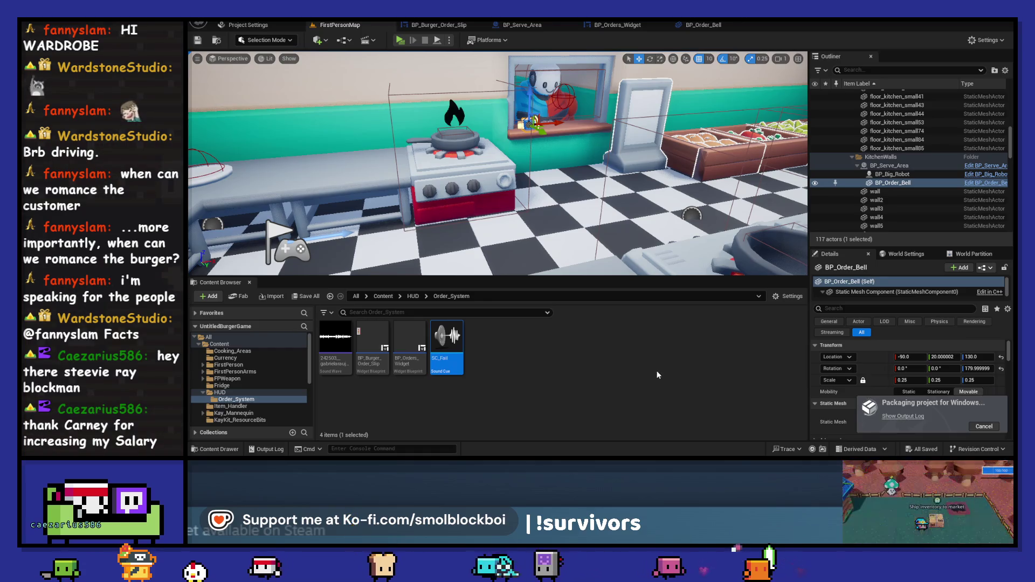
Cancel the packaging run, then play the game and pause to the ON LUNCH BREAK menu
click(975, 426)
click(992, 430)
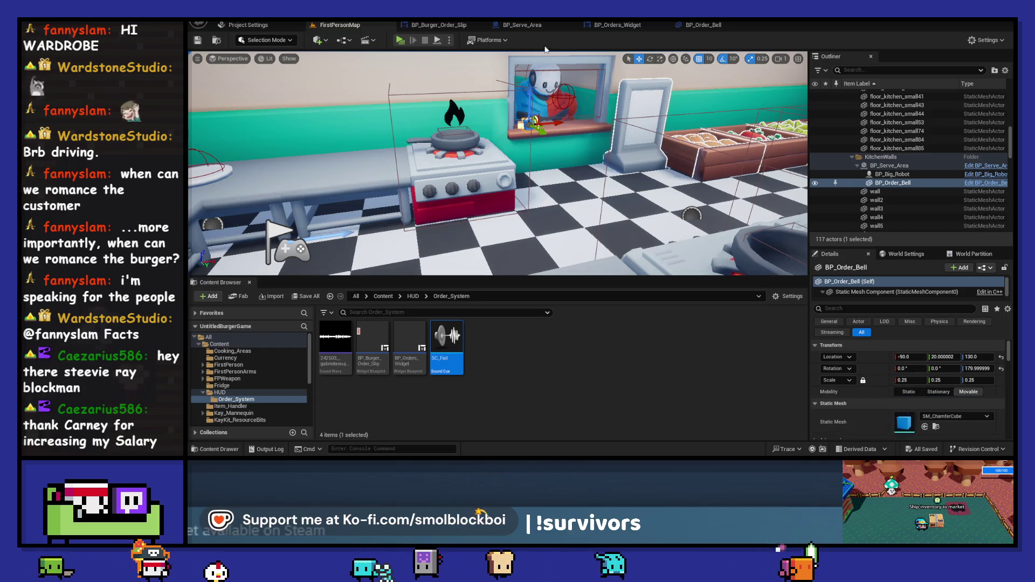
click(398, 41)
key(Escape)
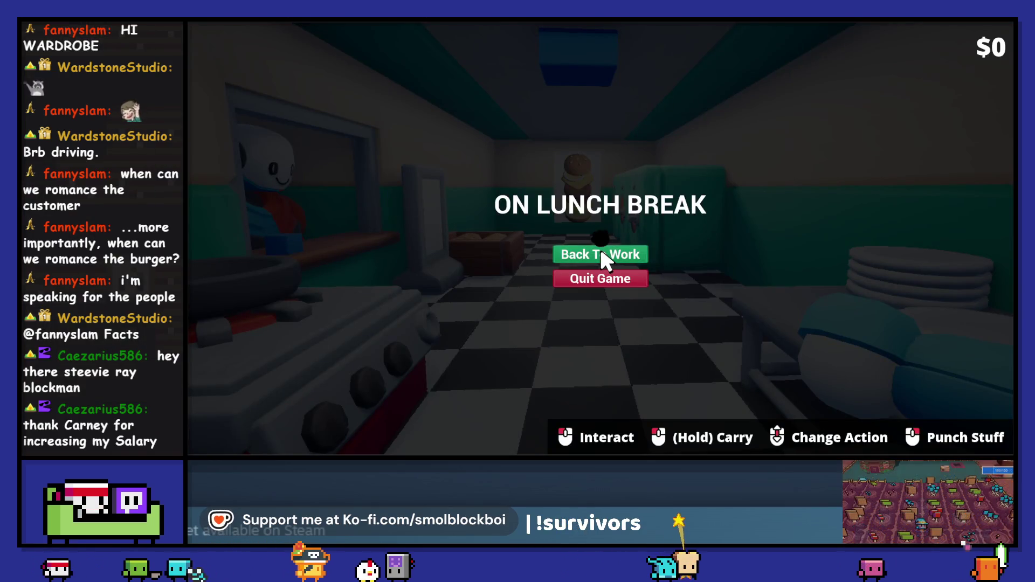
Resume with Back To Work and re-pause with Esc twice to test the pause menu
click(607, 257)
key(Escape)
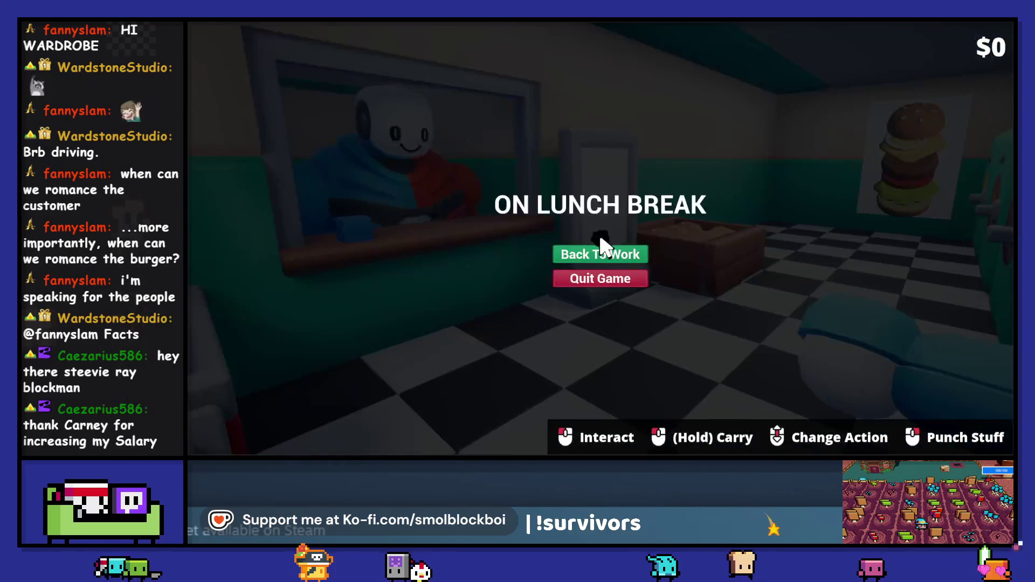
click(618, 258)
key(Escape)
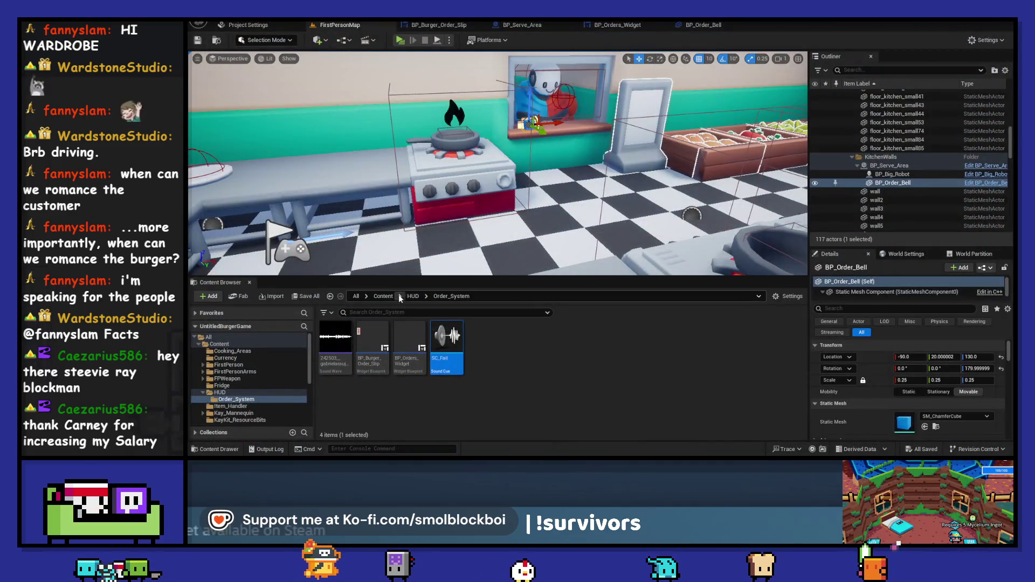
Open W_Pause_Menu from Content/HUD and pan its event graph to the resume logic
click(412, 297)
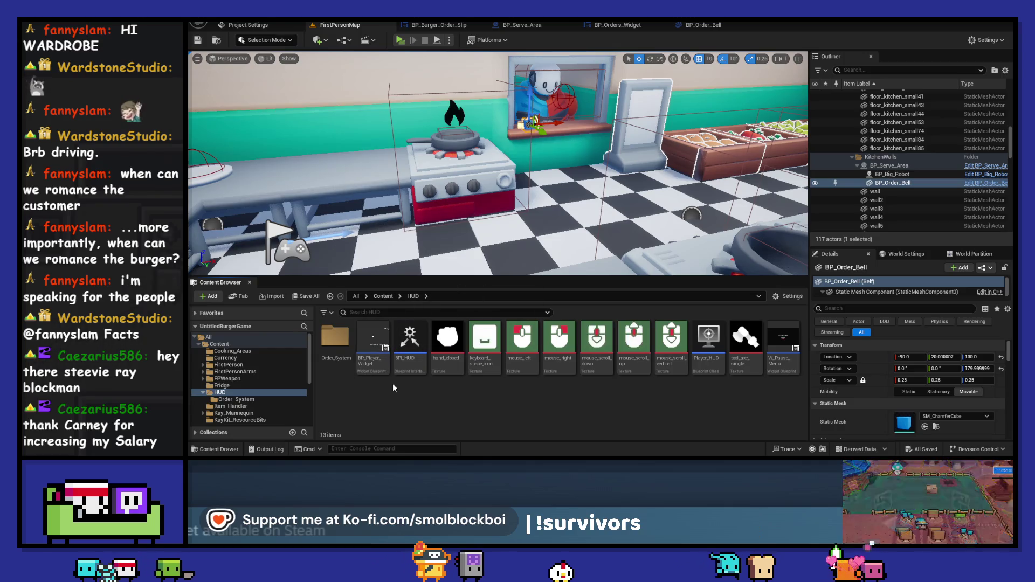
double_click(776, 346)
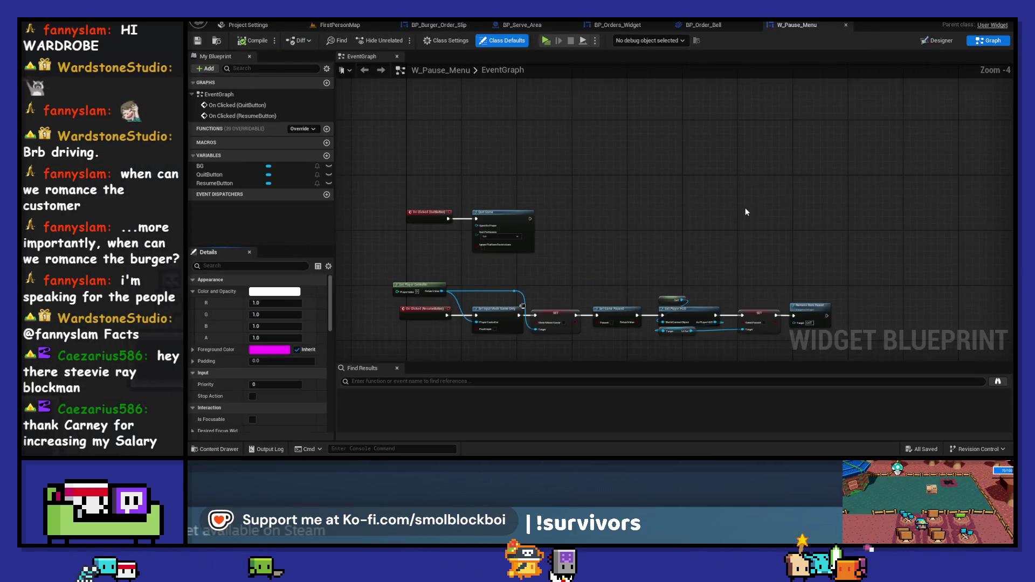
click(988, 41)
scroll(636, 291, up, 3)
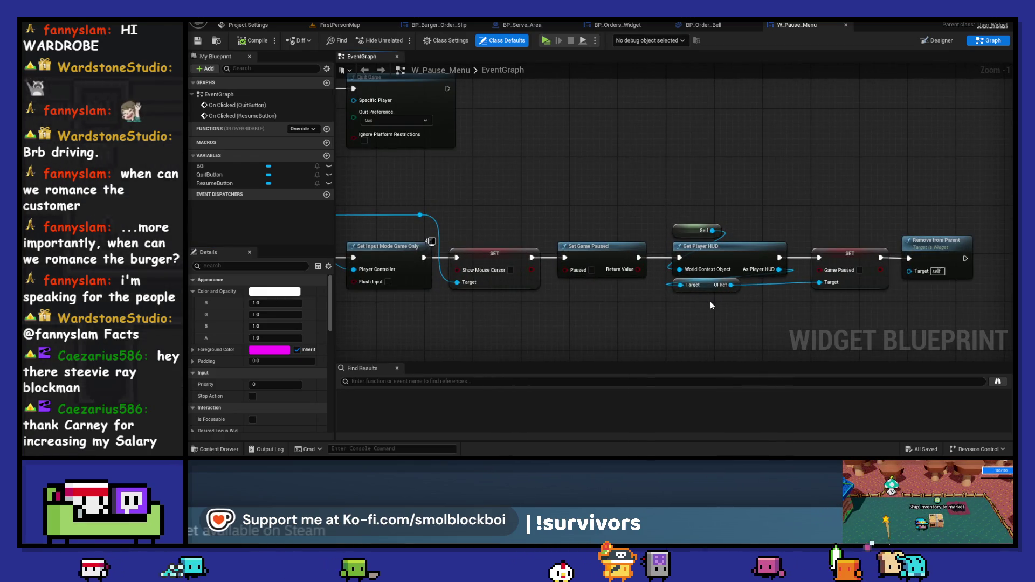
drag(460, 178, 615, 171)
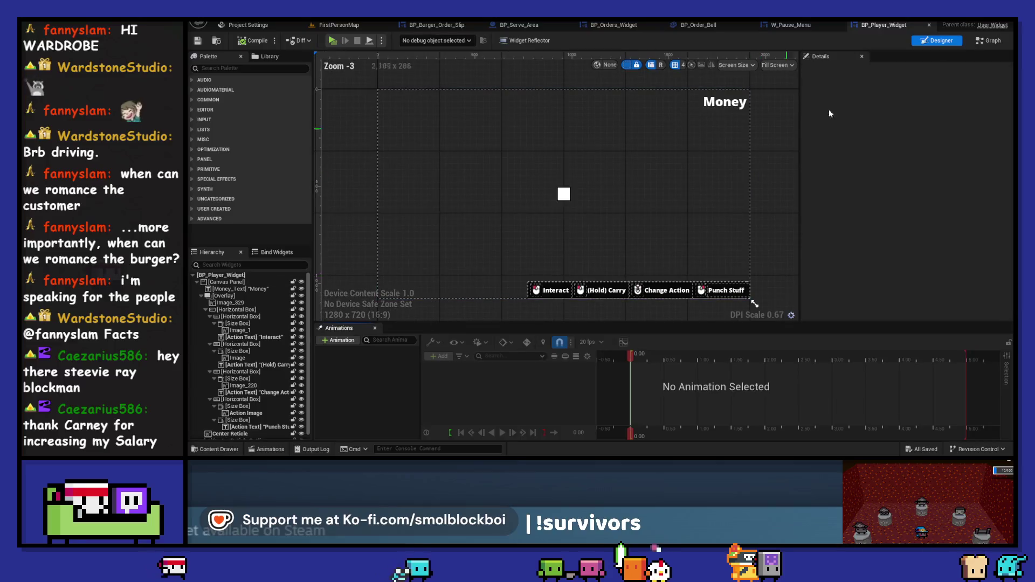
click(990, 42)
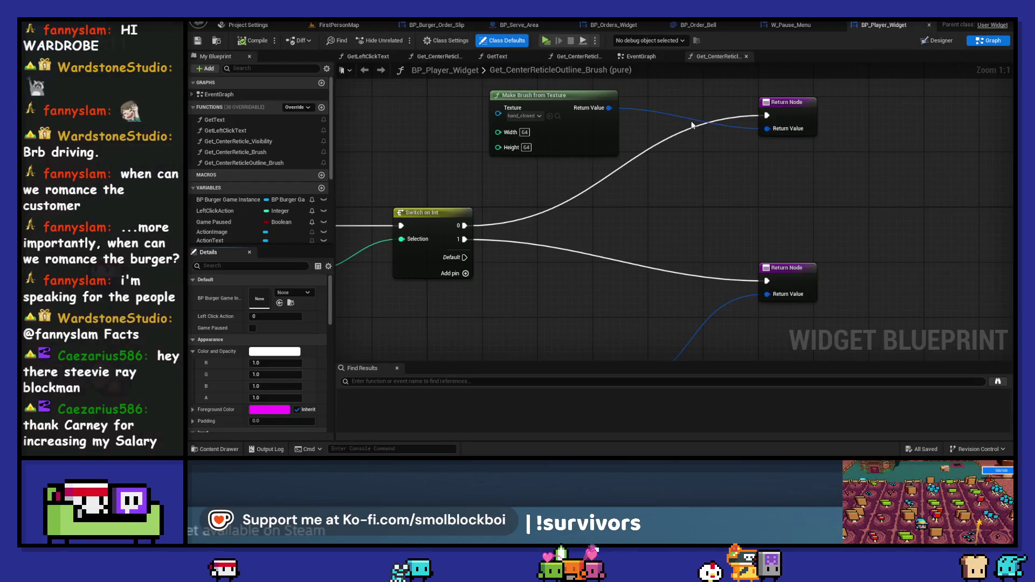
scroll(518, 195, down, 4)
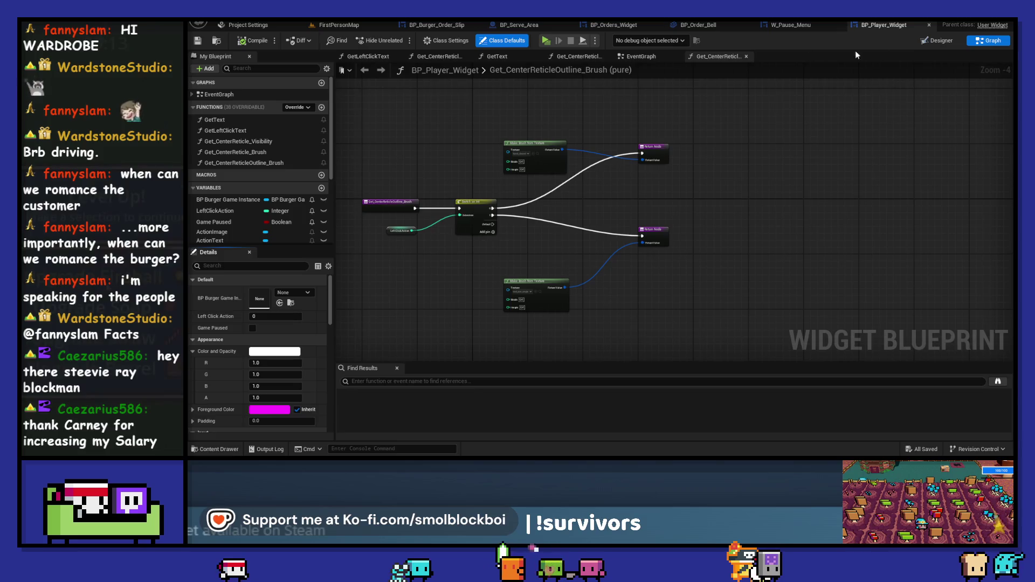
click(641, 57)
scroll(638, 145, down, 3)
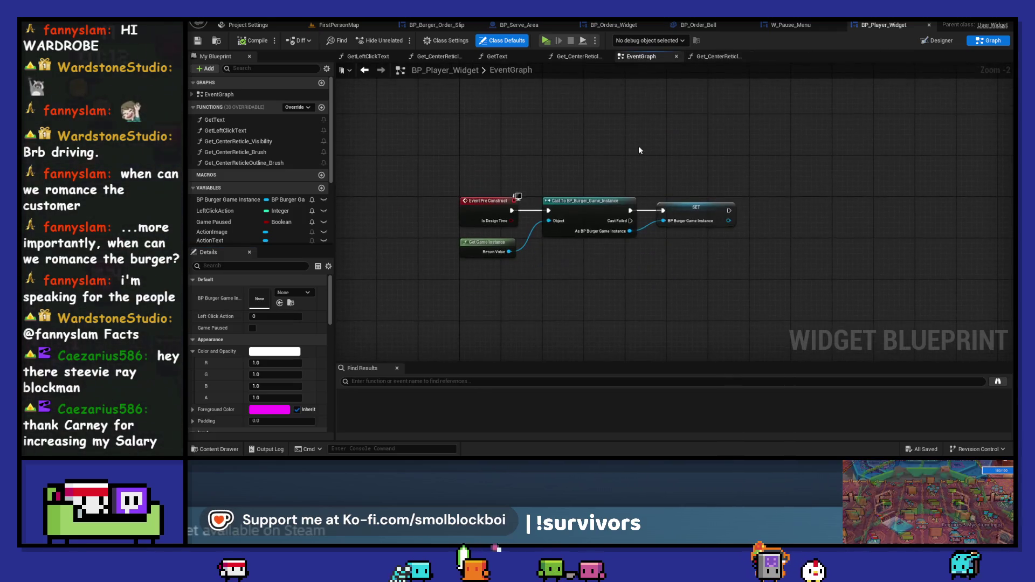
scroll(637, 150, up, 2)
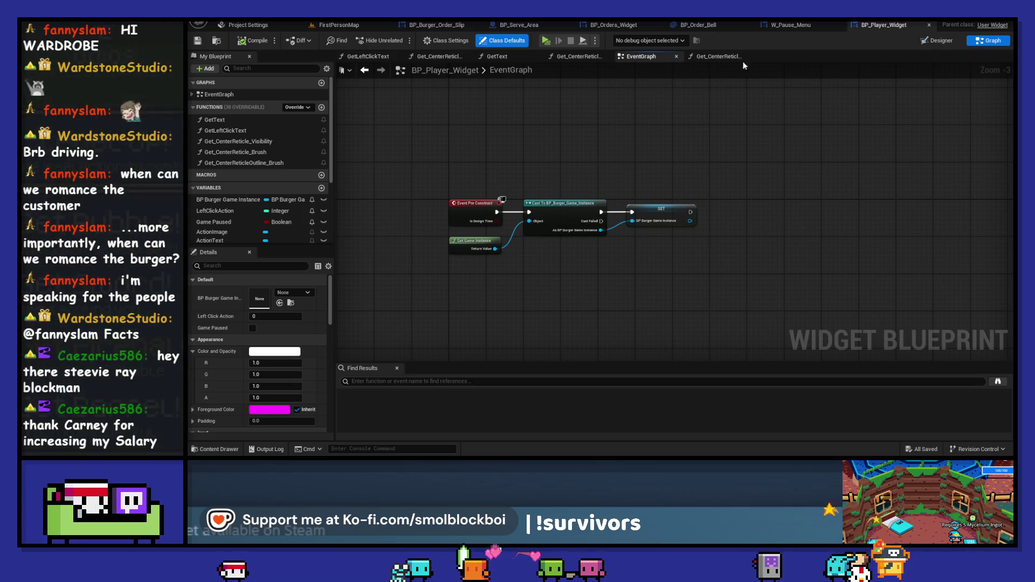
click(435, 57)
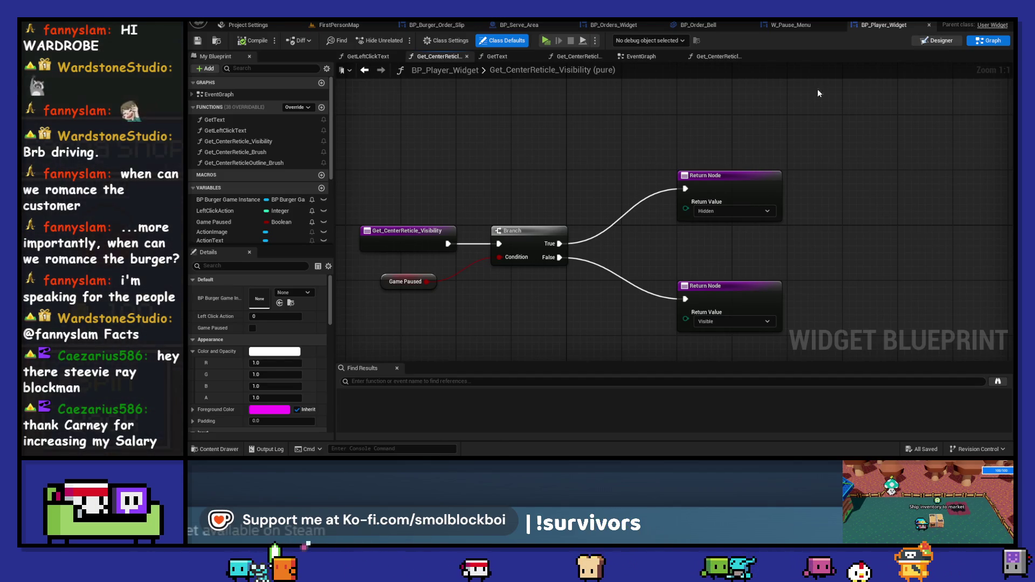
click(938, 41)
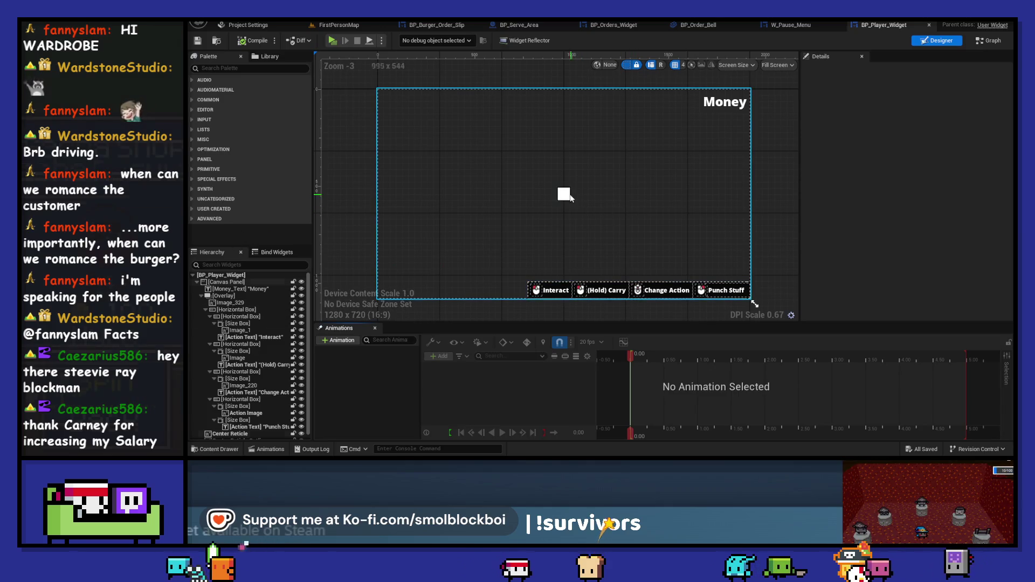
Select the root Canvas Panel and find the Overlay widget by searching the palette for 'overlay'
click(571, 197)
click(233, 437)
drag(233, 439, 241, 434)
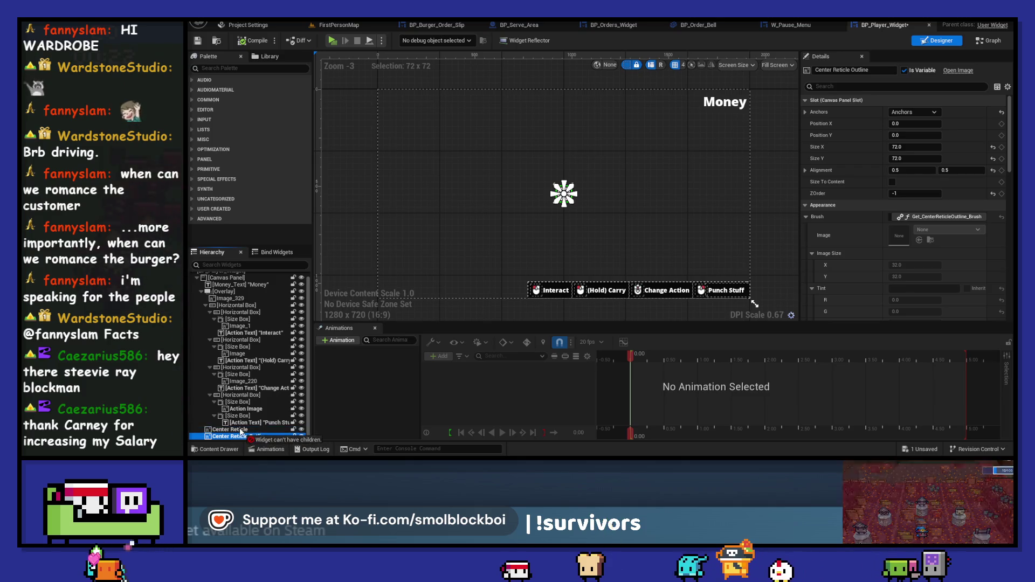
scroll(241, 434, up, 1)
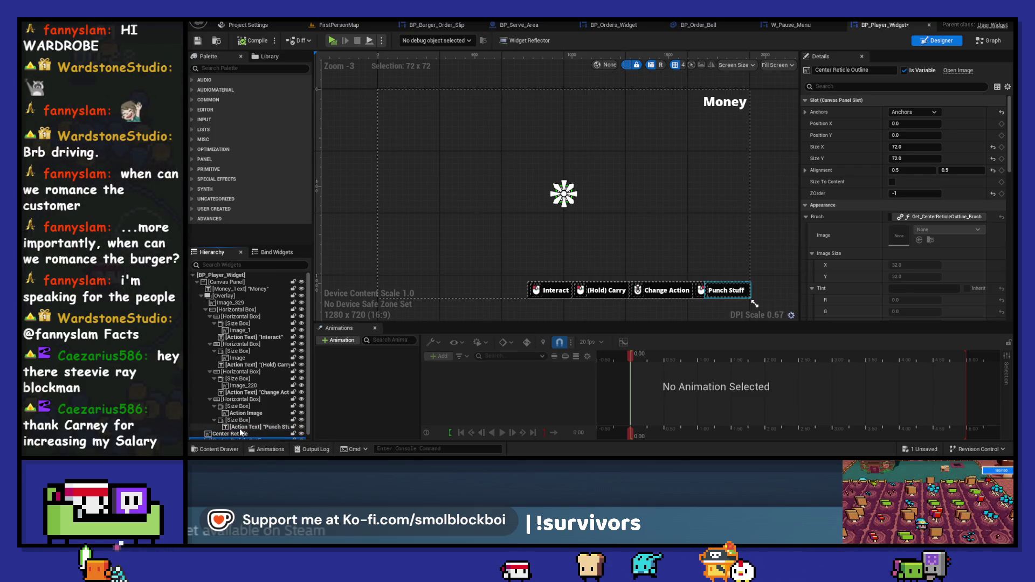
click(243, 282)
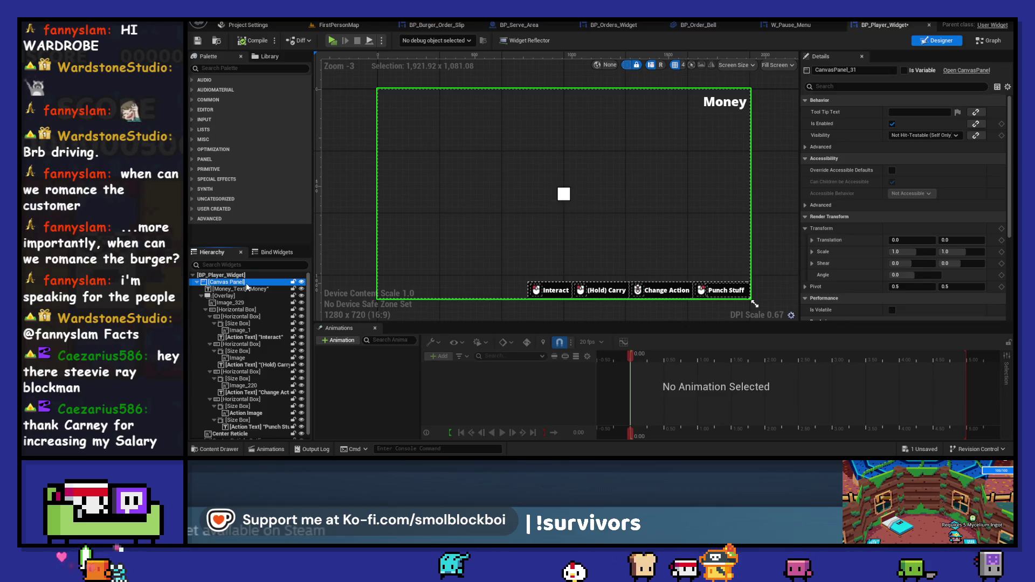
click(251, 68)
text(over)
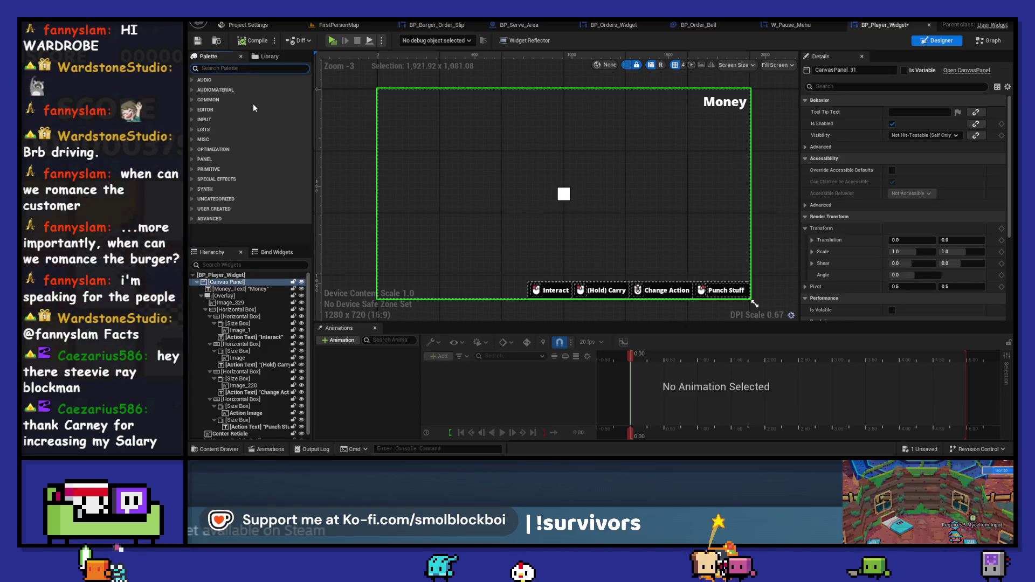
text(lay)
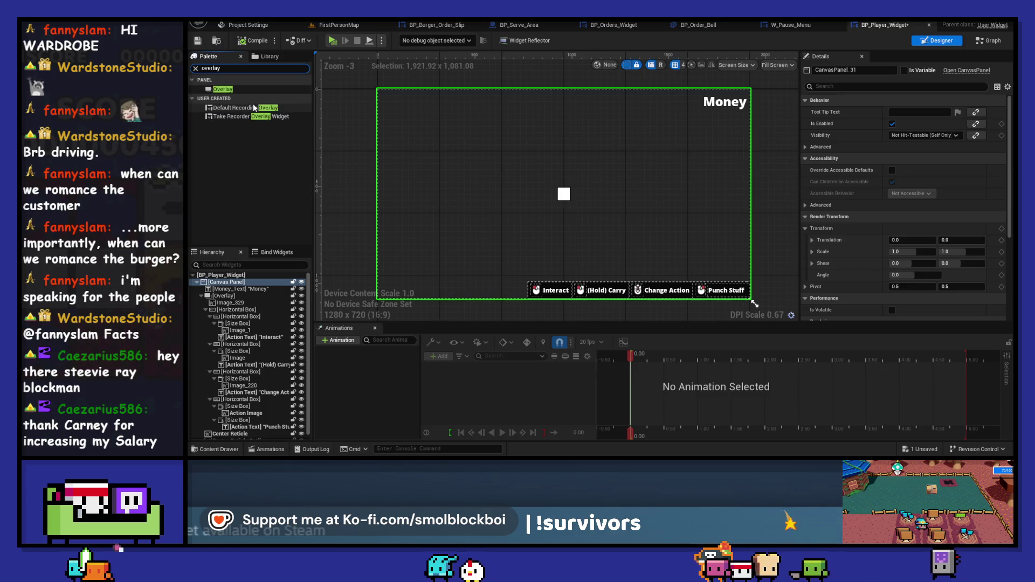
click(245, 91)
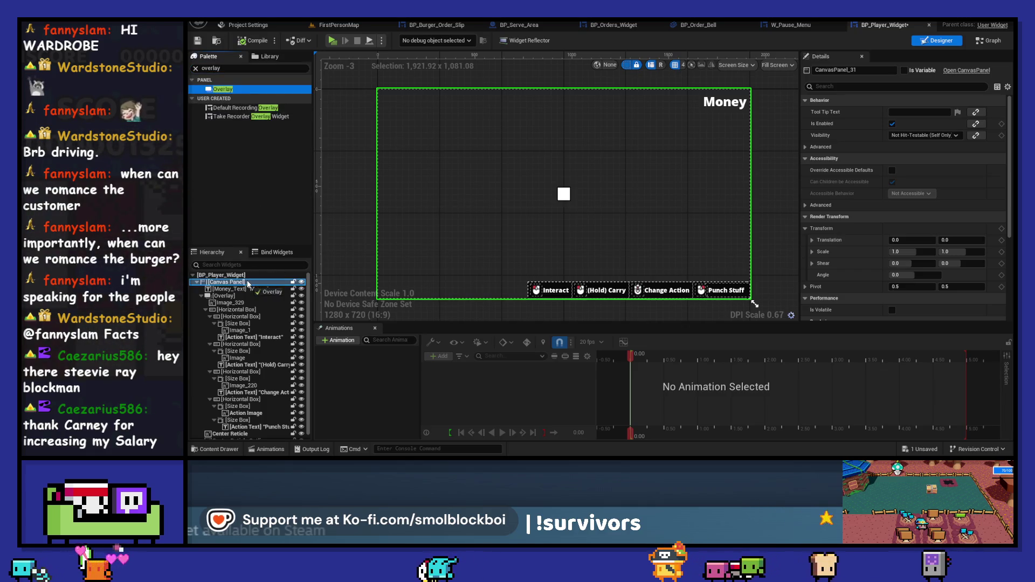
scroll(245, 378, down, 1)
Multi-select Center Reticle and Center Reticle Outline and wrap them in an Overlay
click(238, 423)
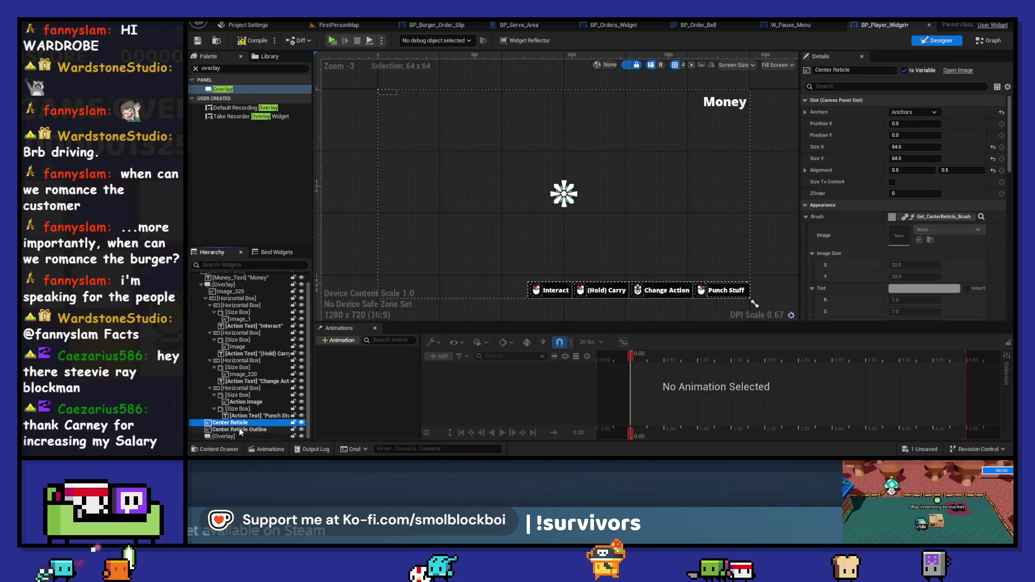
click(239, 430)
click(239, 424)
ctrl+click(243, 430)
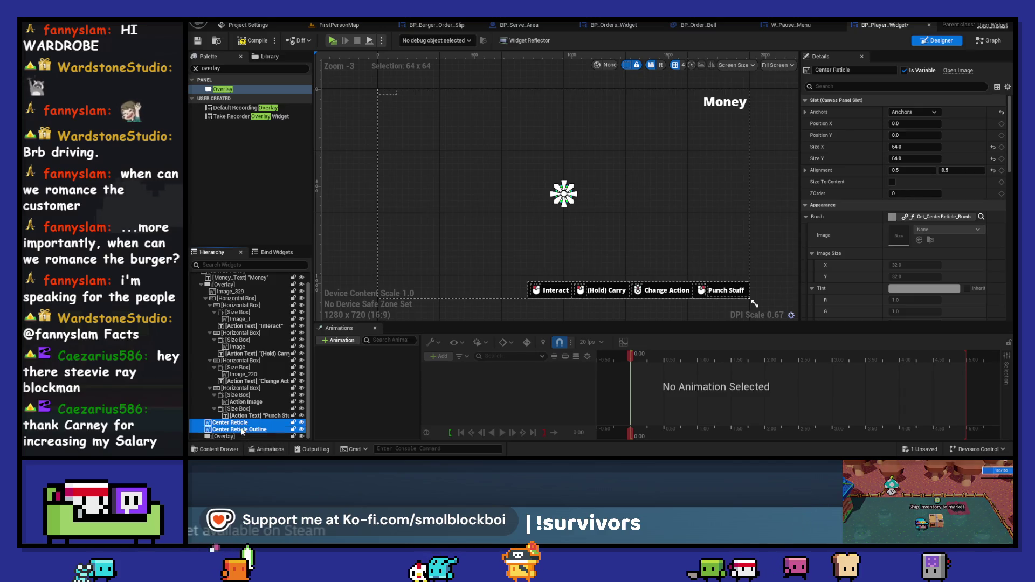
drag(242, 439, 242, 438)
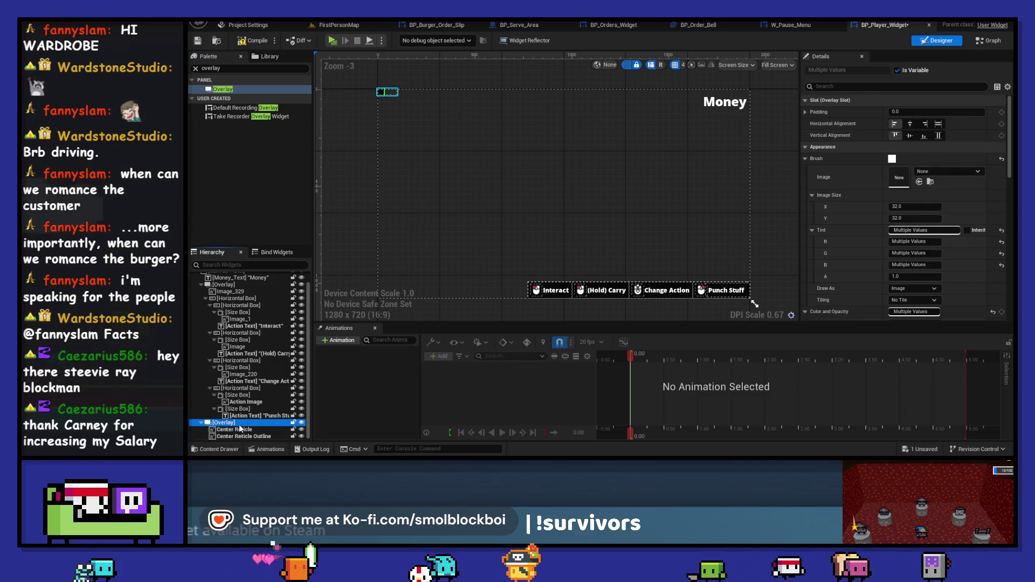
Anchor the overlay to the screen centre and reset its position to zero
click(912, 112)
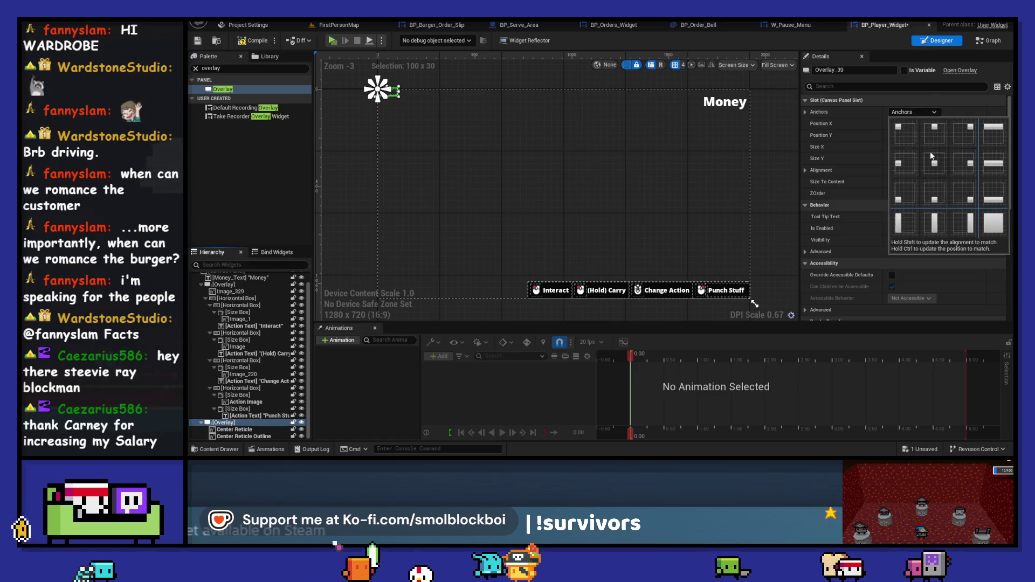
click(932, 158)
click(918, 101)
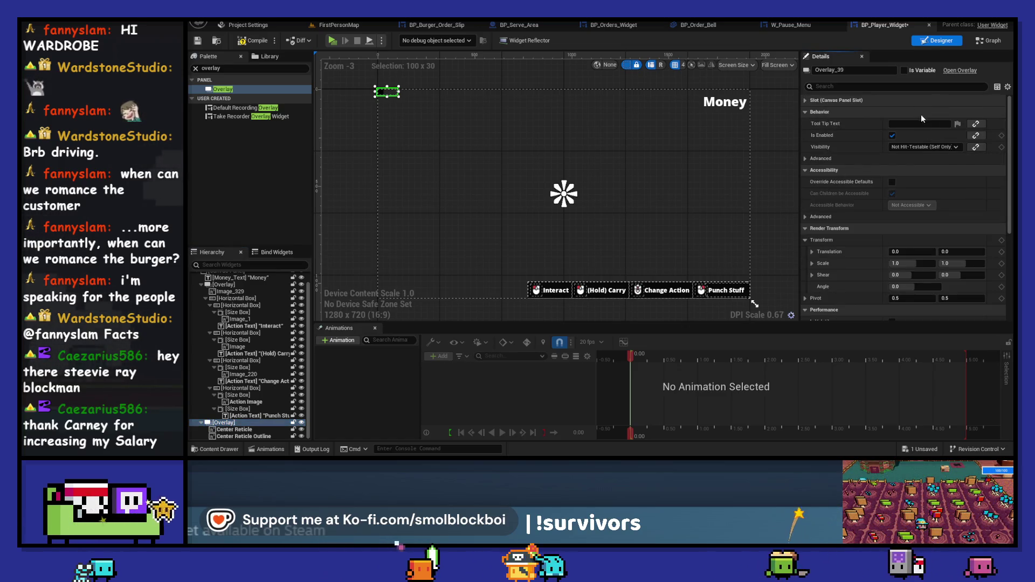
click(836, 101)
click(912, 112)
ctrl+click(932, 159)
scroll(589, 196, up, 1)
scroll(588, 191, up, 7)
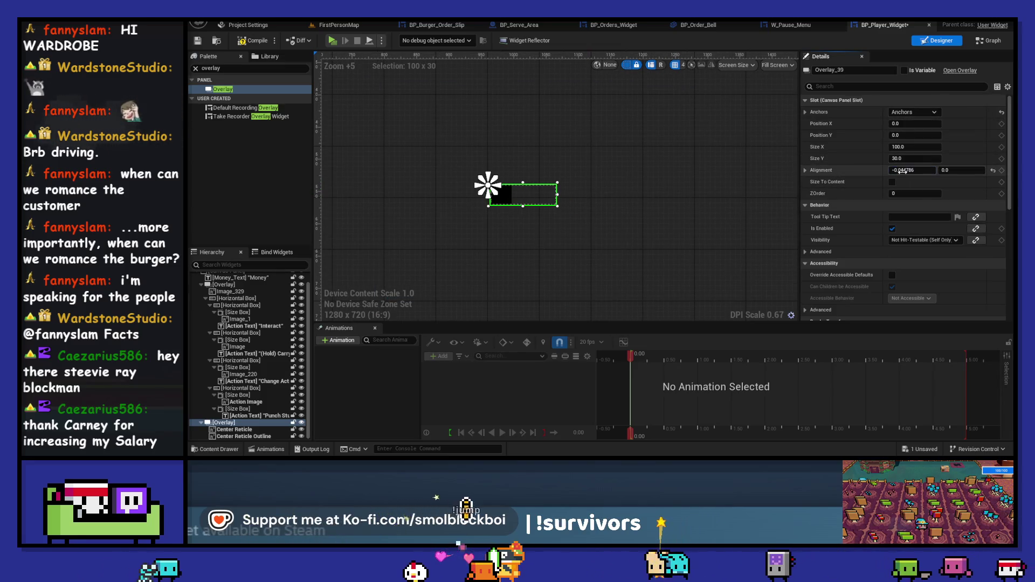
Set the overlay's Alignment to 0.5 horizontal and 0.5 vertical
drag(914, 170, 911, 173)
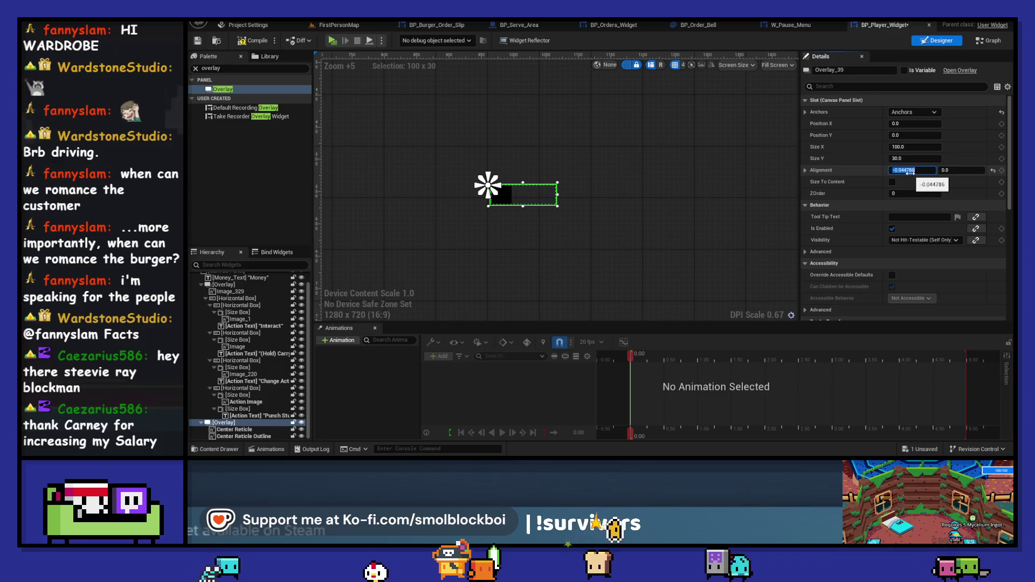
text(.5)
key(Tab)
text(.5)
key(Return)
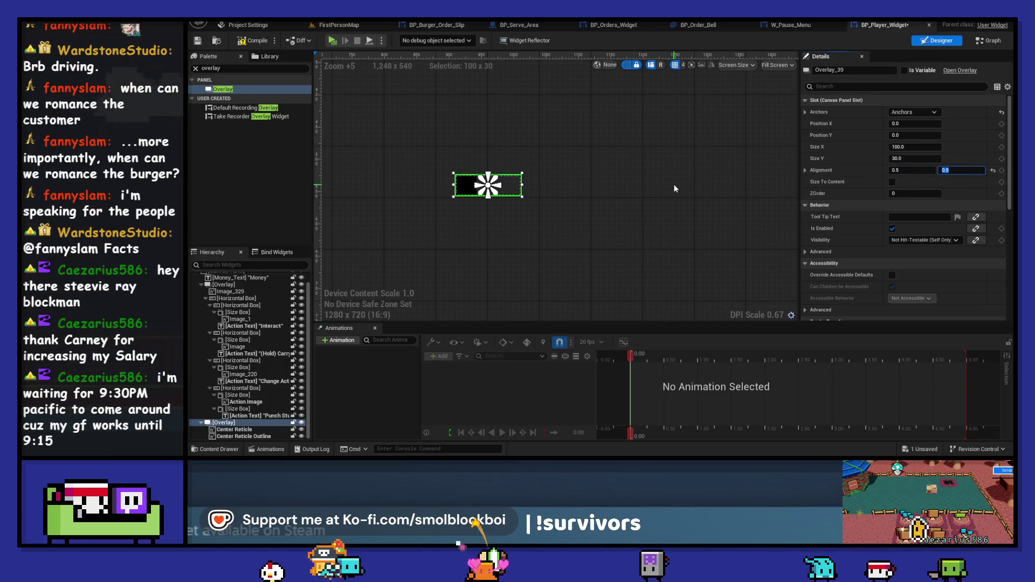
Centre both Center Reticle and its outline horizontally and vertically within the overlay
click(488, 185)
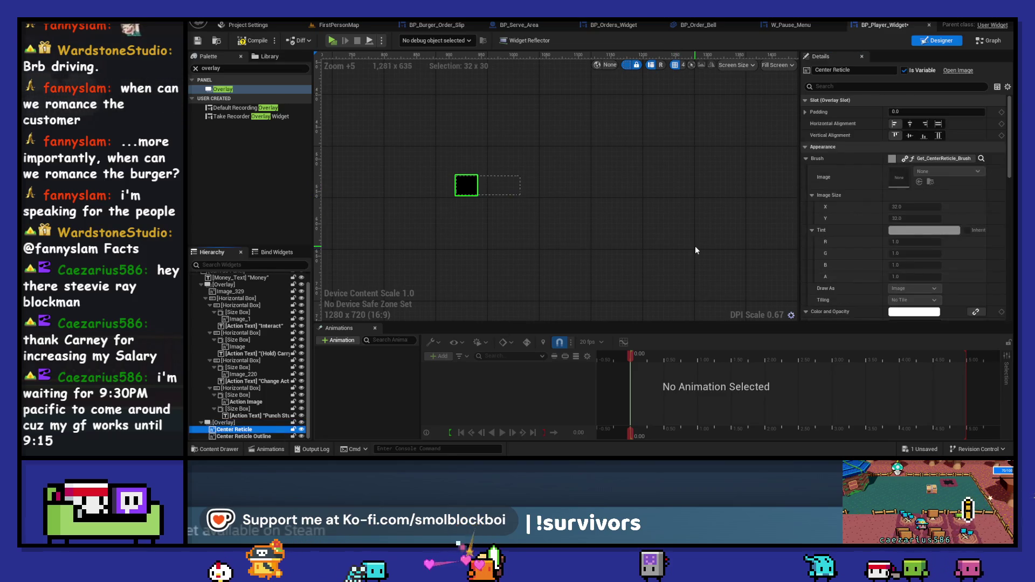
scroll(772, 253, up, 2)
click(911, 135)
click(910, 123)
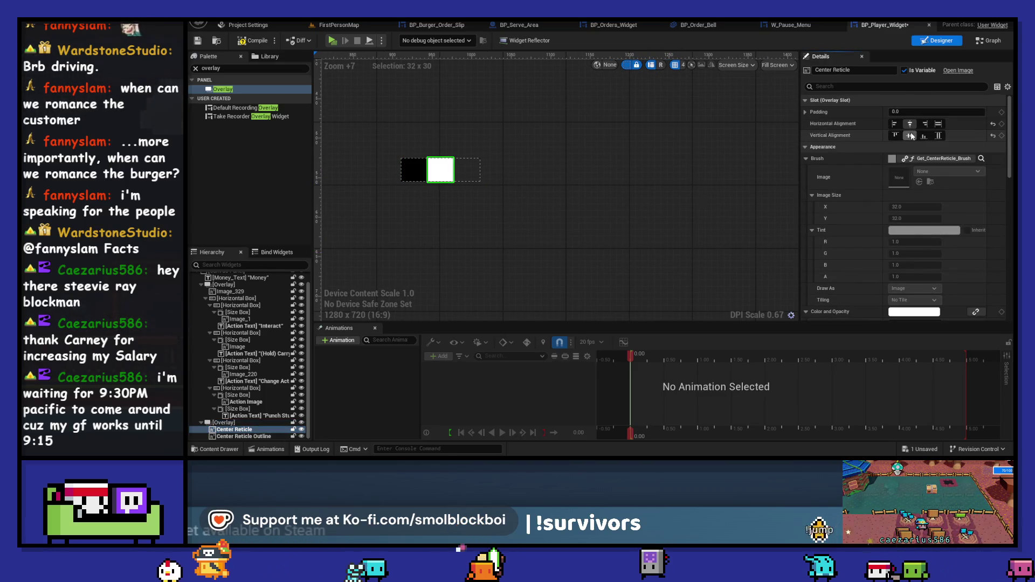
click(243, 437)
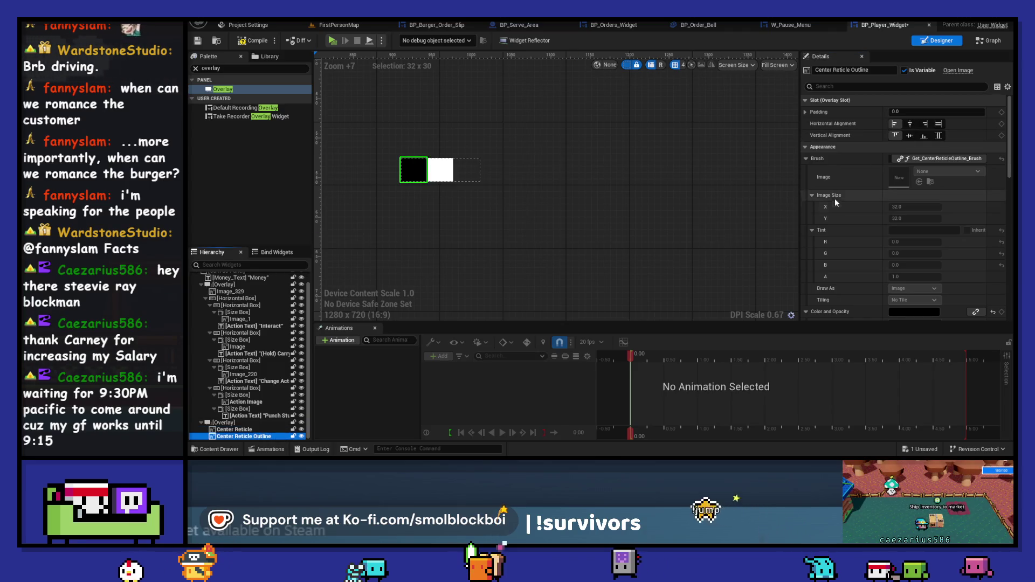
click(910, 123)
click(910, 136)
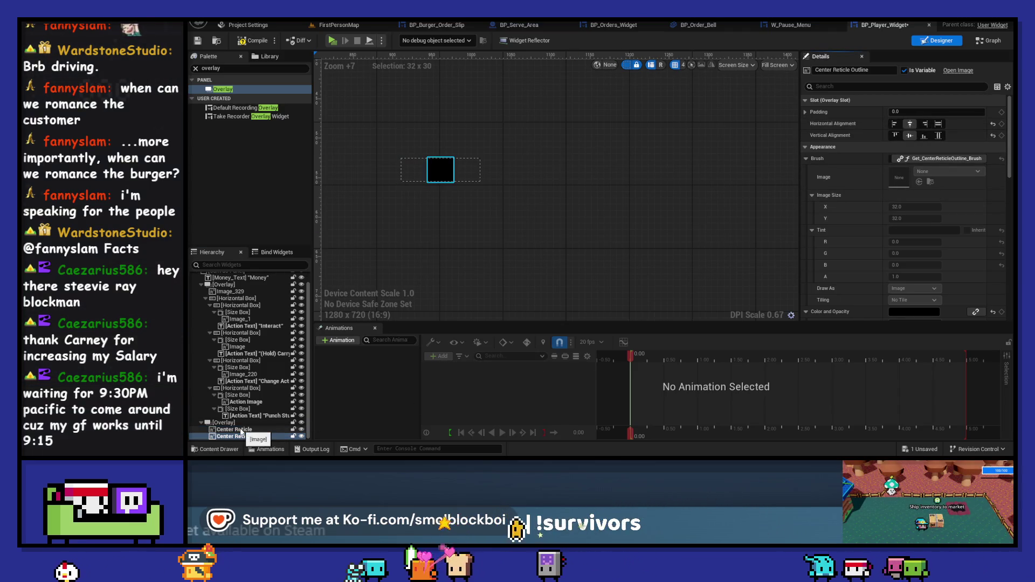
Reorder Center Reticle below the outline so it draws on top, then switch to FirstPersonMap
click(241, 430)
drag(241, 430, 243, 439)
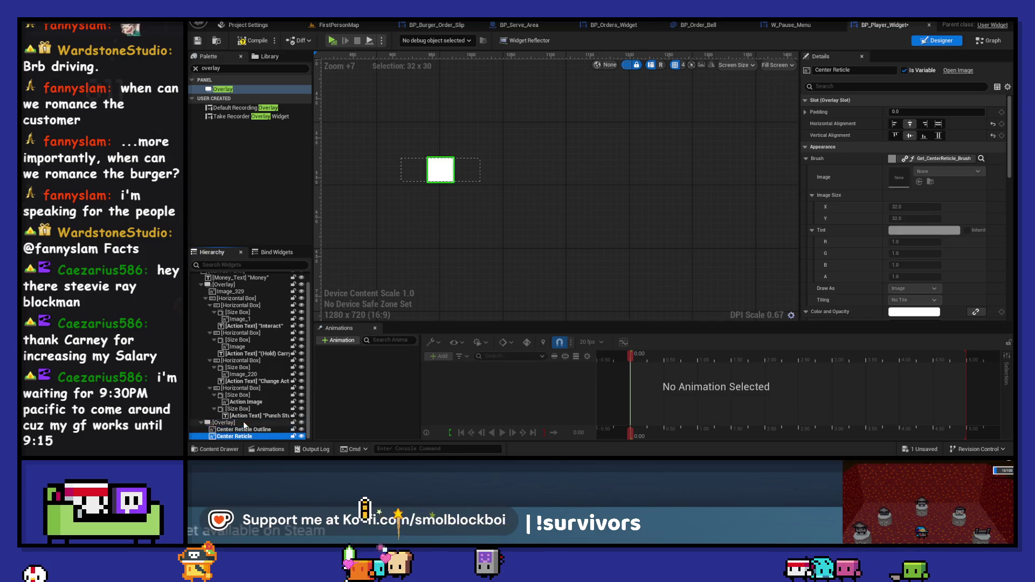
click(249, 25)
click(331, 24)
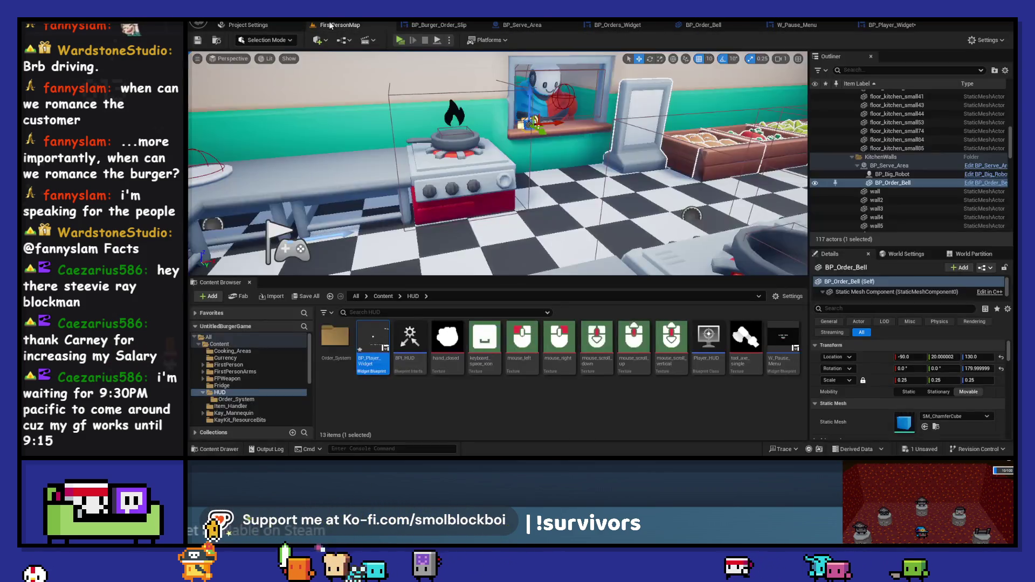
Back in BP_Player_Widget, tick Size To Content on the reticle overlay
click(890, 26)
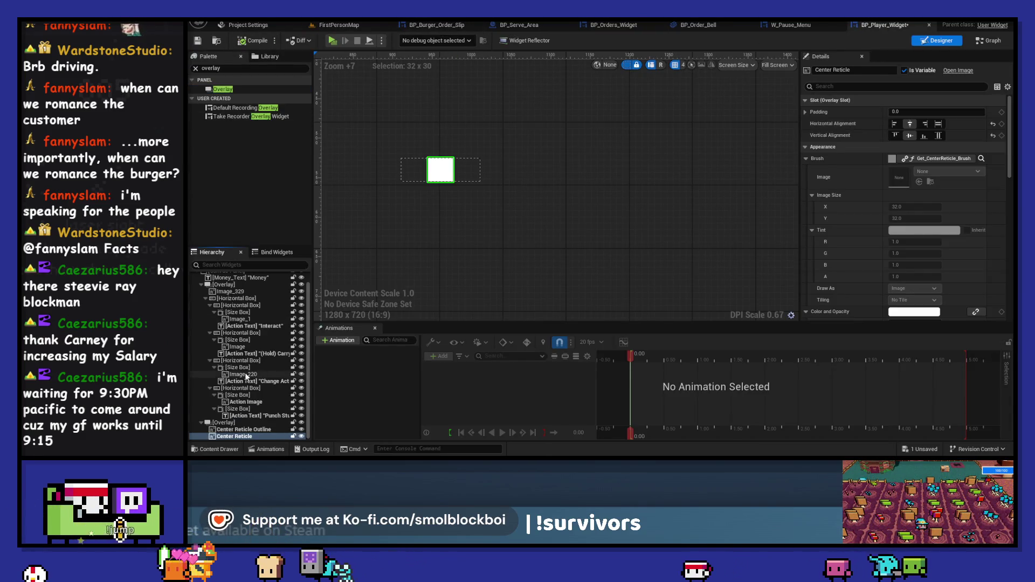
click(239, 430)
scroll(468, 193, up, 6)
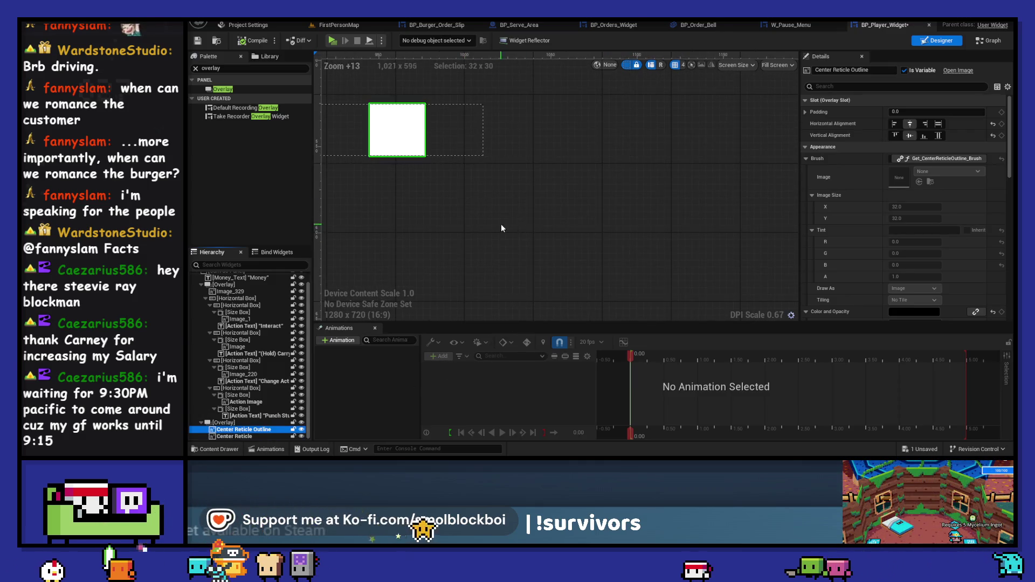
scroll(501, 224, down, 4)
click(477, 178)
click(893, 182)
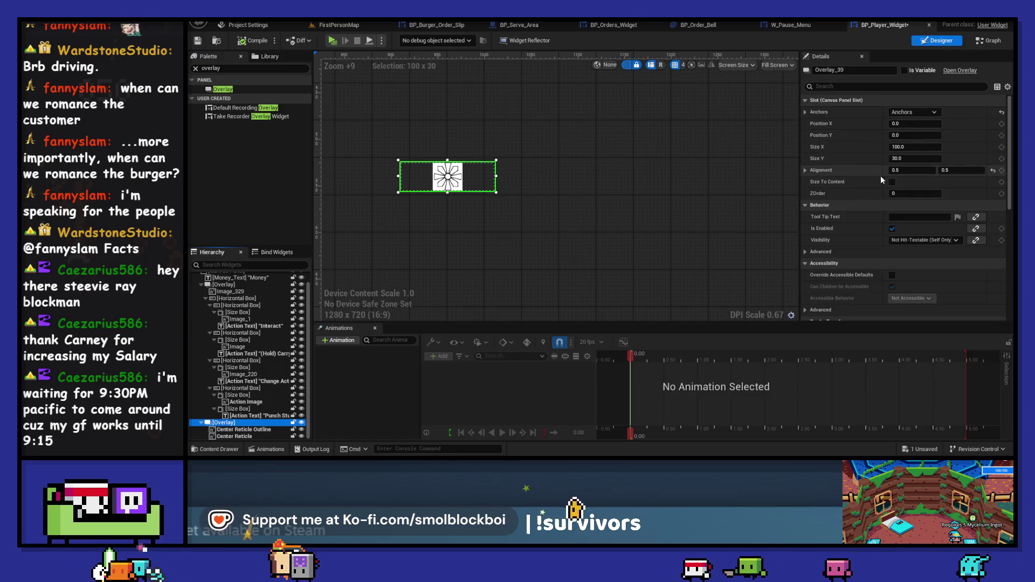
Check the outline's padding, play-test the reticle, then open the Get_CenterReticle_Brush function
click(244, 430)
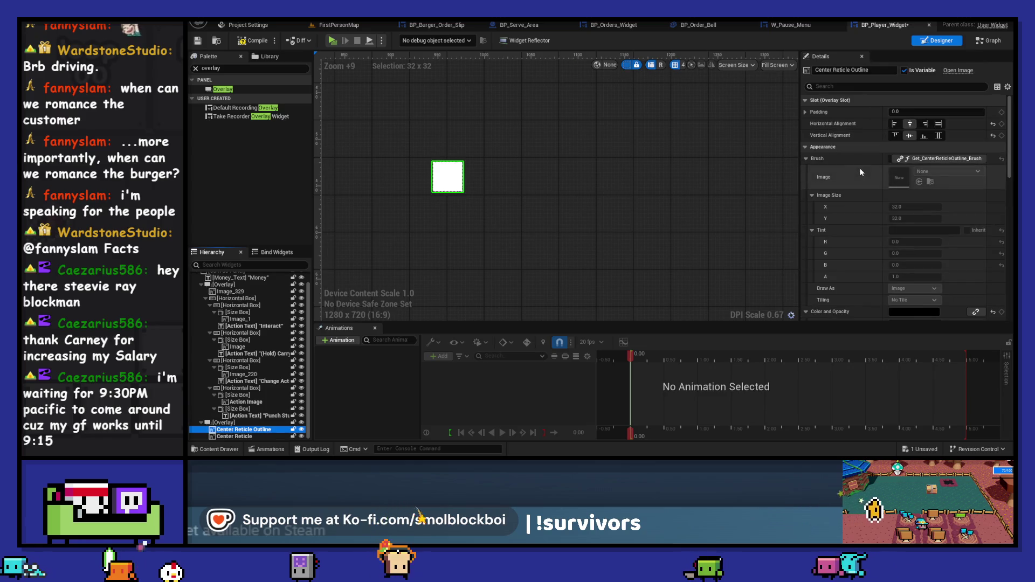
click(806, 111)
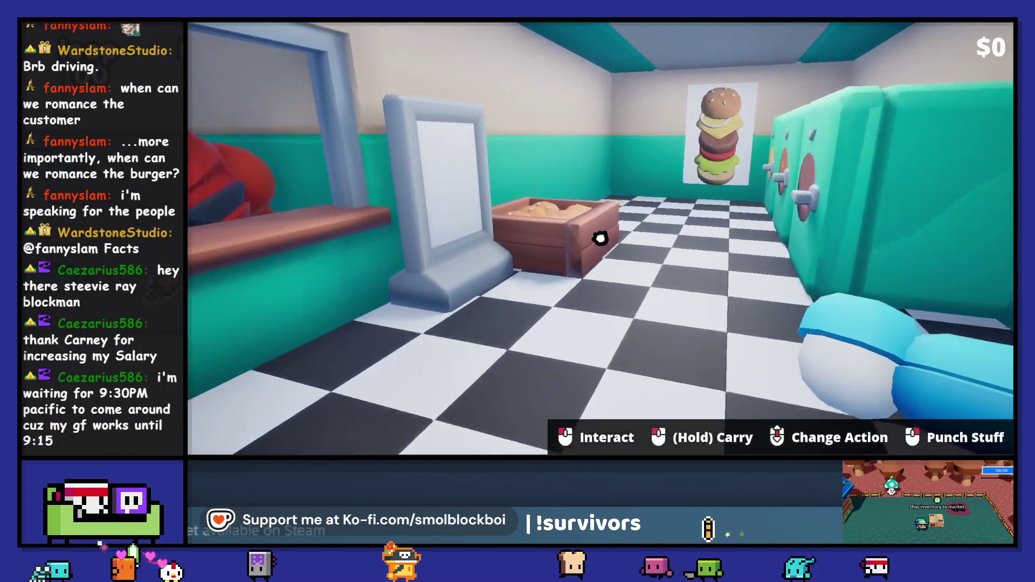
scroll(600, 238, down, 3)
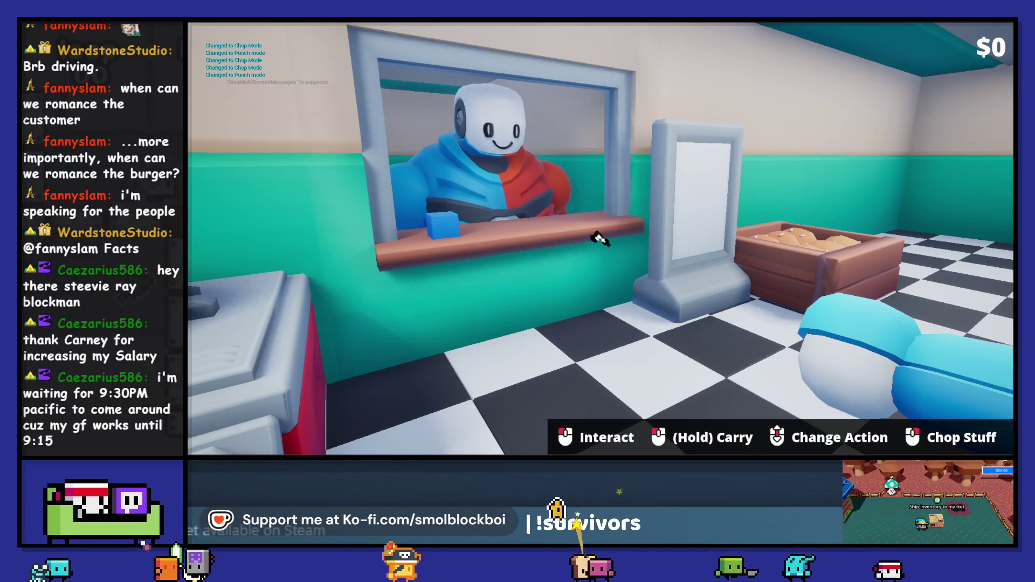
key(Escape)
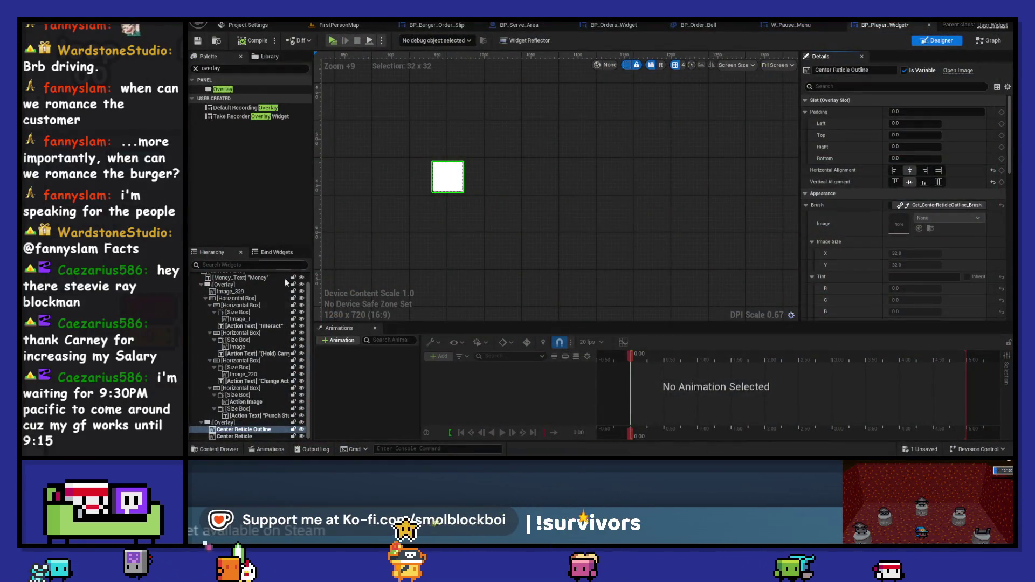
click(246, 430)
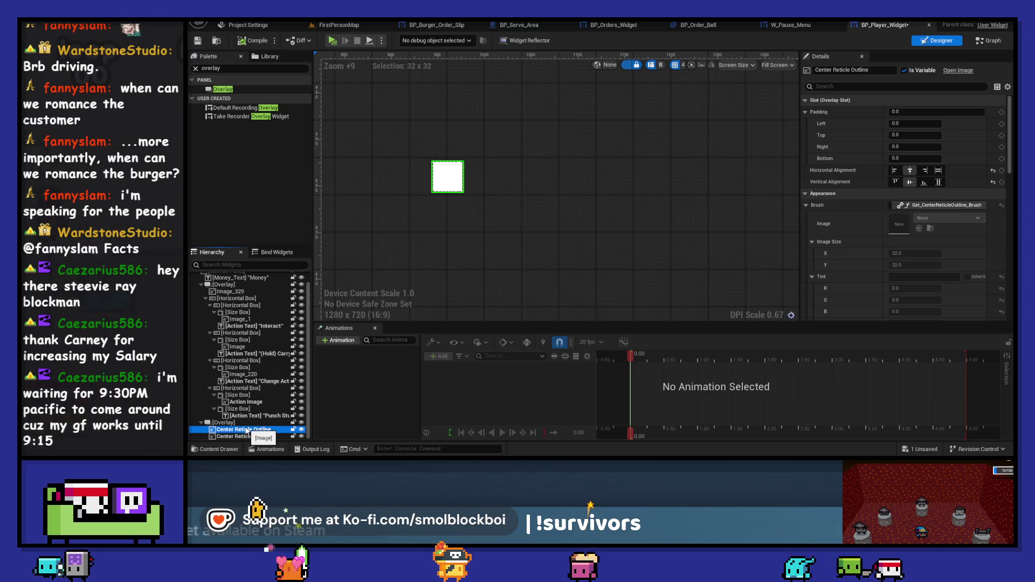
click(240, 437)
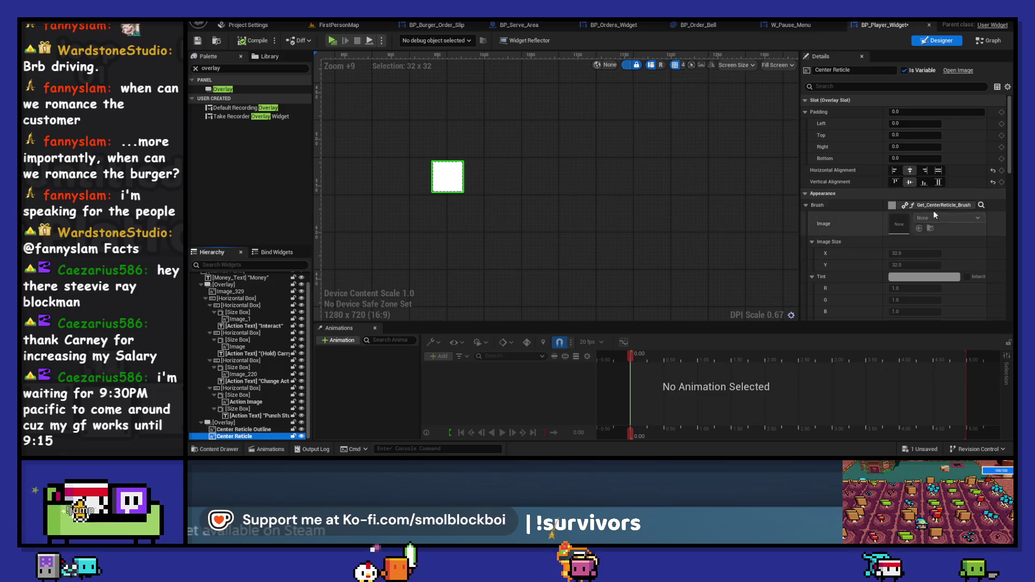
click(982, 205)
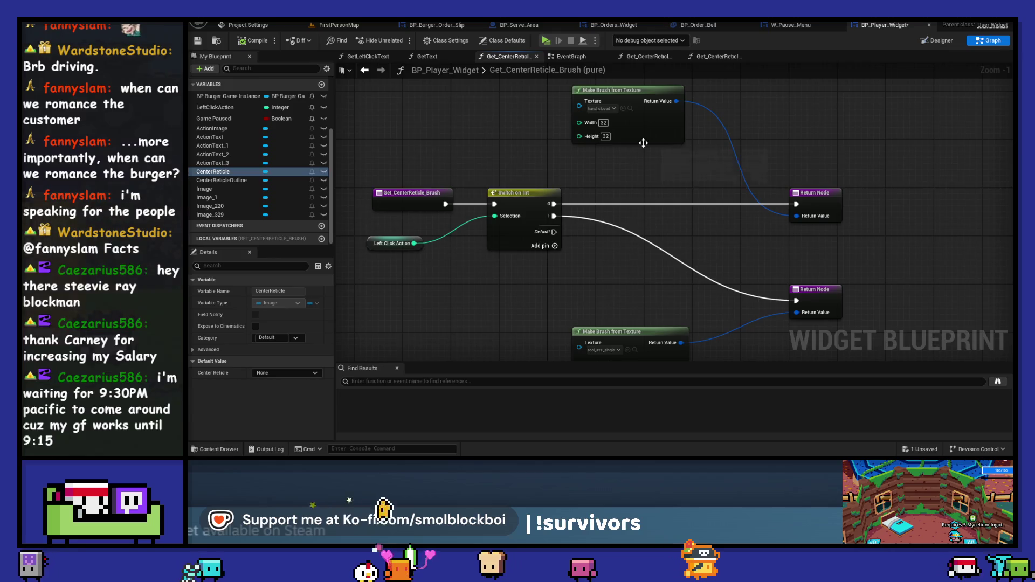
Set the Make Brush from Texture sizes to 64 in Get_CenterReticle_Brush
click(666, 57)
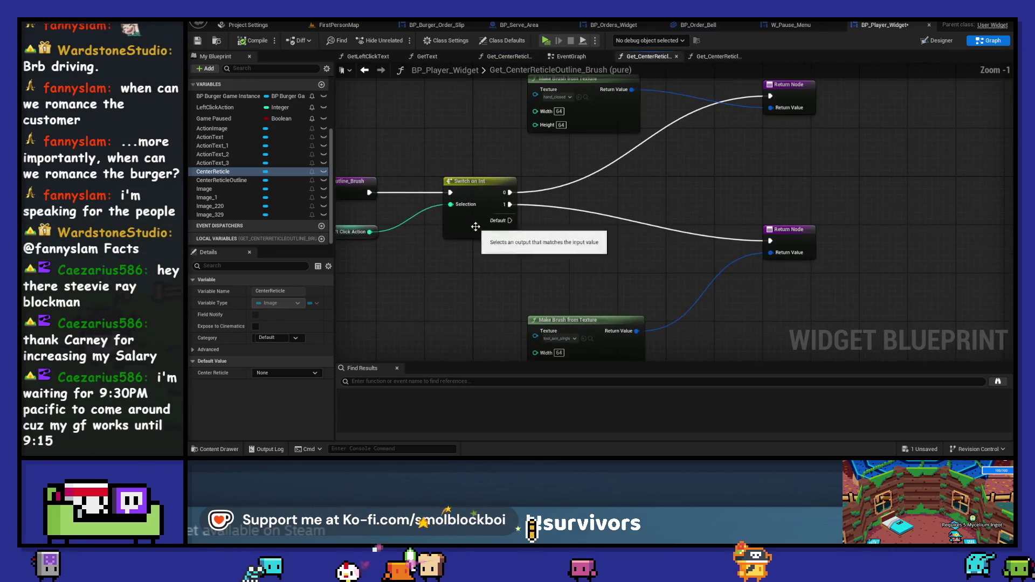
key(alt+Left)
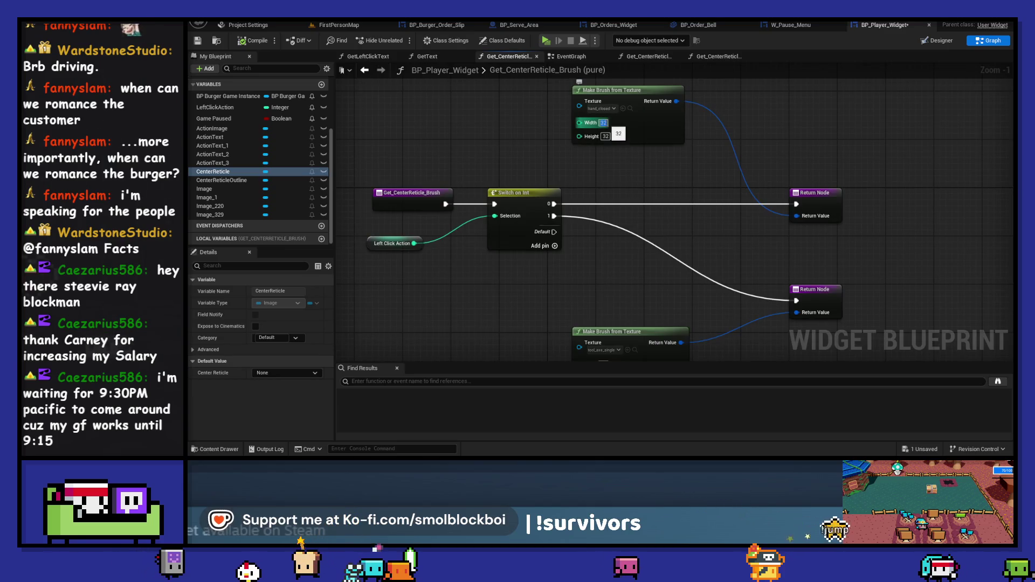
text(64)
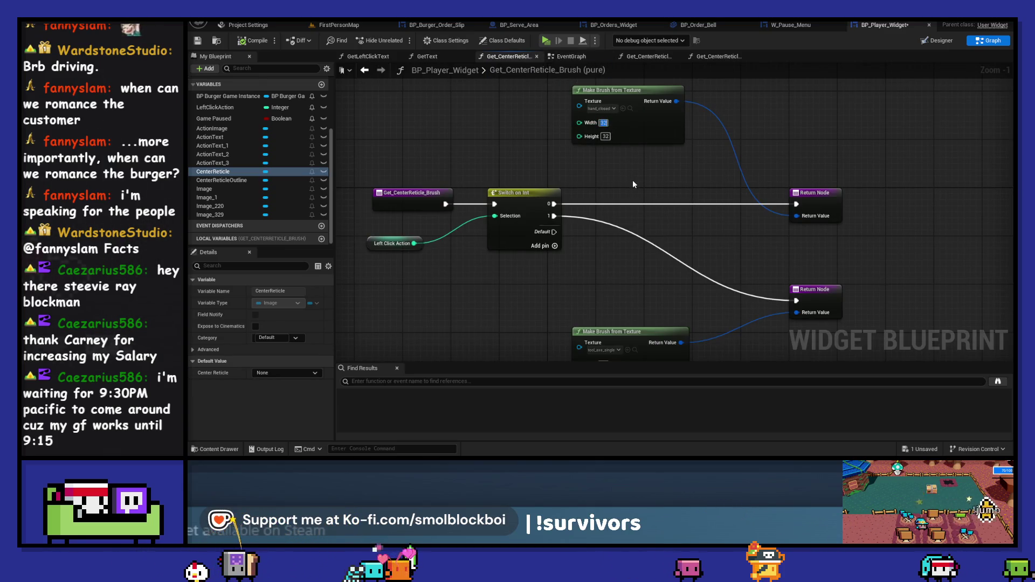
click(607, 136)
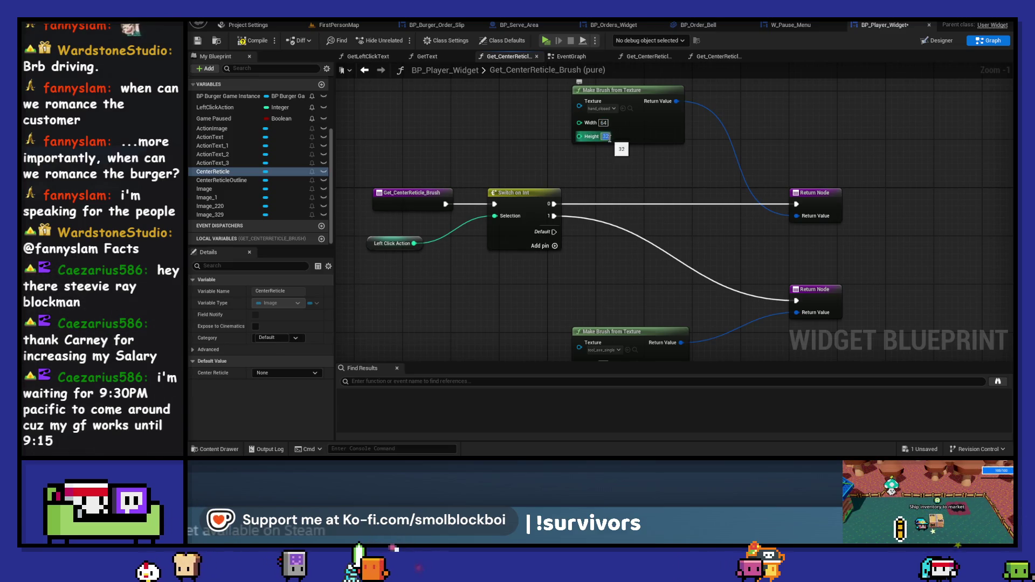
drag(629, 274, 621, 232)
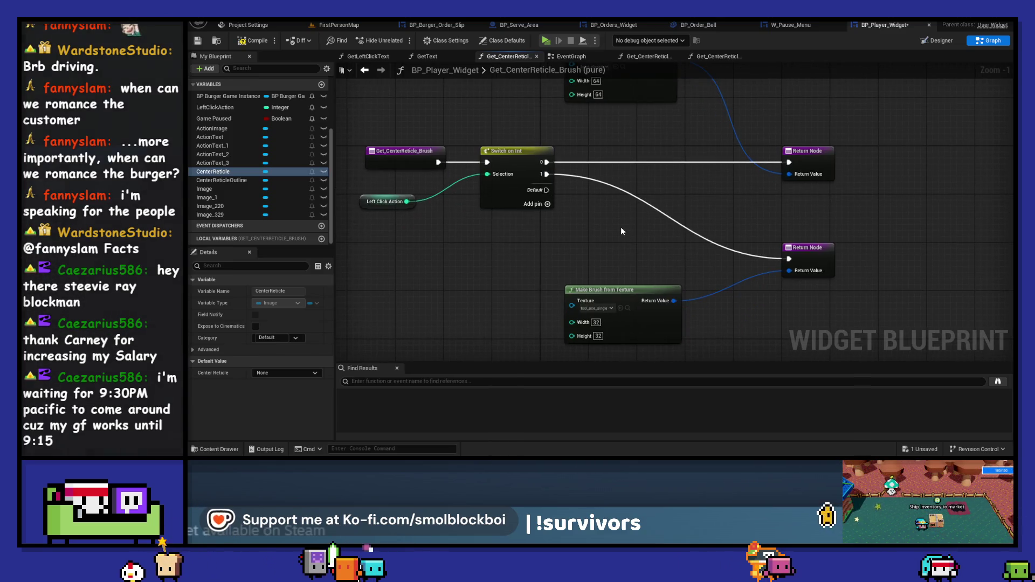
click(597, 323)
text(64)
key(Tab)
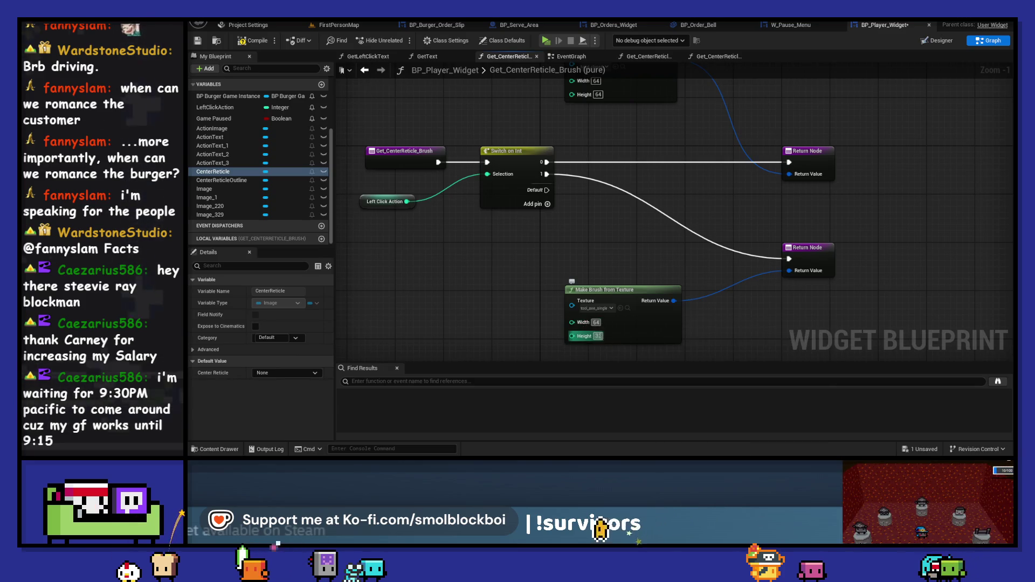
drag(602, 245, 593, 277)
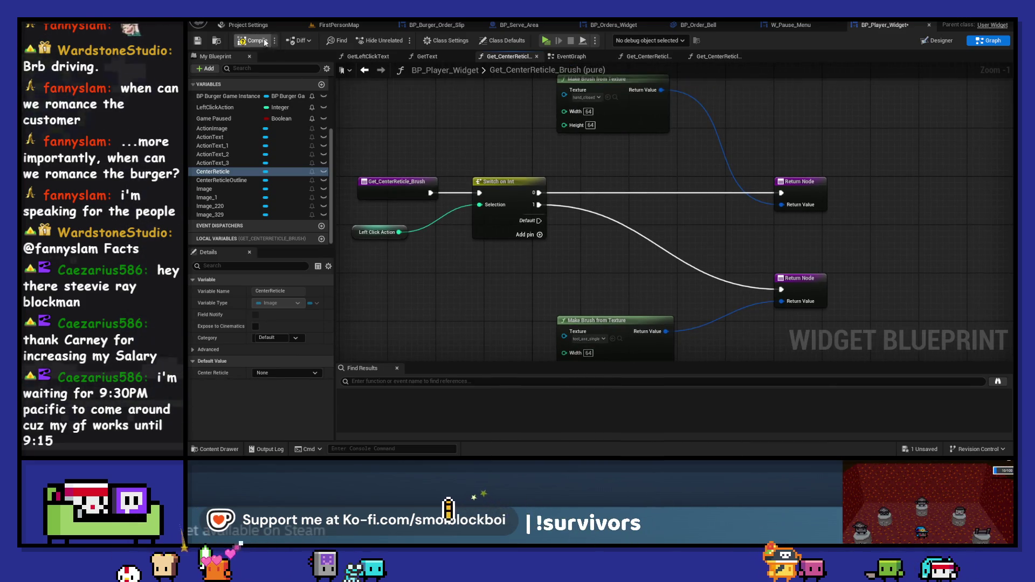
Compile and play-test the player widget, then open Get_CenterReticleOutline_Brush
click(248, 44)
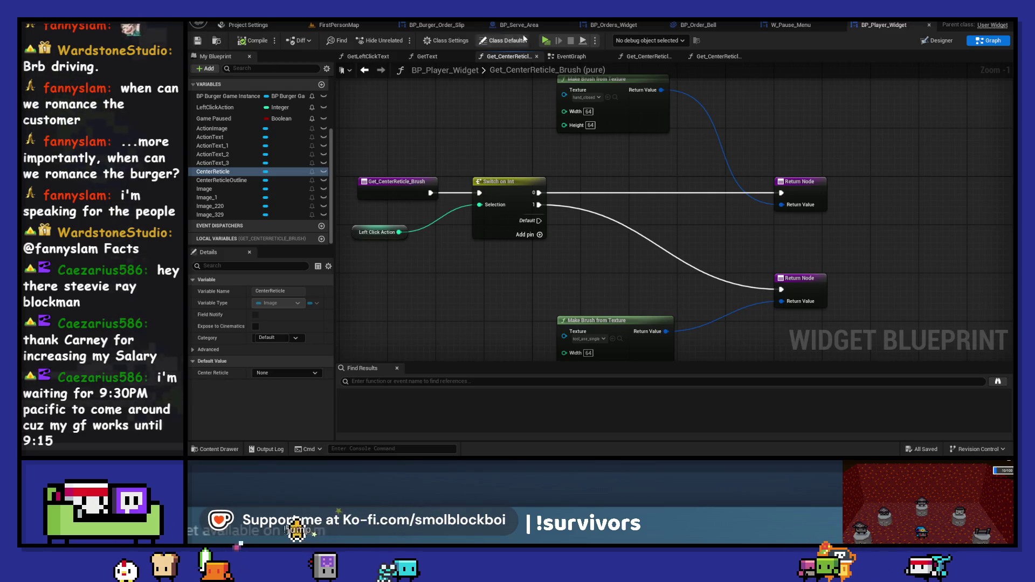
click(546, 40)
scroll(600, 237, down, 1)
key(Escape)
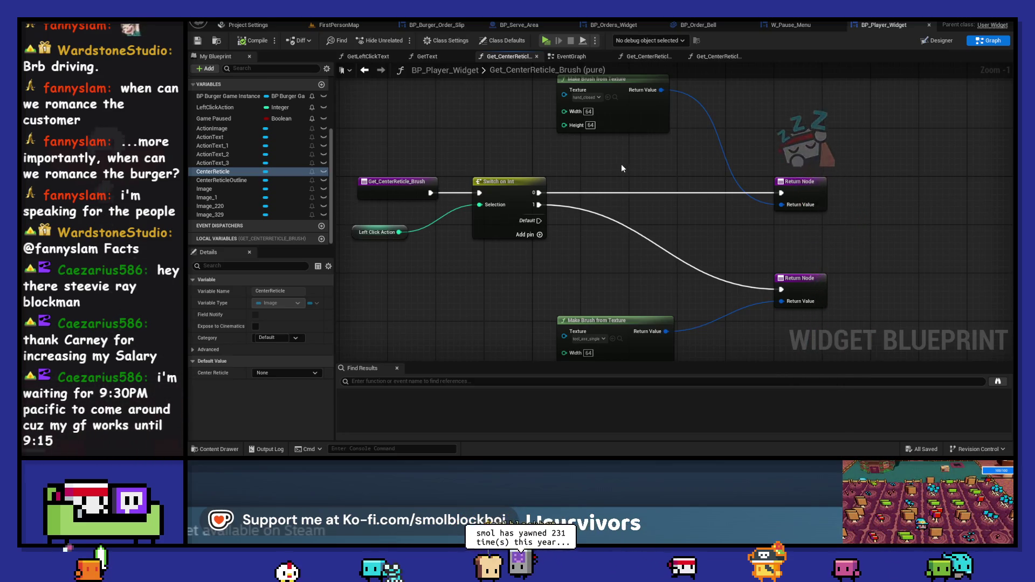
click(651, 57)
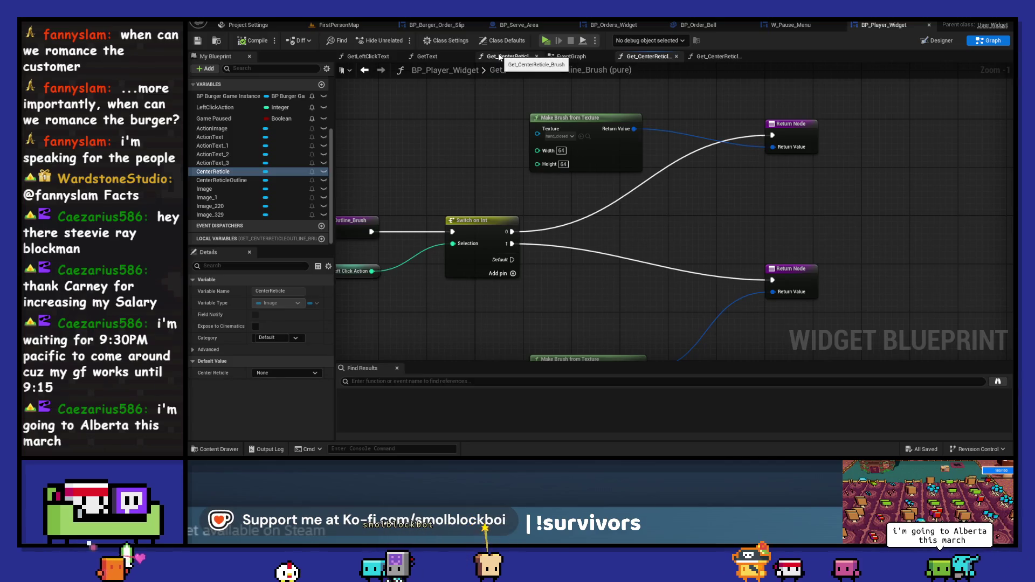
In Designer, select Center Reticle Outline and set its horizontal render scale to 1.2
click(938, 40)
scroll(563, 232, up, 8)
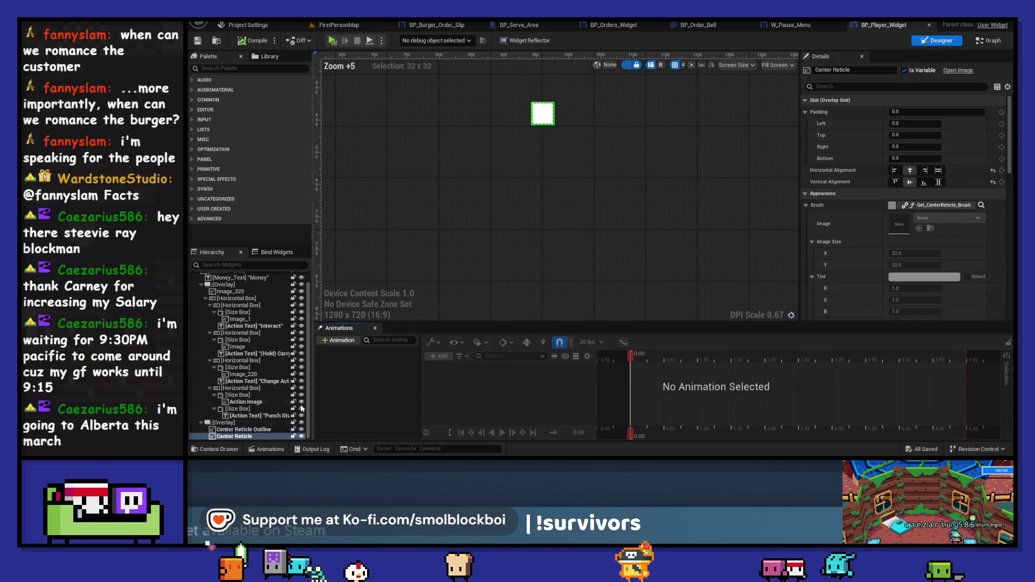
click(246, 430)
scroll(837, 216, down, 5)
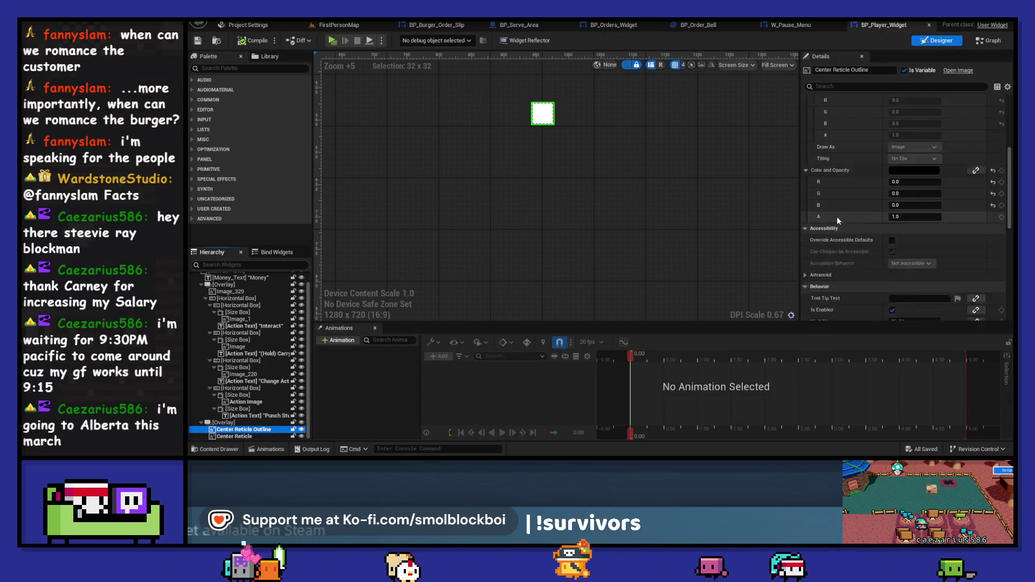
scroll(835, 216, down, 2)
click(923, 256)
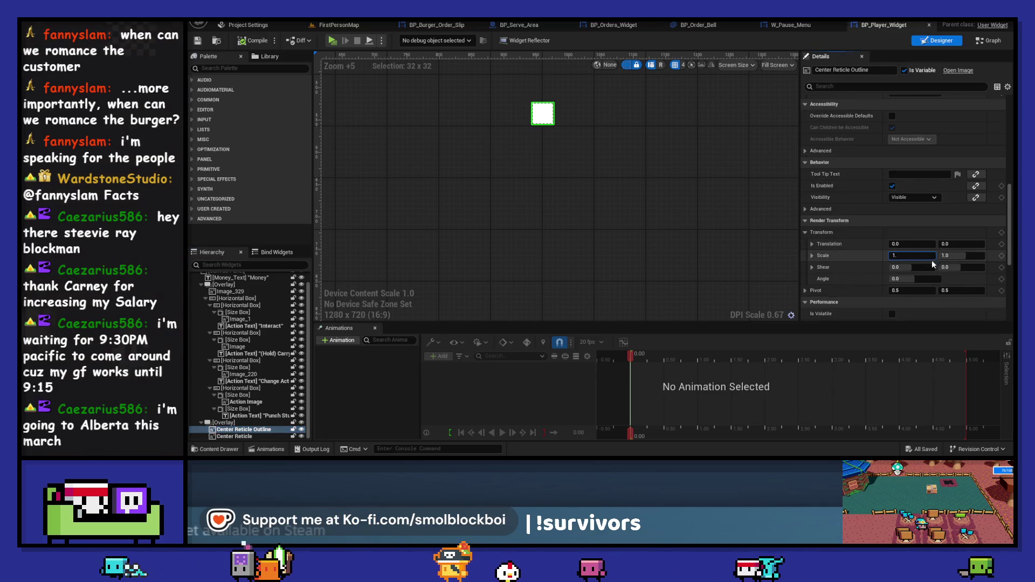
text(2)
click(976, 256)
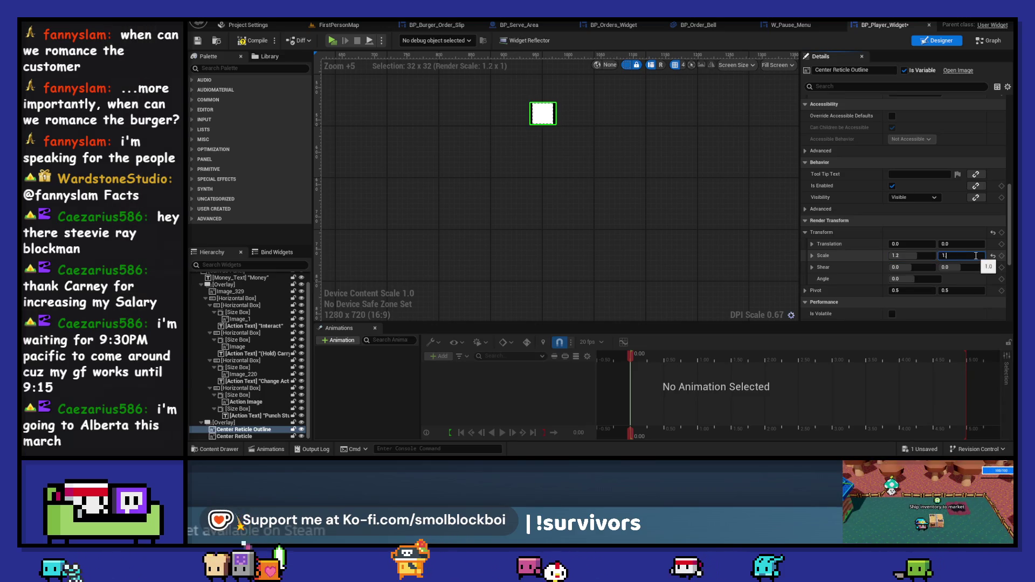
Play-test the game to check the enlarged reticle outline
click(332, 40)
scroll(600, 238, down, 1)
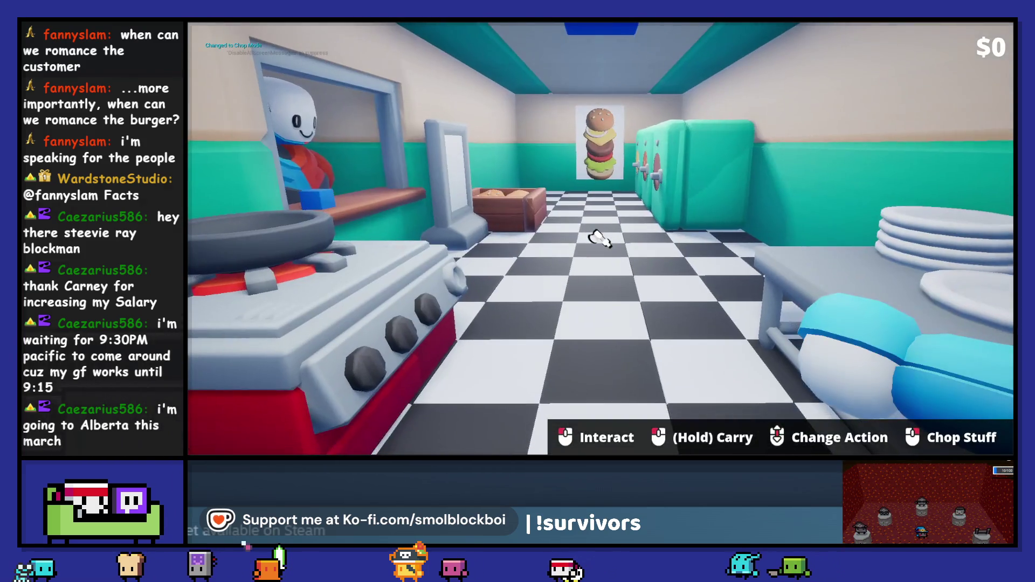
scroll(600, 238, down, 2)
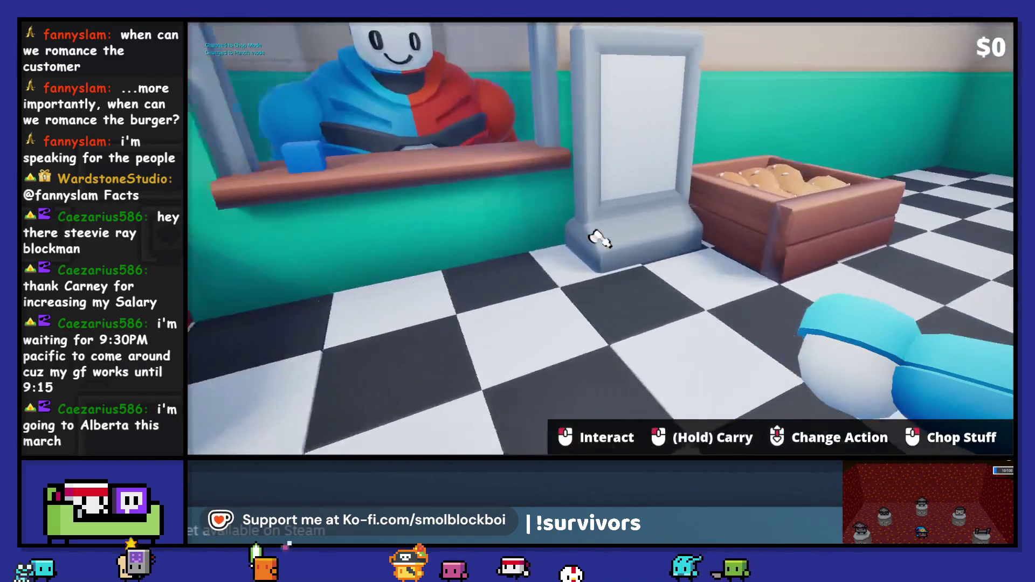
scroll(601, 238, down, 1)
scroll(600, 238, down, 1)
scroll(600, 238, down, 1)
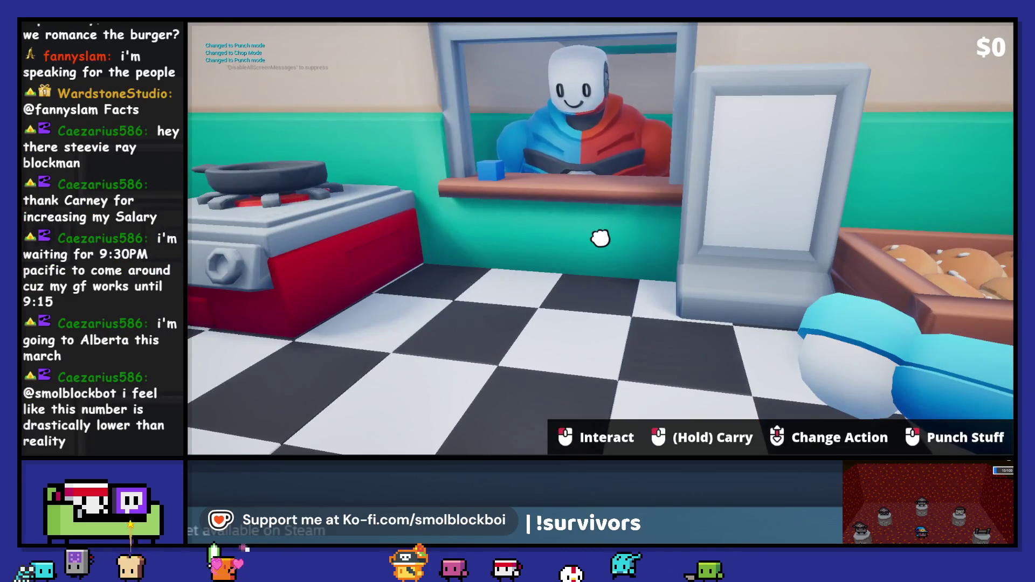
key(Escape)
text(1.)
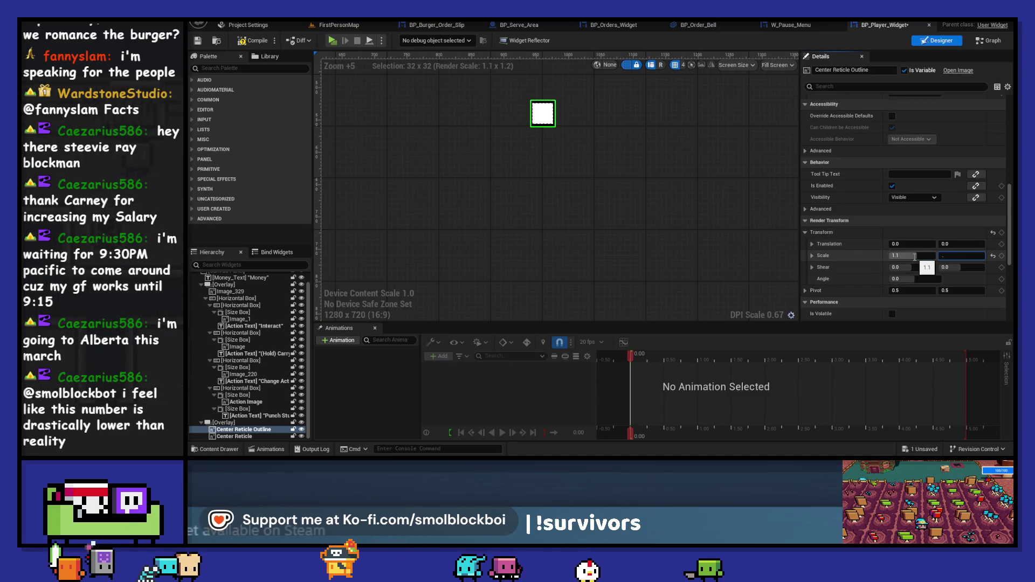
Enter 1.2 as the vertical scale, compile, and play-test again, opening and closing the counter shop
text(1)
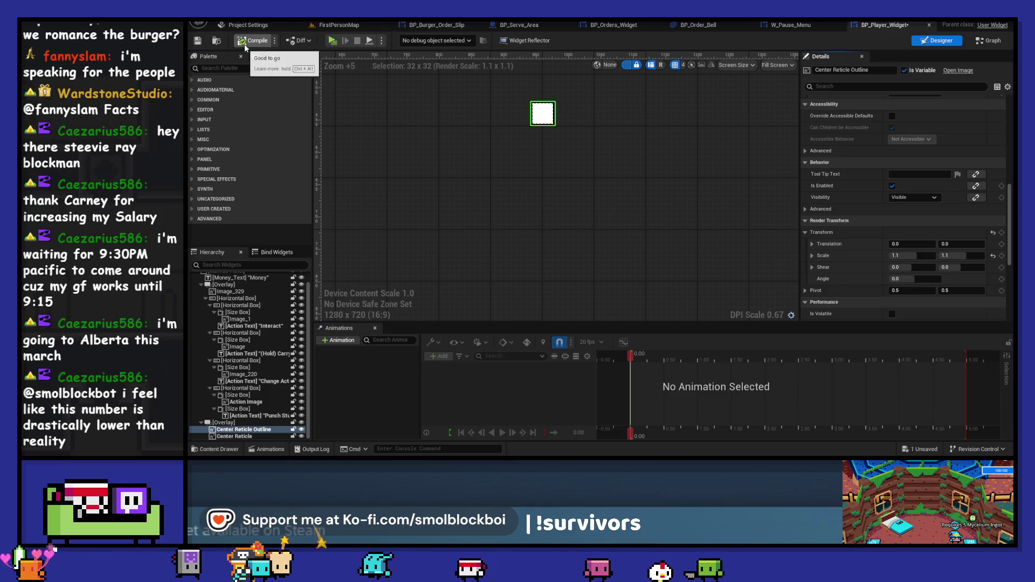
click(252, 41)
click(332, 41)
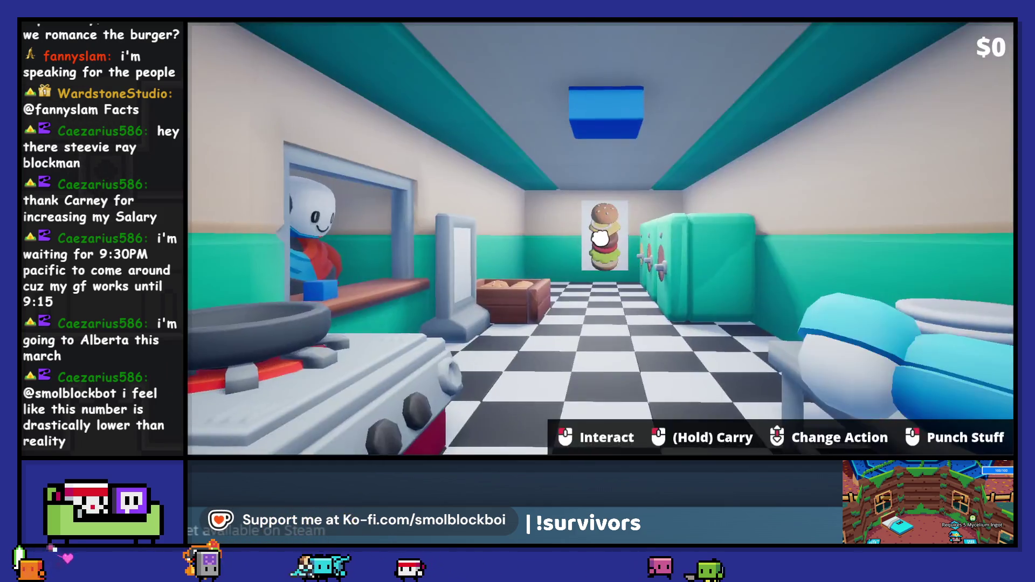
scroll(601, 239, down, 1)
scroll(599, 238, up, 1)
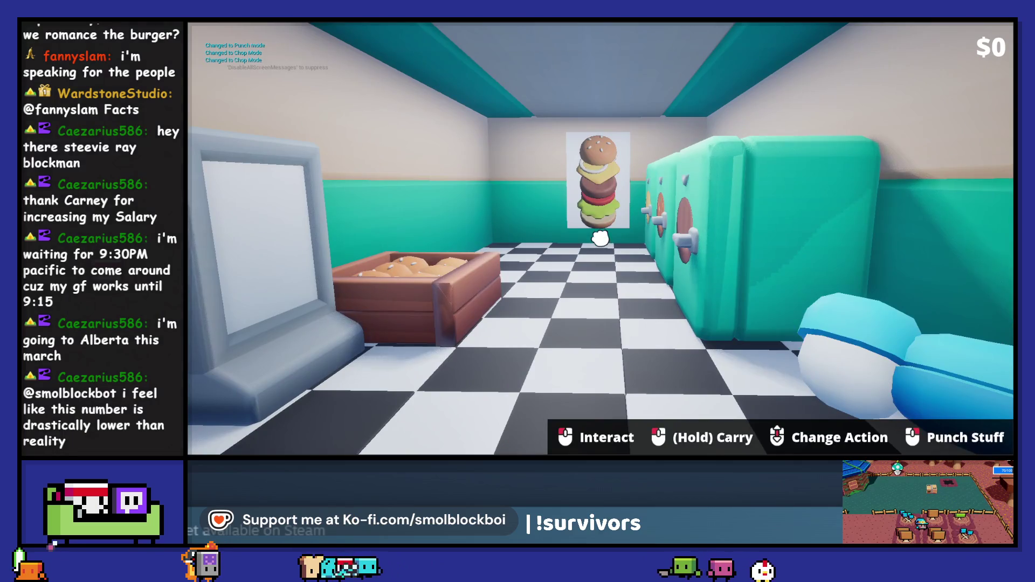
scroll(599, 238, down, 1)
scroll(600, 237, up, 1)
click(600, 237)
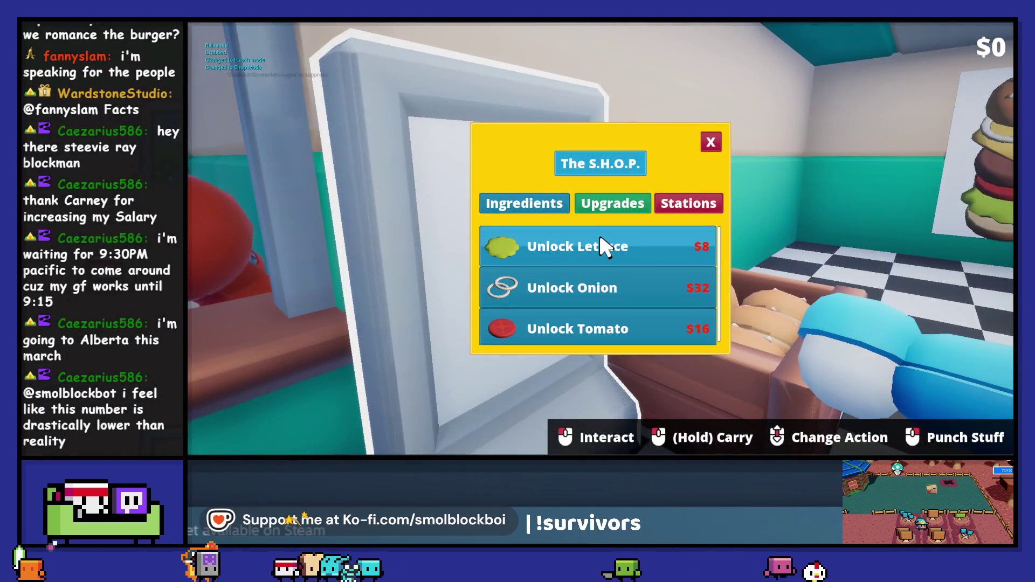
click(710, 142)
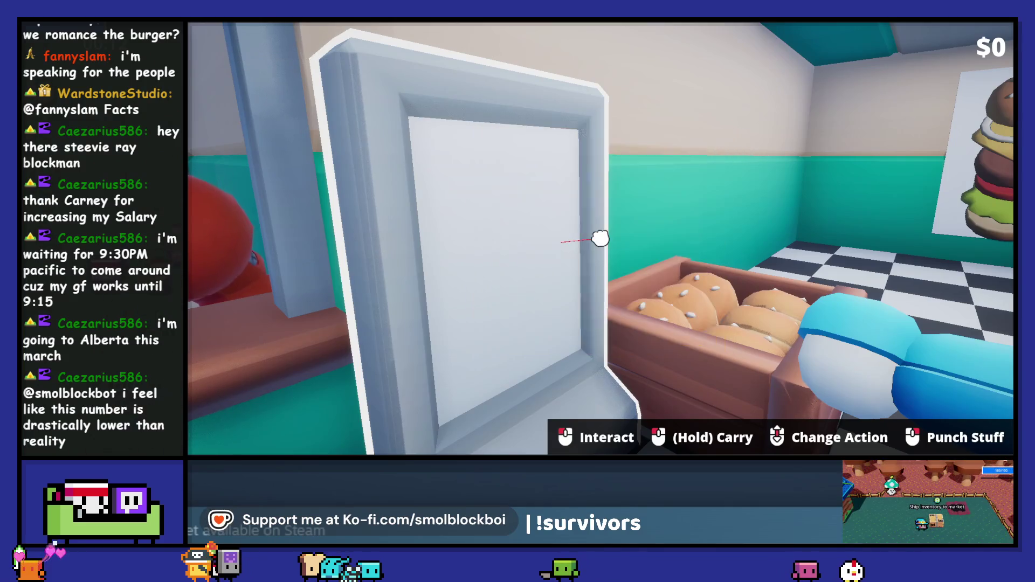
key(Escape)
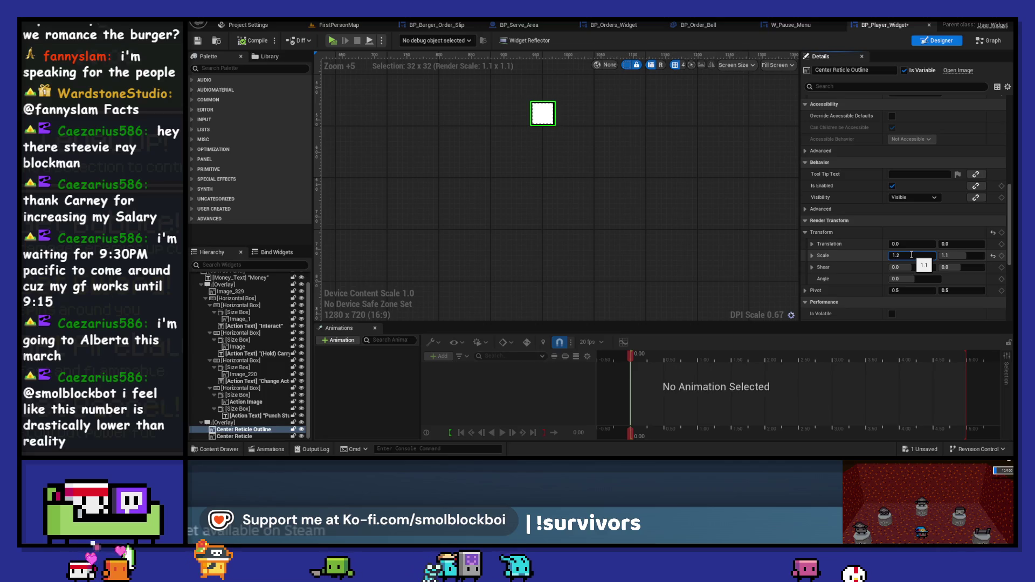
Commit the 1.2 scale, save the widget blueprint, and play-test once more
key(Return)
key(ctrl+s)
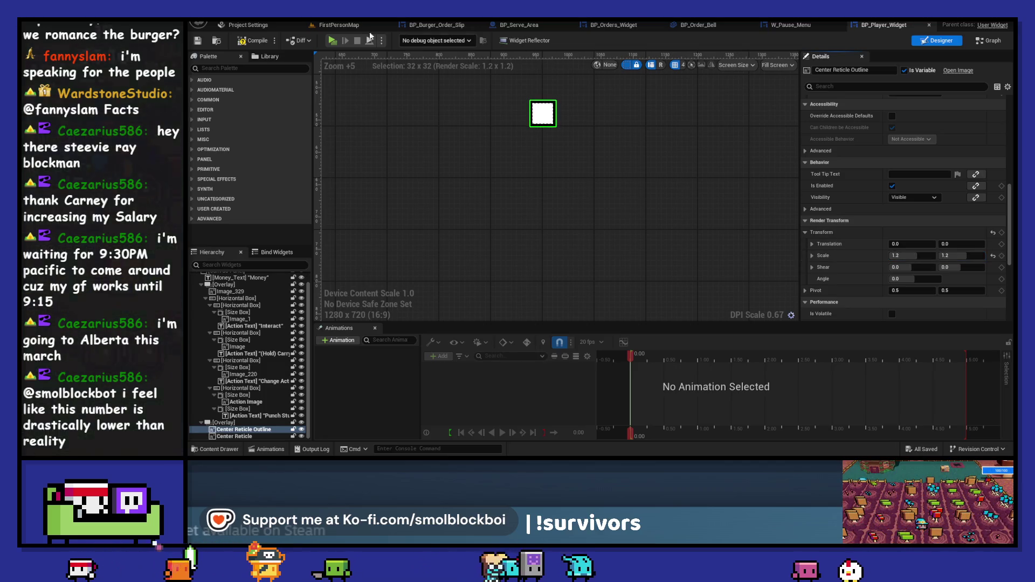
click(333, 41)
scroll(600, 239, down, 1)
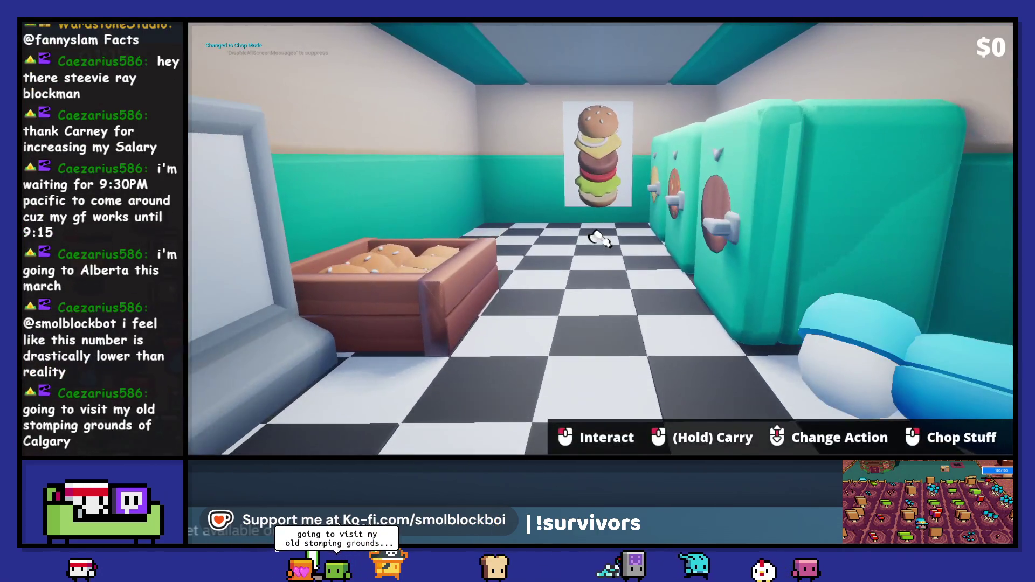
scroll(600, 239, down, 13)
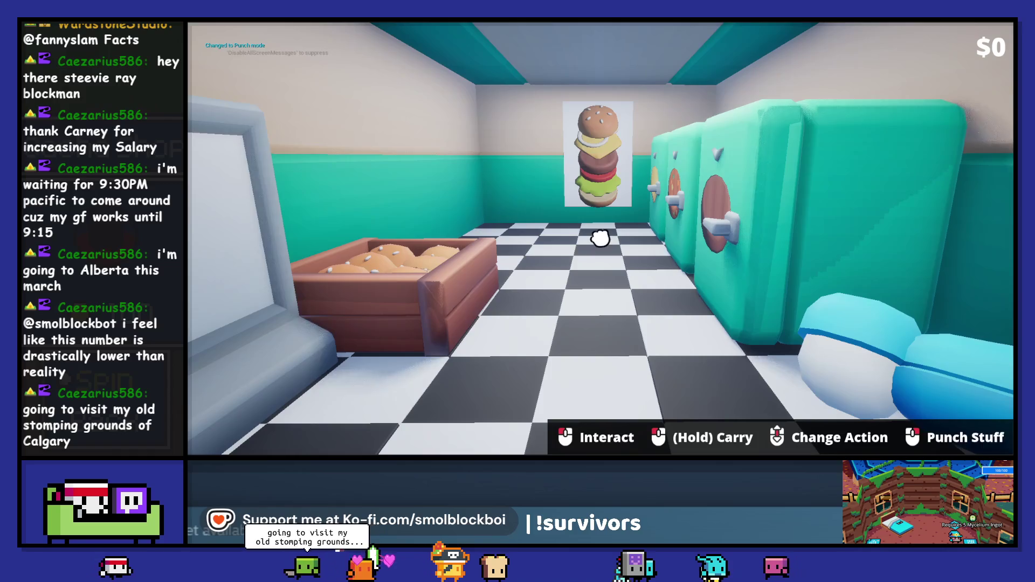
scroll(601, 238, down, 7)
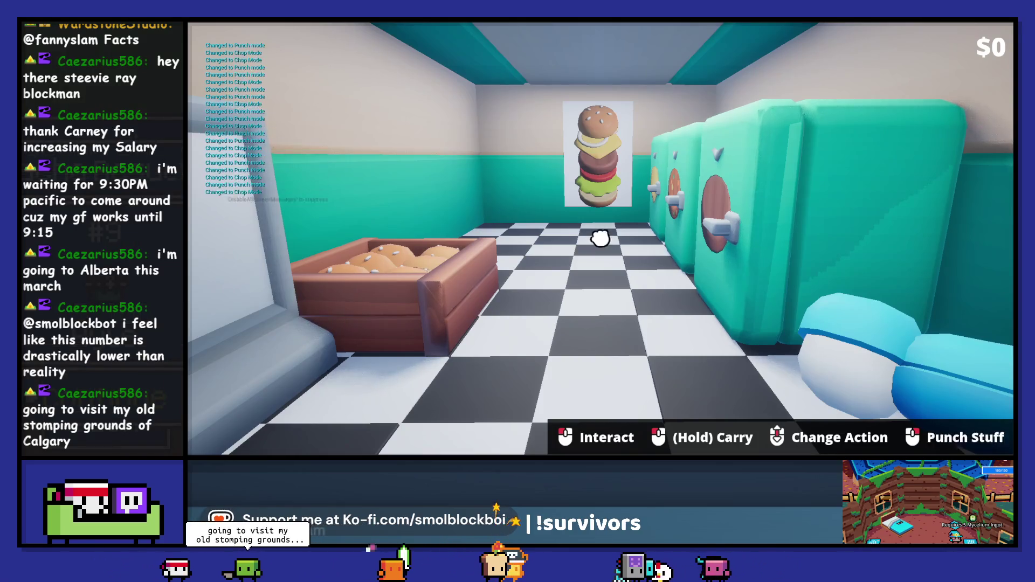
scroll(601, 238, down, 3)
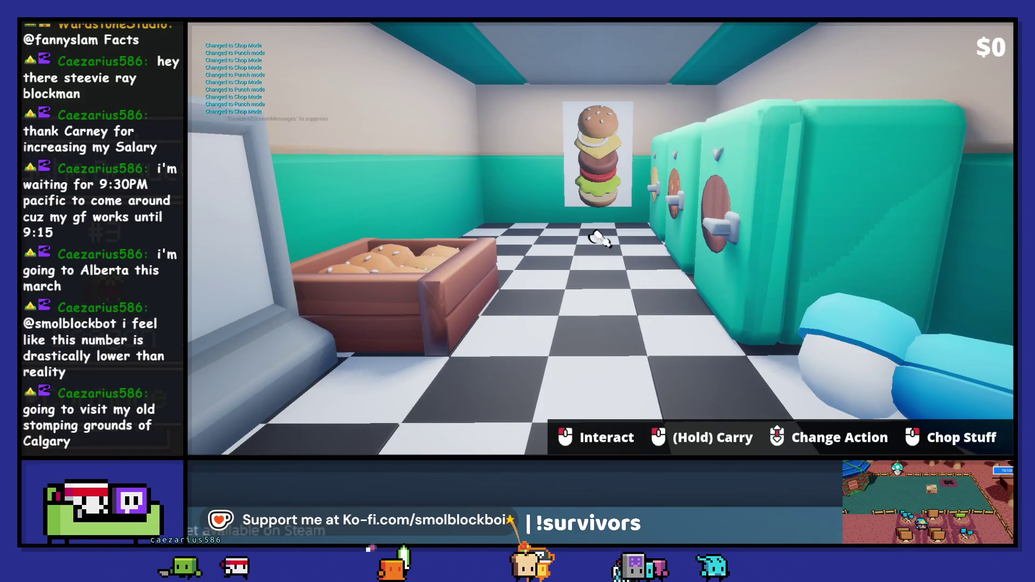
key(Escape)
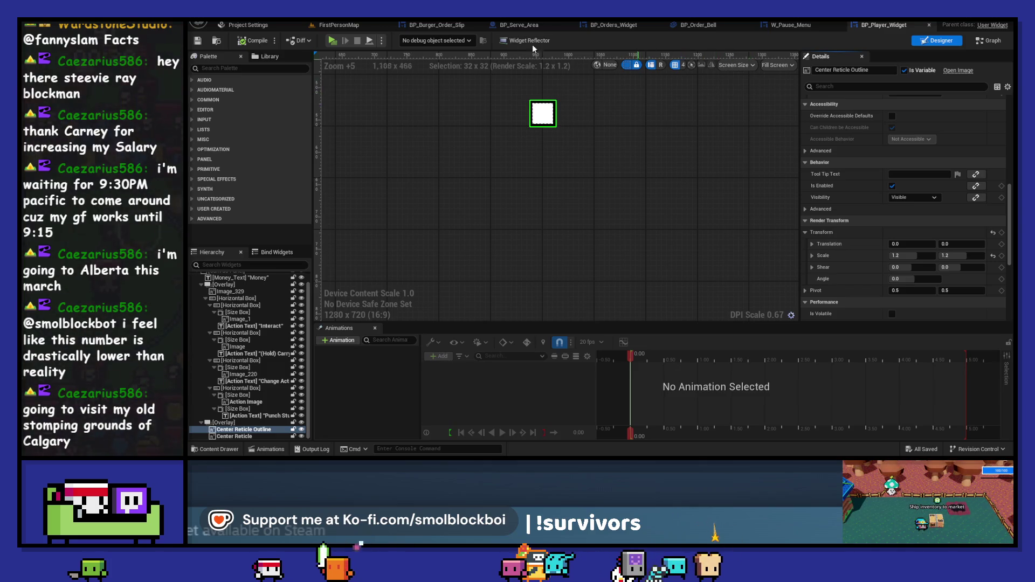
click(340, 26)
click(384, 296)
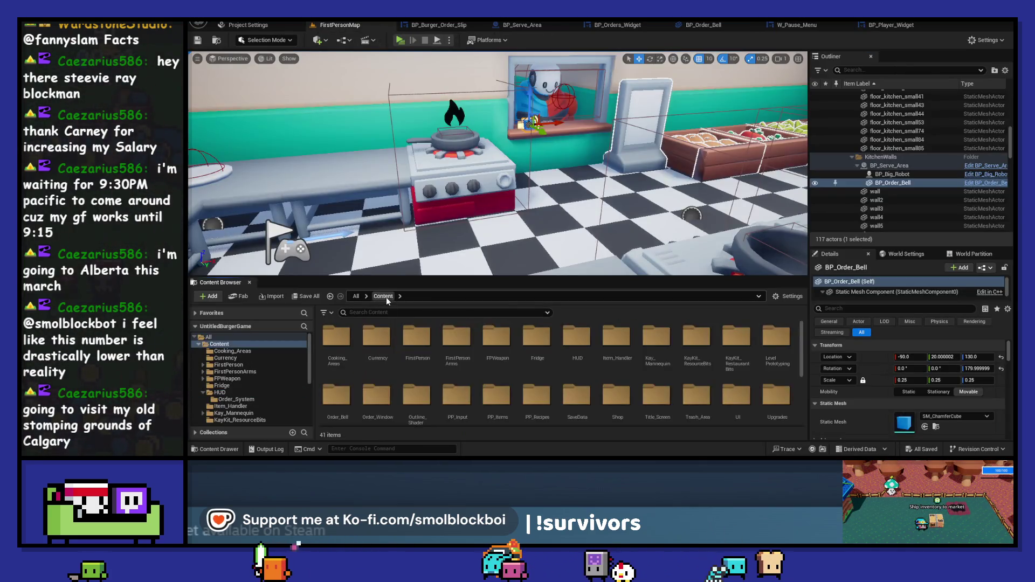
double_click(410, 340)
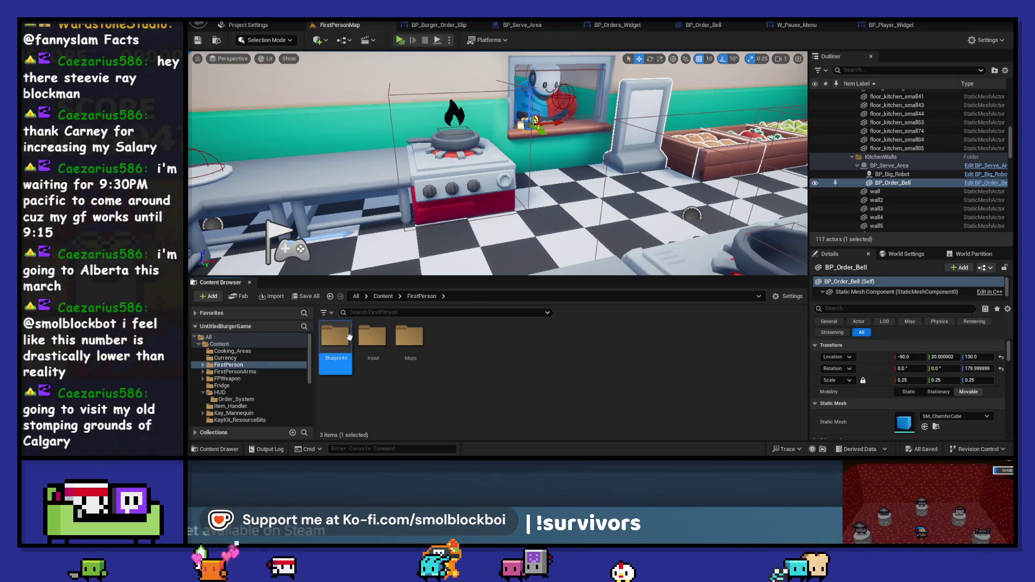
double_click(349, 337)
click(384, 296)
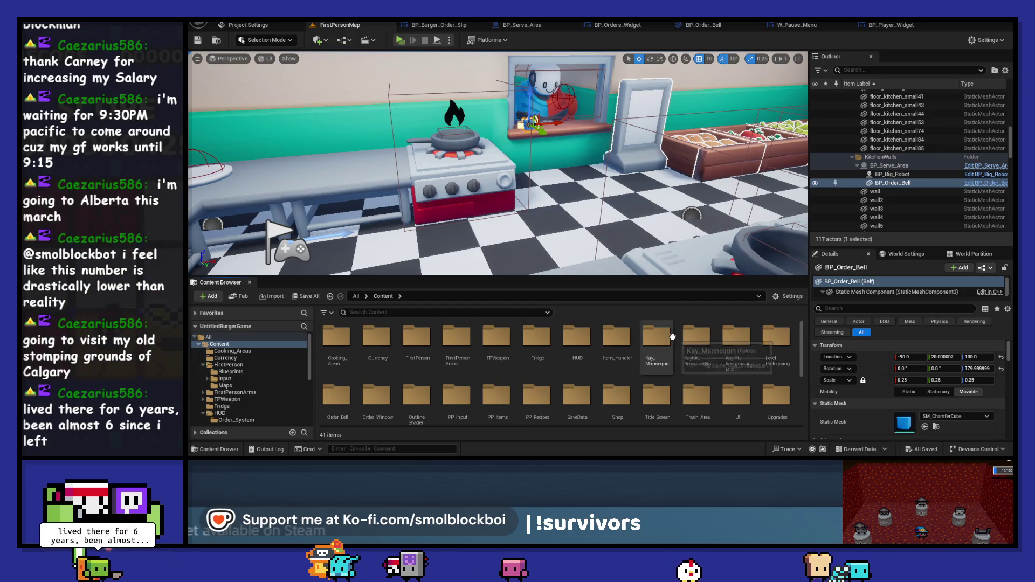
double_click(616, 339)
double_click(336, 339)
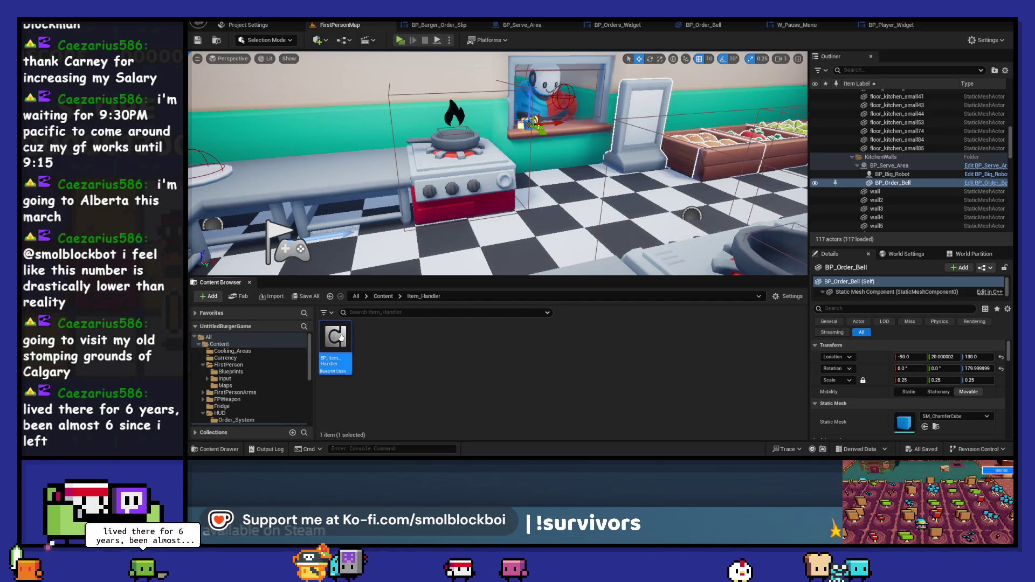
scroll(507, 312, down, 4)
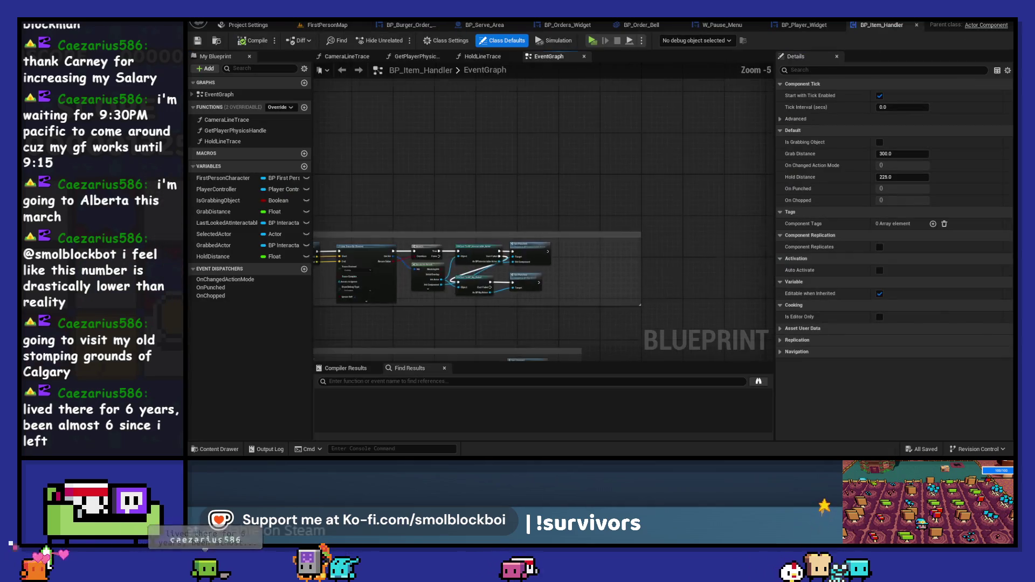
mouse_move(516, 262)
mouse_down()
mouse_move(518, 302)
mouse_move(619, 219)
mouse_move(555, 281)
mouse_up()
scroll(453, 235, up, 2)
mouse_move(453, 235)
mouse_down()
mouse_move(615, 209)
mouse_move(469, 216)
mouse_up()
drag(648, 216, 505, 220)
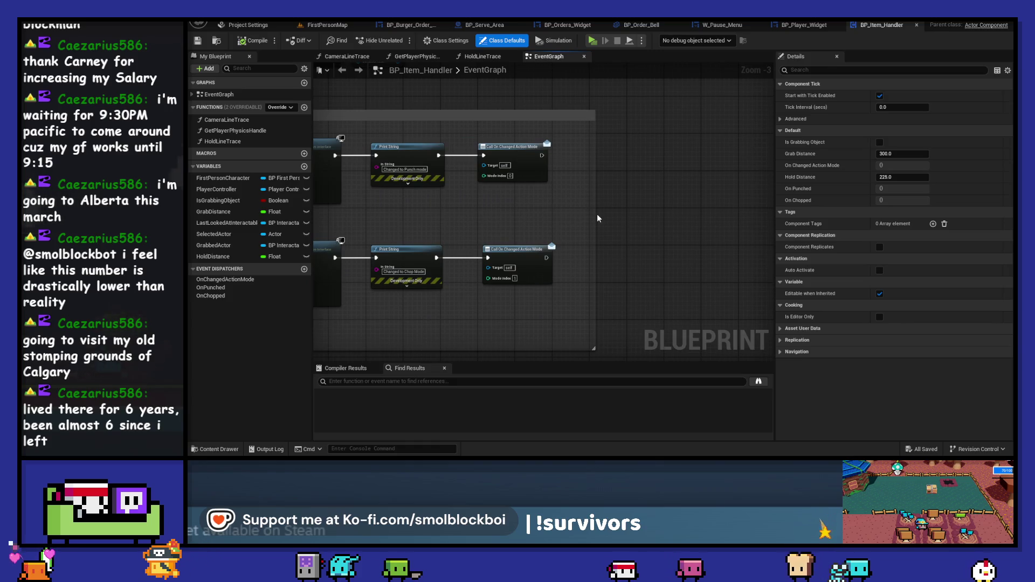
mouse_move(594, 214)
mouse_down()
mouse_move(772, 216)
mouse_move(721, 219)
mouse_up()
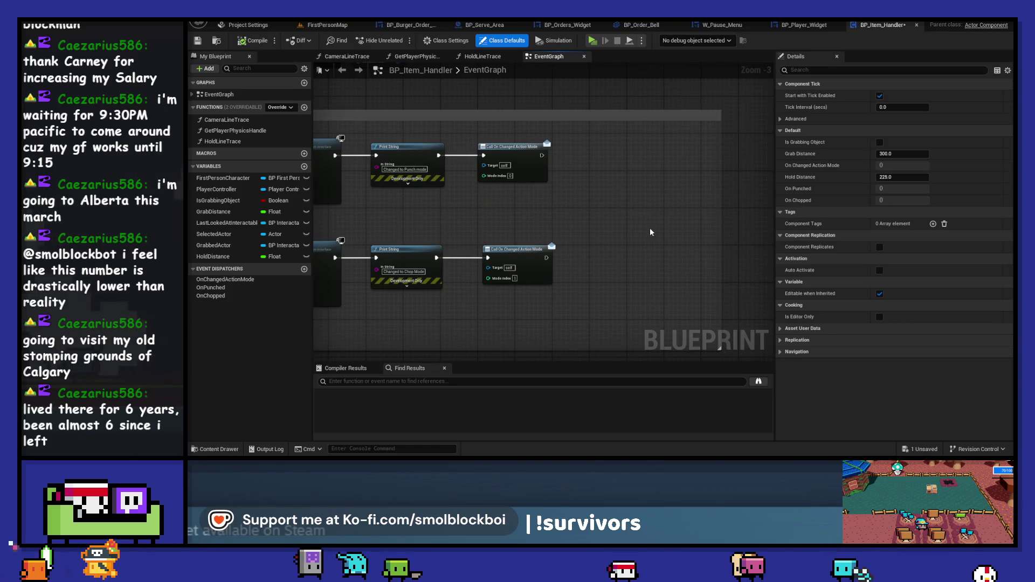
right_click(576, 215)
text(play)
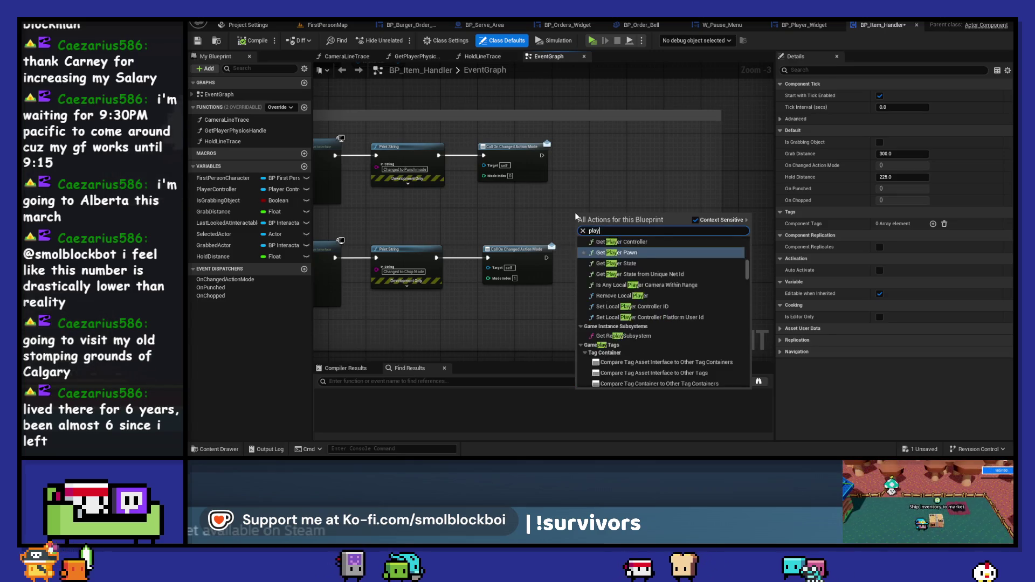
text(audio)
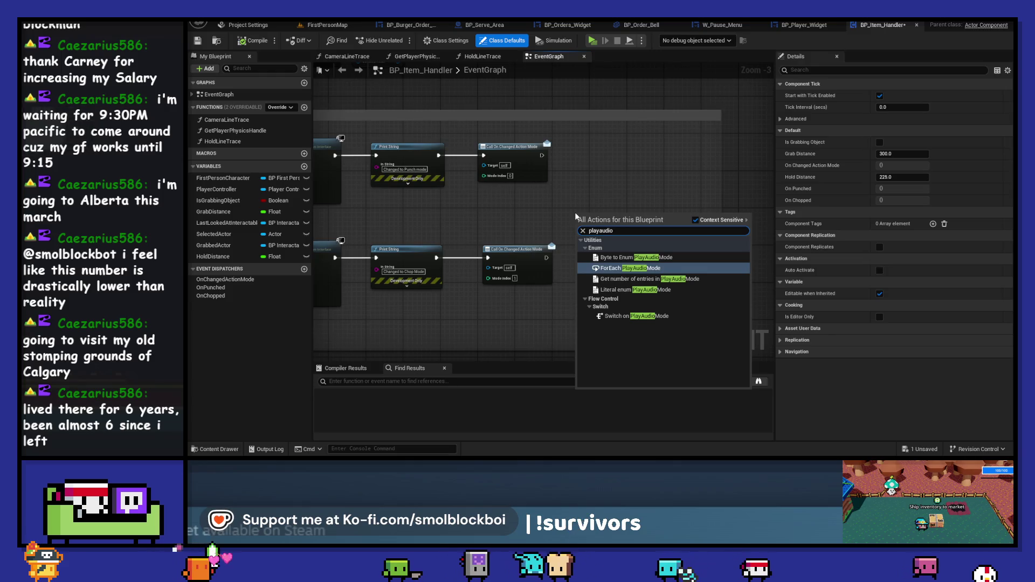
Add a Sound Cue variable named PunchAudio to BP_Item_Handler and compile
click(304, 168)
click(305, 167)
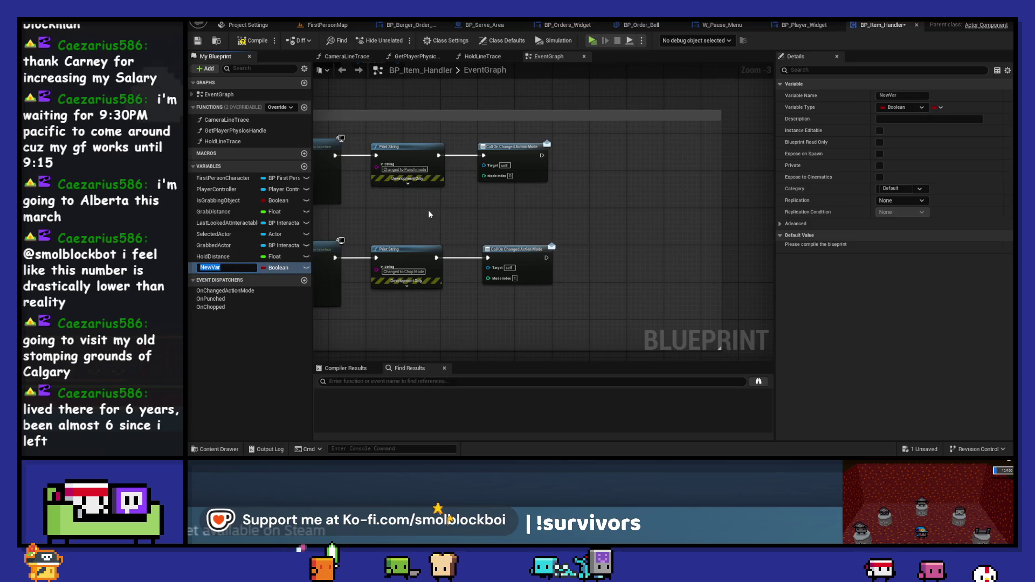
text(PunchAudio)
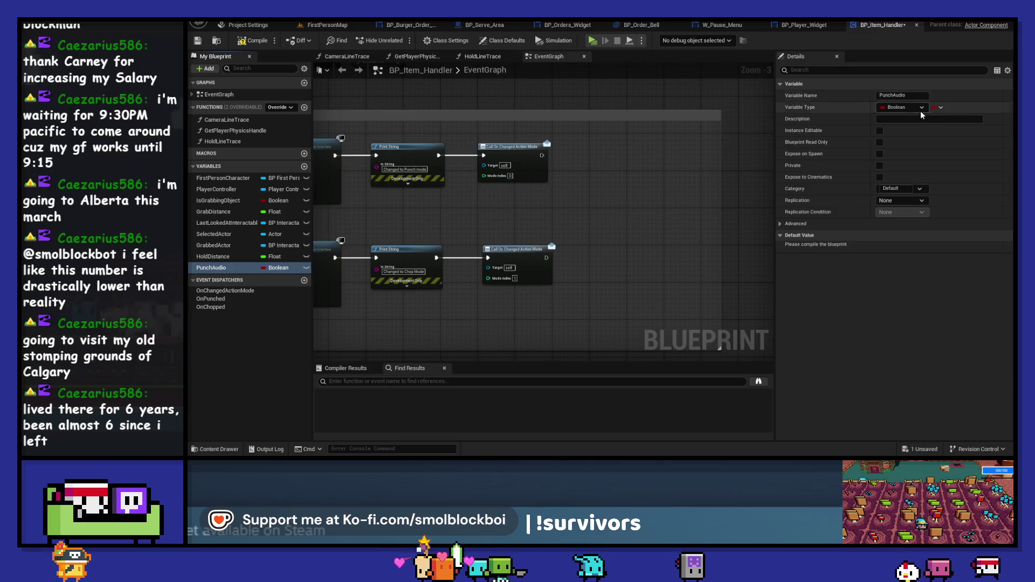
click(904, 108)
text(oundcue)
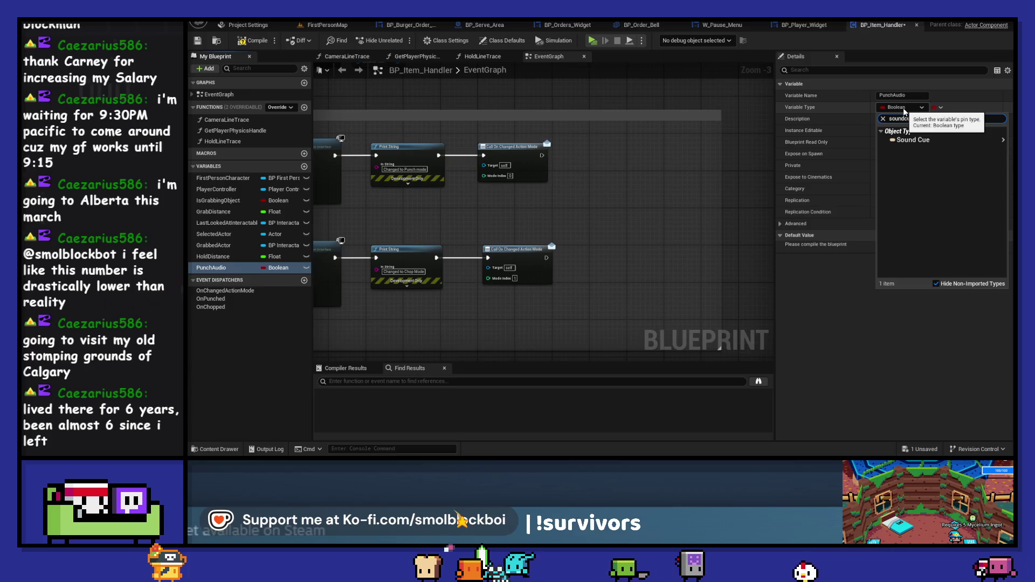
click(917, 141)
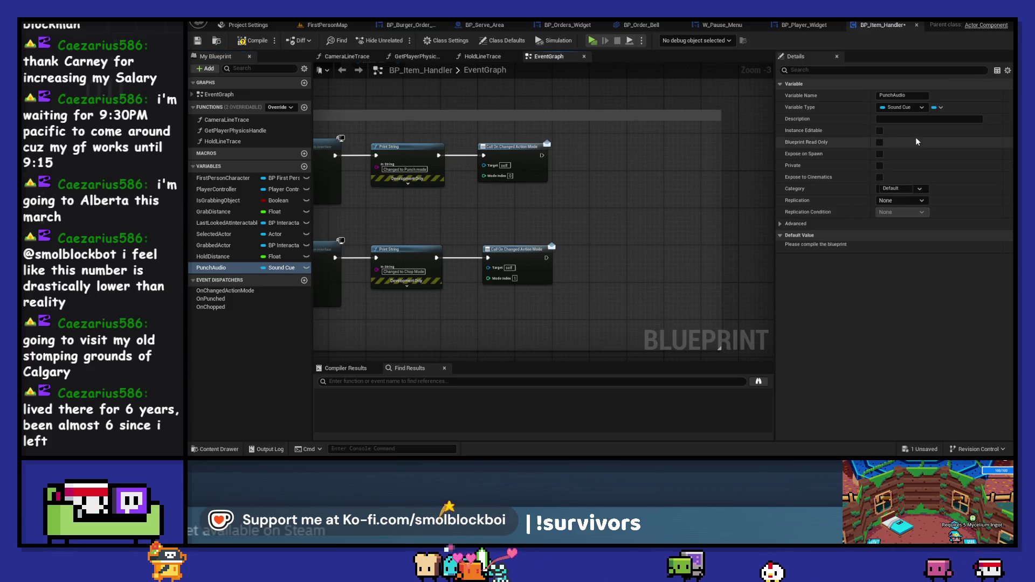
click(254, 41)
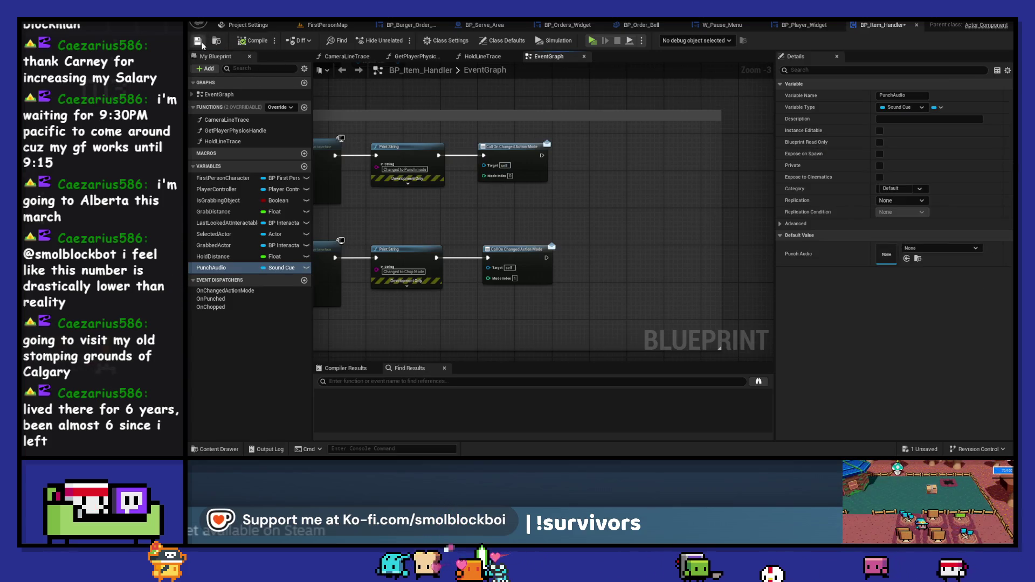
Search the PunchAudio default-value picker for 'punch', then close it without choosing a sound
click(939, 250)
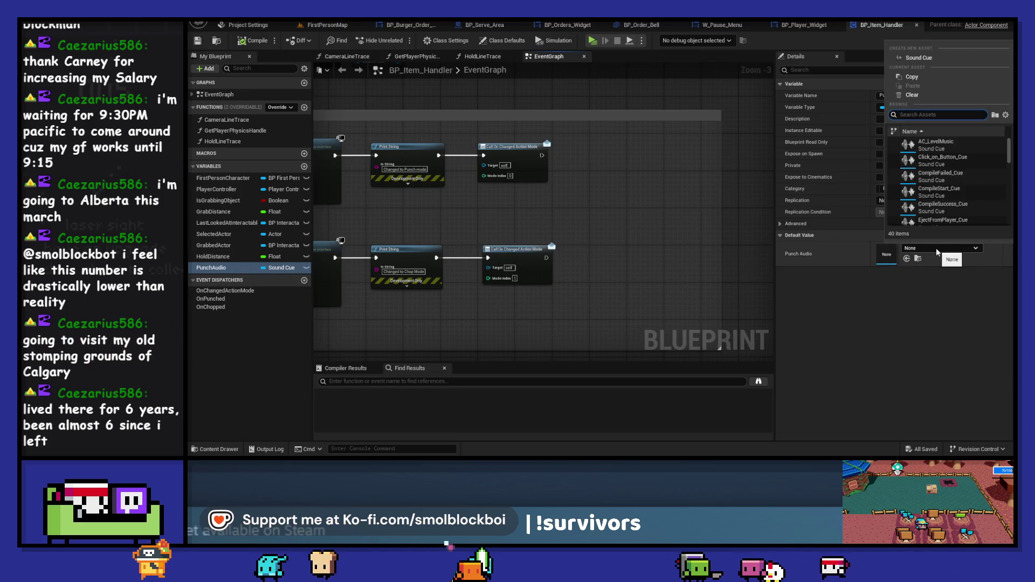
text(punch)
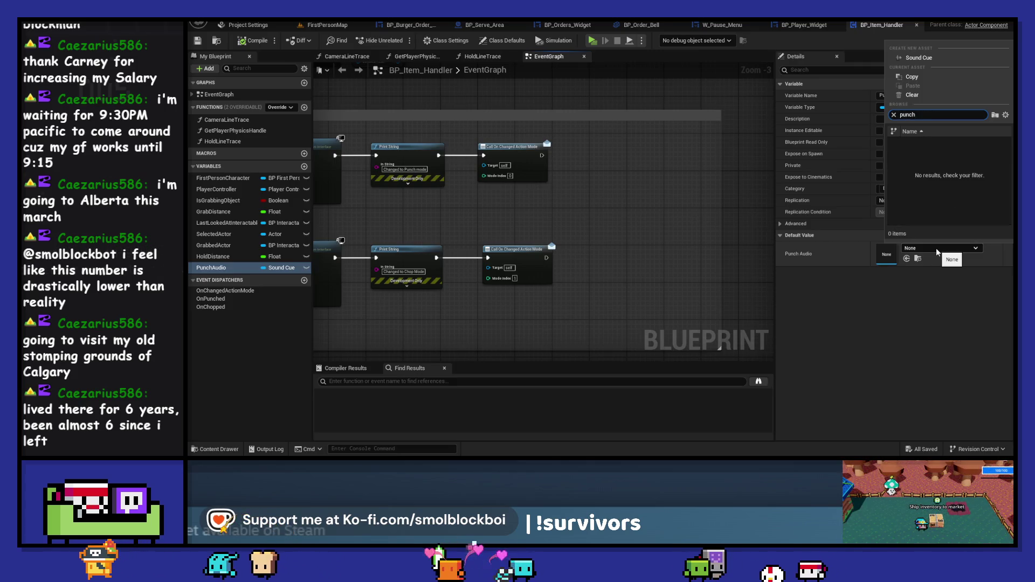
key(ctrl+a)
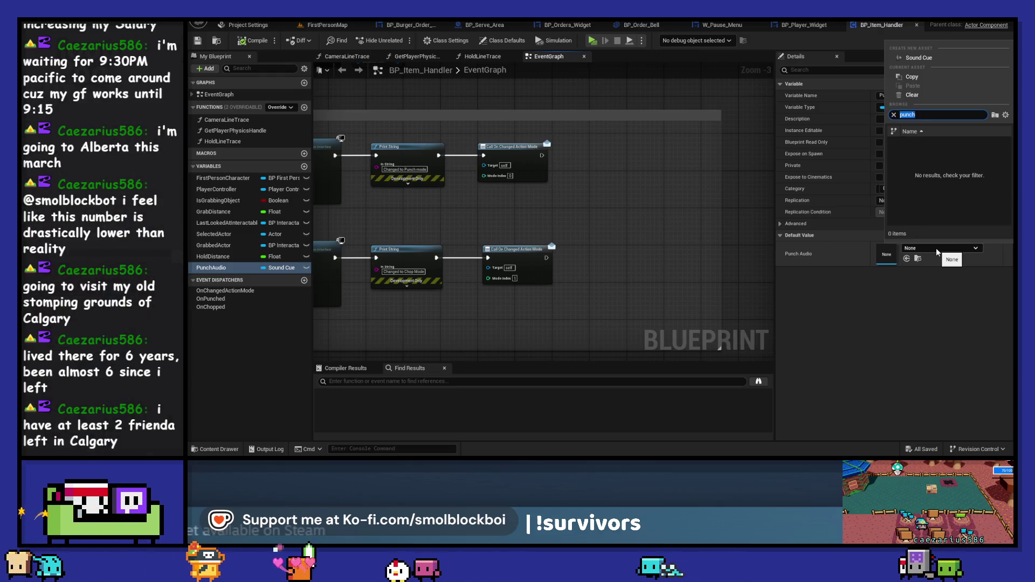
key(BackSpace)
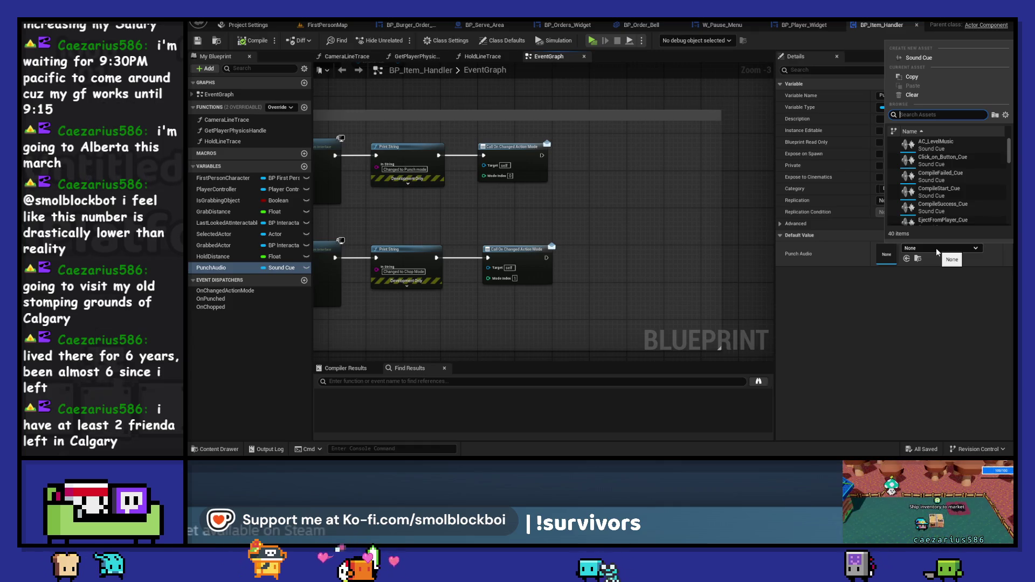
scroll(965, 187, down, 3)
scroll(965, 187, down, 10)
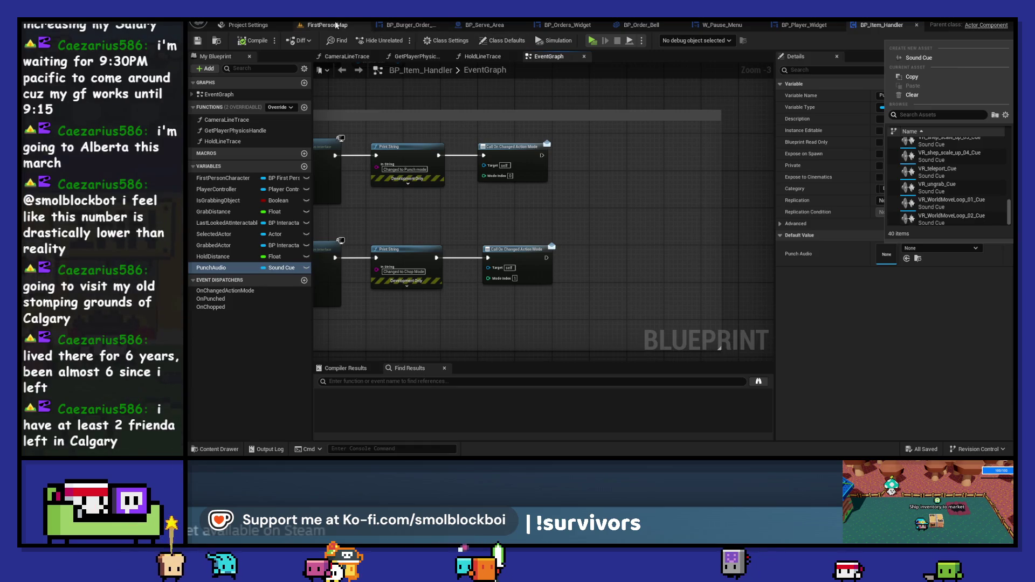
click(568, 92)
Pan the graph to the IA_Chop node chain, then switch to BP_Burger_Order_Slip
scroll(567, 92, down, 3)
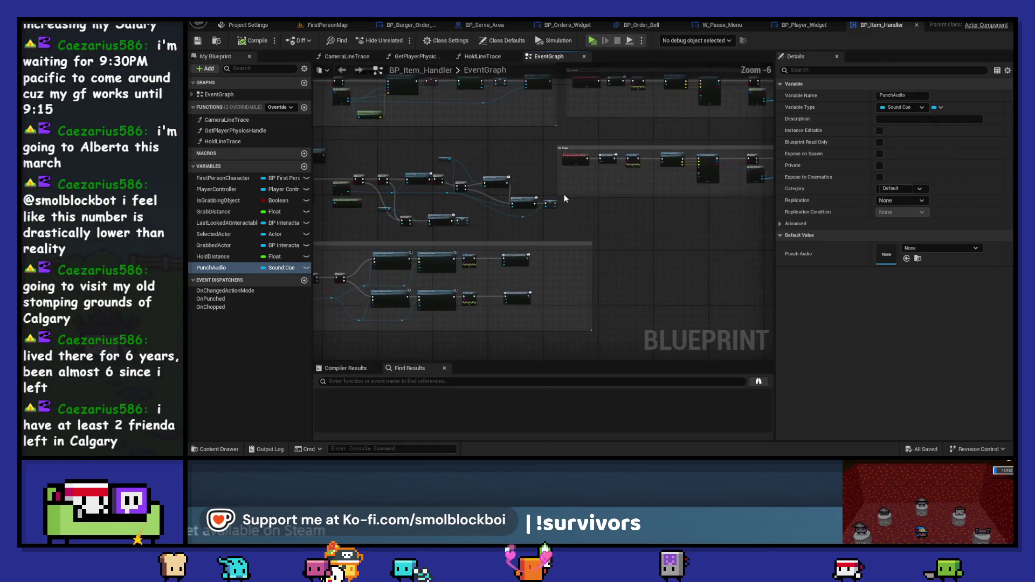
scroll(565, 199, up, 4)
scroll(527, 174, down, 2)
mouse_move(709, 174)
mouse_down()
mouse_move(472, 210)
mouse_move(594, 261)
mouse_move(435, 261)
mouse_move(439, 317)
mouse_move(478, 335)
mouse_move(542, 363)
mouse_move(616, 339)
mouse_up()
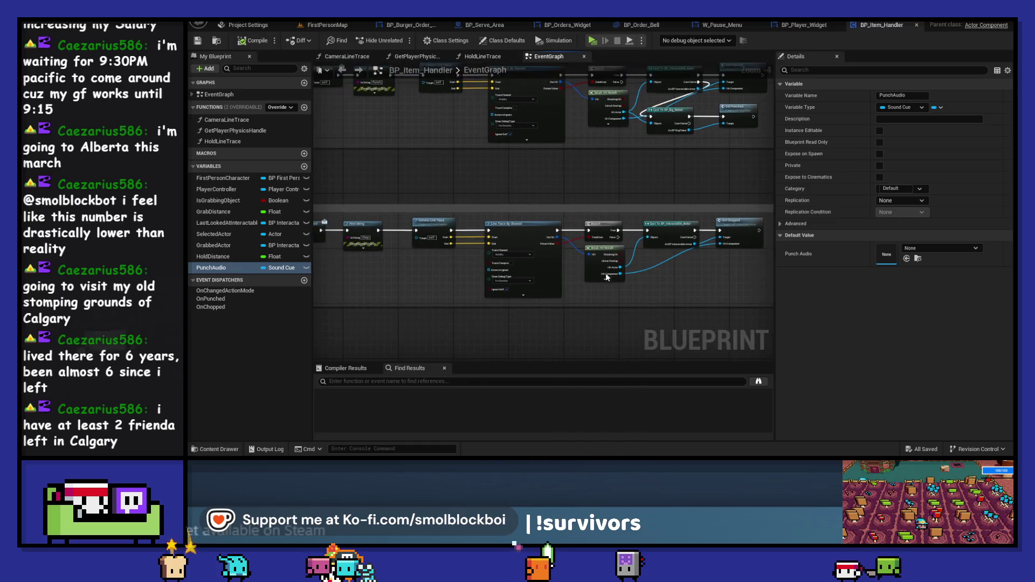
click(437, 24)
Close the BP_Burger_Order_Slip, BP_Serve_Area, BP_Orders_Widget, BP_Order_Bell and W_Pause_Menu editors
click(448, 24)
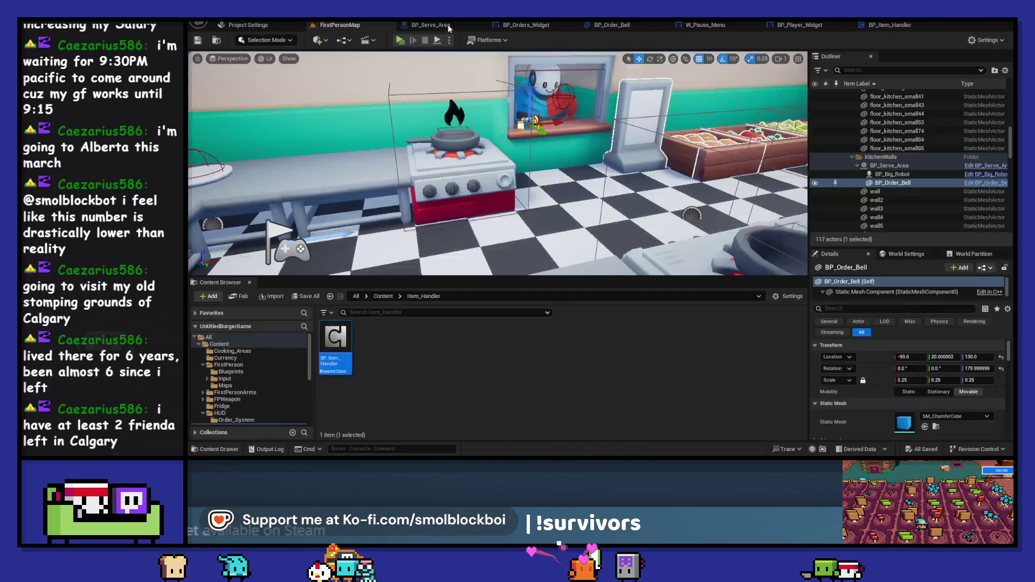
click(469, 25)
click(480, 25)
click(475, 27)
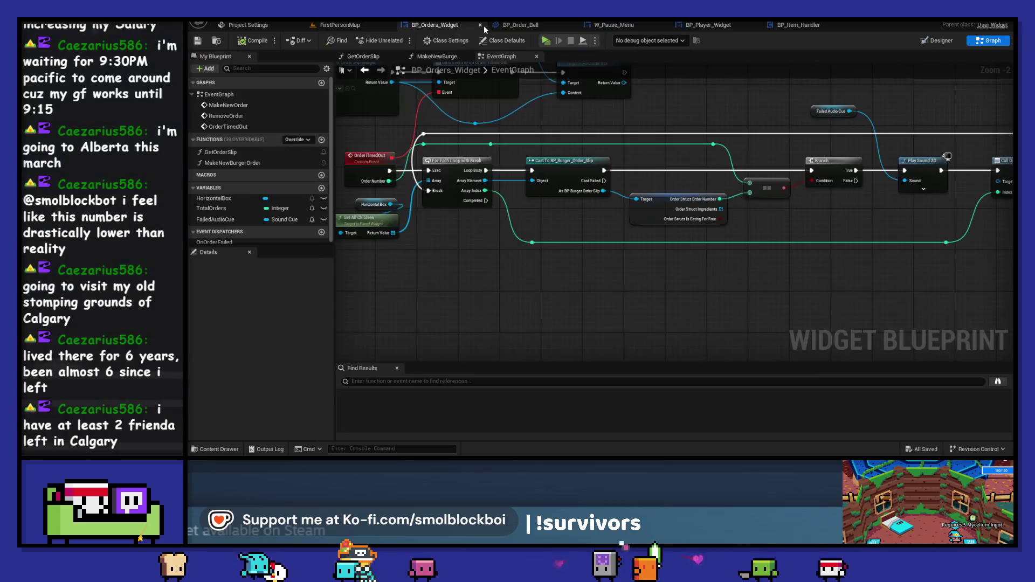
click(480, 25)
click(480, 26)
click(480, 25)
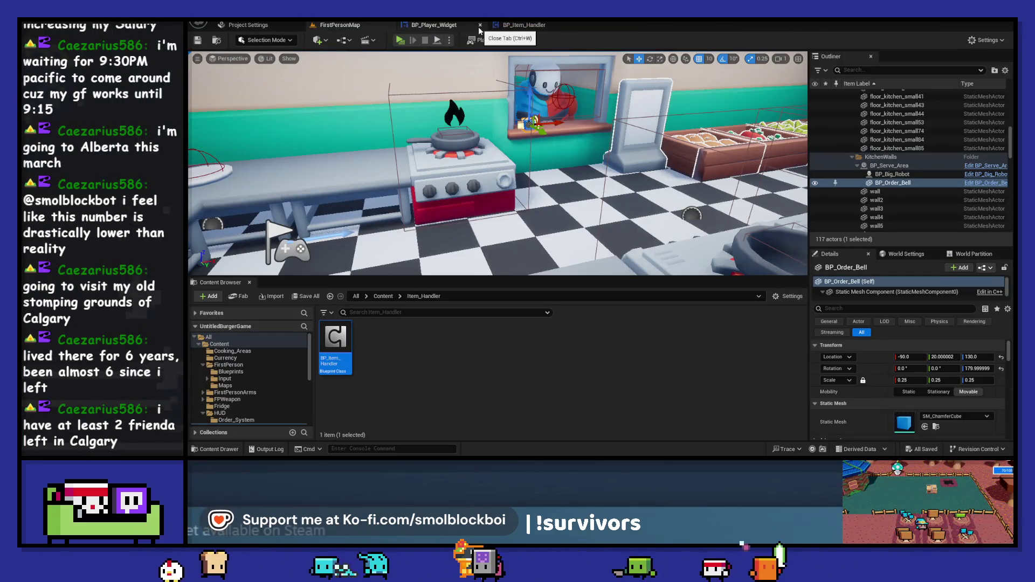
From the Content folder, open BP_Interactable_Ingredient_Actor after briefly opening and closing BP_Interactable_Actor
click(384, 297)
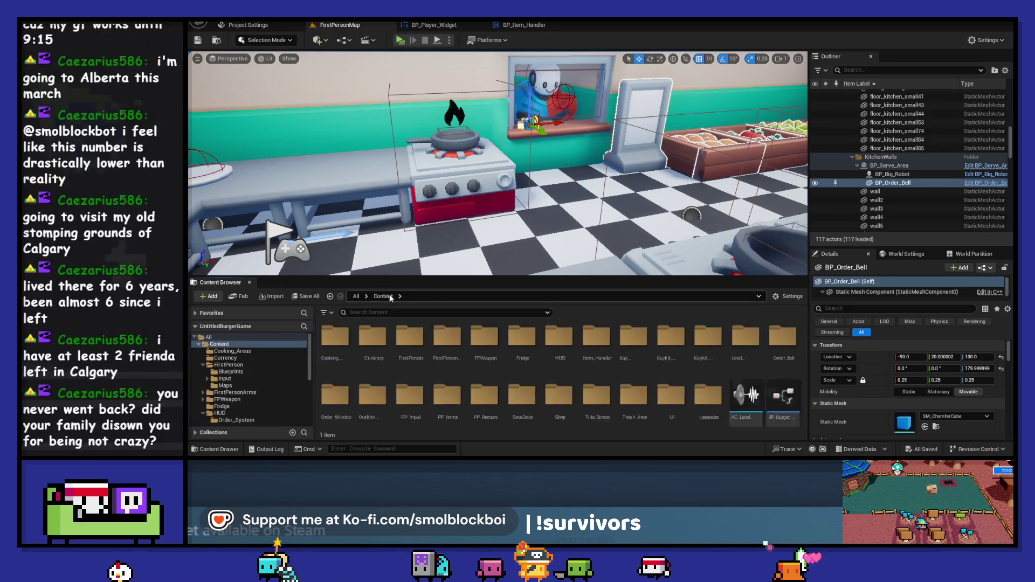
scroll(583, 387, down, 3)
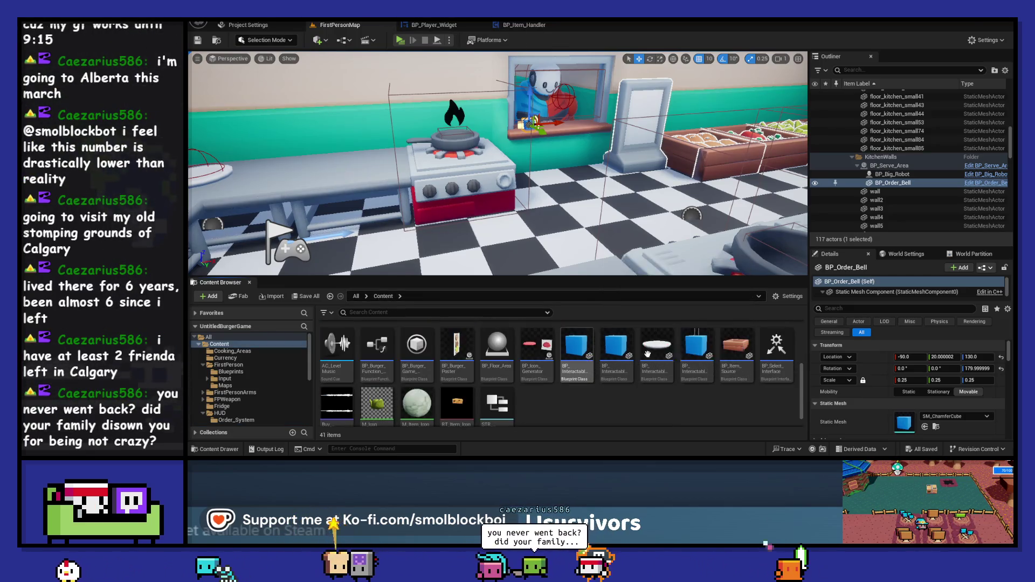
double_click(577, 348)
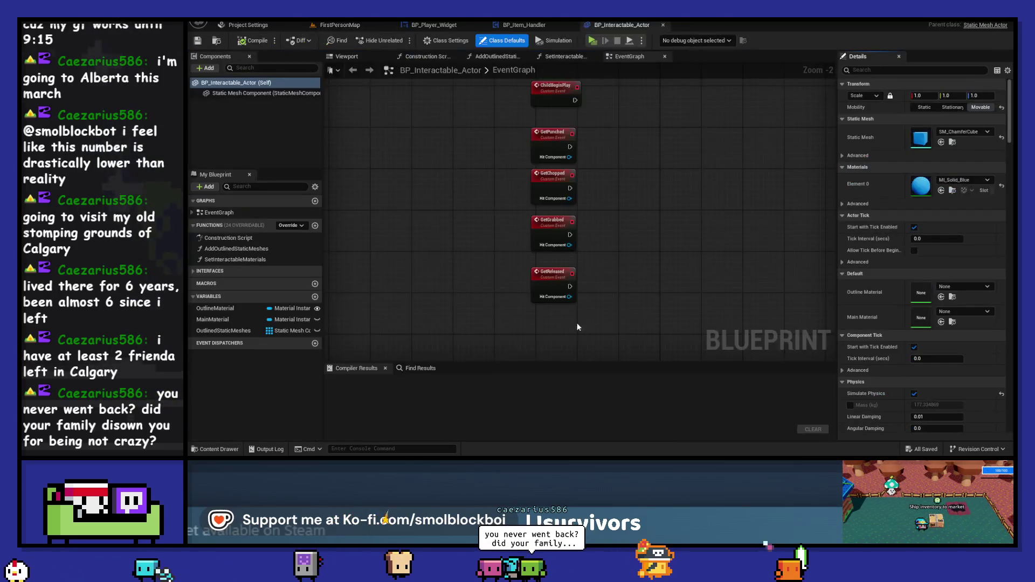
click(662, 26)
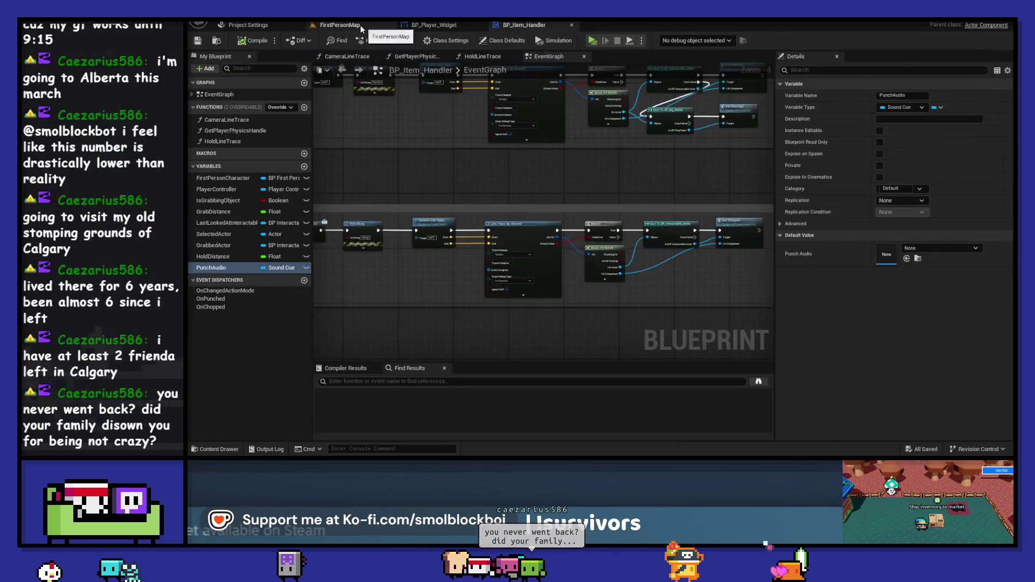
click(340, 25)
double_click(696, 356)
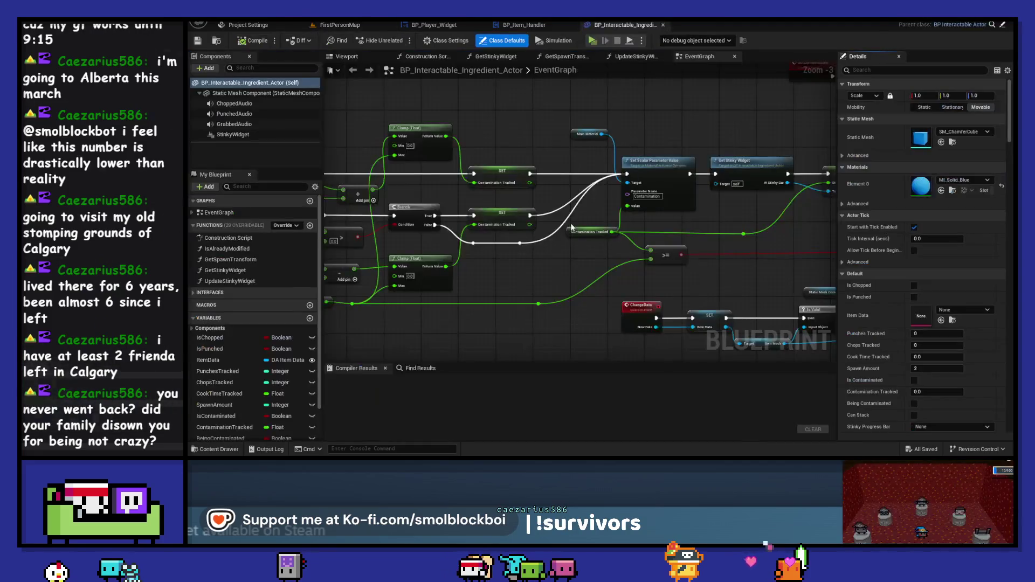
Delete the Event ChildBeginPlay and Stinky Widget nodes, then compile and save
scroll(729, 229, down, 6)
scroll(592, 255, up, 5)
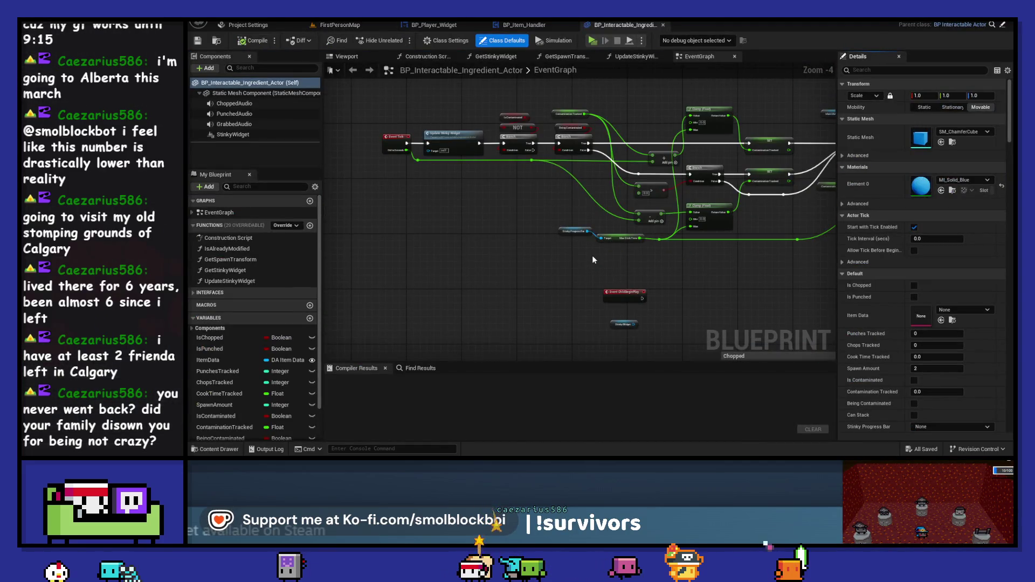
scroll(626, 215, up, 3)
drag(610, 225, 514, 117)
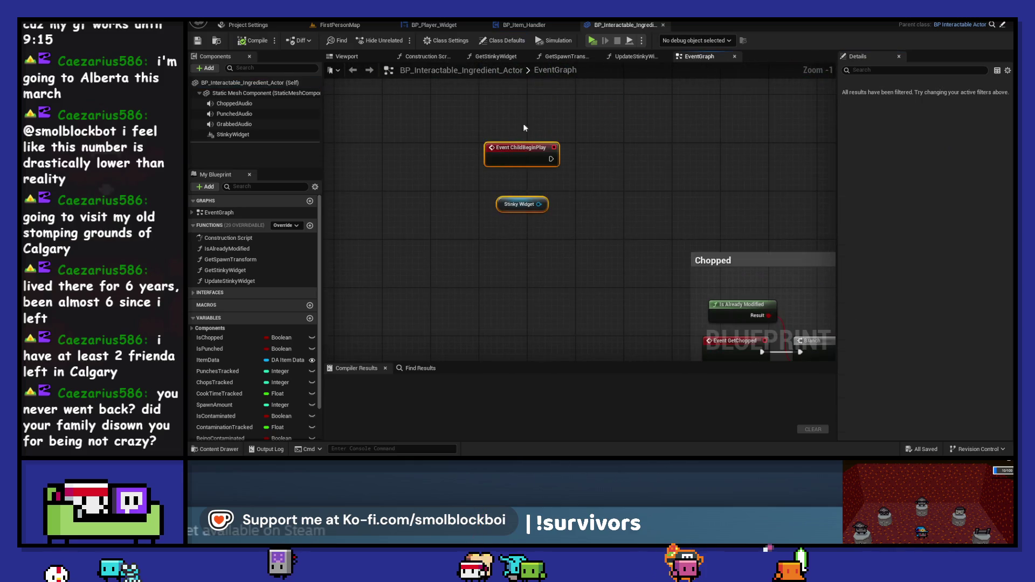
key(Delete)
click(257, 43)
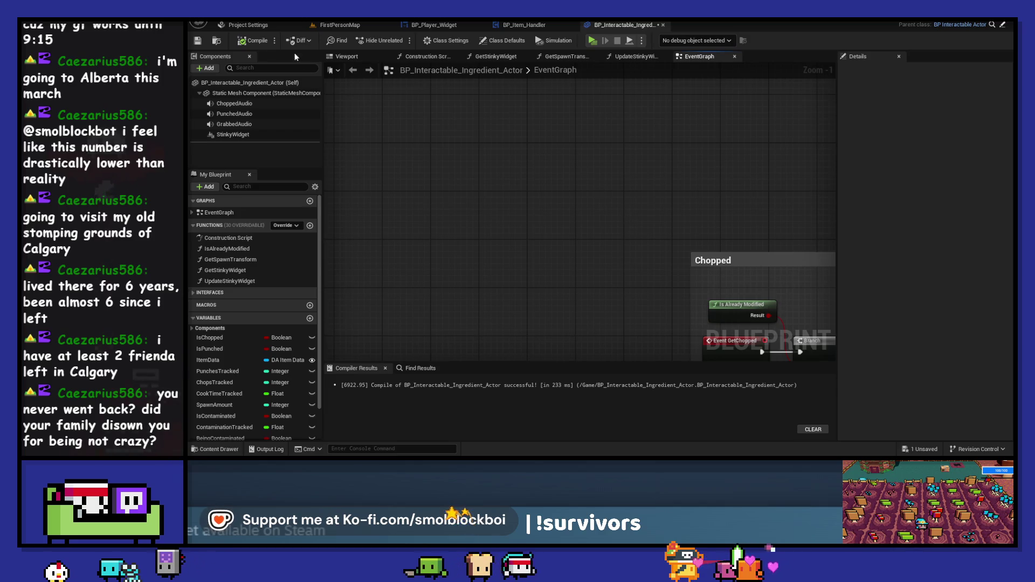
click(199, 41)
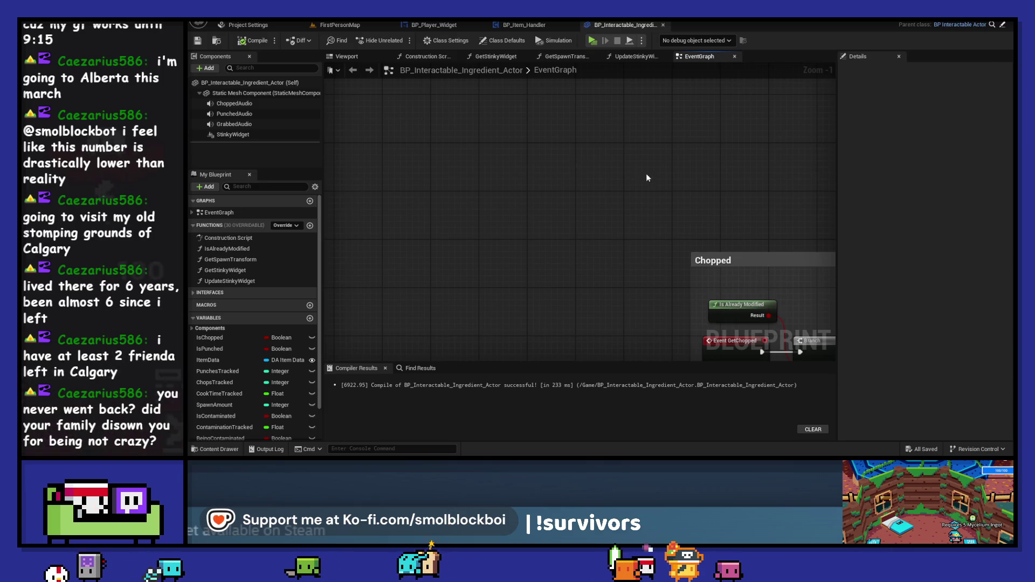
Inspect the Grabbed Audio variable's properties
scroll(541, 178, down, 4)
scroll(496, 161, up, 3)
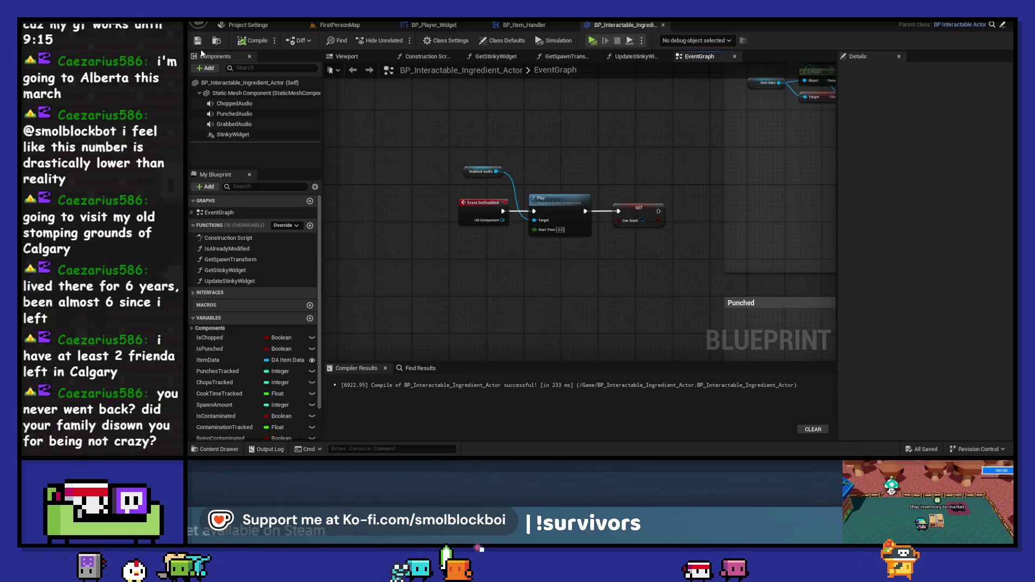
click(498, 172)
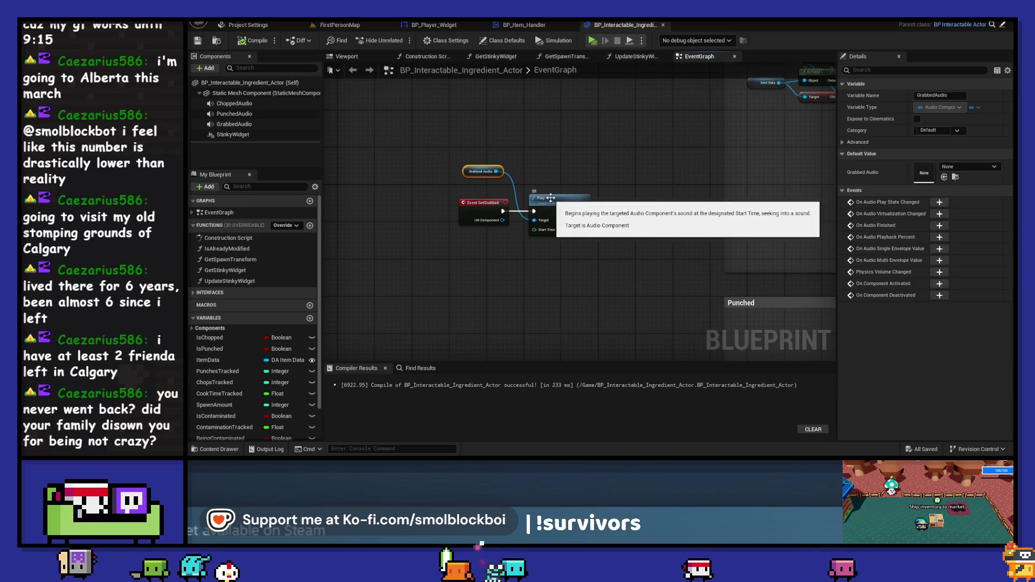
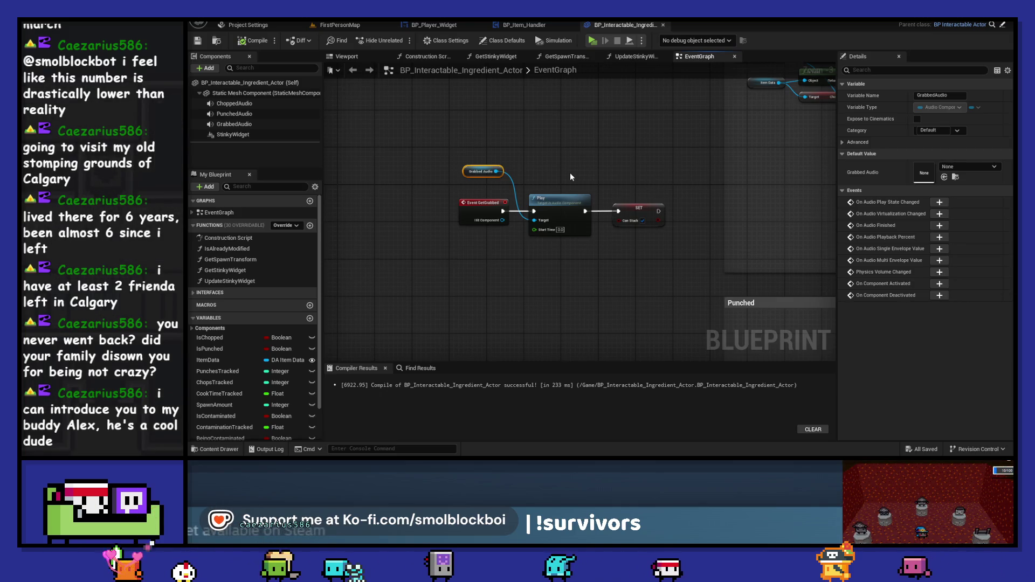
Nudge the SET IsChopped node left while panning across the Chopped section's nodes
scroll(573, 162, down, 3)
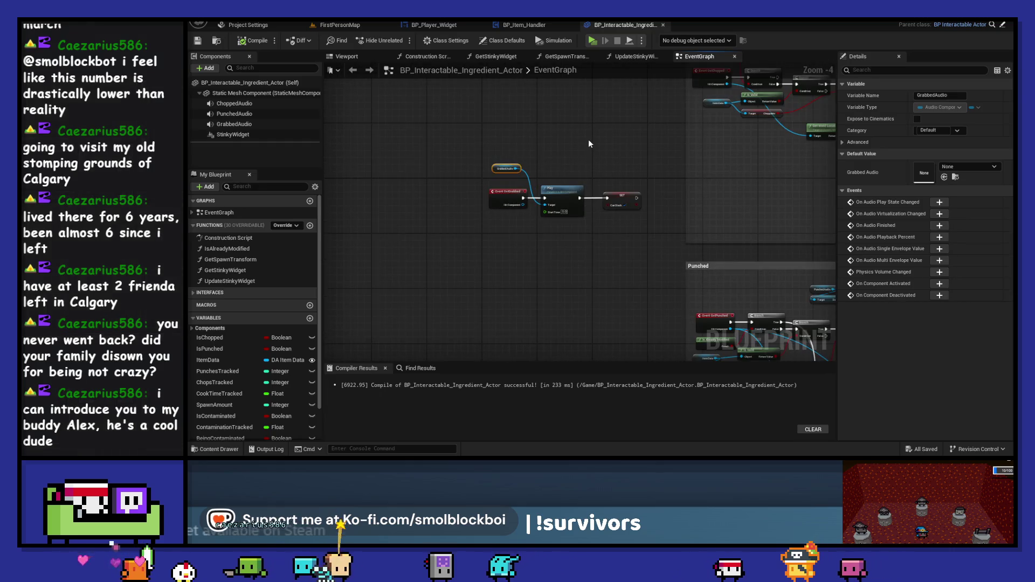
drag(589, 143, 497, 185)
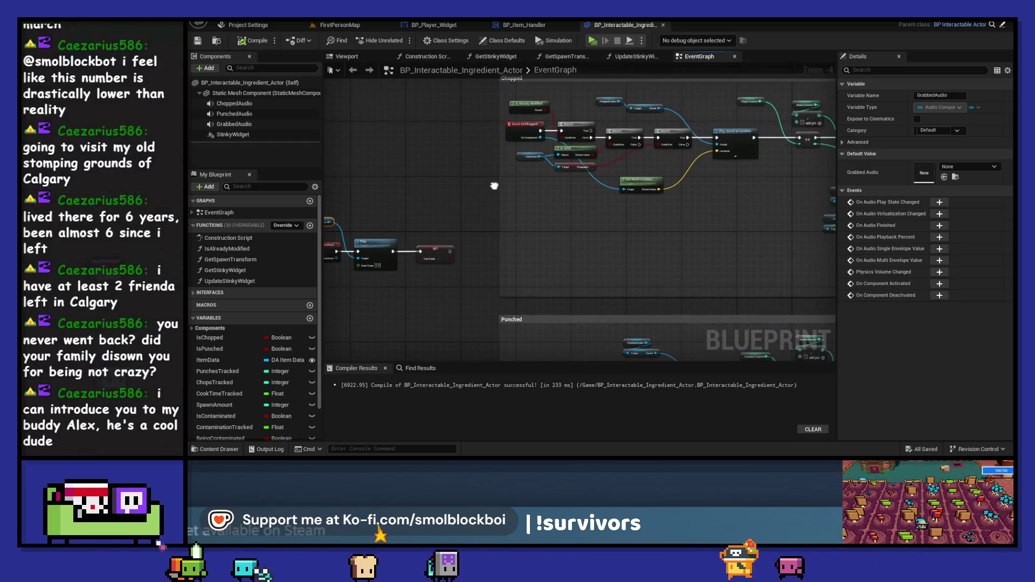
scroll(498, 184, down, 3)
scroll(681, 189, up, 2)
scroll(688, 141, up, 1)
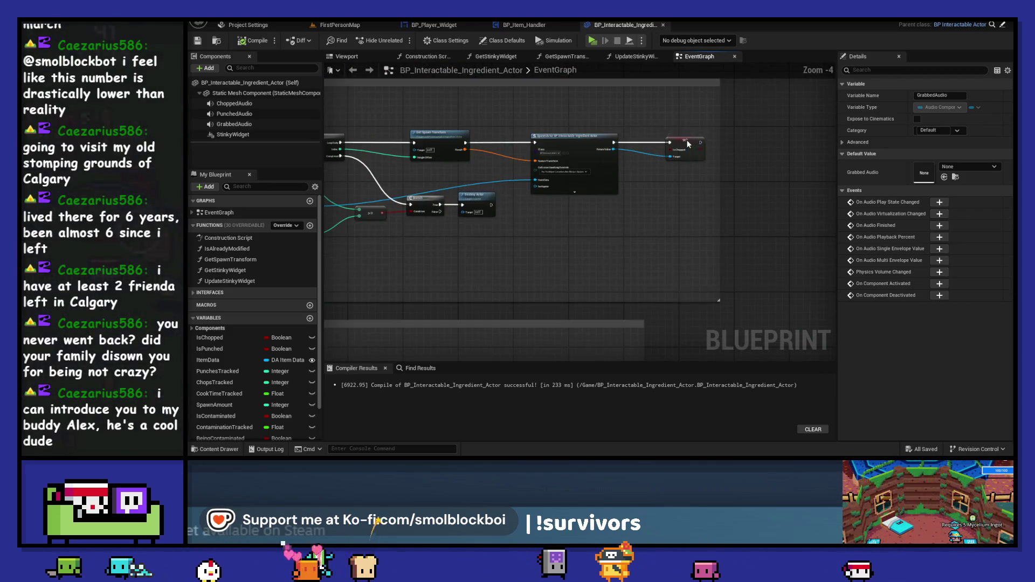
drag(688, 140, 674, 140)
drag(635, 112, 808, 136)
scroll(771, 226, up, 1)
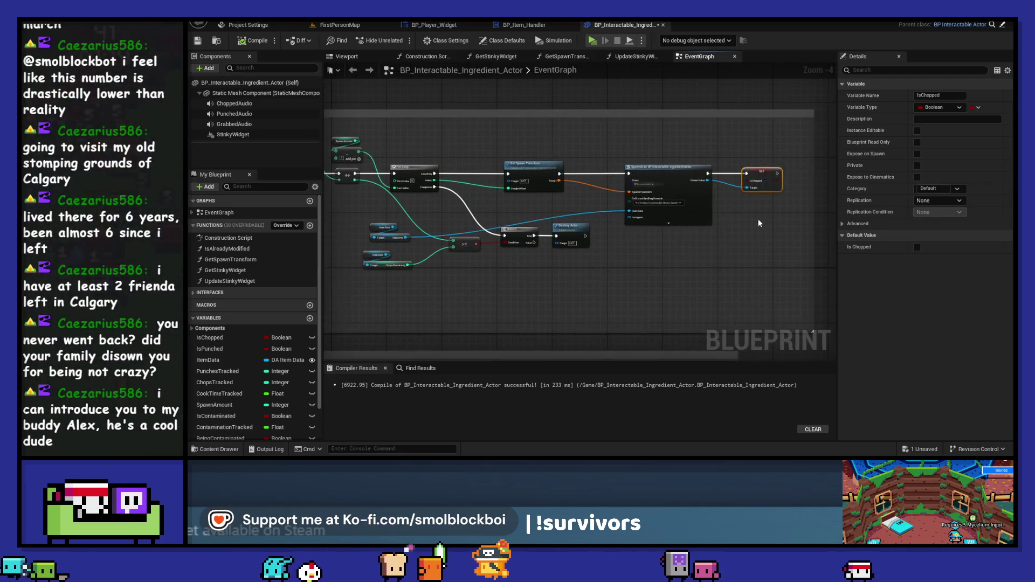
click(671, 173)
scroll(669, 177, up, 1)
drag(669, 177, 649, 173)
scroll(509, 138, down, 1)
mouse_move(509, 138)
mouse_down()
mouse_move(629, 130)
mouse_move(567, 126)
mouse_move(612, 137)
mouse_up()
scroll(482, 225, down, 1)
Marquee-select the Chopped section, shift it right, and move Chops Tracked lower
mouse_move(482, 224)
mouse_down()
mouse_move(428, 138)
mouse_move(656, 236)
mouse_up()
scroll(655, 236, up, 1)
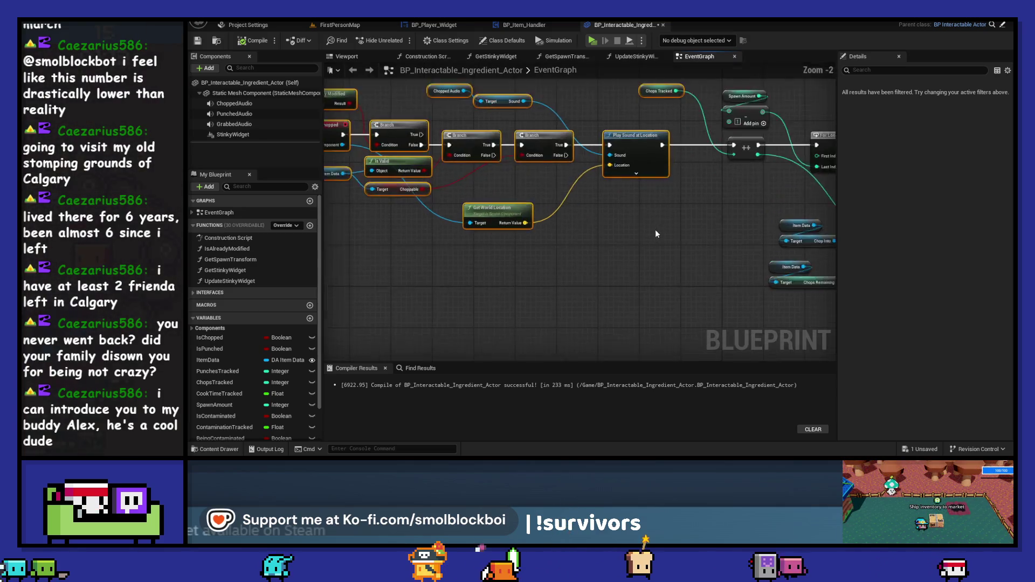
drag(592, 185, 616, 185)
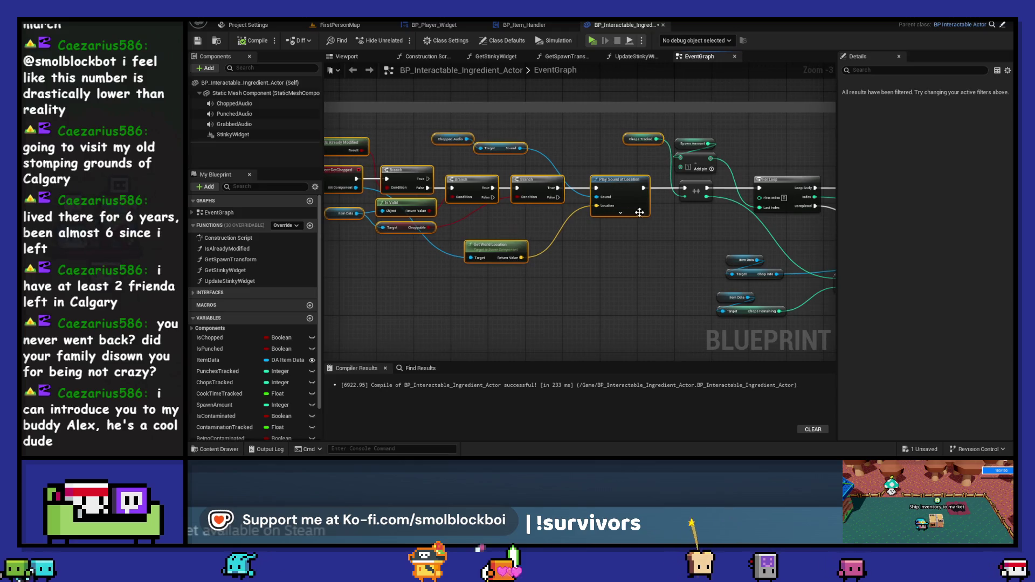
click(631, 159)
mouse_move(643, 148)
mouse_down()
mouse_move(630, 152)
mouse_move(632, 171)
mouse_move(629, 149)
mouse_up()
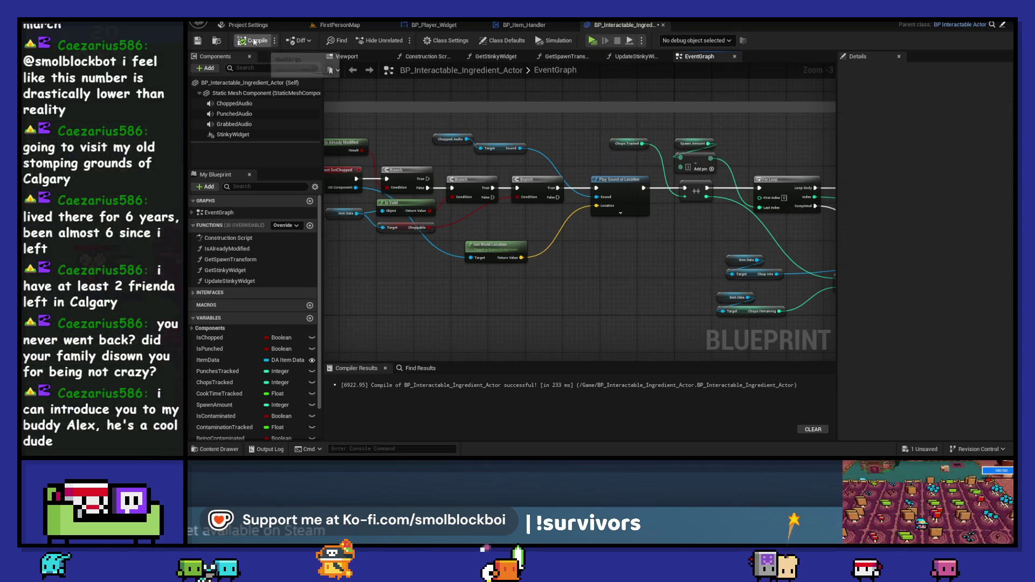
Save BP_Interactable_Ingredient_Actor and bring the Punched section into view
click(198, 40)
scroll(467, 250, down, 3)
drag(468, 251, 529, 180)
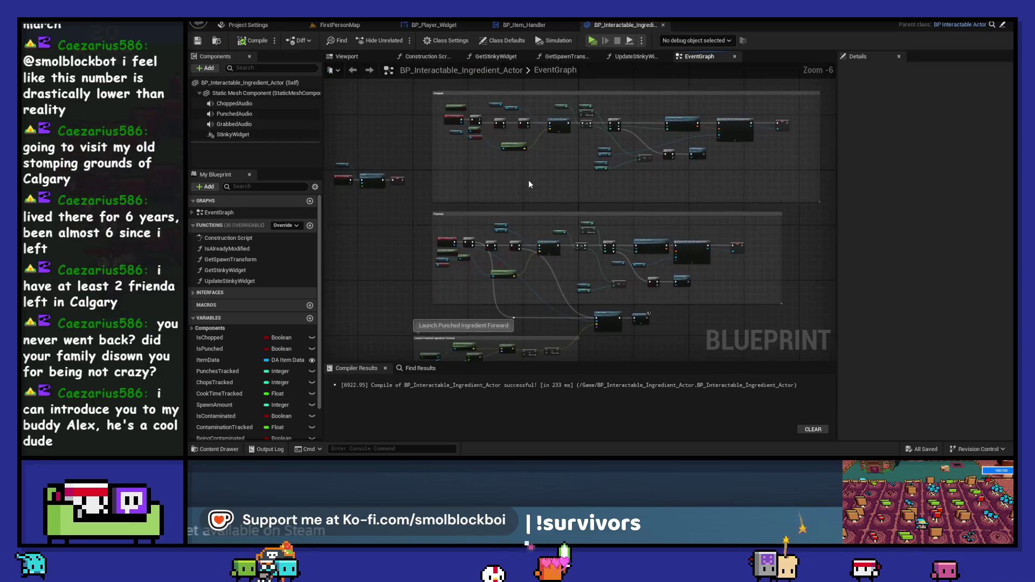
Pan to the Punched section's Launch Punched Ingredient Forward block
scroll(529, 179, up, 2)
drag(536, 279, 576, 248)
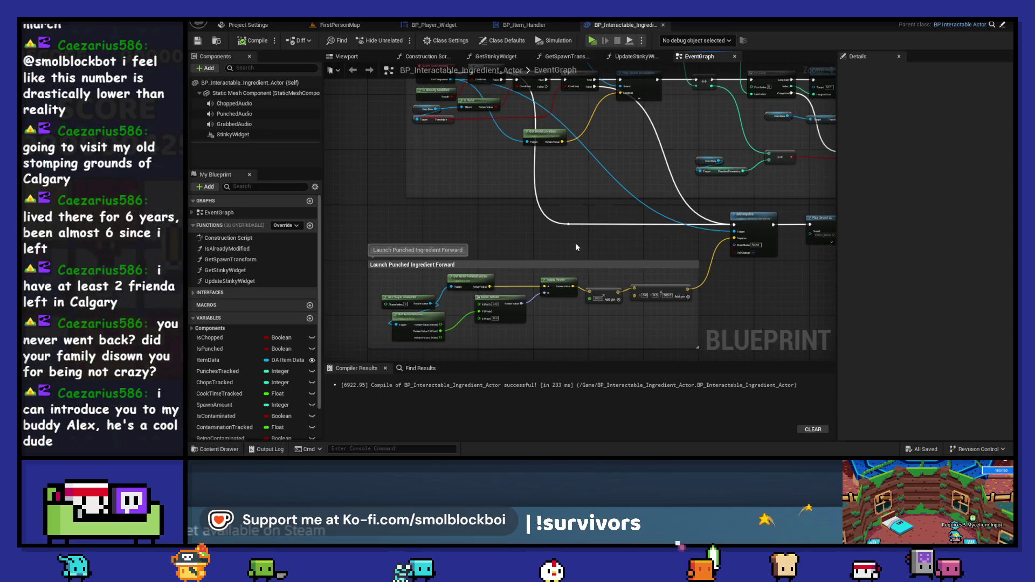
drag(584, 184, 524, 258)
scroll(526, 242, down, 2)
scroll(541, 233, up, 2)
scroll(632, 277, up, 2)
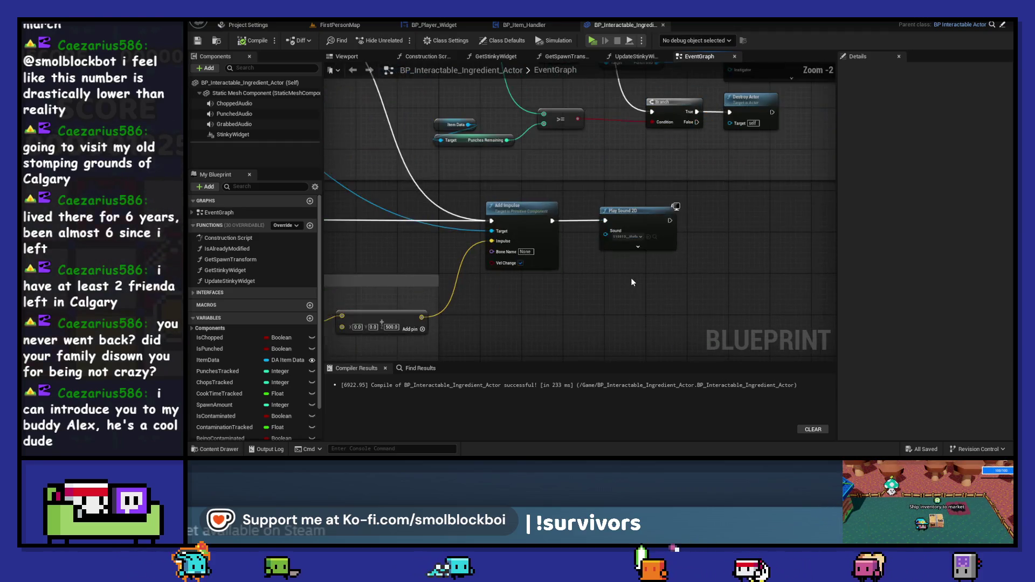
Confirm the Play Sound 2D node still plays punch_02, then switch to BP_Item_Handler
click(639, 222)
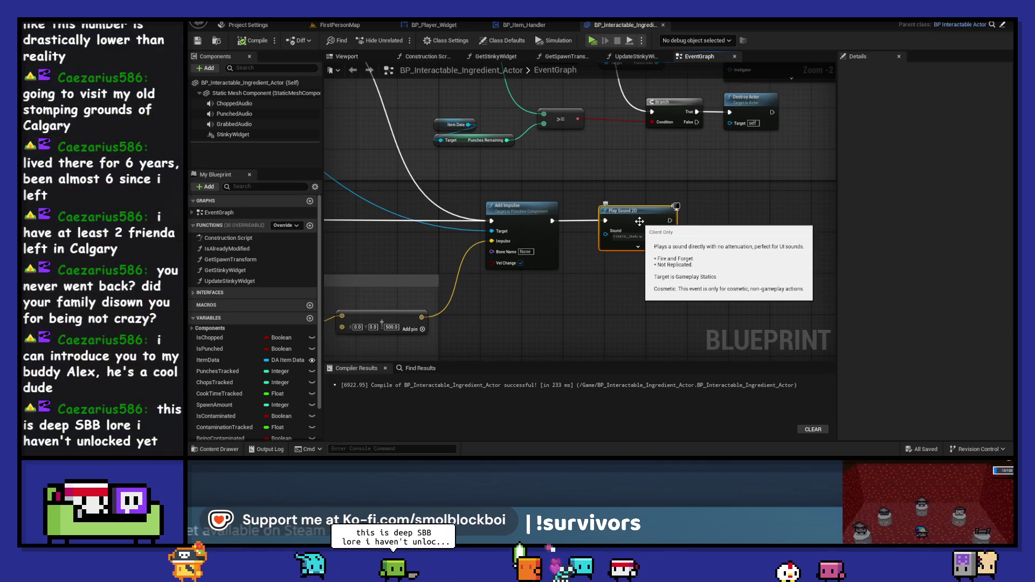
click(634, 235)
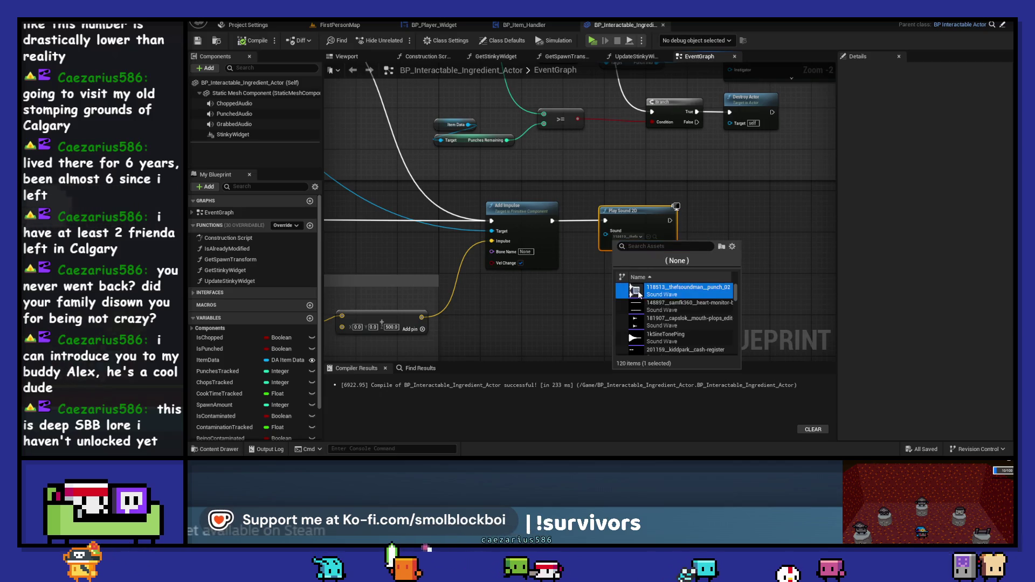
click(645, 211)
click(644, 213)
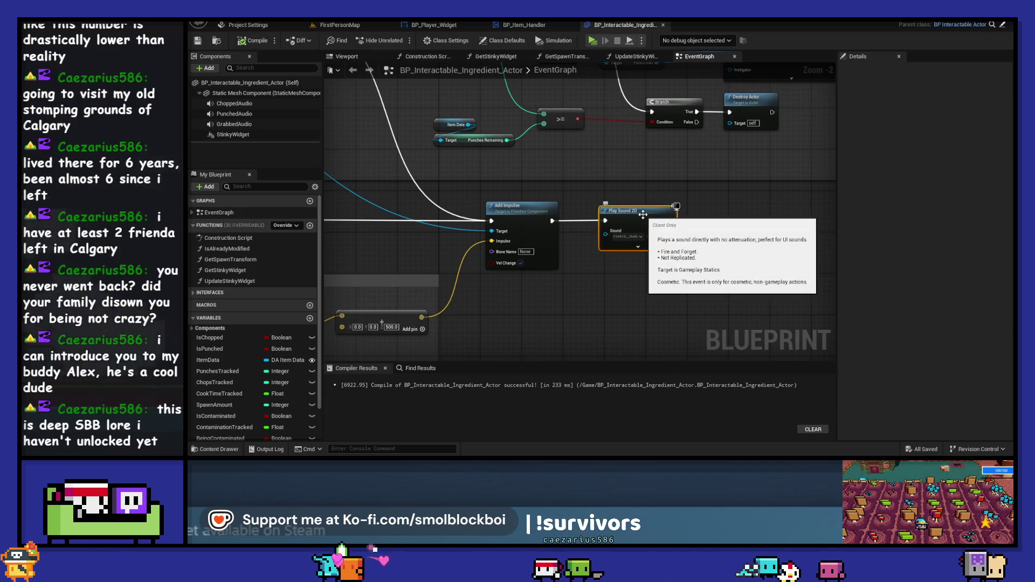
click(536, 26)
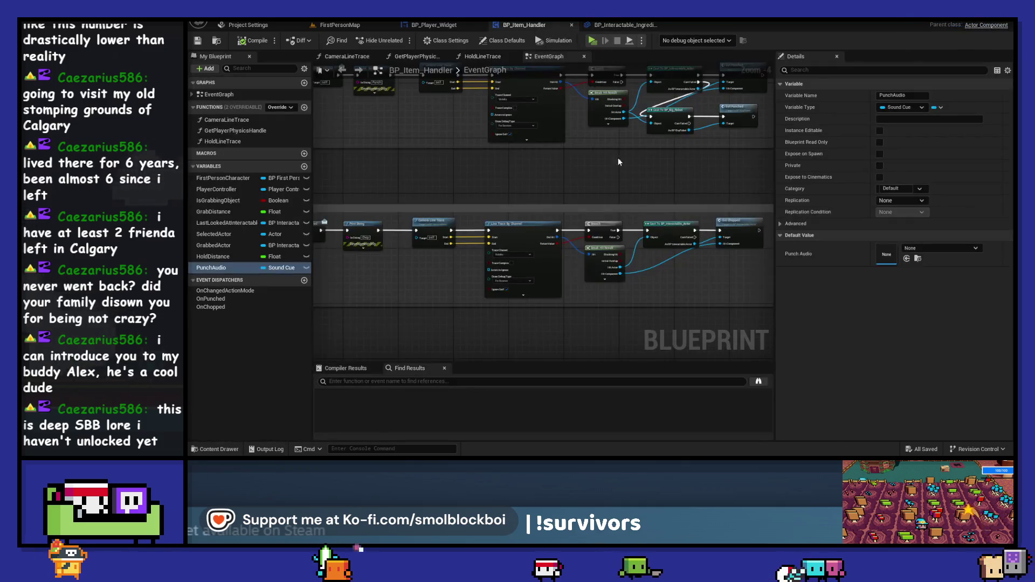
Nudge the IA_Punch group and move the IA_Chop group up and to the right
click(448, 25)
click(552, 27)
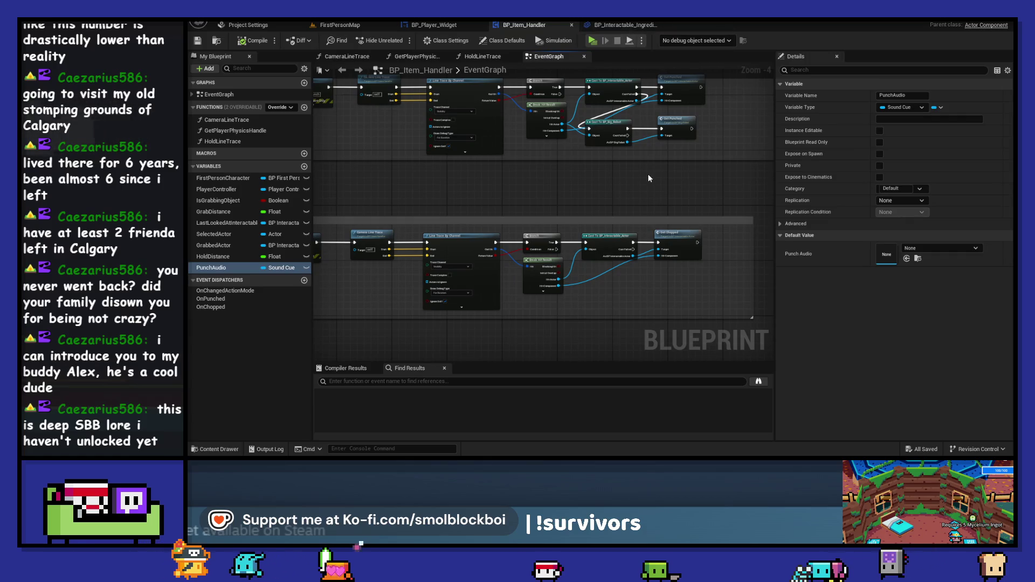
scroll(649, 176, down, 1)
mouse_move(629, 173)
mouse_down()
mouse_move(379, 203)
mouse_move(562, 180)
mouse_up()
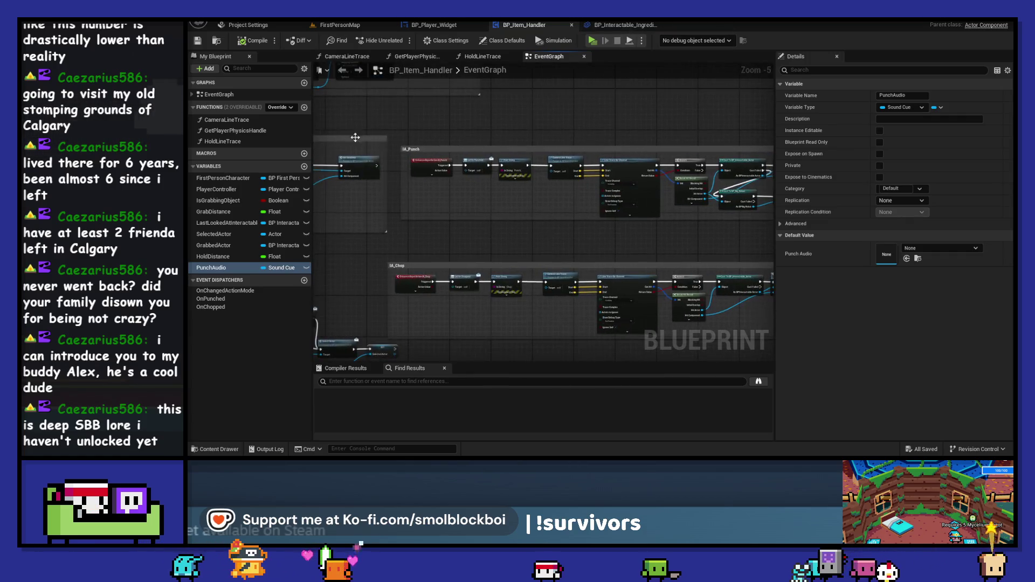
click(437, 144)
drag(437, 144, 438, 142)
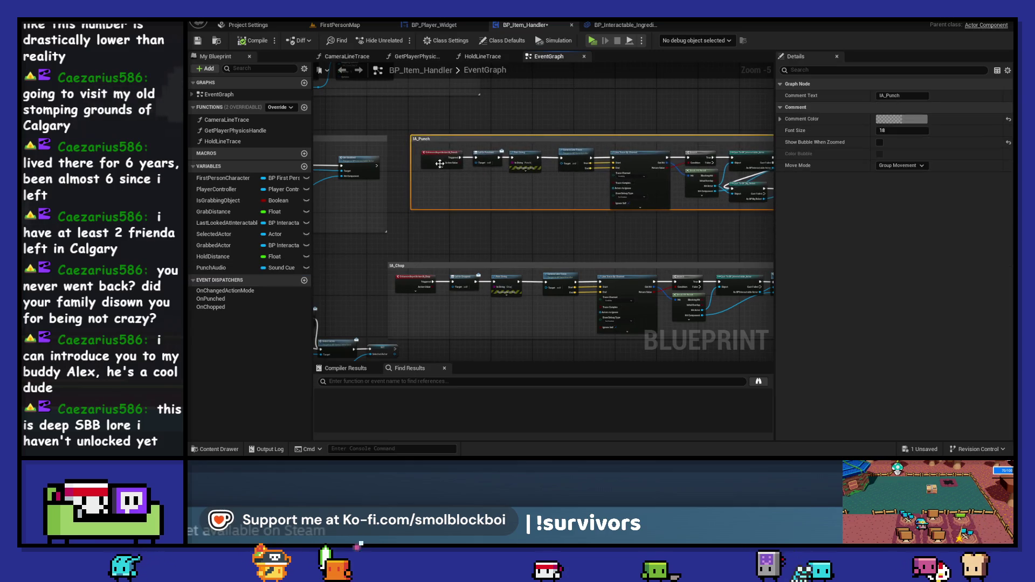
drag(445, 238, 470, 213)
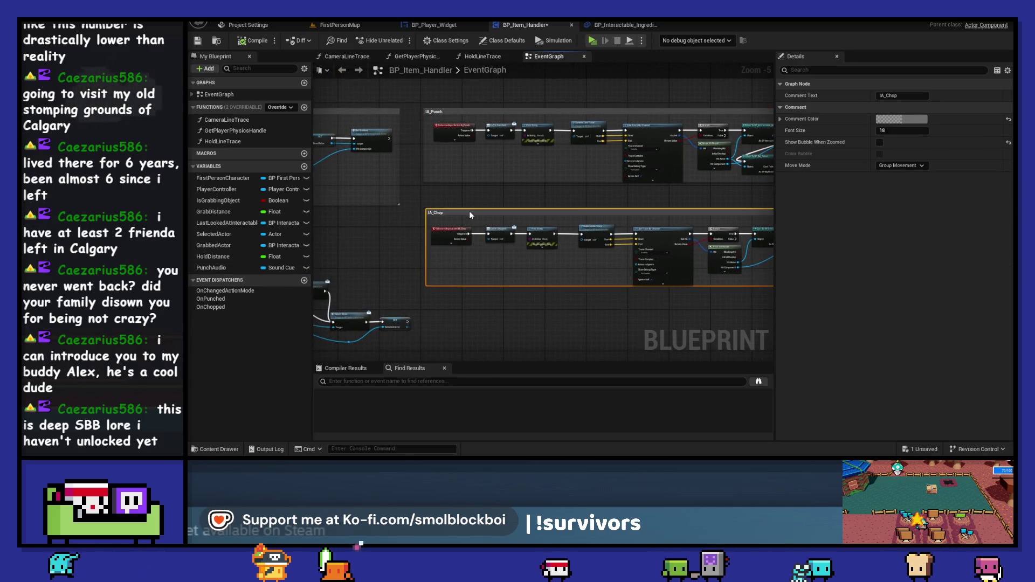
Review the realigned IA_Punch and IA_Chop groups, then go to BP_Interactable_Ingredient_Actor
scroll(604, 205, up, 1)
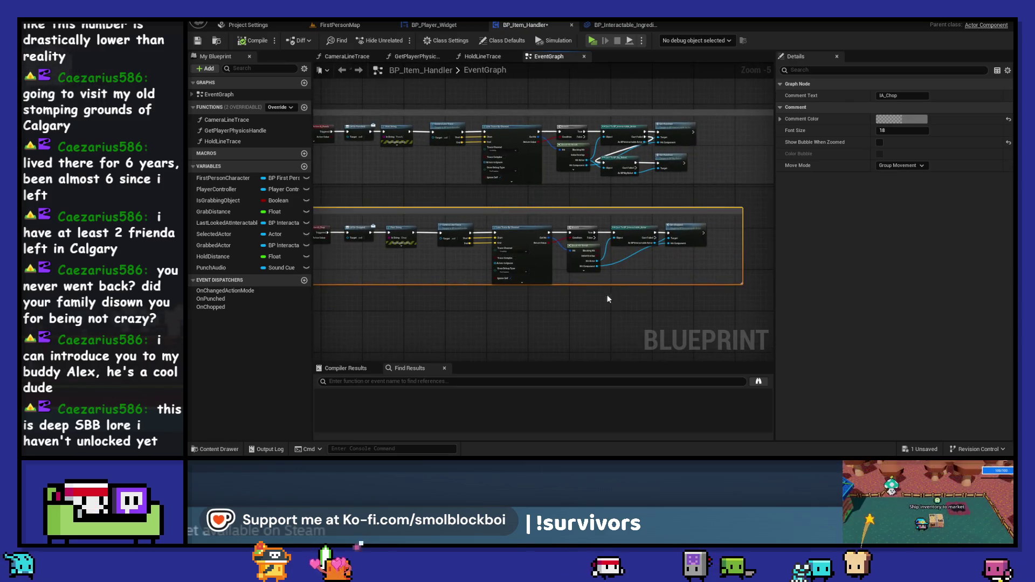
scroll(596, 283, up, 1)
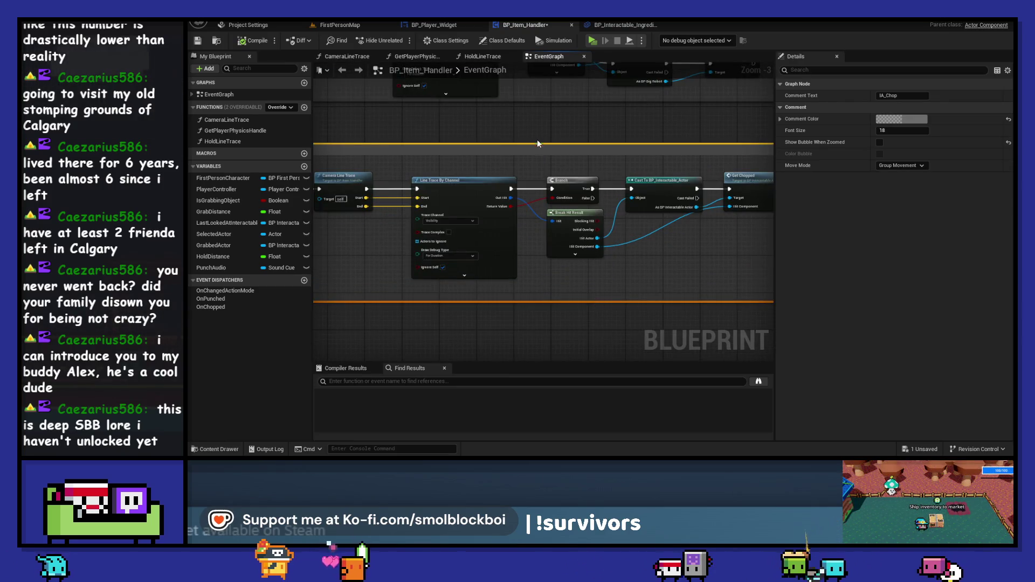
drag(544, 99, 536, 177)
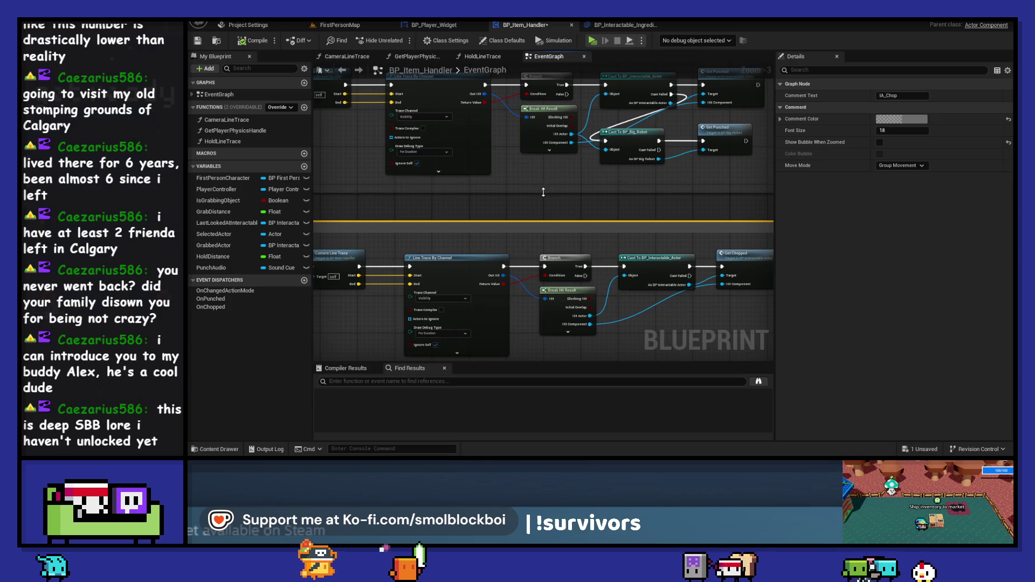
click(518, 199)
scroll(501, 214, down, 2)
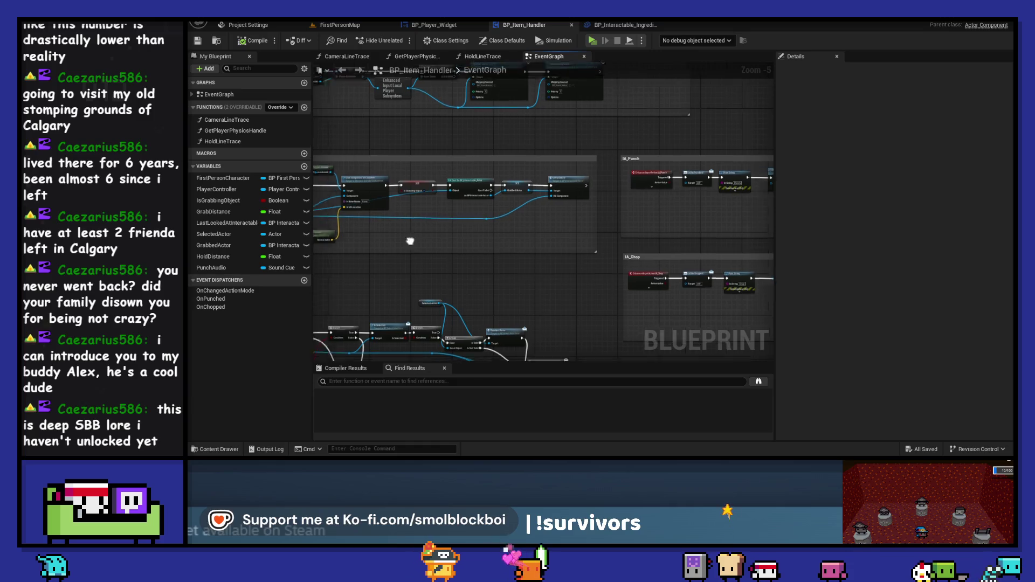
mouse_move(470, 241)
mouse_down()
mouse_move(589, 232)
mouse_move(529, 275)
mouse_move(529, 242)
mouse_move(551, 198)
mouse_move(577, 251)
mouse_move(313, 127)
mouse_up()
click(434, 25)
click(507, 25)
drag(561, 114, 418, 100)
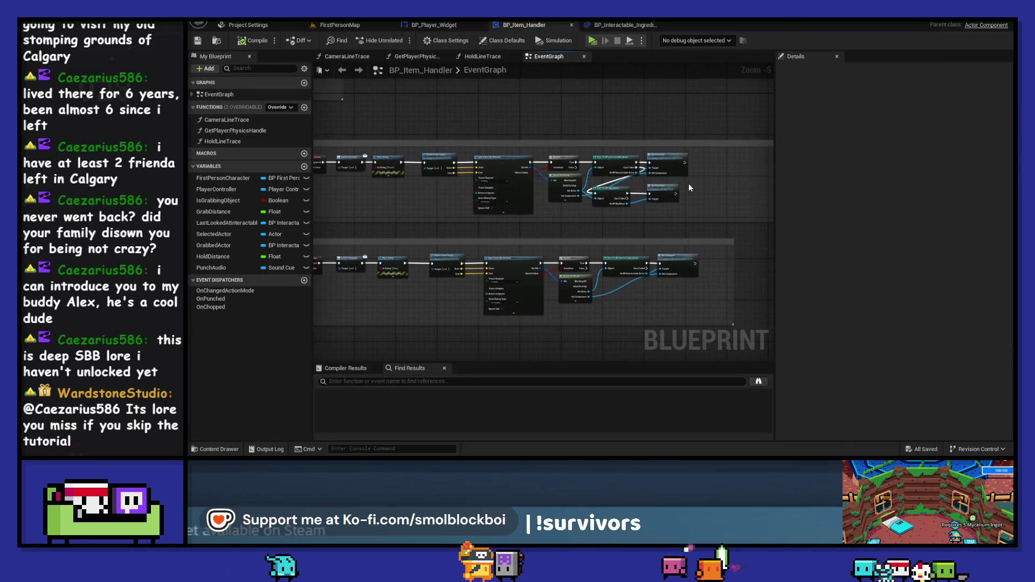
click(624, 25)
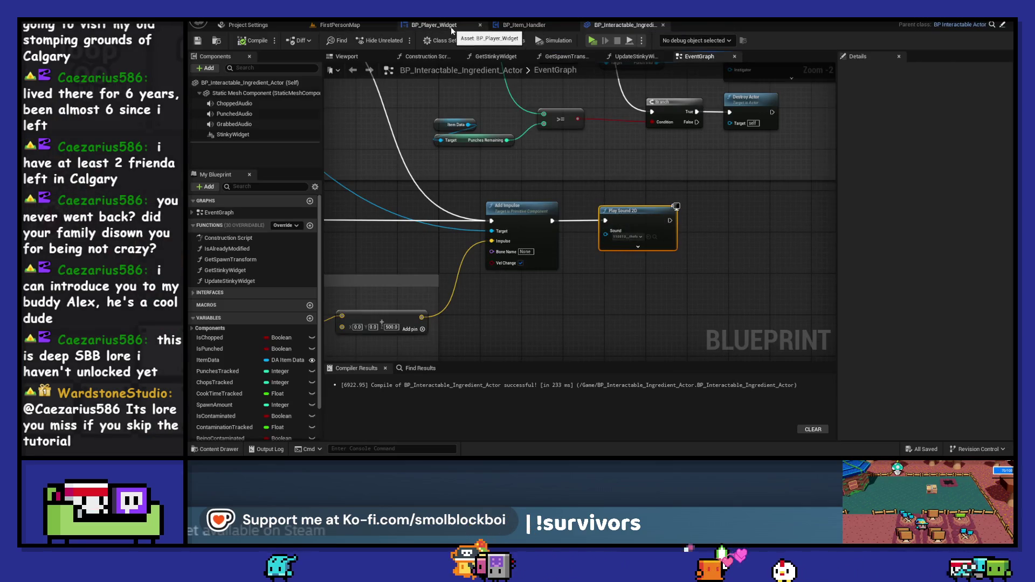
Open BP_Player_Widget from the HUD folder and view its event graph
click(371, 26)
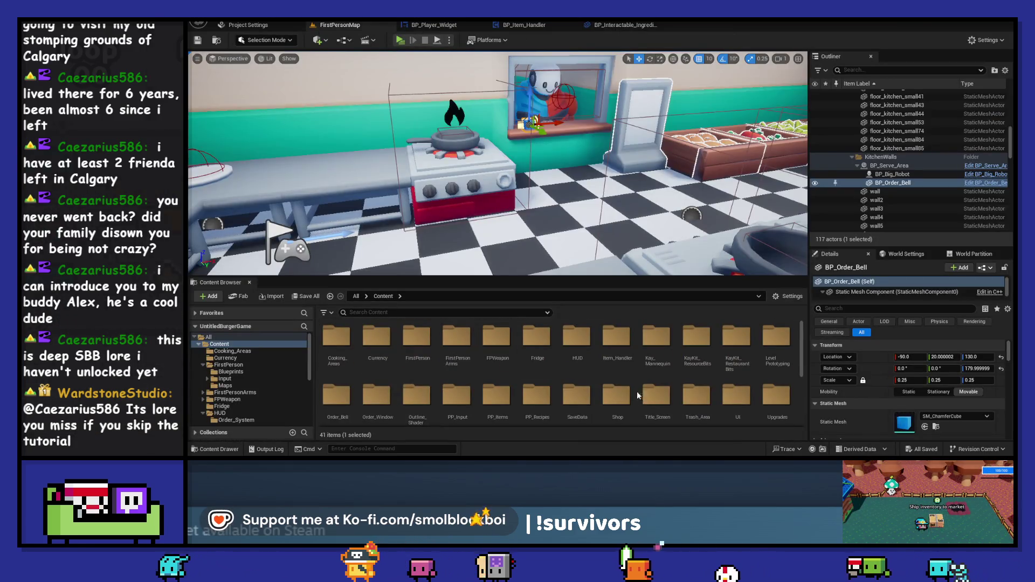
double_click(581, 336)
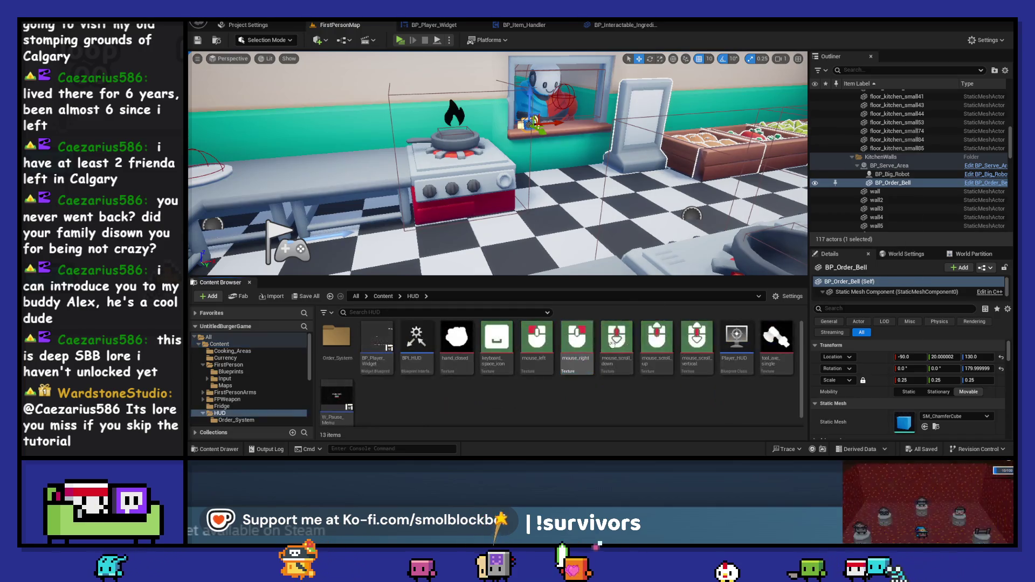
double_click(377, 345)
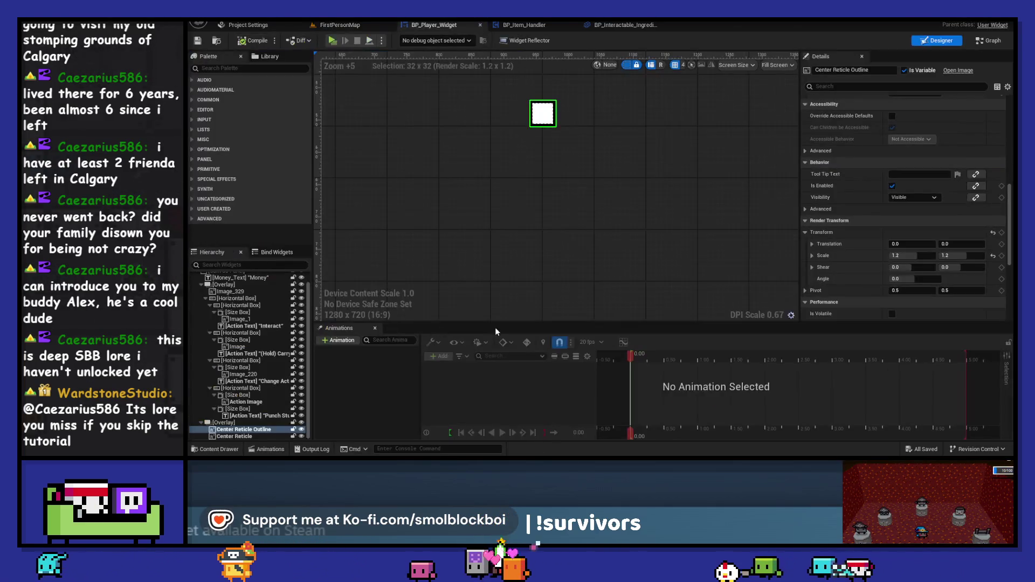
click(983, 41)
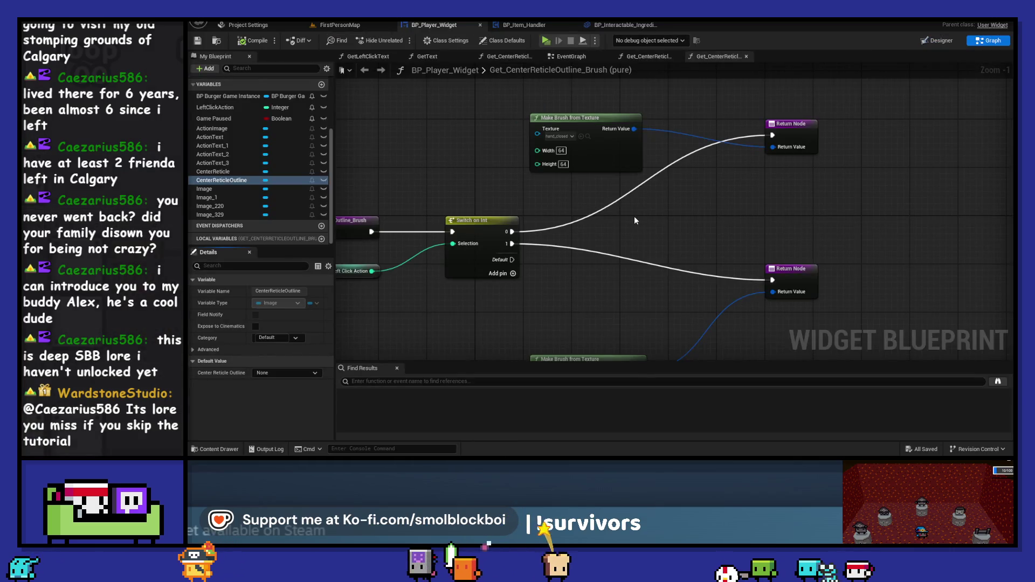
click(572, 56)
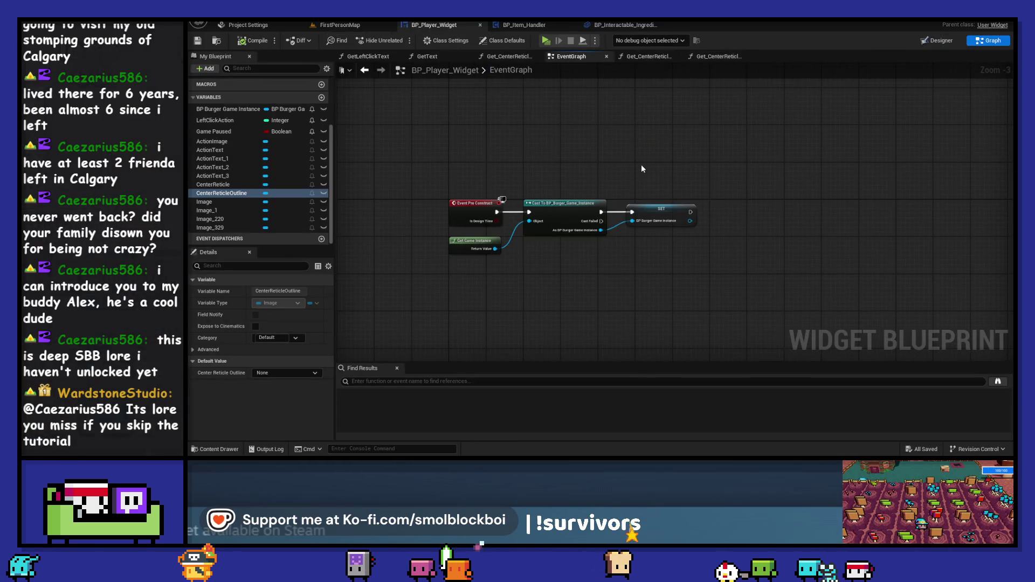
Paste a Play Sound 2D node in BP_Item_Handler, wired after the punch-mode Call On Changed Action Mode
click(527, 26)
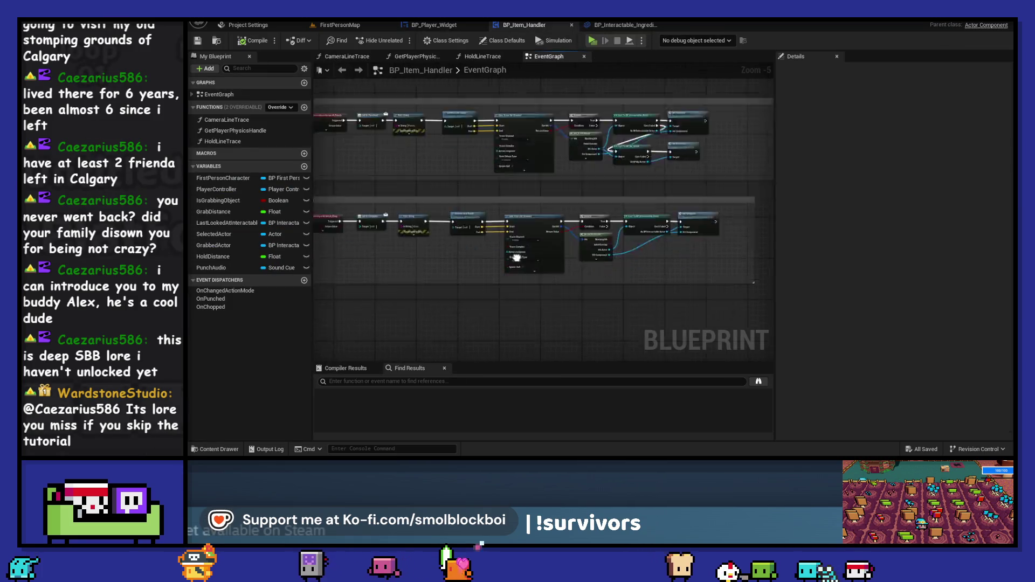
scroll(603, 232, up, 1)
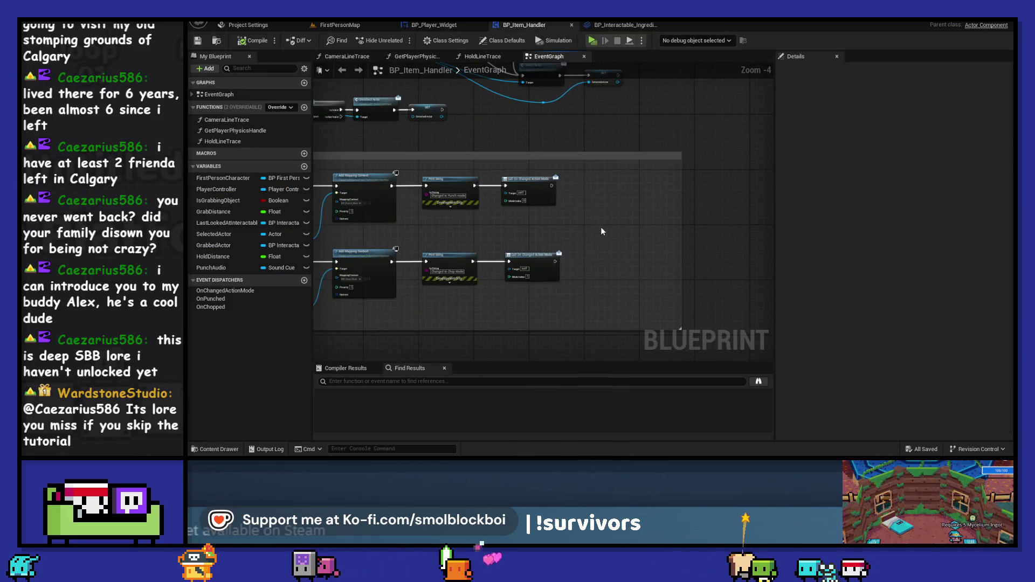
scroll(603, 231, up, 1)
key(ctrl+v)
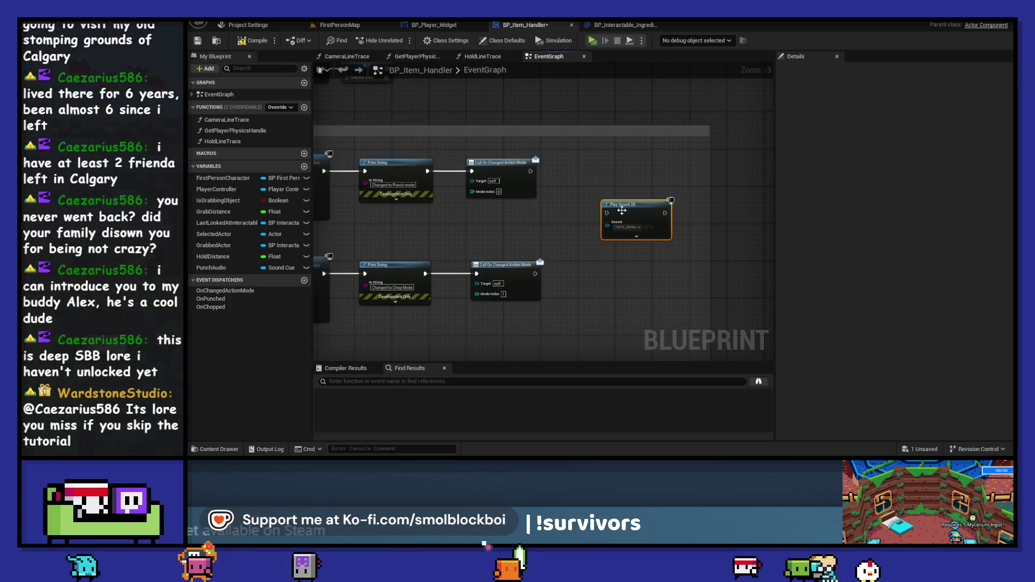
mouse_move(607, 213)
mouse_down()
mouse_move(529, 174)
mouse_move(629, 180)
mouse_move(610, 172)
mouse_up()
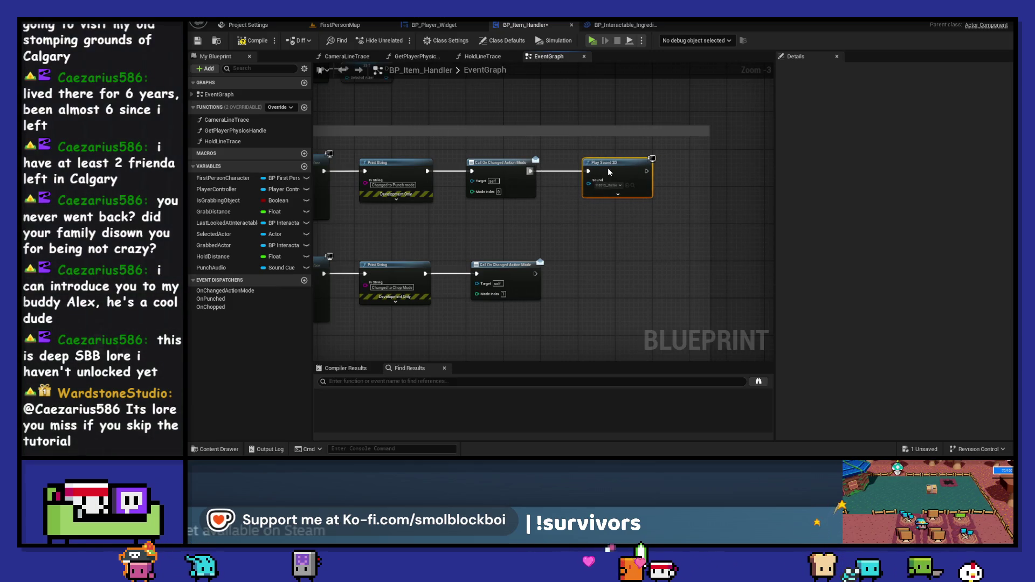
click(615, 25)
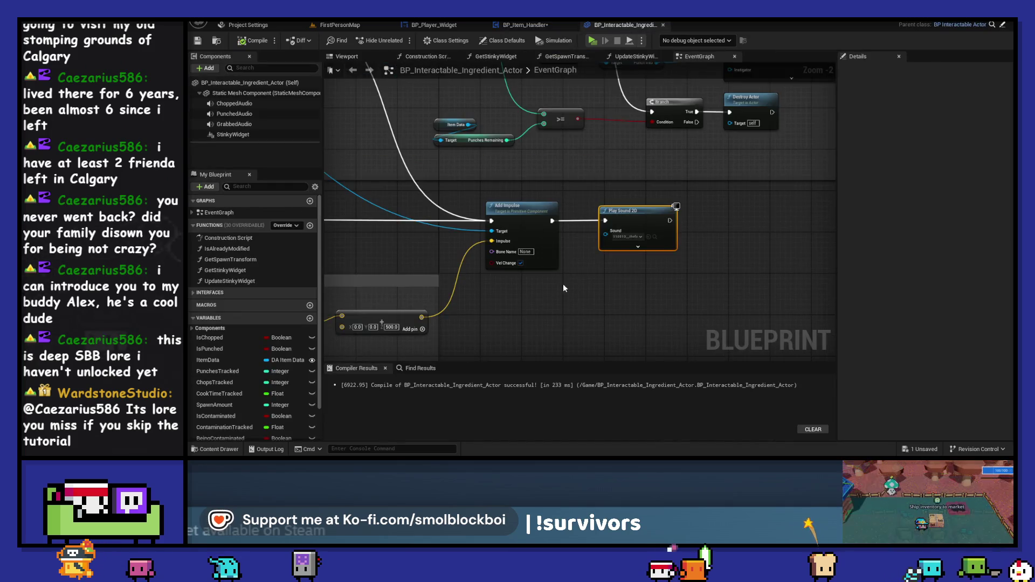
Browse the ingredient EventGraph and check the ChoppedAudio component's Sound in Details
scroll(562, 286, down, 6)
scroll(629, 221, up, 4)
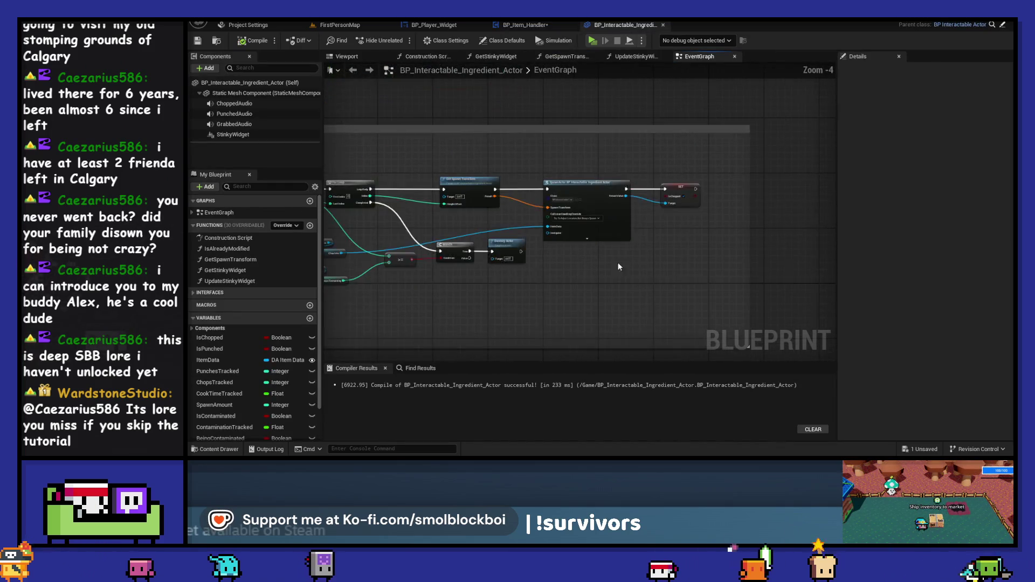
drag(454, 311, 653, 271)
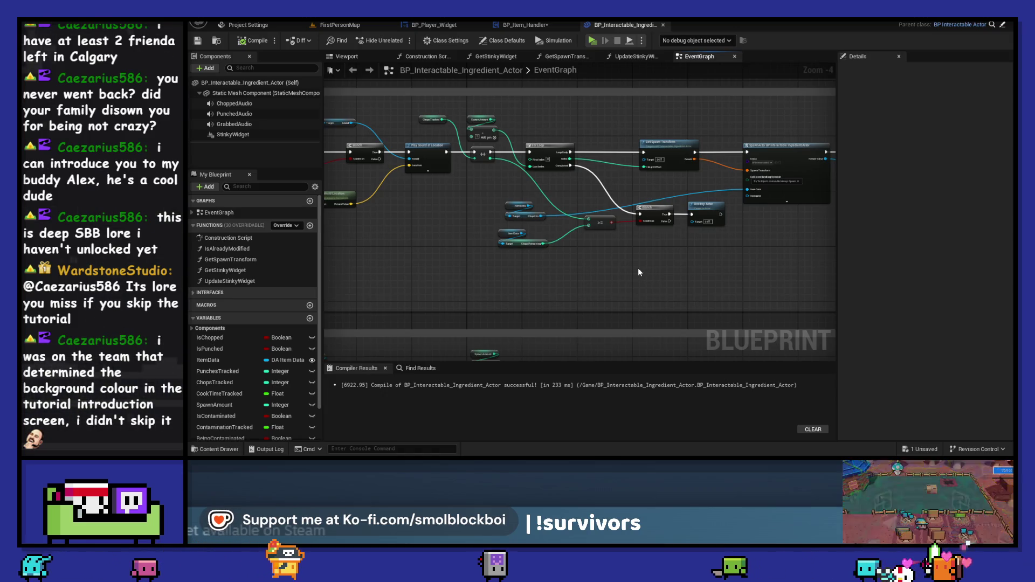
scroll(512, 241, up, 1)
scroll(513, 245, up, 1)
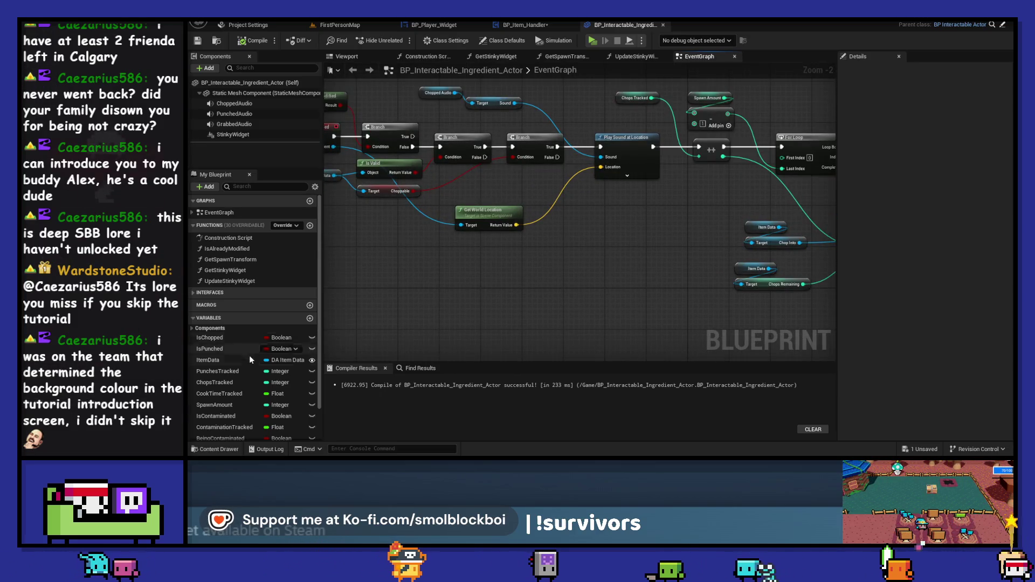
scroll(249, 351, down, 2)
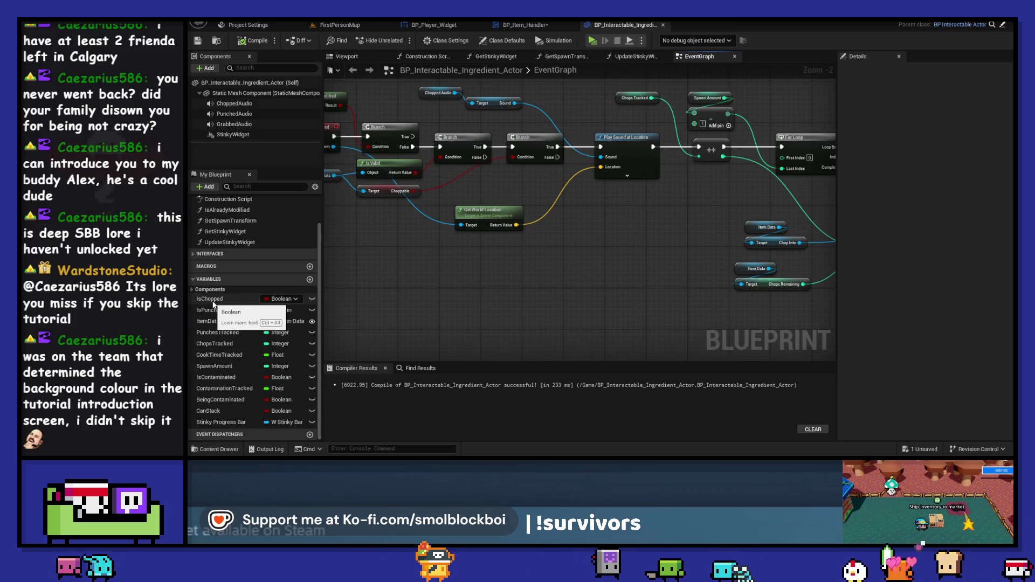
click(193, 289)
click(226, 323)
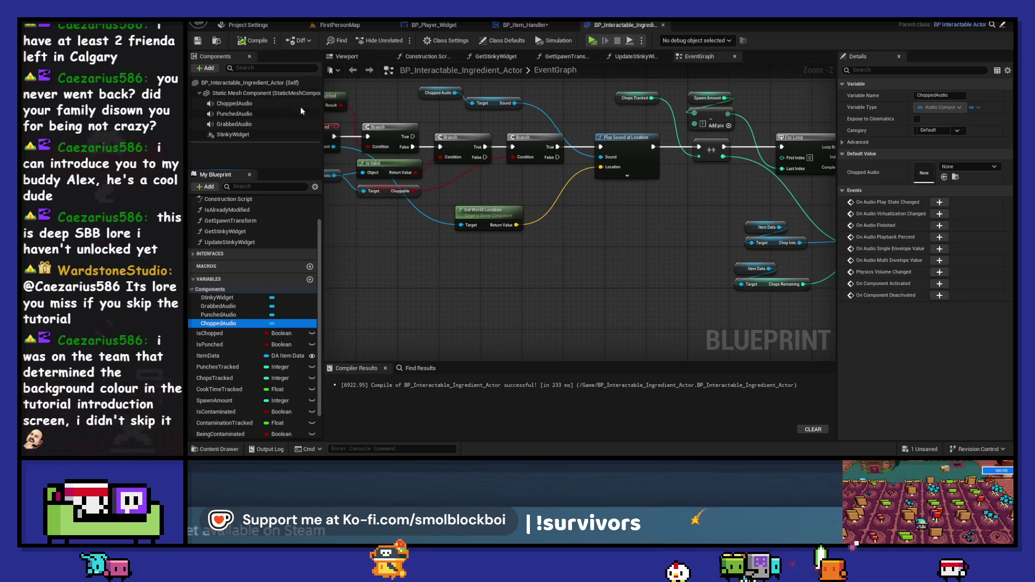
click(248, 103)
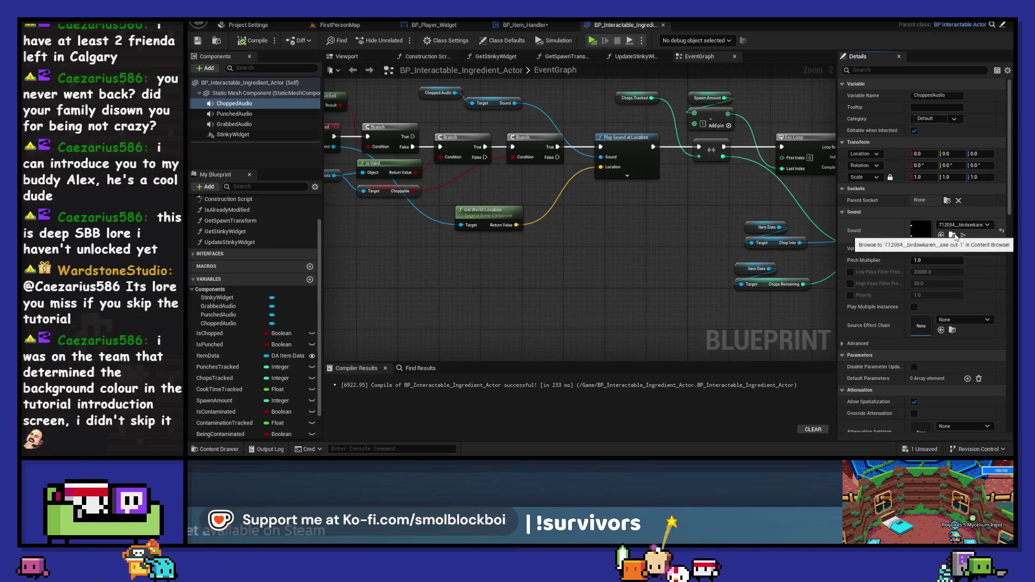
Return to BP_Item_Handler's event graph
scroll(594, 202, down, 6)
scroll(593, 232, up, 3)
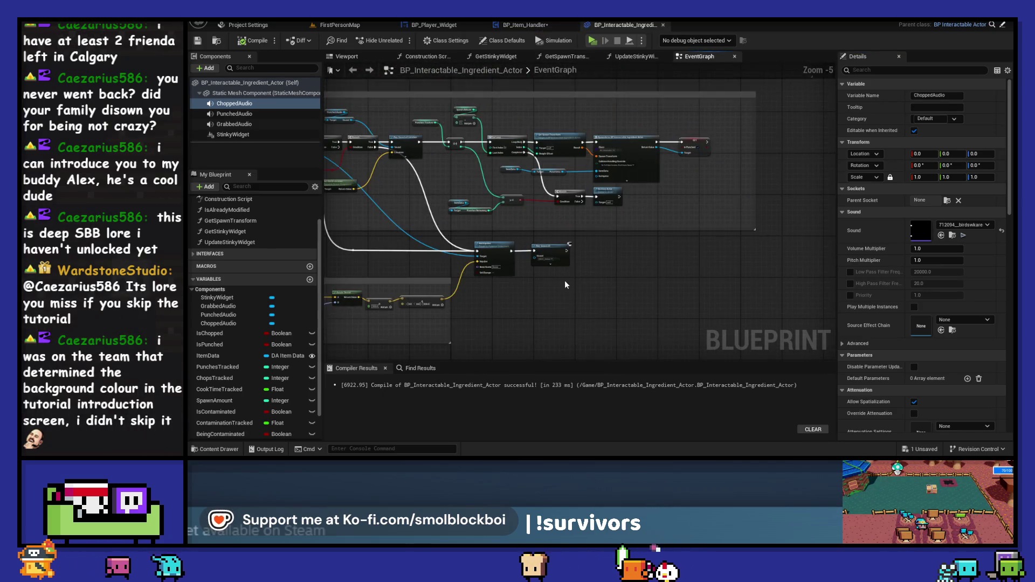
scroll(565, 285, down, 4)
click(504, 25)
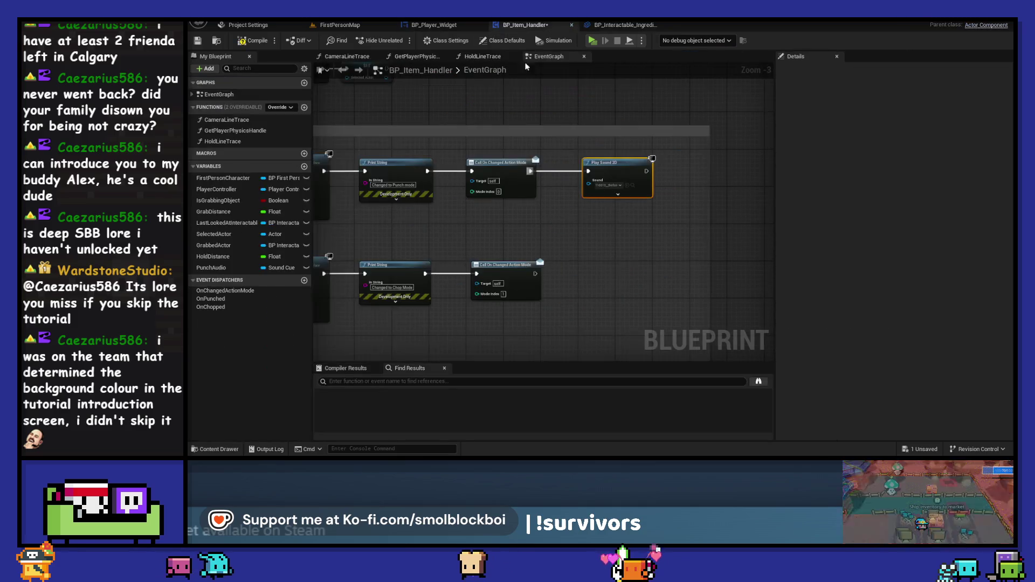
Duplicate Play Sound 2D after the chop-mode call and set it to the axe-cut sound
key(ctrl+c)
key(ctrl+v)
drag(536, 273, 592, 284)
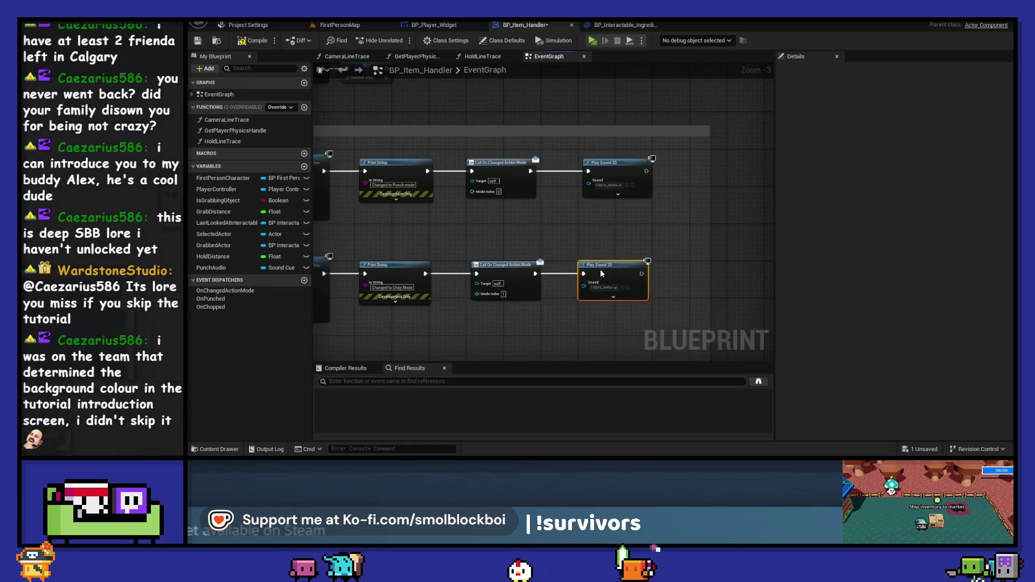
scroll(600, 271, up, 2)
click(611, 131)
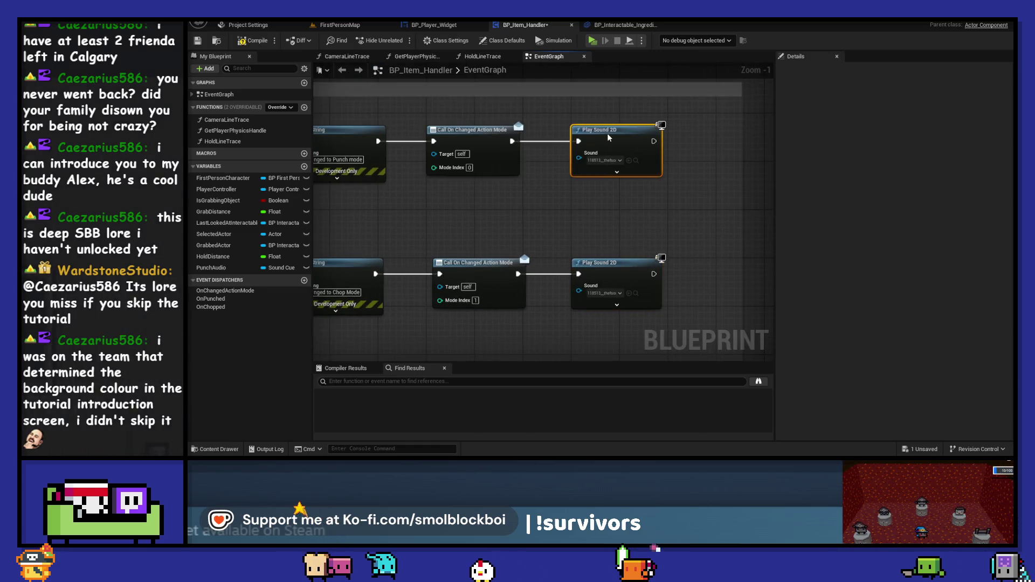
click(605, 293)
text(irds)
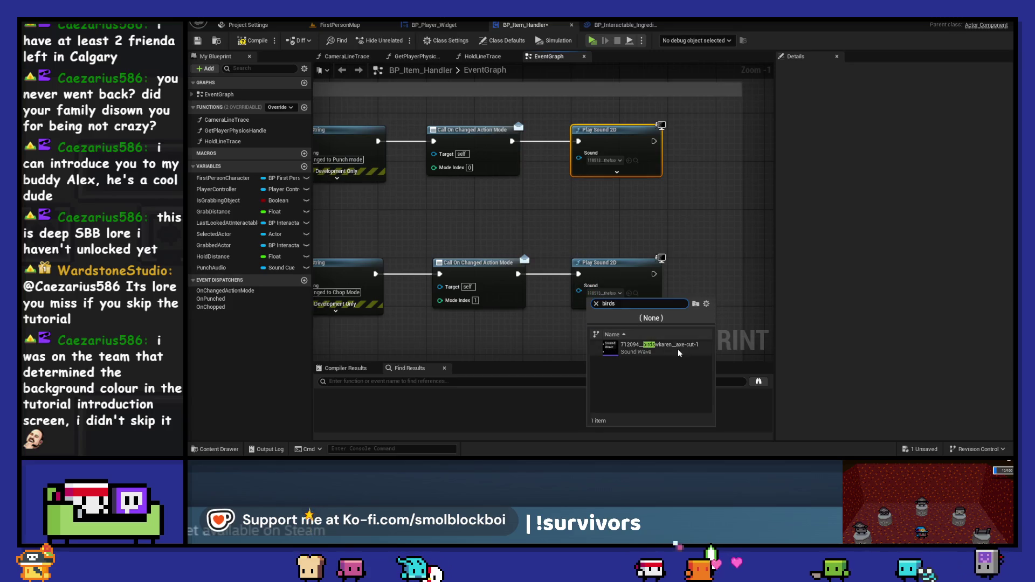
click(660, 348)
Compile and save BP_Item_Handler, then launch Play In Editor
click(252, 42)
key(ctrl+s)
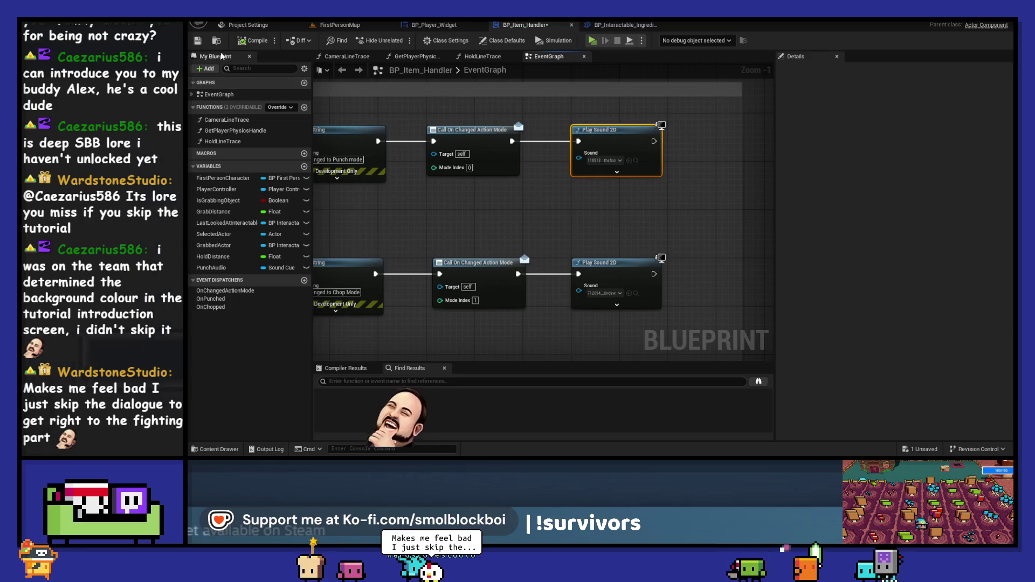
click(593, 41)
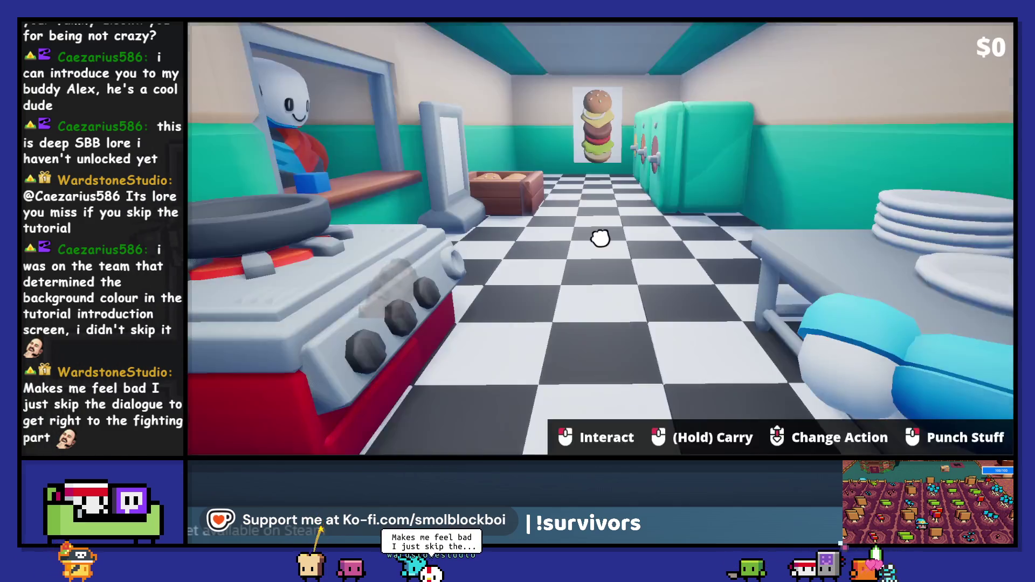
Cycle repeatedly between Chop and Punch modes with the mouse wheel in-game, then stop with Esc
scroll(599, 238, down, 1)
scroll(599, 237, down, 1)
scroll(600, 239, down, 1)
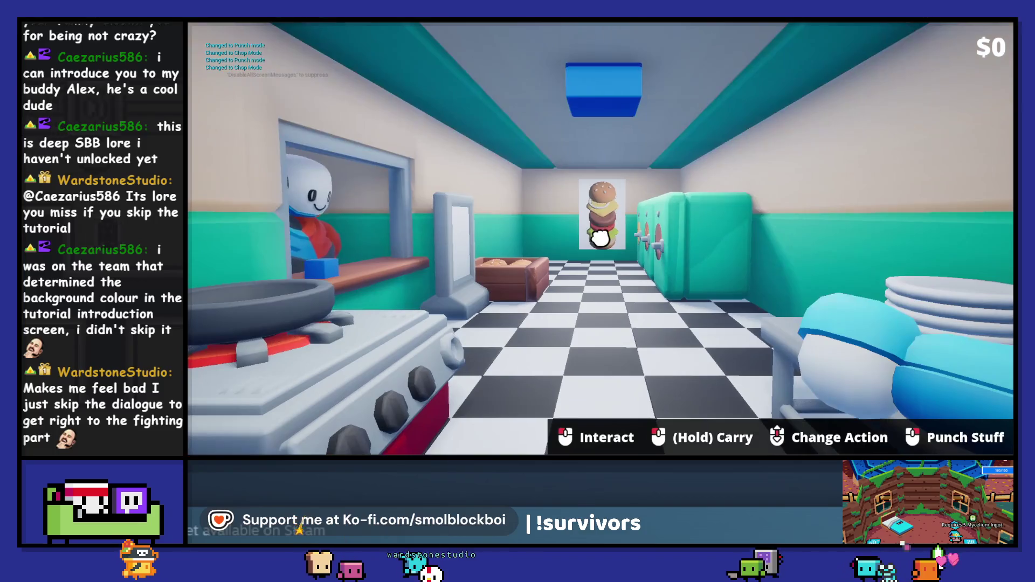
scroll(601, 239, down, 1)
scroll(601, 240, down, 1)
scroll(601, 240, down, 1)
scroll(600, 239, down, 1)
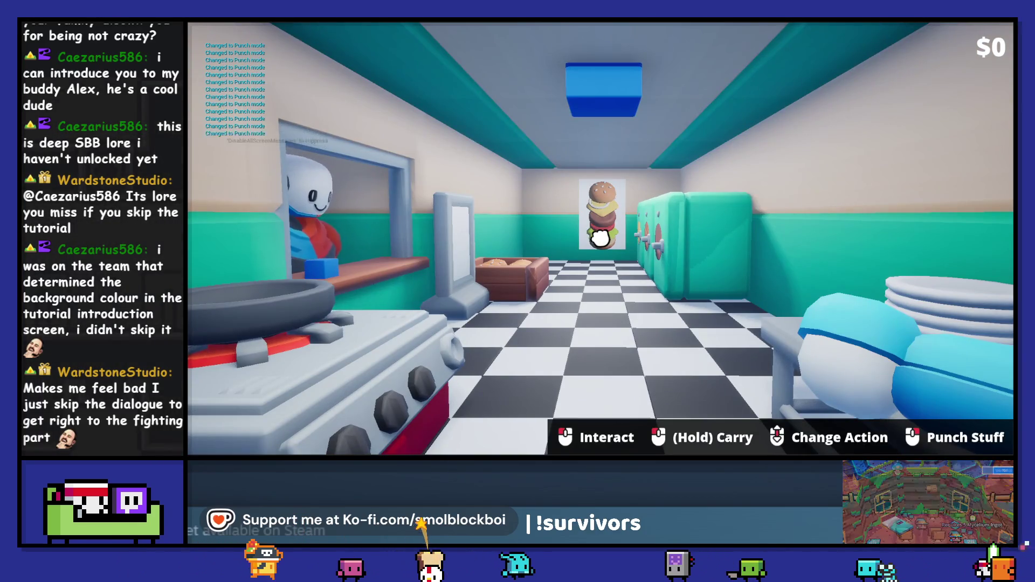
scroll(601, 239, down, 1)
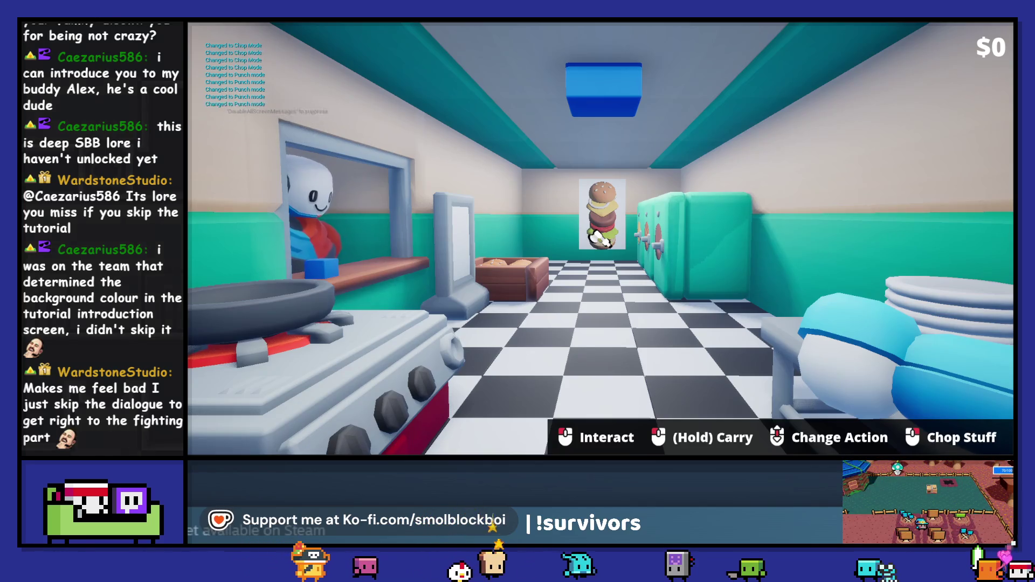
scroll(601, 240, down, 1)
scroll(600, 240, down, 1)
scroll(601, 239, down, 1)
scroll(600, 239, down, 1)
scroll(600, 239, down, 2)
scroll(600, 240, down, 1)
key(Escape)
scroll(502, 199, down, 2)
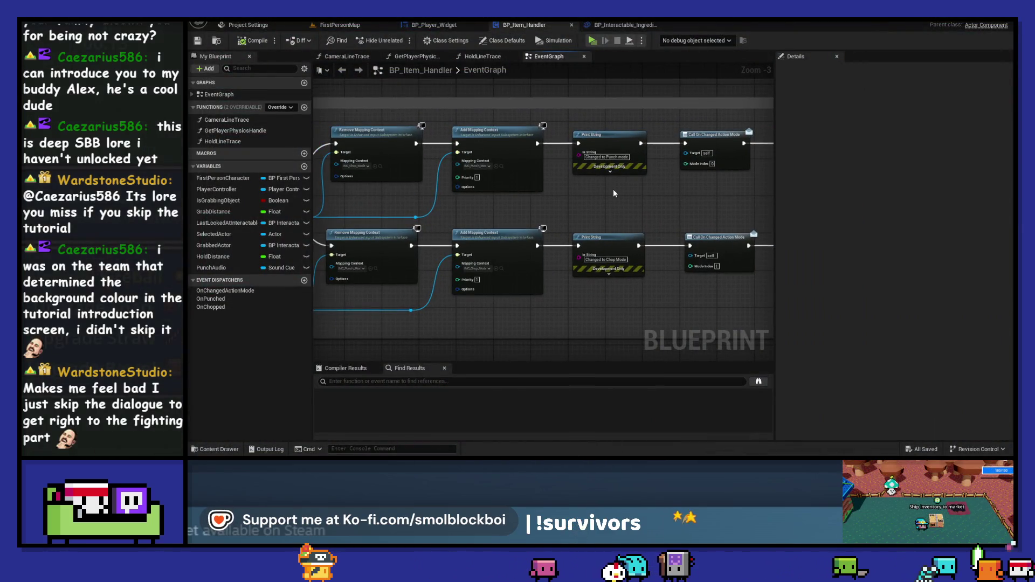
Stretch the Cycle Between Chop and Punch Modes comment's left edge to enclose the input nodes
scroll(483, 218, down, 2)
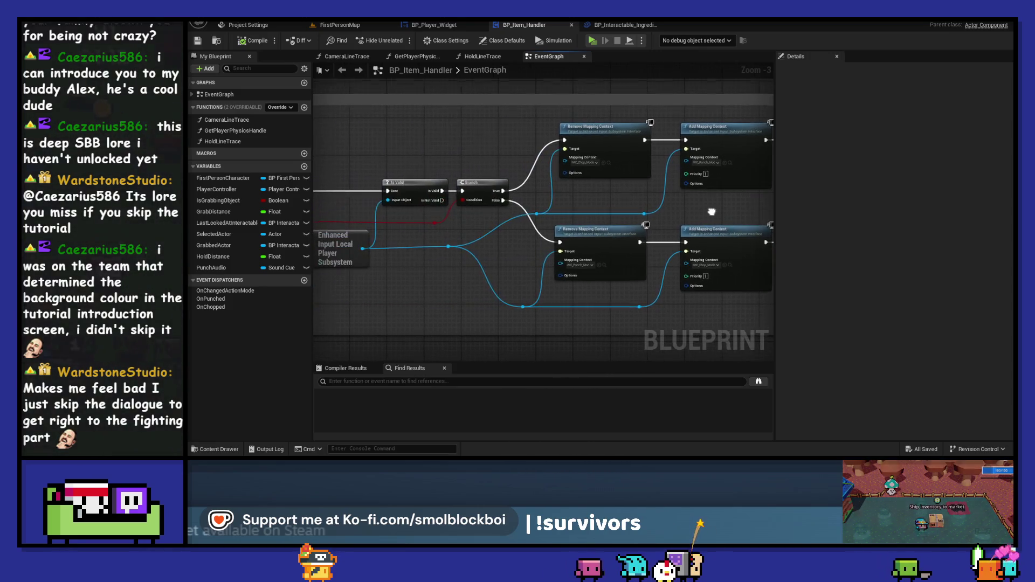
drag(452, 222, 581, 232)
scroll(581, 231, up, 2)
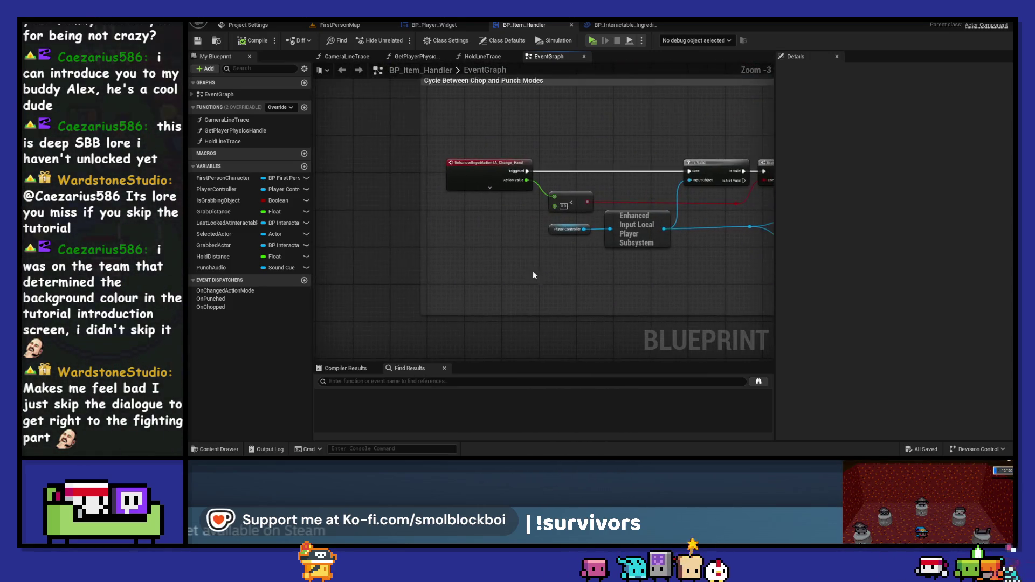
drag(421, 253, 330, 253)
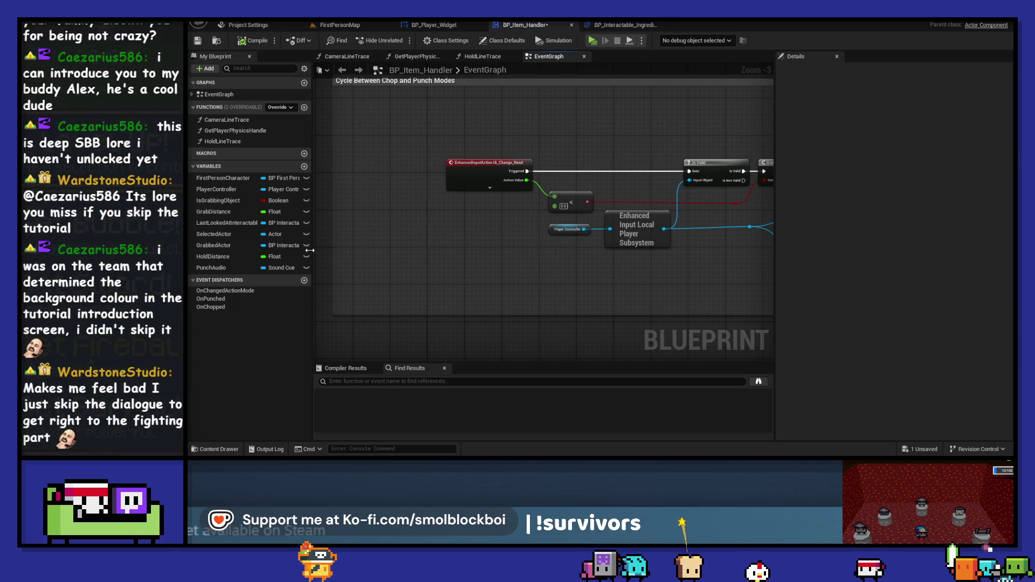
scroll(423, 255, down, 2)
drag(723, 237, 532, 233)
scroll(532, 233, up, 2)
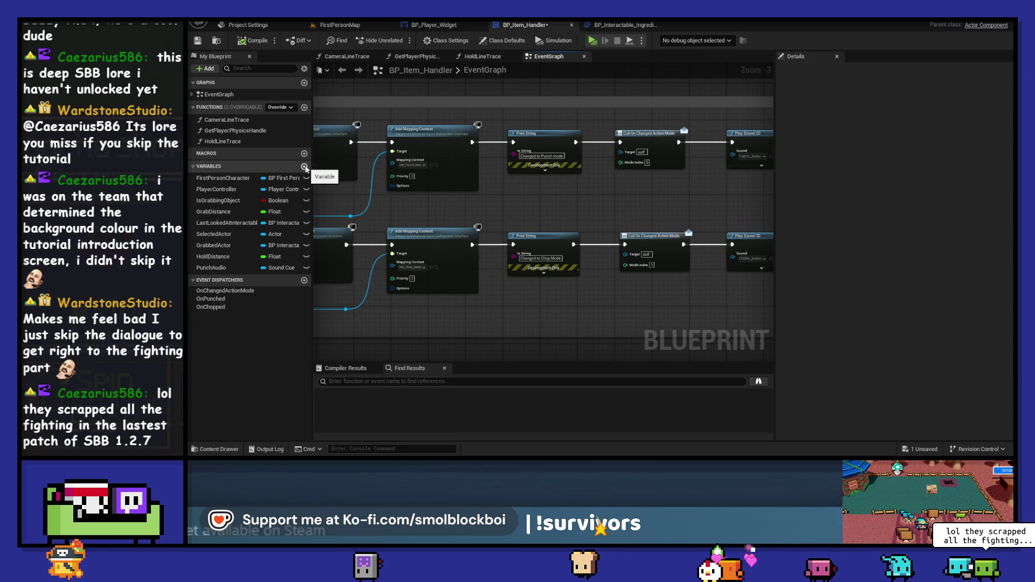
Create the variable ActionMode, make it an Integer, and compile BP_Item_Handler
click(304, 167)
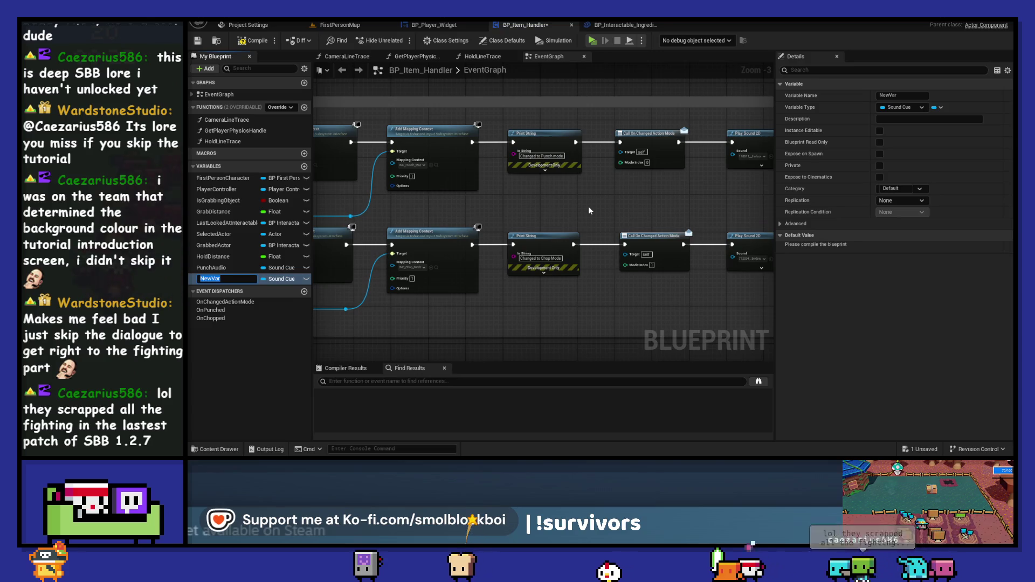
text(ActionMode)
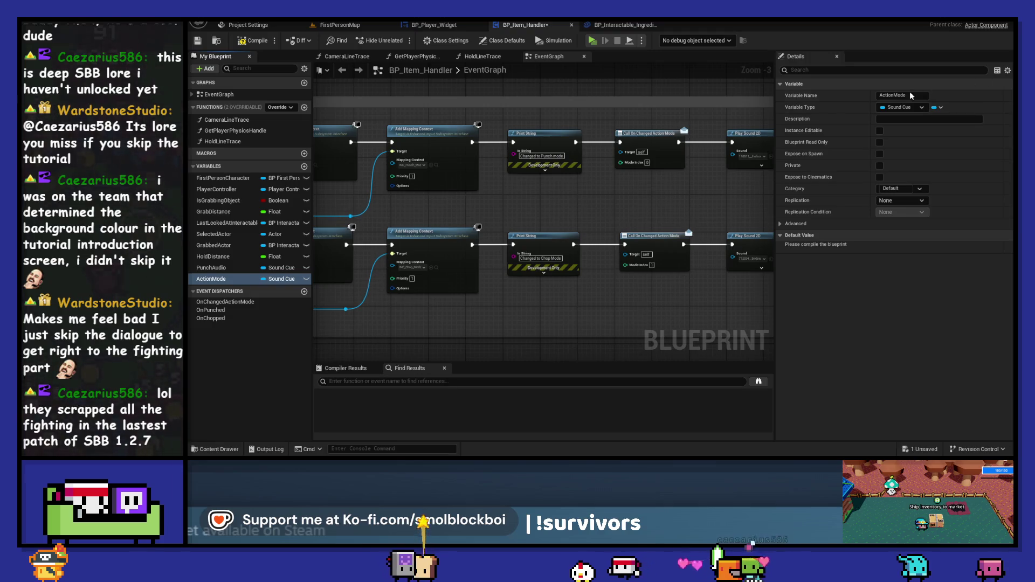
click(903, 107)
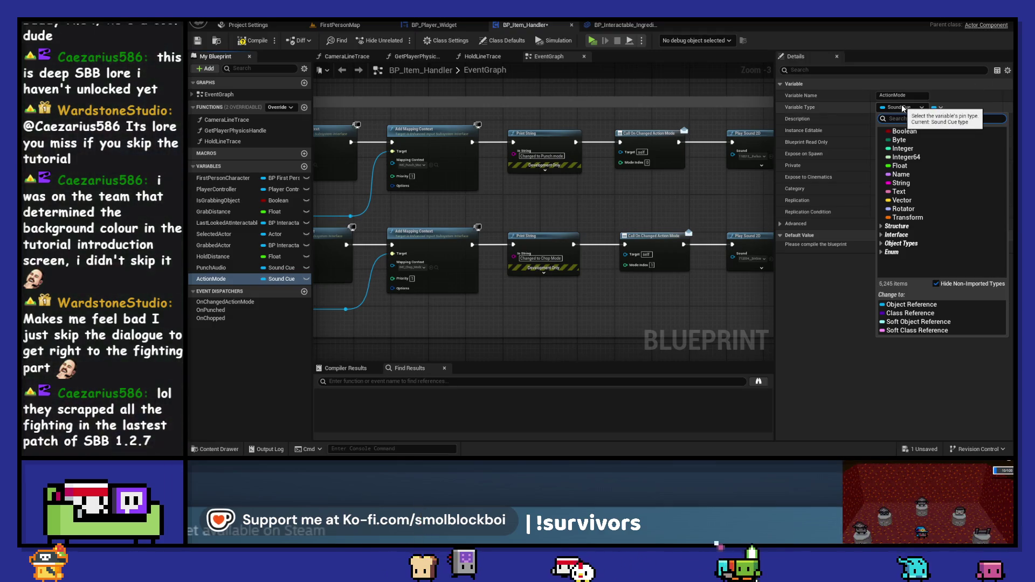
click(902, 148)
click(258, 43)
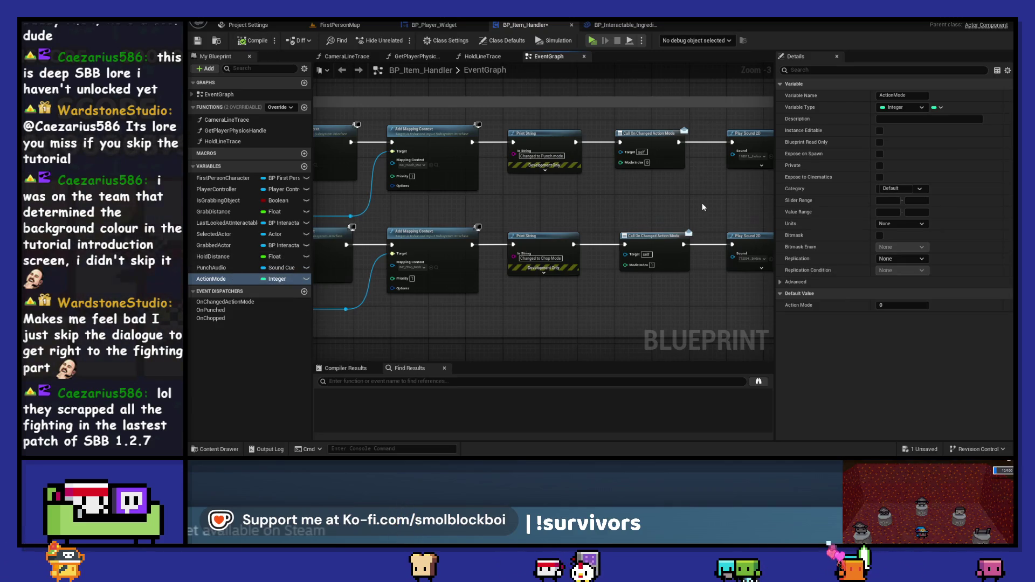
drag(703, 203, 596, 191)
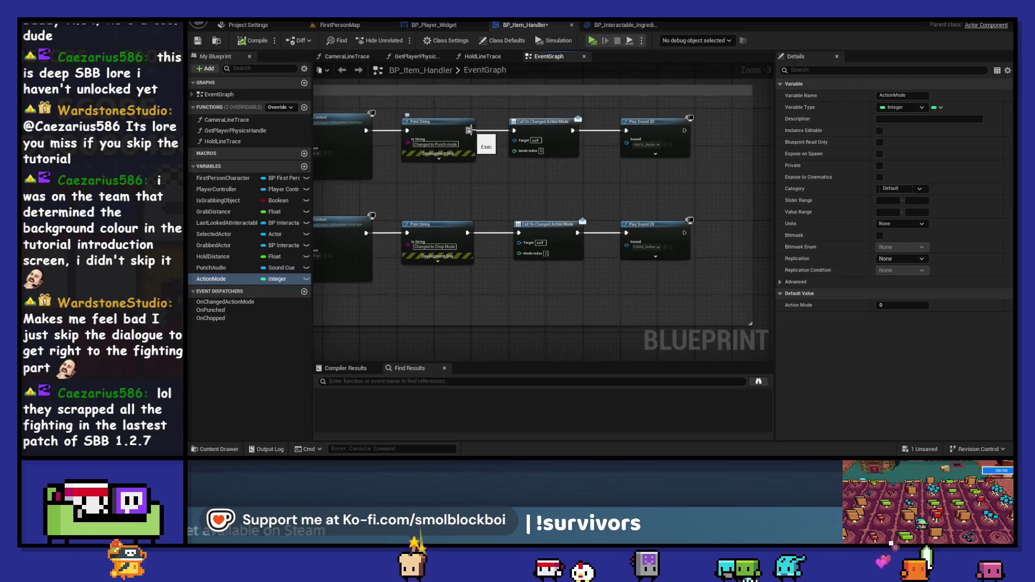
Add SET ActionMode nodes, give the copy value 1, and wire it after the chop Print String
drag(215, 278, 426, 187)
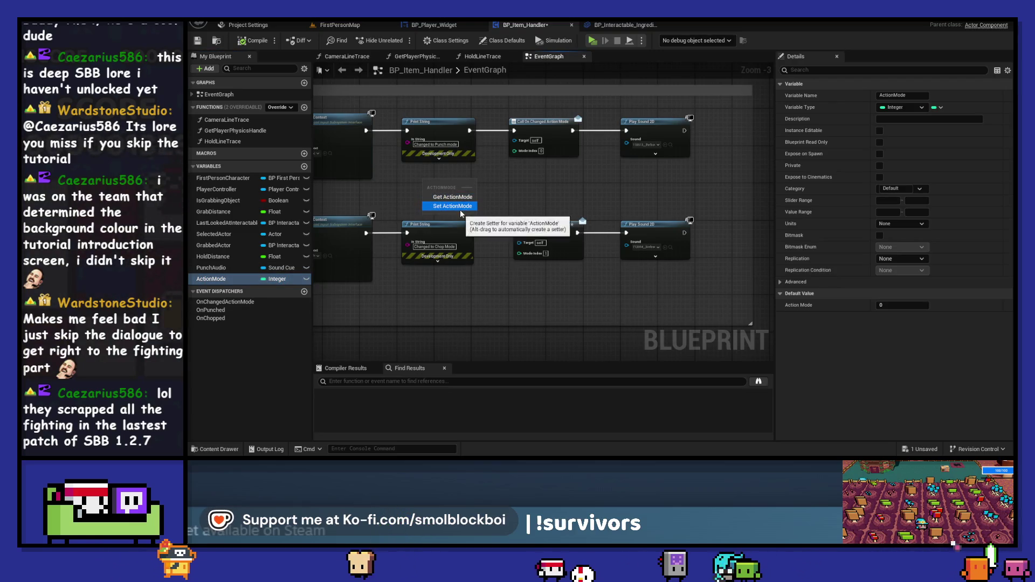
click(453, 206)
key(ctrl+c)
key(ctrl+v)
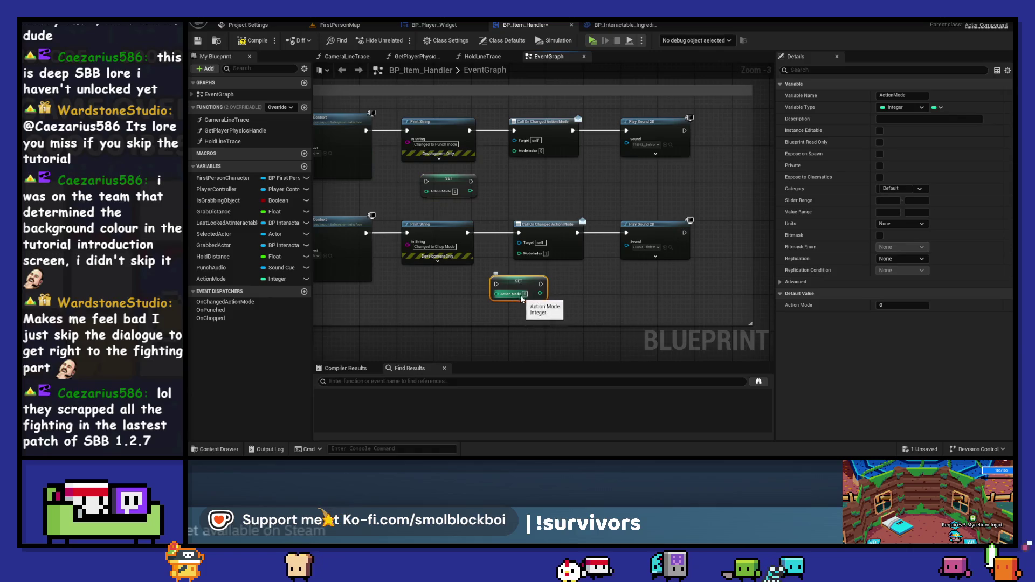
click(524, 294)
text(1)
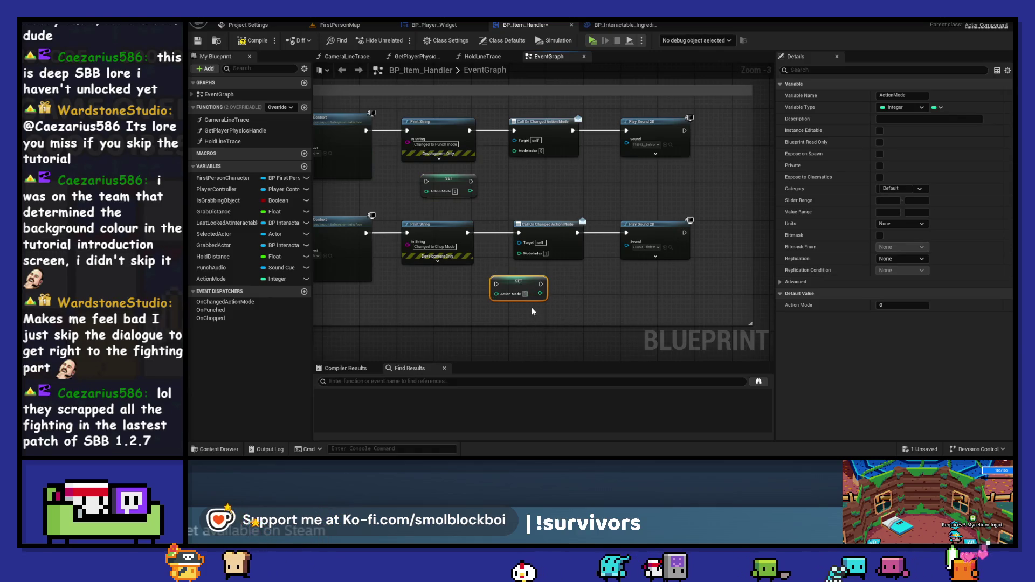
key(Return)
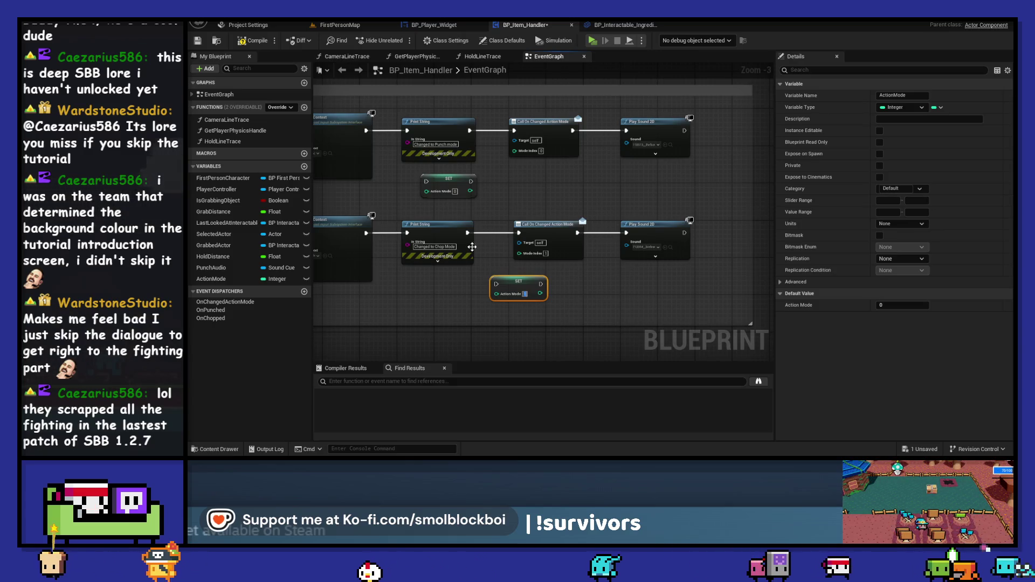
drag(467, 233, 496, 283)
mouse_move(687, 213)
mouse_down()
mouse_move(555, 257)
mouse_move(571, 234)
mouse_move(596, 234)
mouse_up()
mouse_move(505, 286)
mouse_down()
mouse_move(509, 235)
mouse_move(562, 237)
mouse_up()
Wire the other SET ActionMode between Print String and Call On Changed Action Mode in the punch chain
click(436, 124)
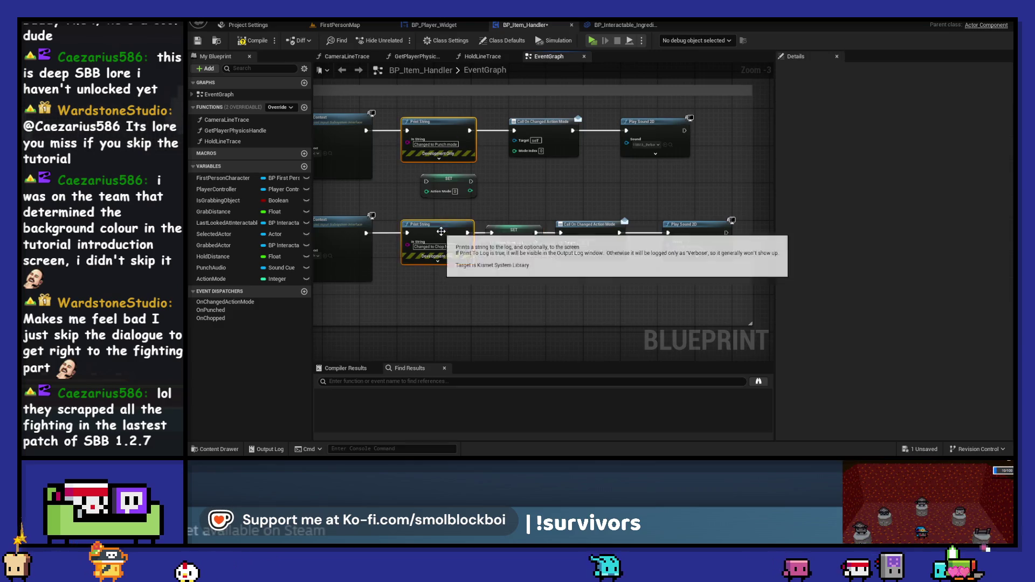
ctrl+click(439, 231)
drag(442, 231, 437, 232)
click(655, 129)
ctrl+click(545, 129)
drag(546, 131, 583, 132)
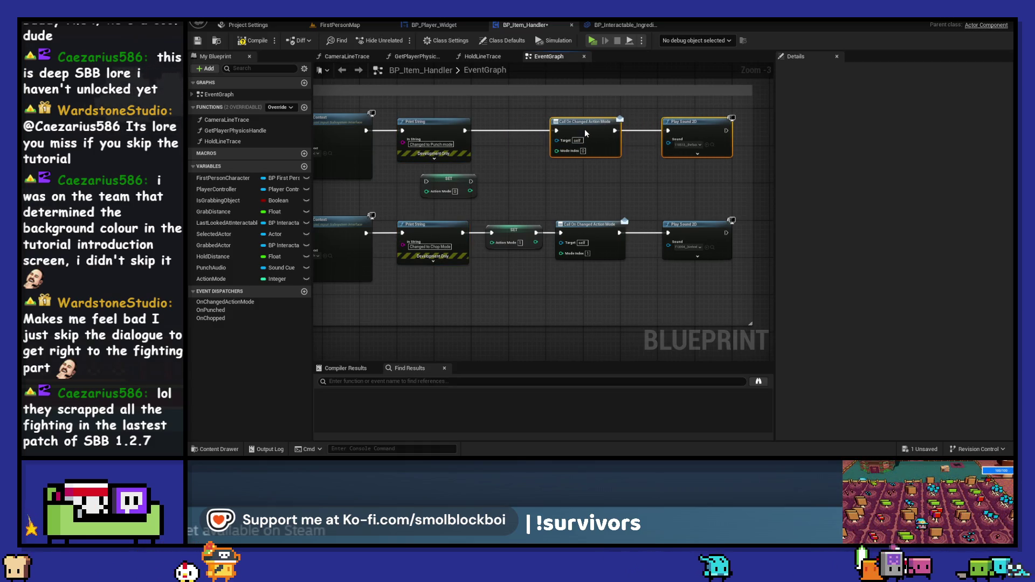
drag(455, 186, 535, 135)
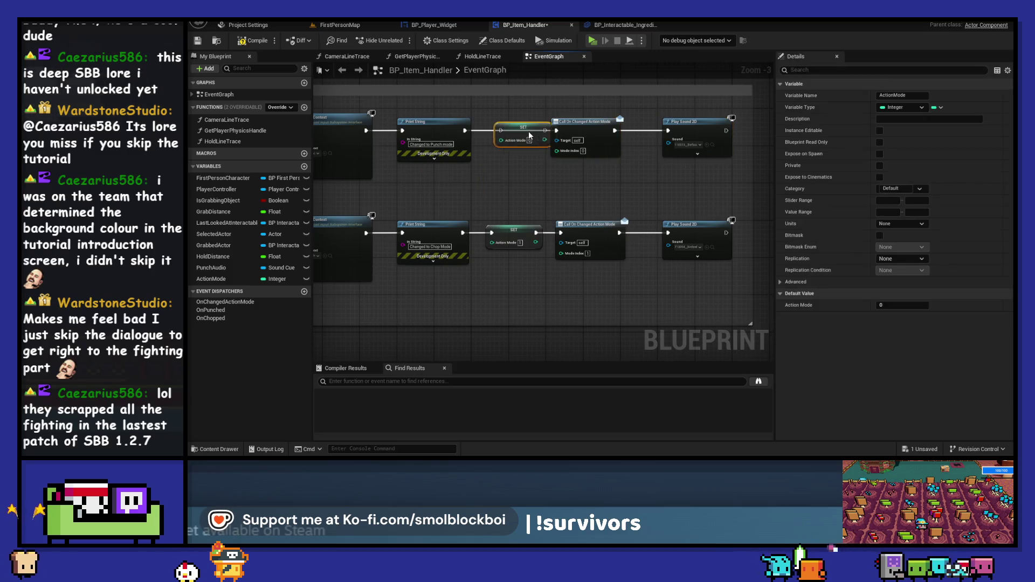
drag(464, 131, 557, 131)
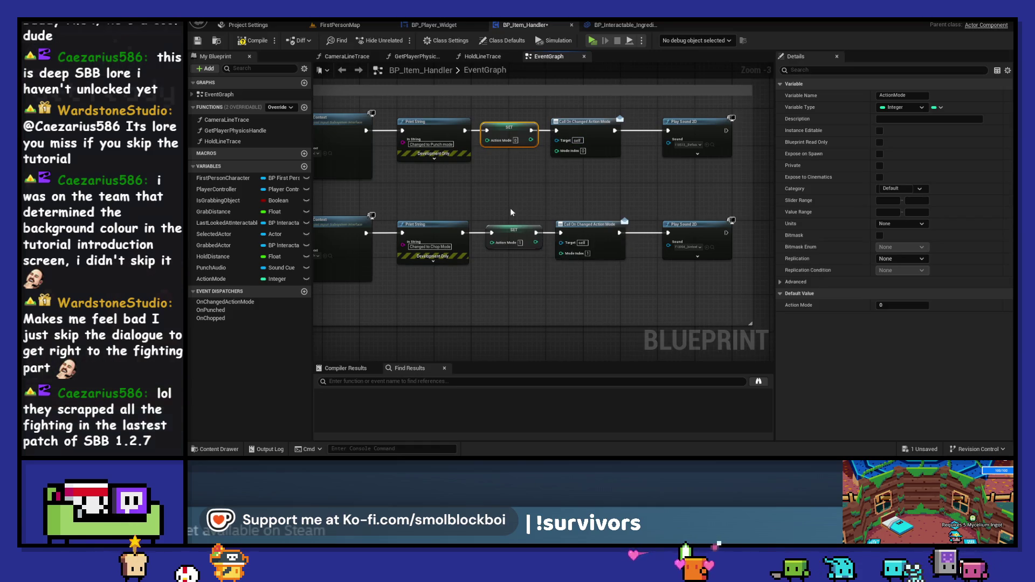
click(528, 200)
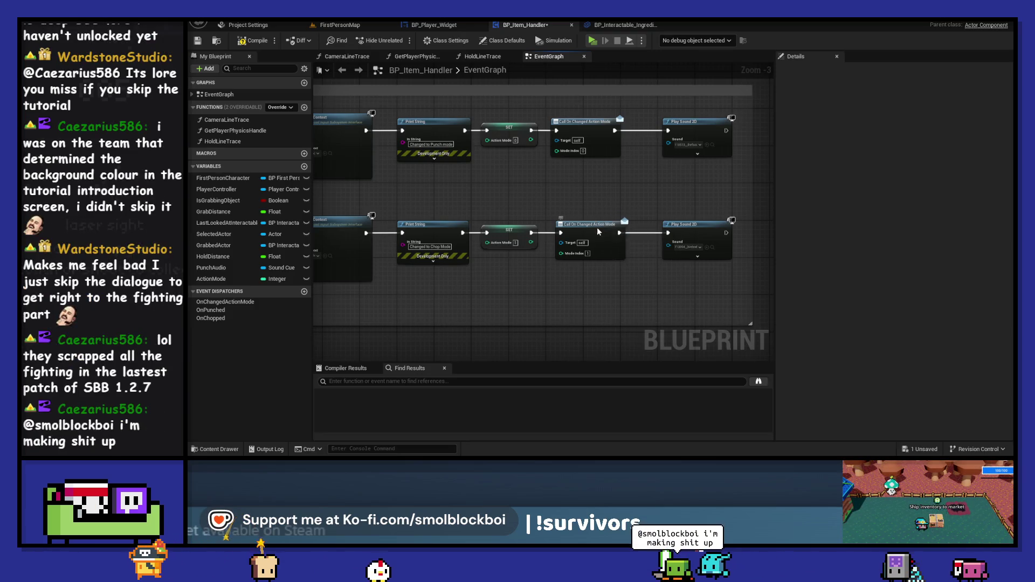
Align the Call On Changed and Play Sound 2D nodes, then compile the blueprint
key(ctrl+z)
drag(595, 124, 604, 125)
drag(601, 225, 611, 224)
click(635, 176)
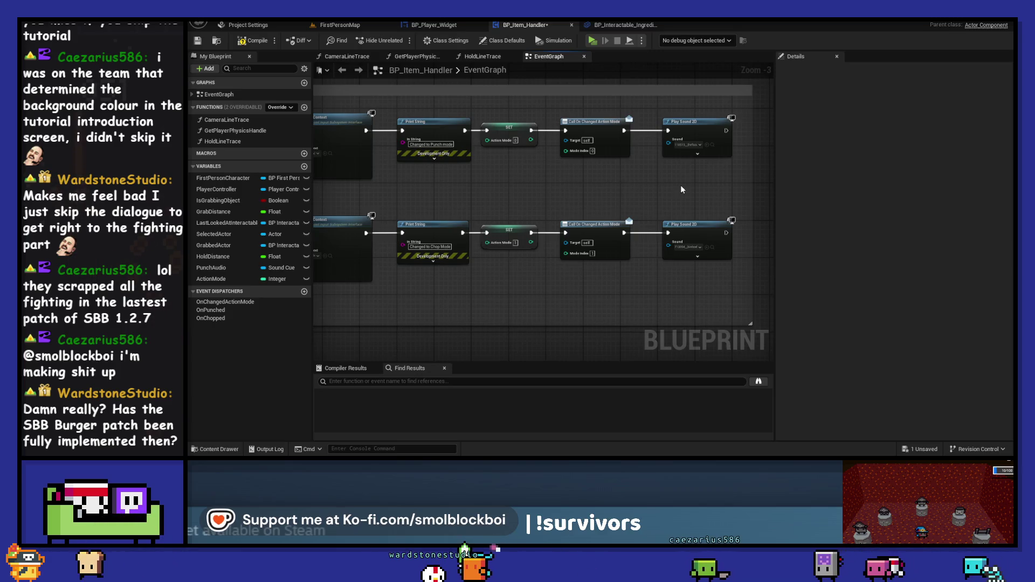
drag(690, 231, 686, 231)
drag(691, 132, 687, 132)
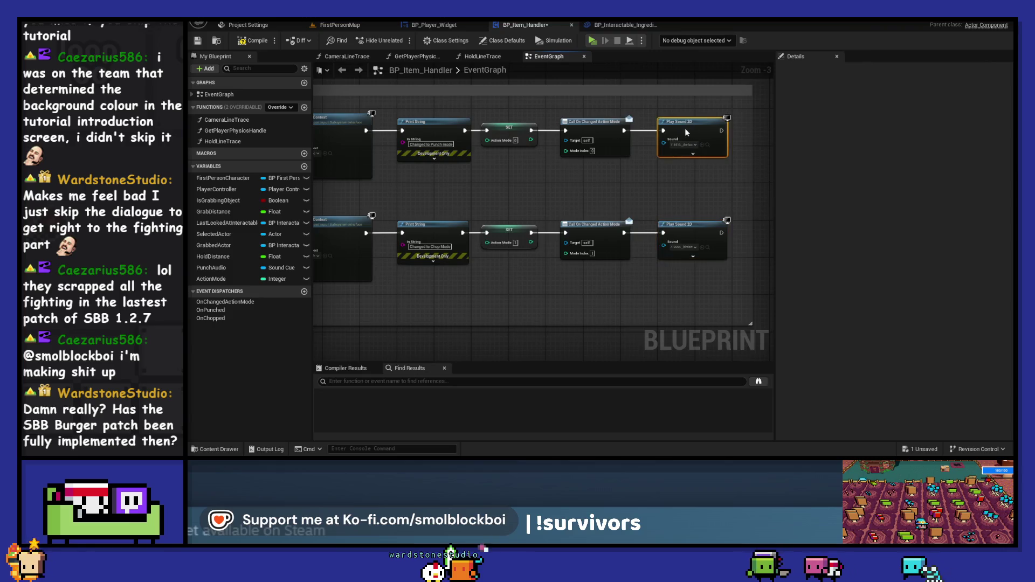
click(256, 42)
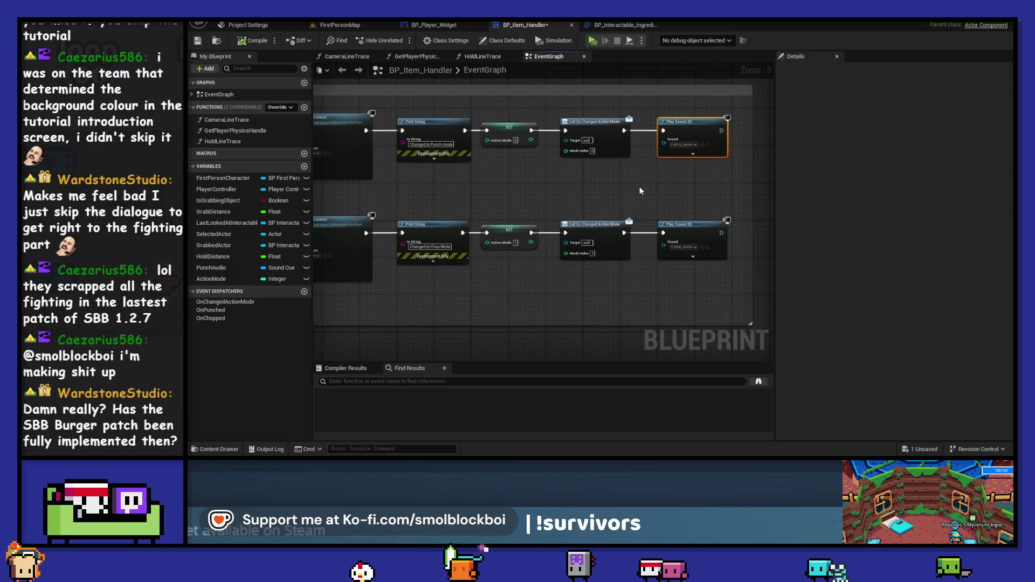
Wire both SET ActionMode outputs into their Mode Index pins and save BP_Item_Handler
drag(532, 243, 565, 253)
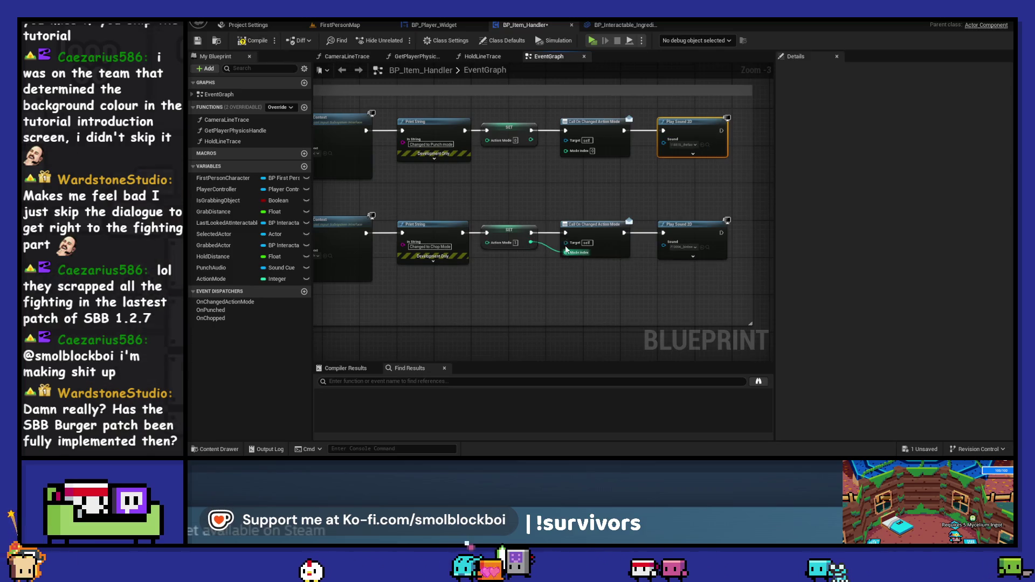
drag(532, 140, 568, 157)
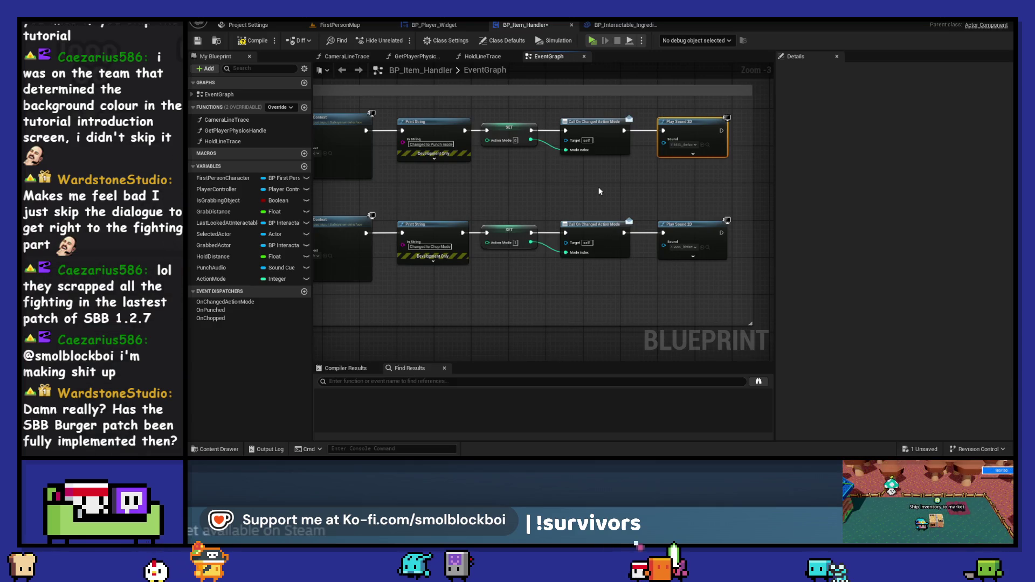
click(196, 41)
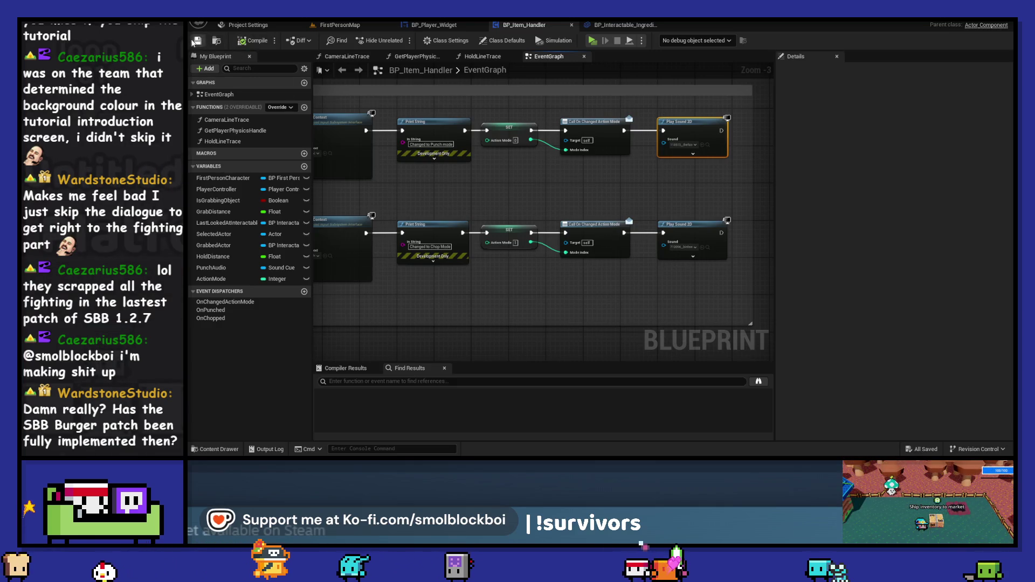
drag(437, 188, 644, 208)
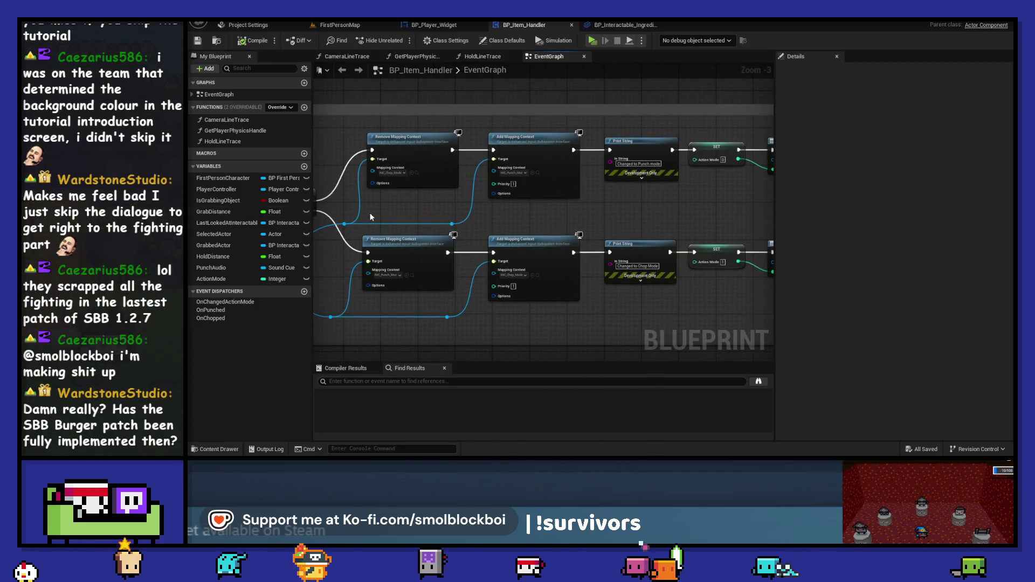
Shift the Change Hand input nodes to make room beside the IA_Change_Hand event
drag(370, 212, 684, 205)
mouse_move(543, 151)
mouse_down()
mouse_move(632, 153)
mouse_move(463, 245)
mouse_up()
scroll(674, 142, down, 1)
drag(678, 180, 589, 181)
click(551, 152)
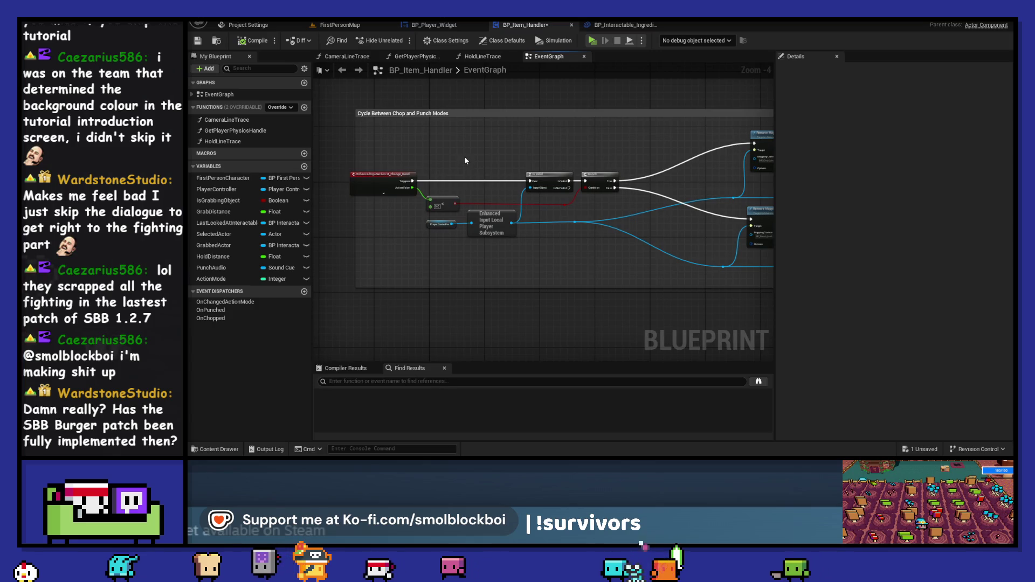
key(ctrl+z)
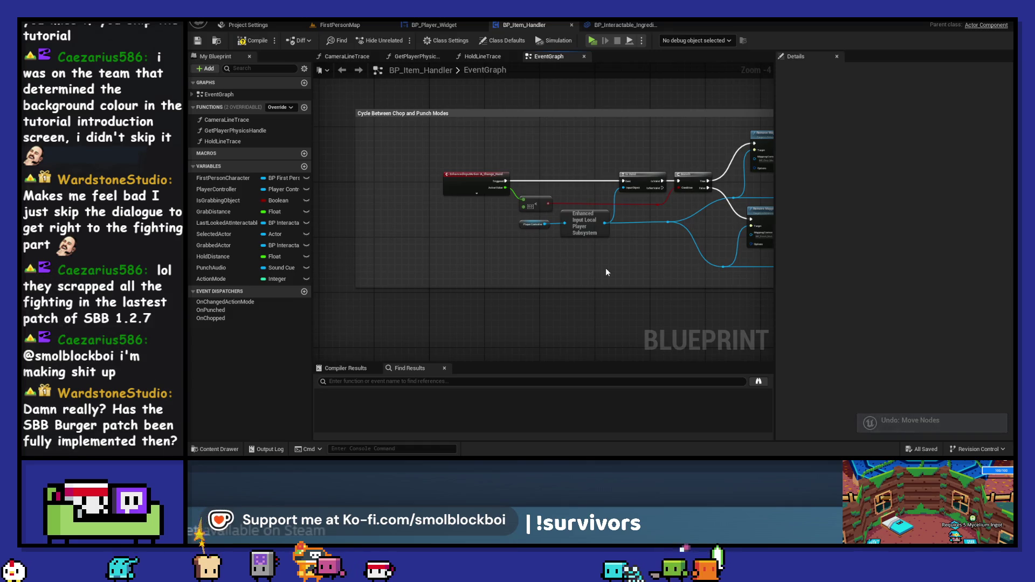
scroll(691, 267, up, 2)
drag(710, 238, 319, 114)
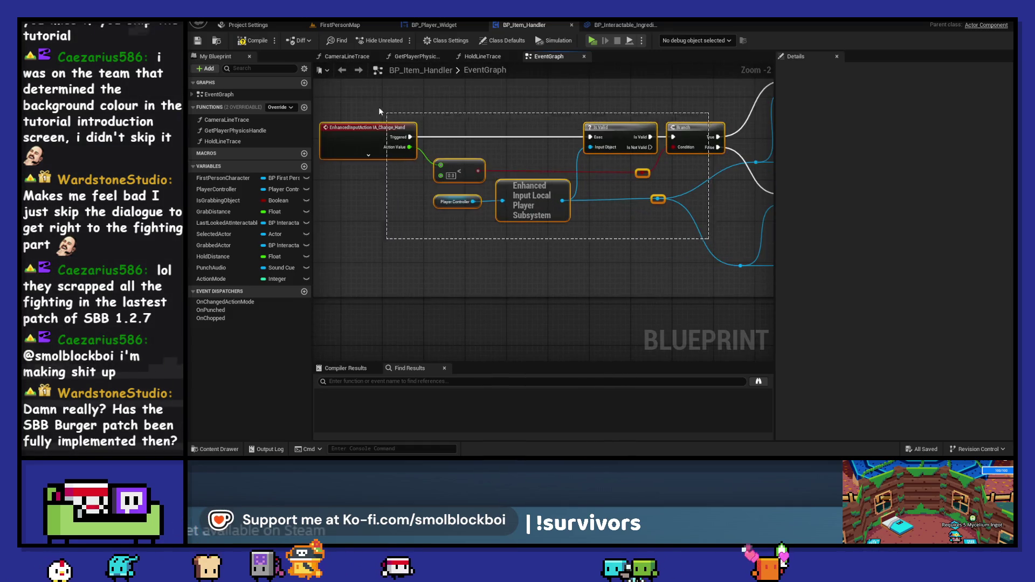
mouse_move(682, 126)
mouse_down()
mouse_move(590, 128)
mouse_move(696, 135)
mouse_up()
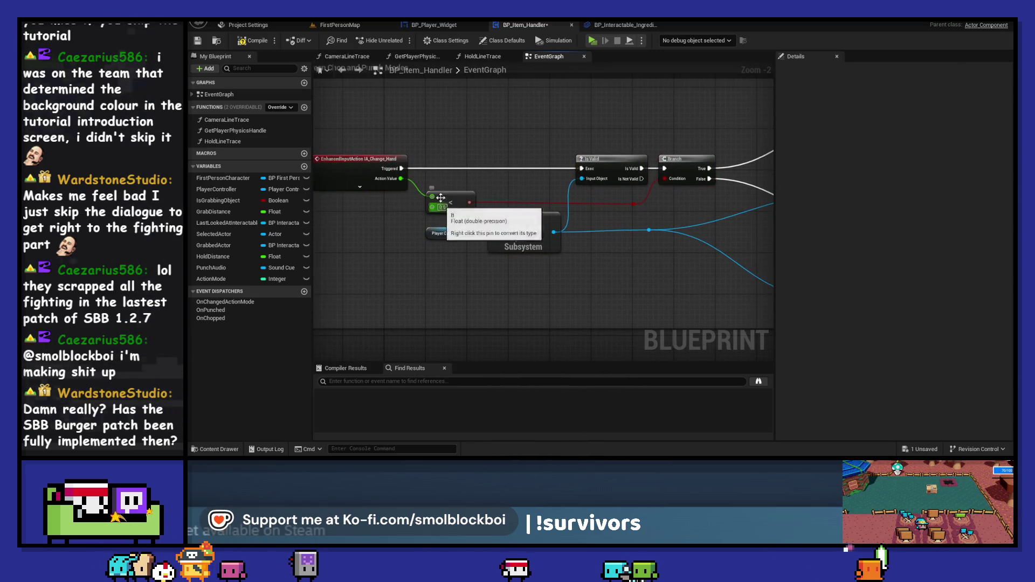
Add a >= comparison on Action Value feeding a new Branch, plus an ActionMode getter
drag(401, 178, 564, 131)
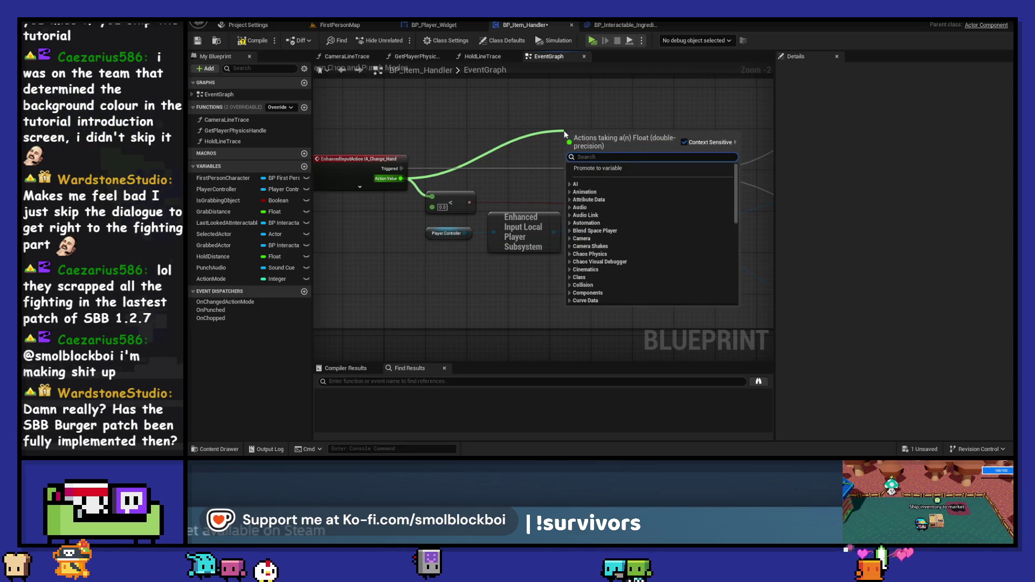
text(>=)
click(609, 184)
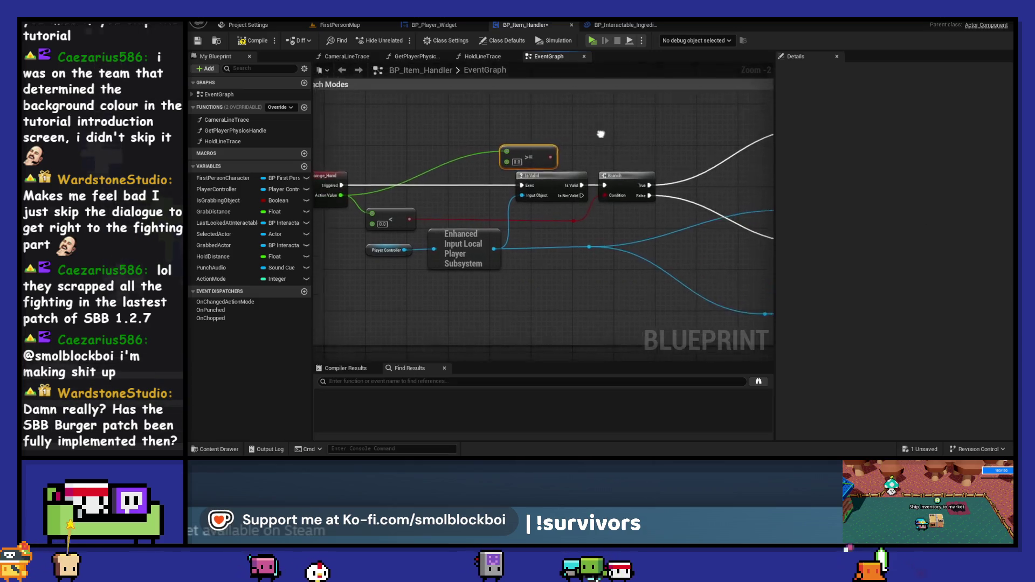
drag(575, 143, 600, 144)
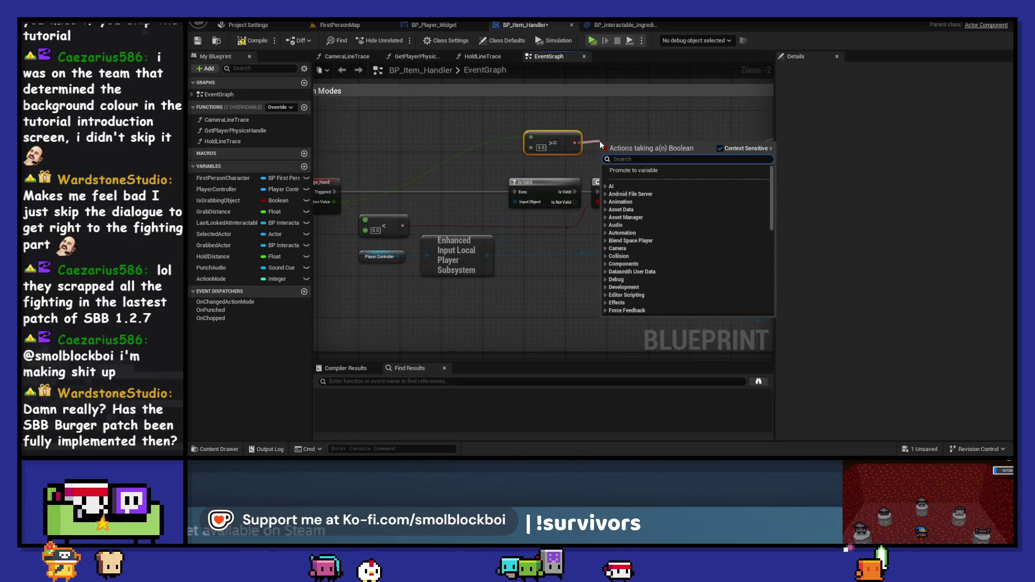
text(branch)
click(633, 186)
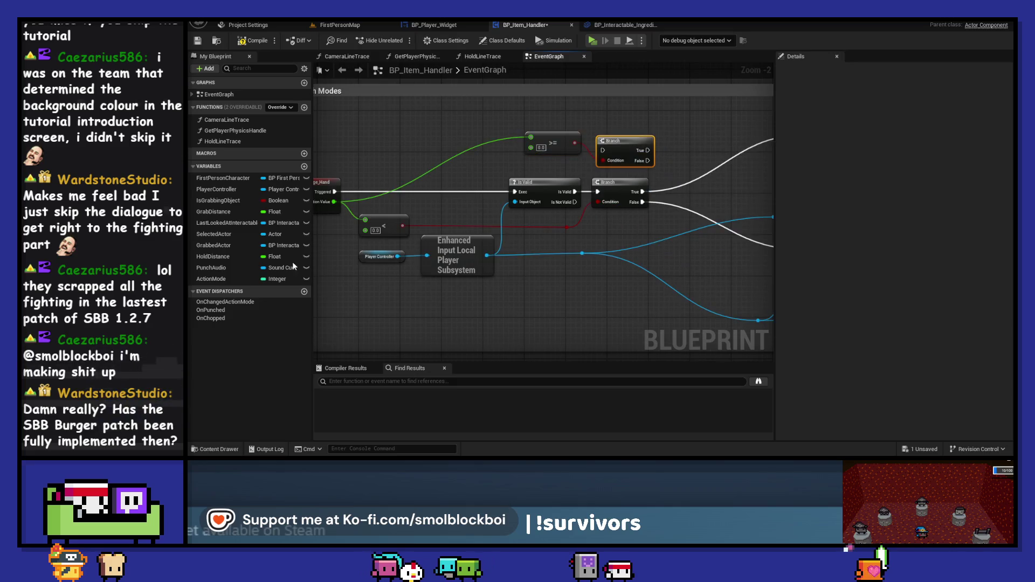
mouse_move(211, 278)
mouse_down()
mouse_move(412, 209)
mouse_move(500, 119)
mouse_up()
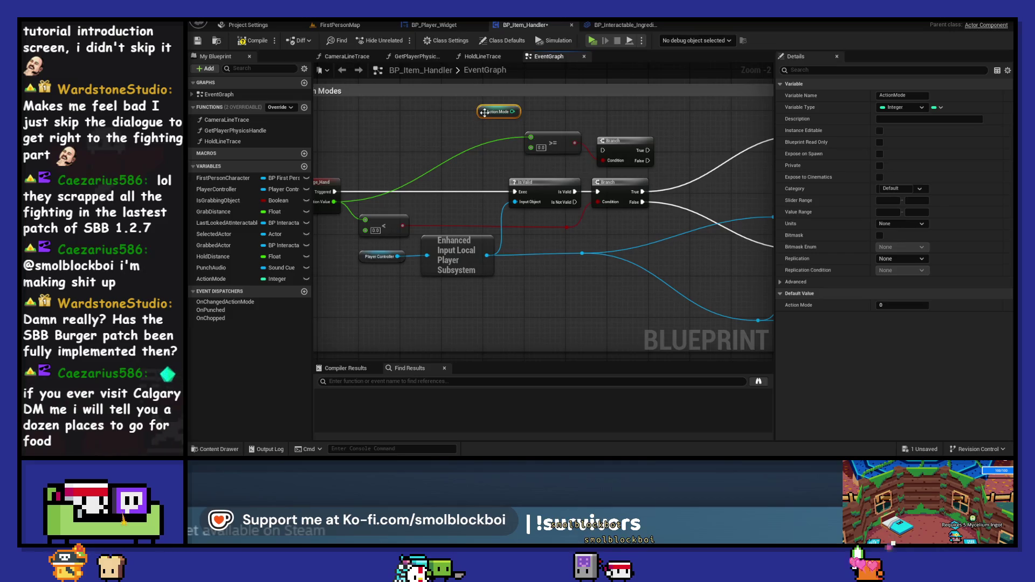
Replace the ActionMode getter with an Action Mode getter feeding a > comparison toward the Branch
key(Delete)
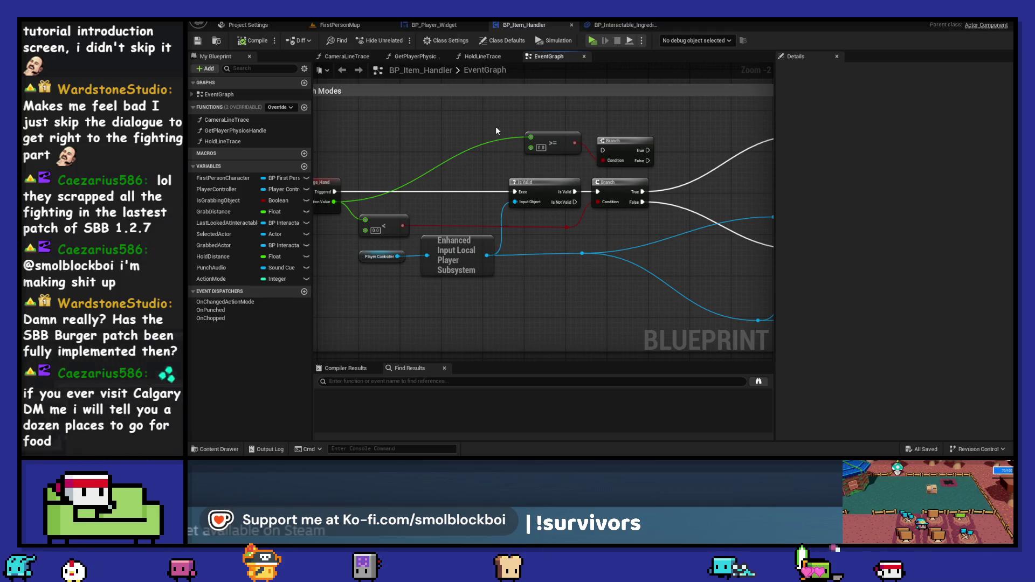
mouse_move(664, 120)
mouse_down()
mouse_move(608, 141)
mouse_move(707, 128)
mouse_up()
scroll(646, 312, down, 1)
drag(537, 264, 351, 191)
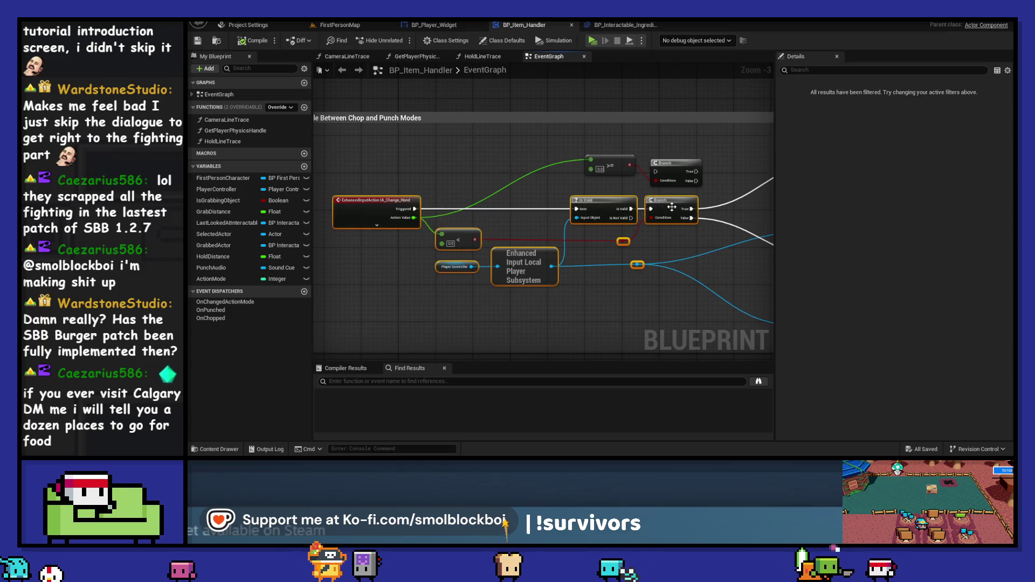
mouse_move(727, 178)
mouse_down()
mouse_move(595, 181)
mouse_move(602, 172)
mouse_move(647, 176)
mouse_move(334, 241)
mouse_move(524, 177)
mouse_up()
mouse_move(214, 280)
mouse_down()
mouse_move(601, 190)
mouse_move(554, 184)
mouse_move(541, 161)
mouse_move(575, 144)
mouse_up()
text(>)
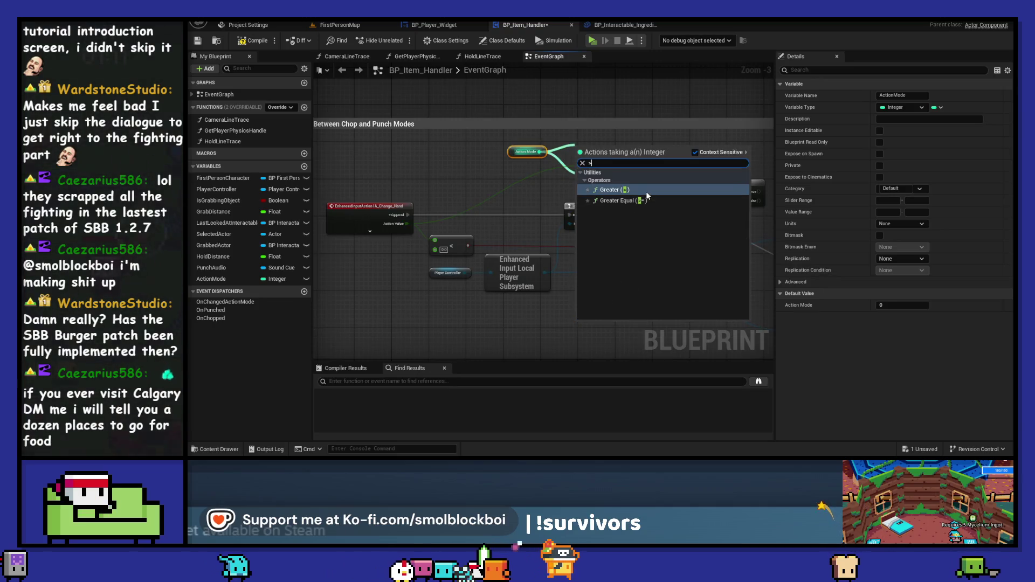
click(647, 193)
mouse_move(601, 153)
mouse_down()
mouse_move(753, 186)
mouse_move(747, 207)
mouse_move(713, 202)
mouse_up()
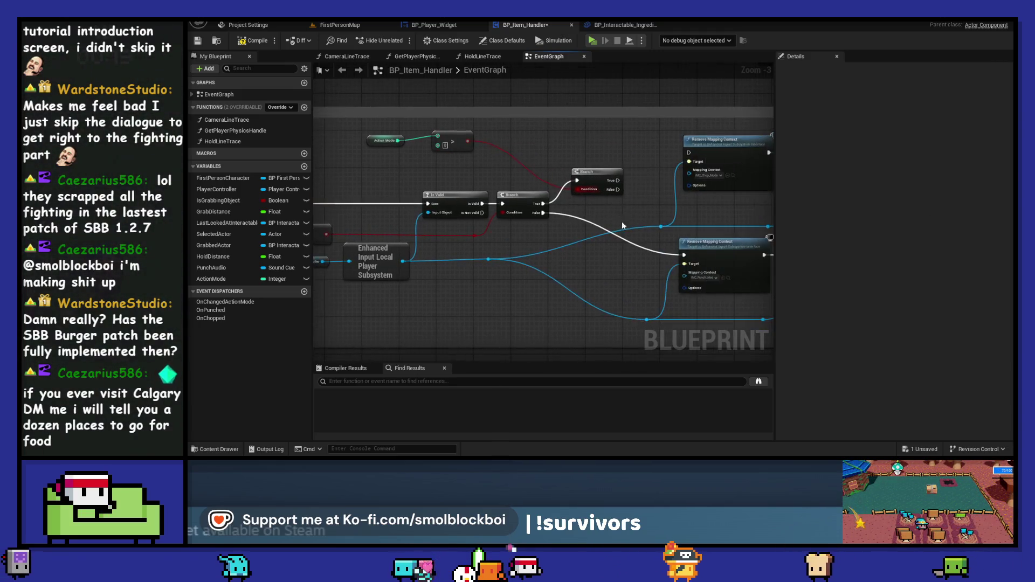
drag(614, 194, 689, 221)
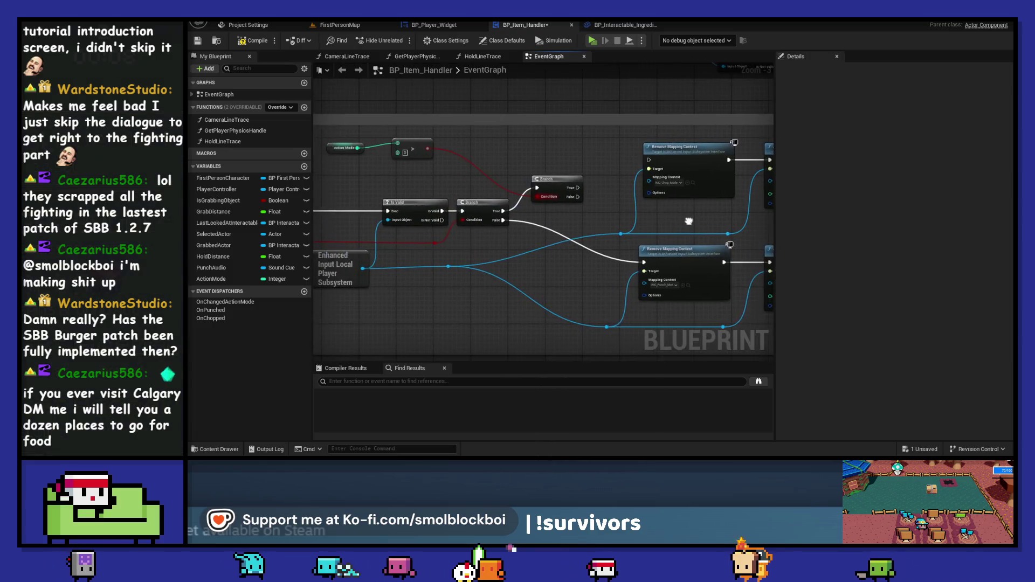
Convert the > node to less-than and link the Branch's True output to Remove Mapping Context
right_click(410, 149)
click(619, 132)
mouse_move(468, 219)
mouse_down()
mouse_move(681, 212)
mouse_move(600, 224)
mouse_up()
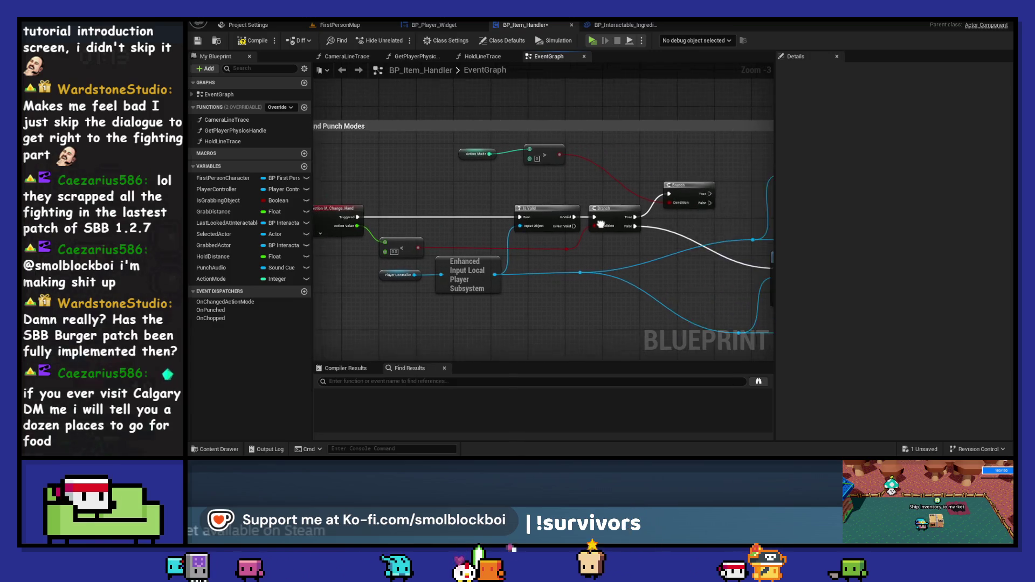
right_click(551, 156)
click(586, 367)
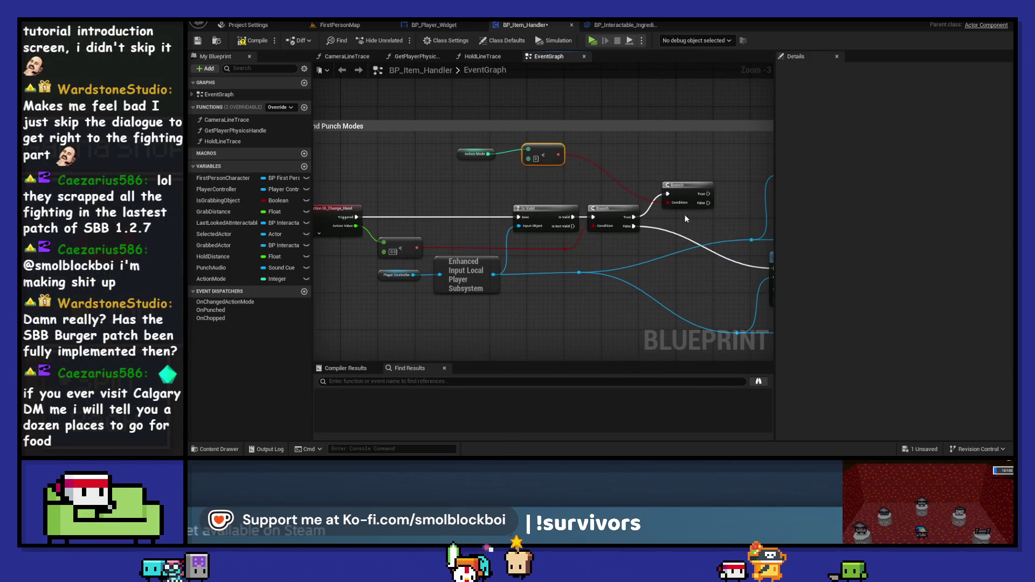
mouse_move(708, 199)
mouse_down()
mouse_move(558, 193)
mouse_move(632, 160)
mouse_move(389, 158)
mouse_up()
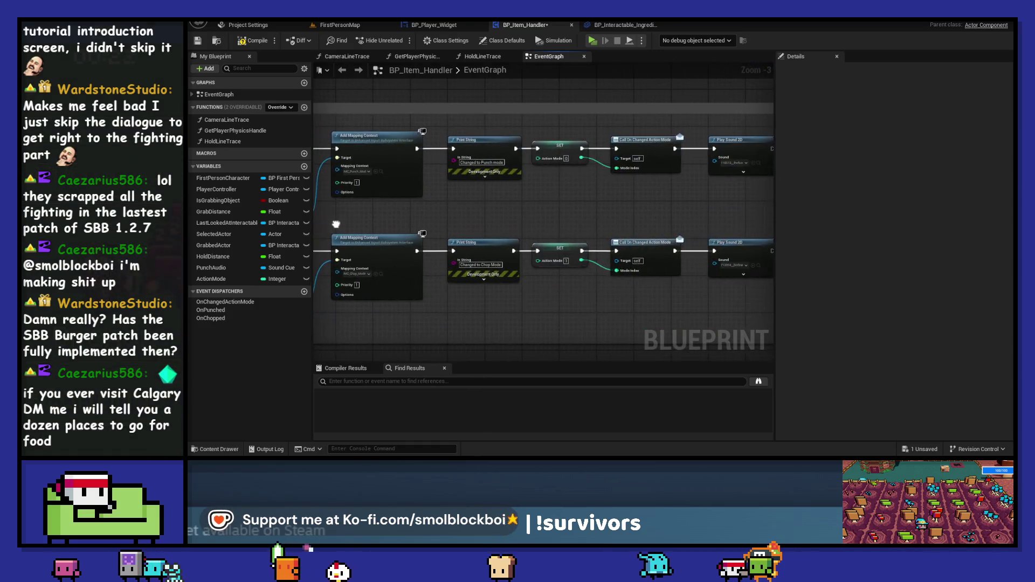
drag(632, 161, 388, 157)
drag(334, 226, 701, 226)
mouse_move(378, 232)
mouse_down()
mouse_move(550, 216)
mouse_move(410, 240)
mouse_up()
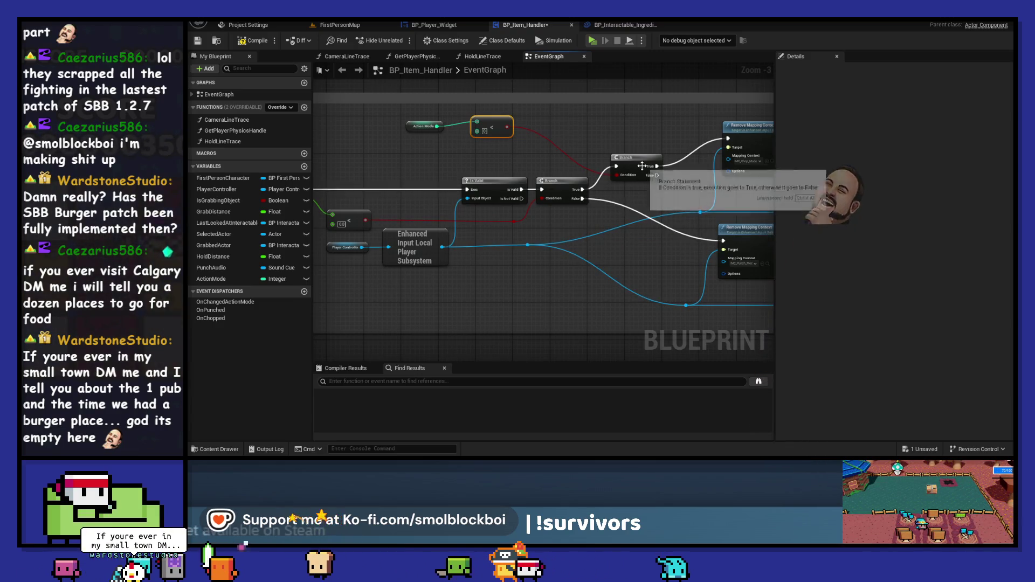
Compile and save, then duplicate the Branch node below the first one
drag(424, 127, 490, 127)
click(257, 46)
click(197, 41)
ctrl+click(493, 145)
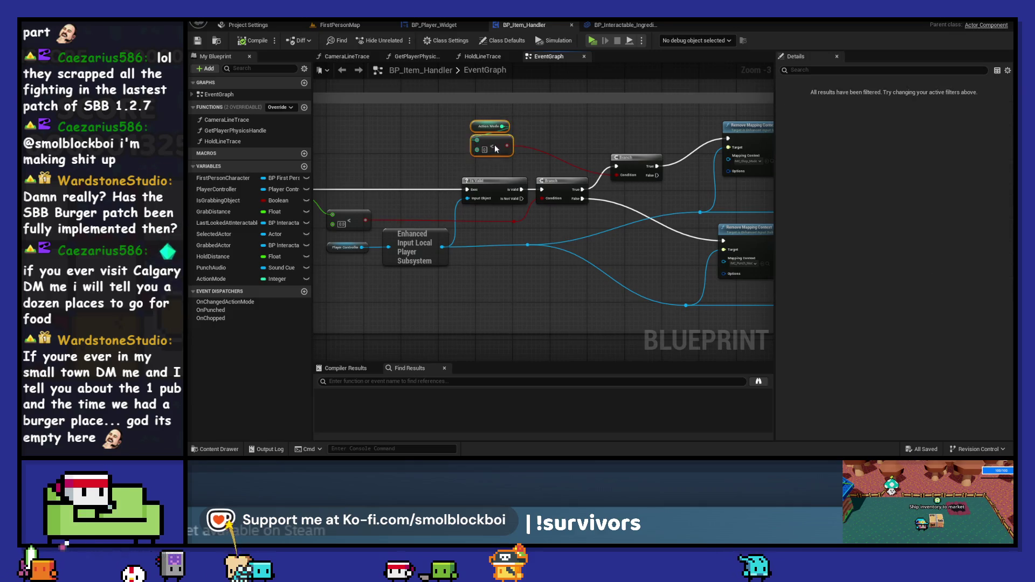
click(619, 140)
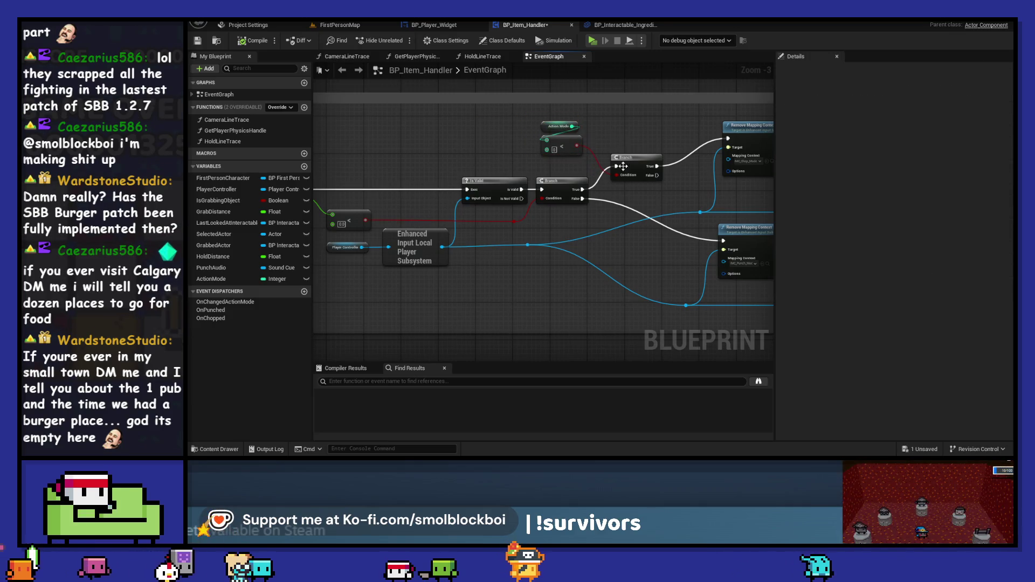
key(ctrl+c)
key(ctrl+v)
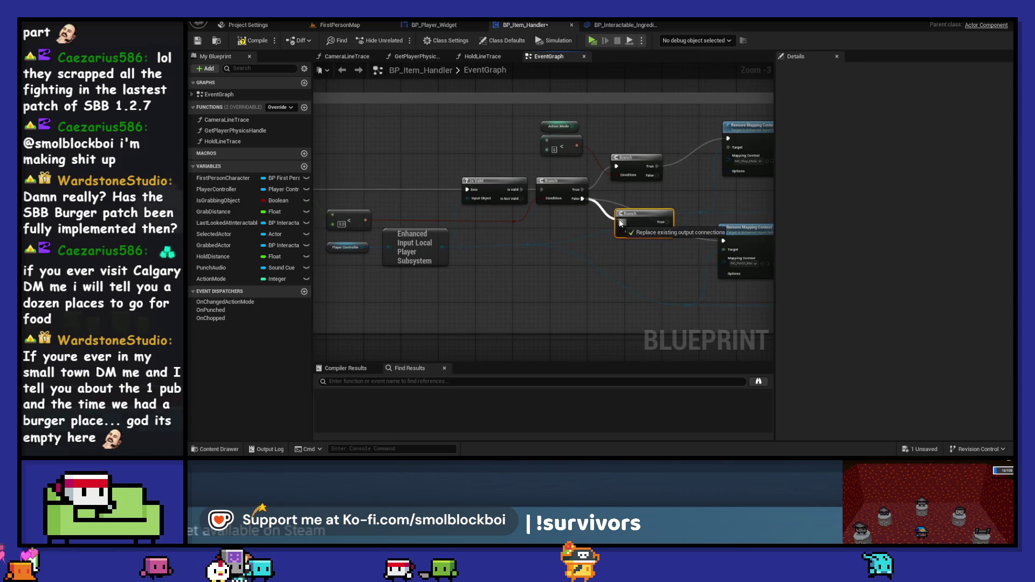
drag(637, 212, 629, 212)
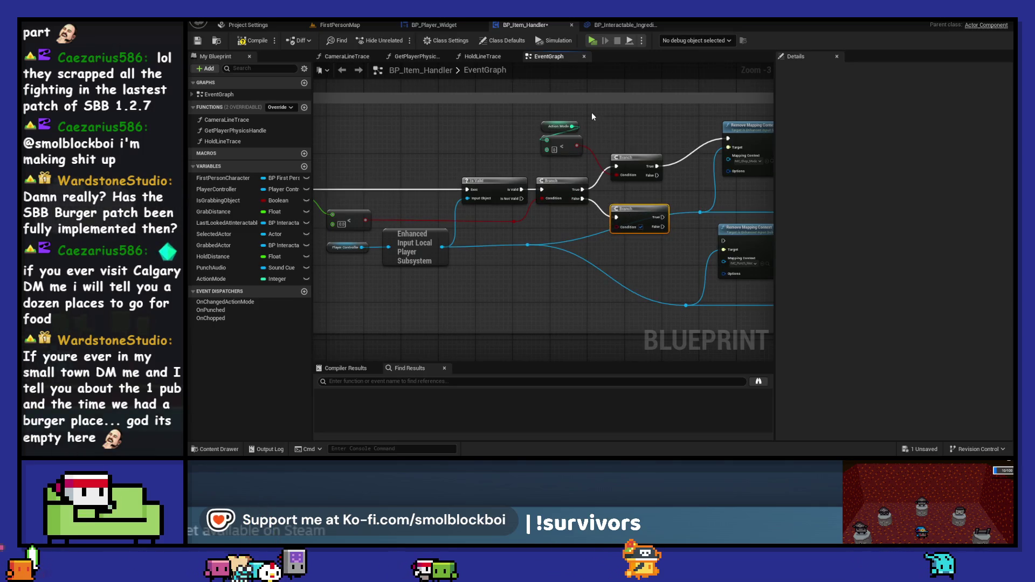
Convert a comparison to greater-than driving the lower Branch, whose True feeds the lower Remove Mapping Context
click(563, 145)
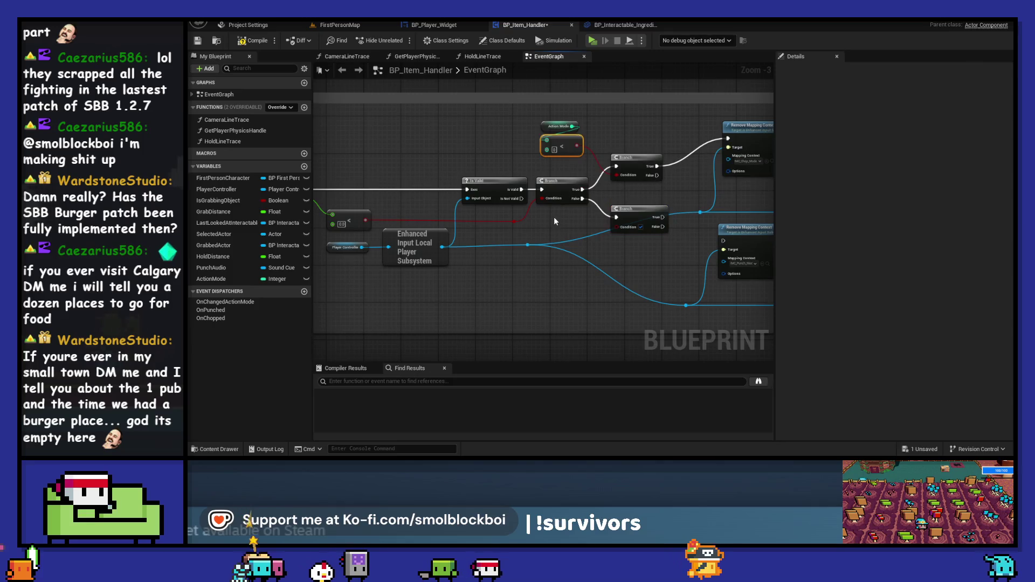
right_click(564, 225)
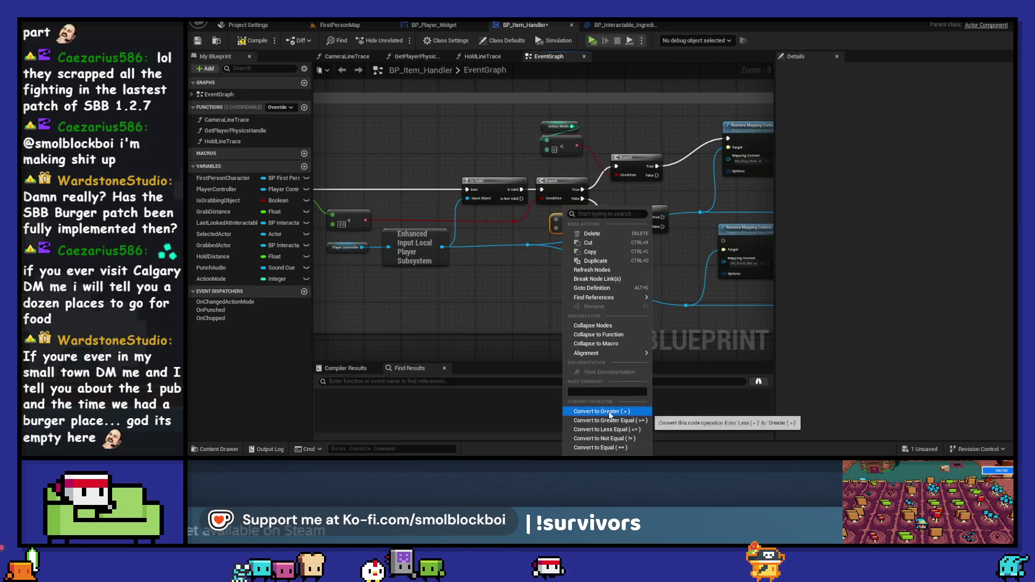
click(690, 424)
mouse_move(580, 224)
mouse_down()
mouse_move(622, 236)
mouse_move(573, 126)
mouse_up()
drag(657, 216, 724, 240)
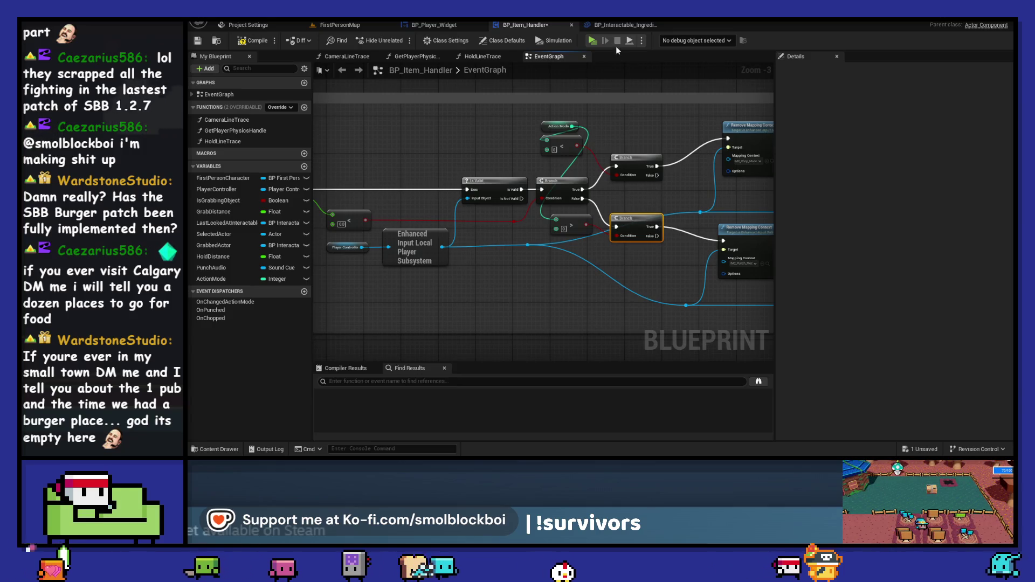
click(594, 40)
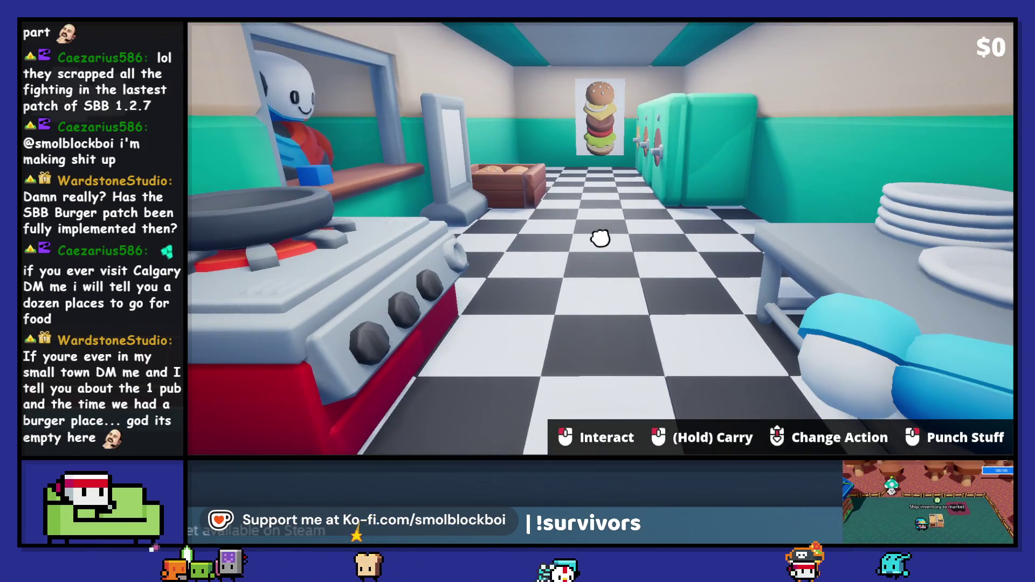
Wire both Branches' False outputs to the Remove Mapping Context nodes
key(Escape)
drag(656, 175, 727, 139)
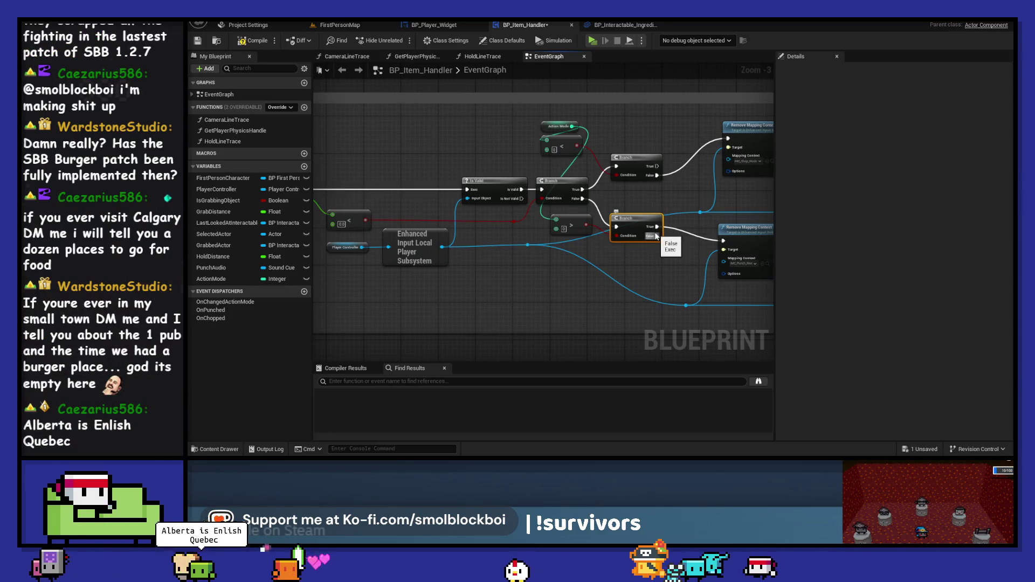
drag(656, 235, 723, 241)
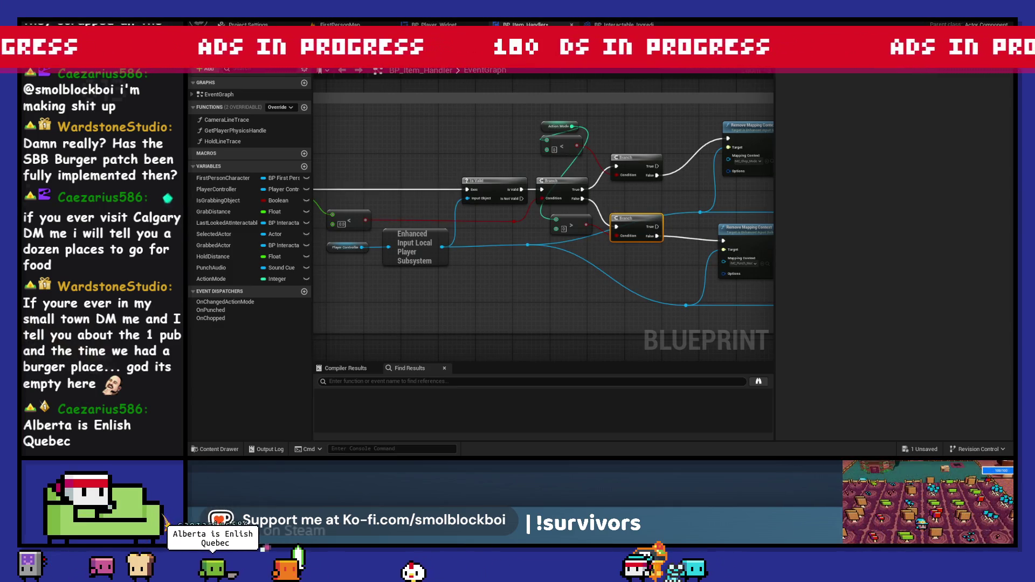
Play-test scrolling up and down to switch between Punch and Chop modes
key(alt+p)
scroll(598, 237, down, 3)
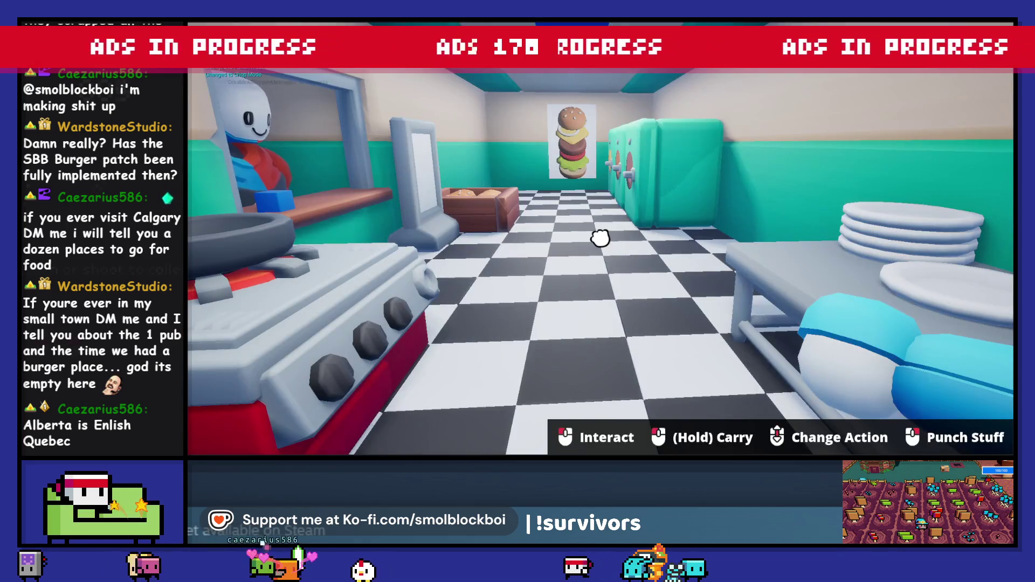
scroll(599, 237, up, 3)
key(Escape)
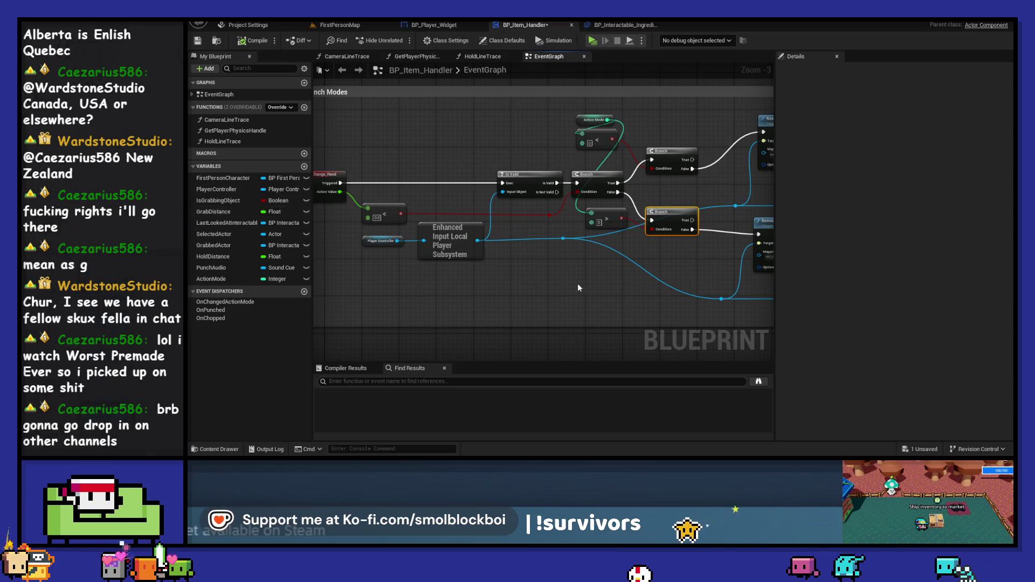
drag(572, 284, 484, 259)
mouse_move(617, 284)
mouse_down()
mouse_move(661, 255)
mouse_move(570, 278)
mouse_up()
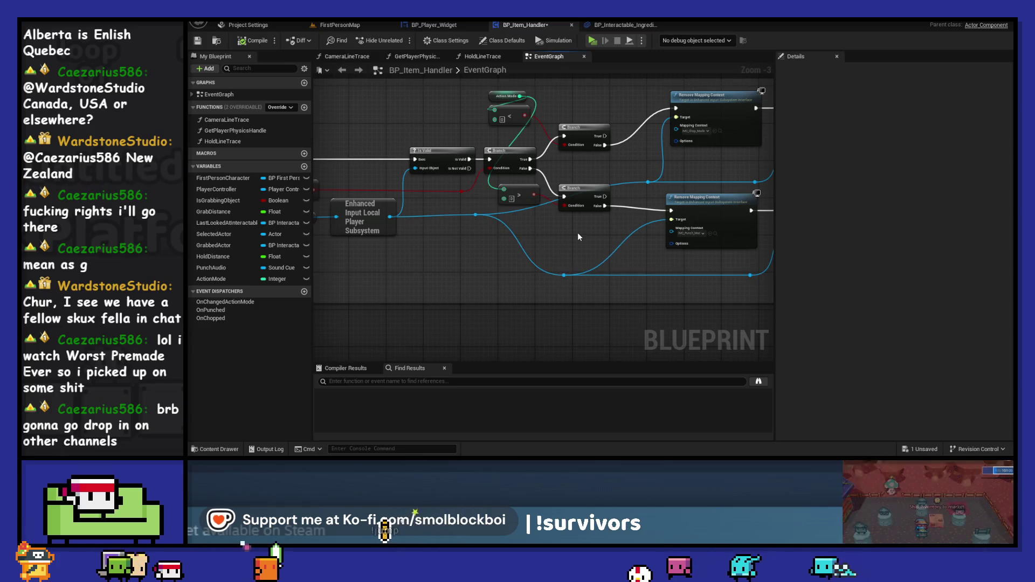
scroll(600, 238, down, 1)
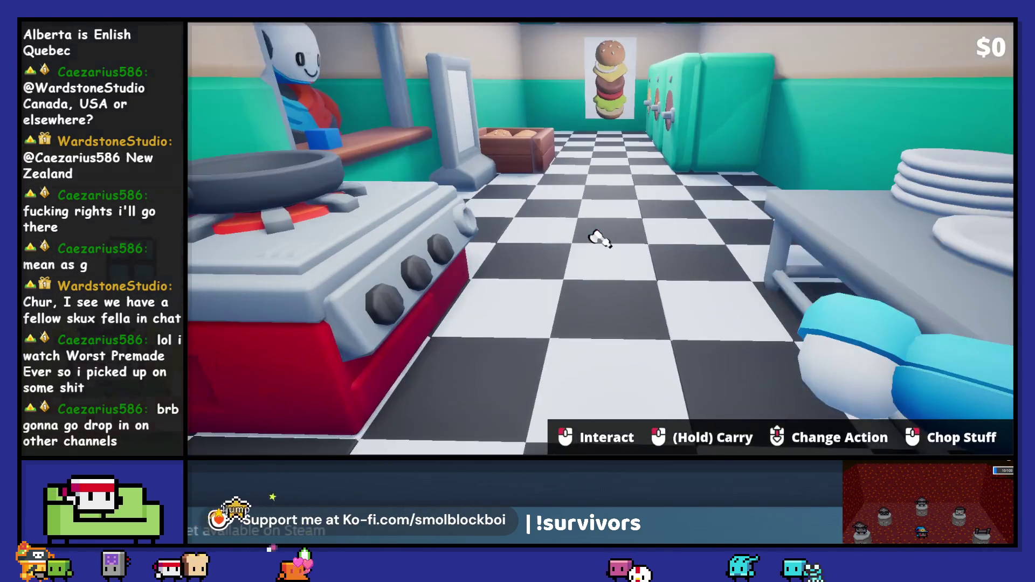
scroll(600, 238, down, 1)
scroll(600, 238, down, 3)
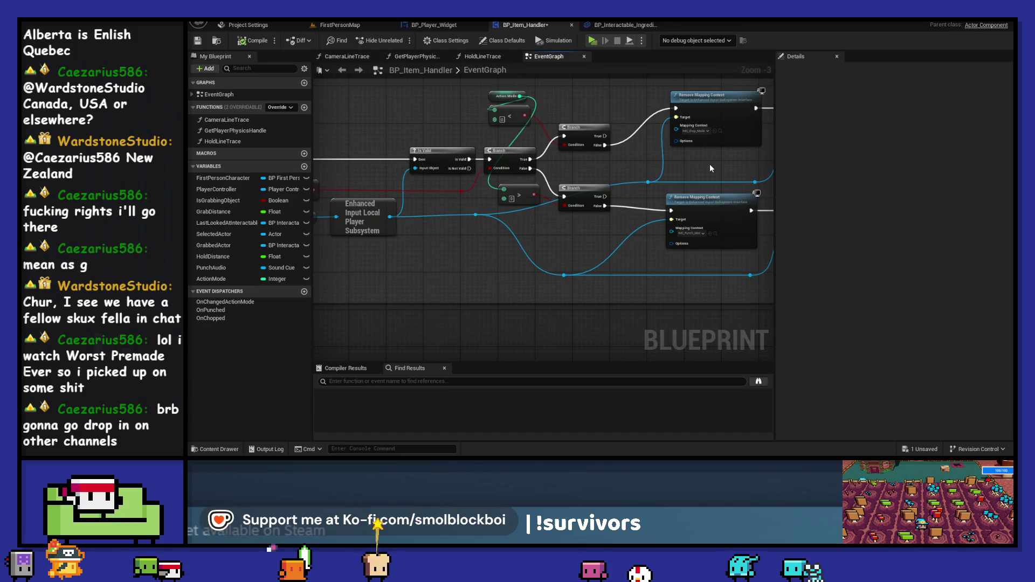
drag(710, 164, 641, 196)
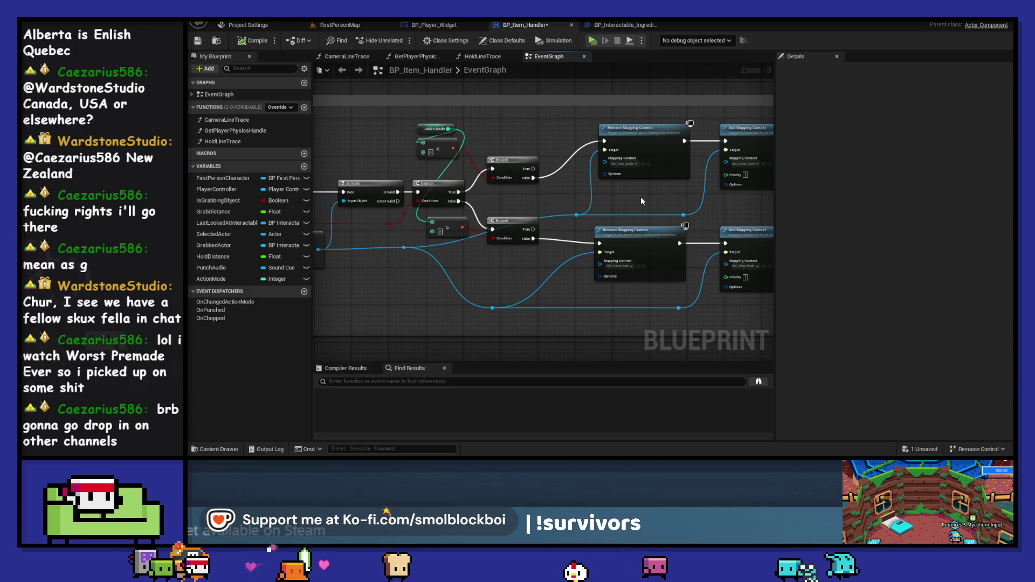
drag(733, 210, 415, 204)
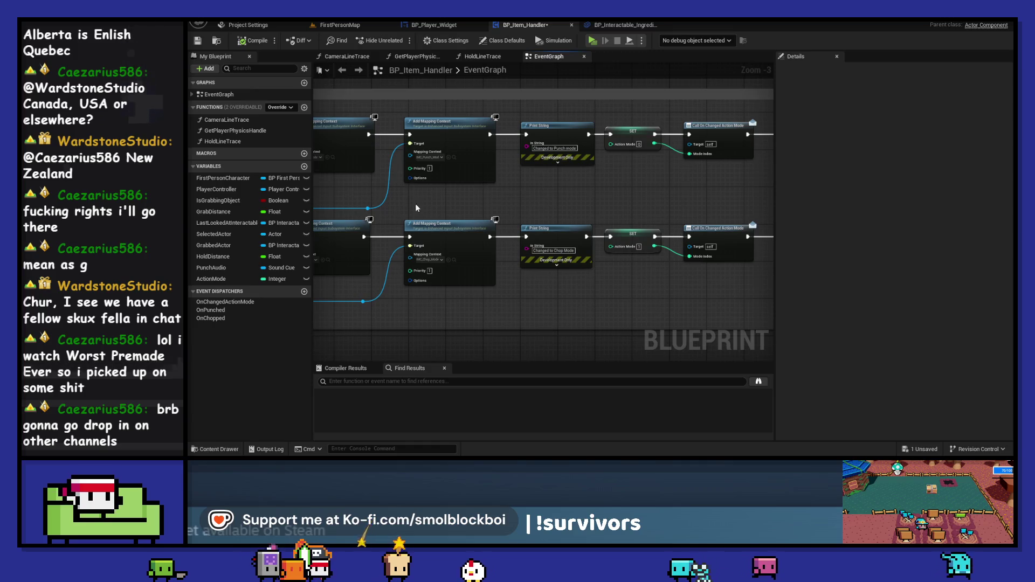
click(593, 40)
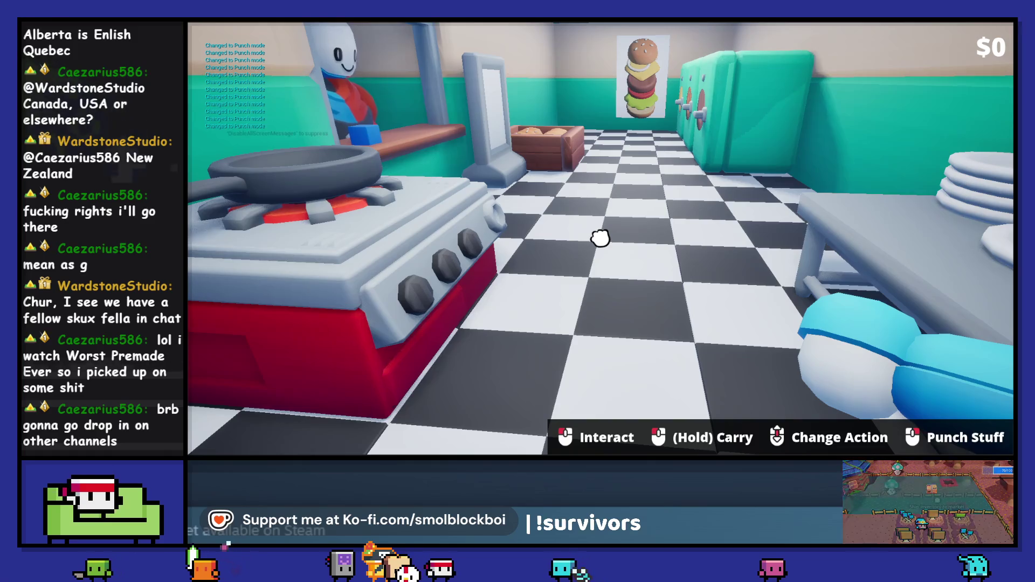
scroll(600, 238, down, 10)
scroll(600, 238, down, 3)
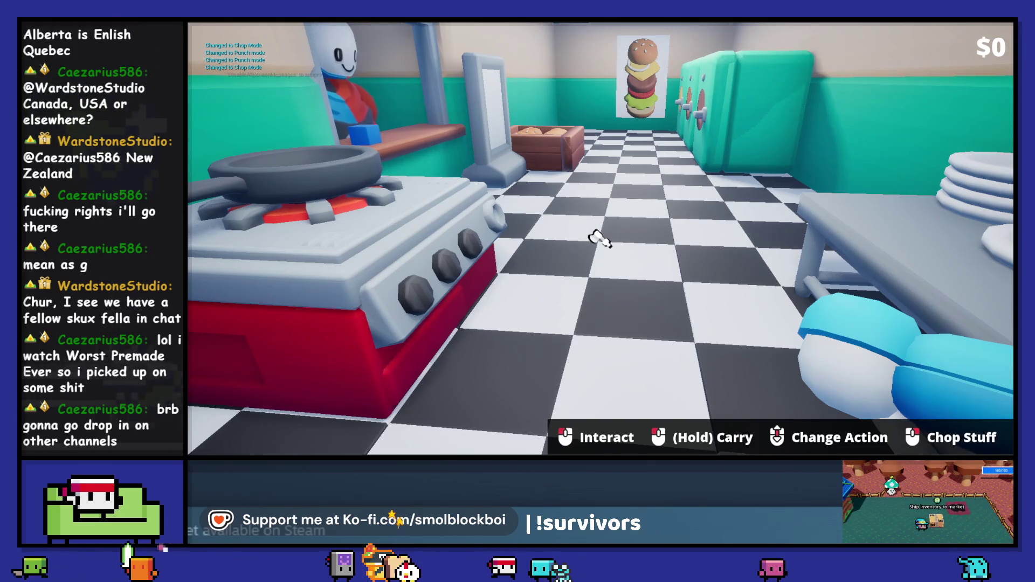
key(Escape)
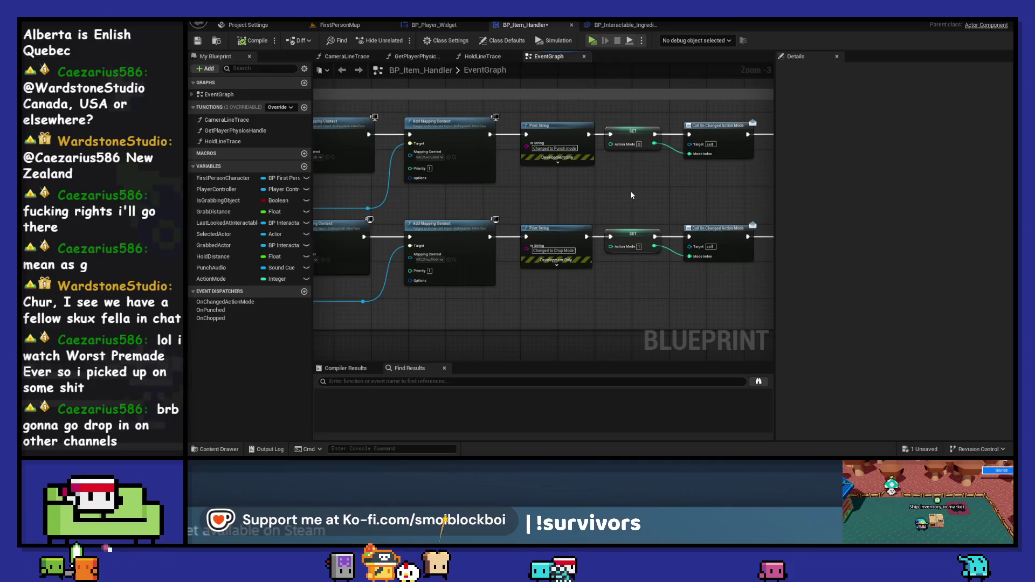
drag(632, 195, 560, 197)
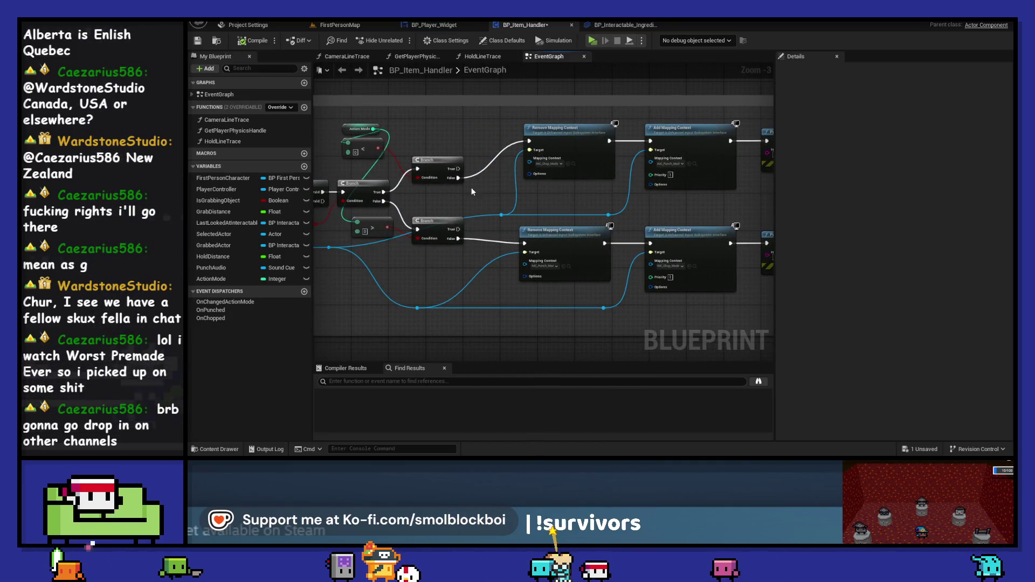
drag(472, 192, 592, 193)
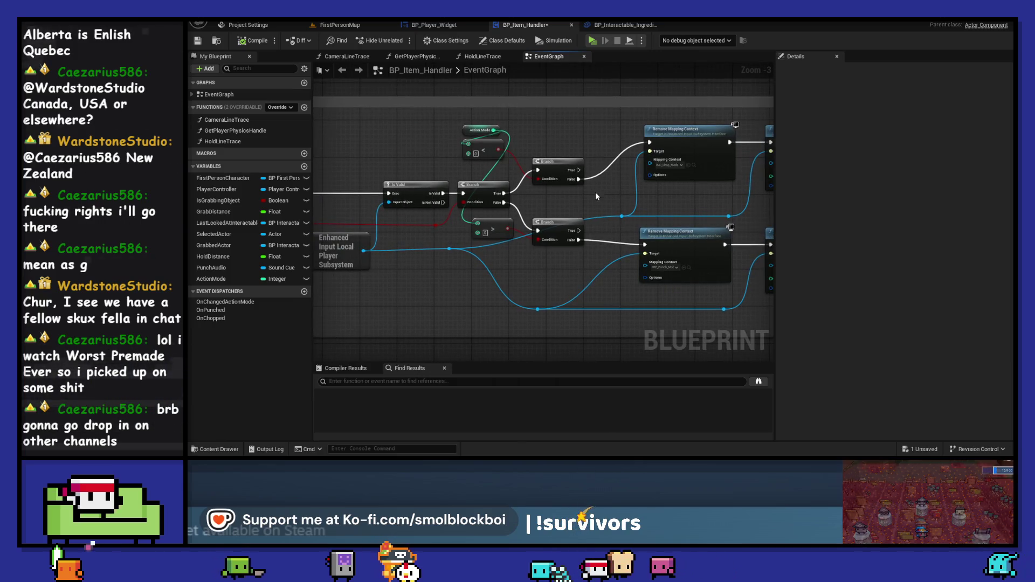
mouse_move(762, 212)
mouse_down()
mouse_move(395, 216)
mouse_move(548, 215)
mouse_move(536, 185)
mouse_up()
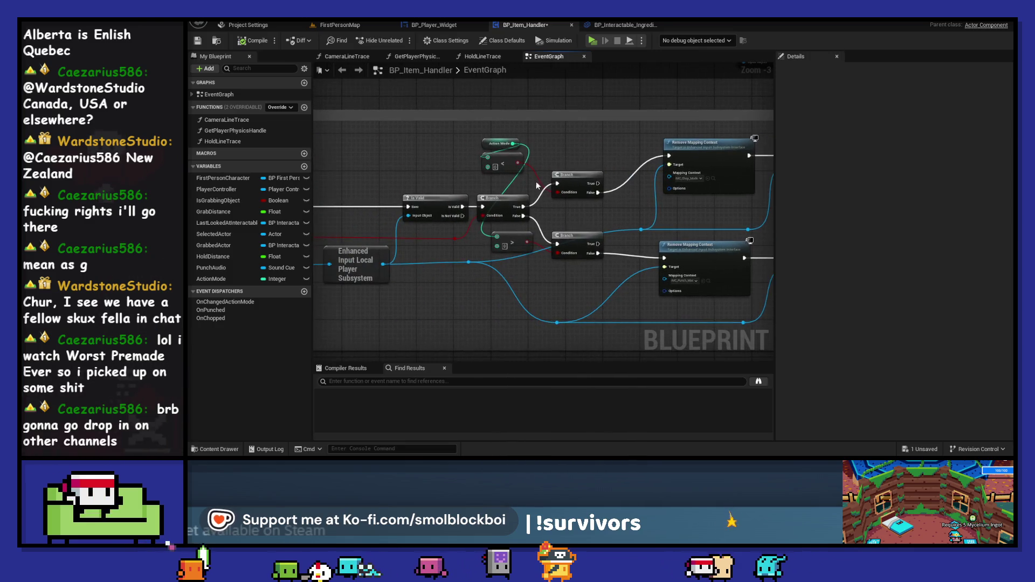
Convert the comparison node to a different operator and stop the play session
right_click(503, 157)
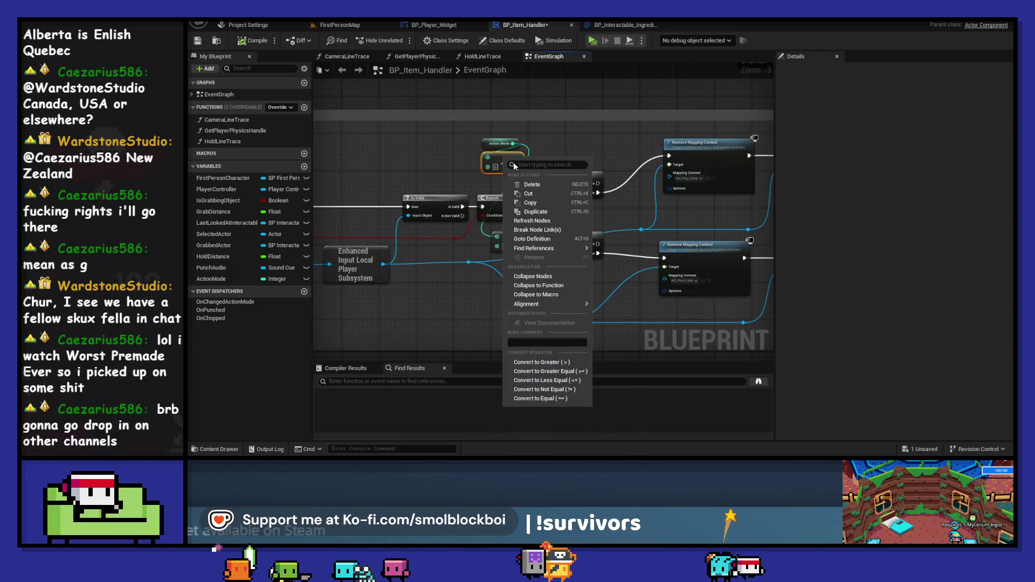
click(556, 392)
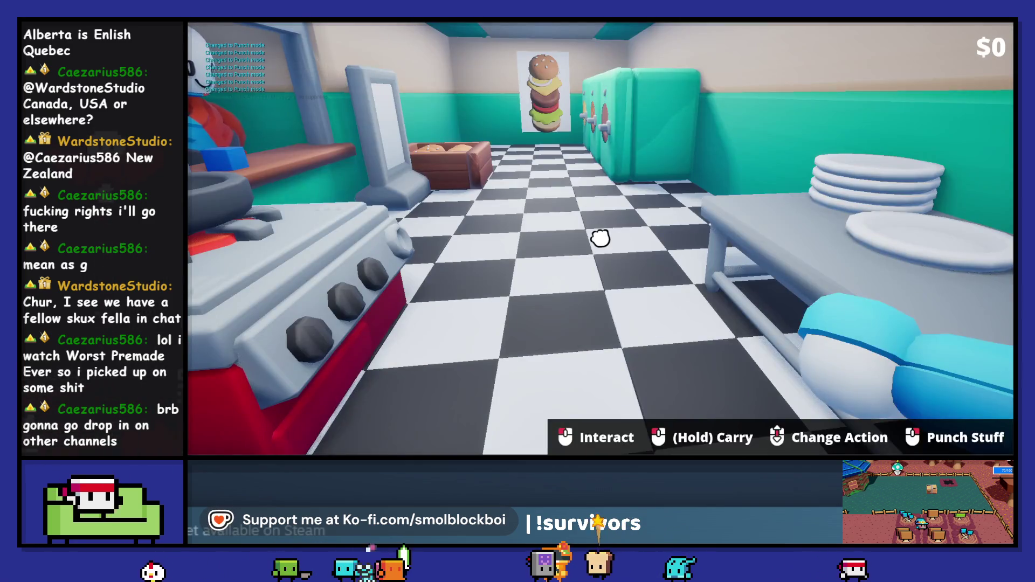
key(Escape)
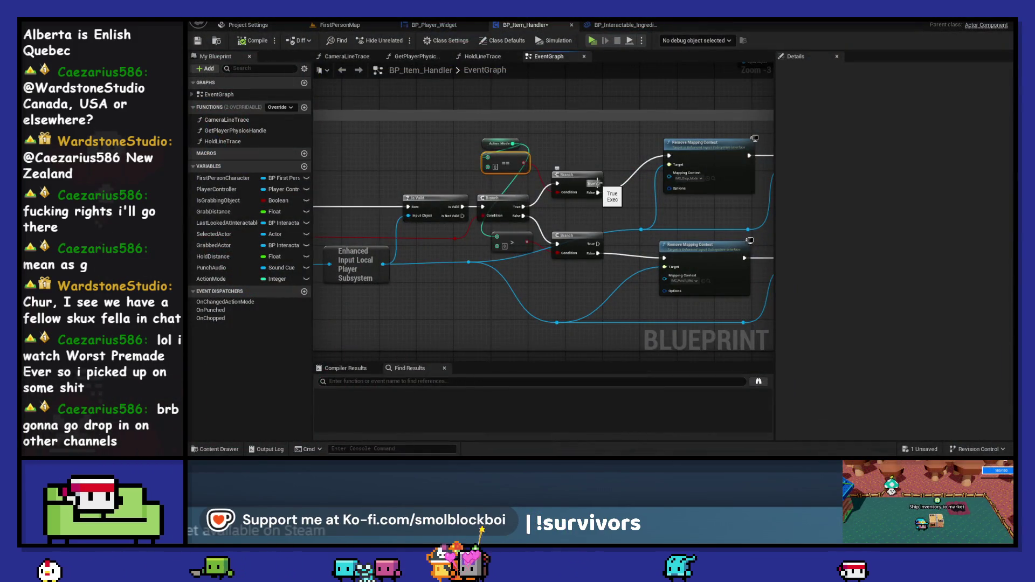
Play the level again and scroll to toggle between Punch Stuff and Chop Stuff
mouse_move(733, 212)
mouse_down()
mouse_move(324, 216)
mouse_move(739, 221)
mouse_up()
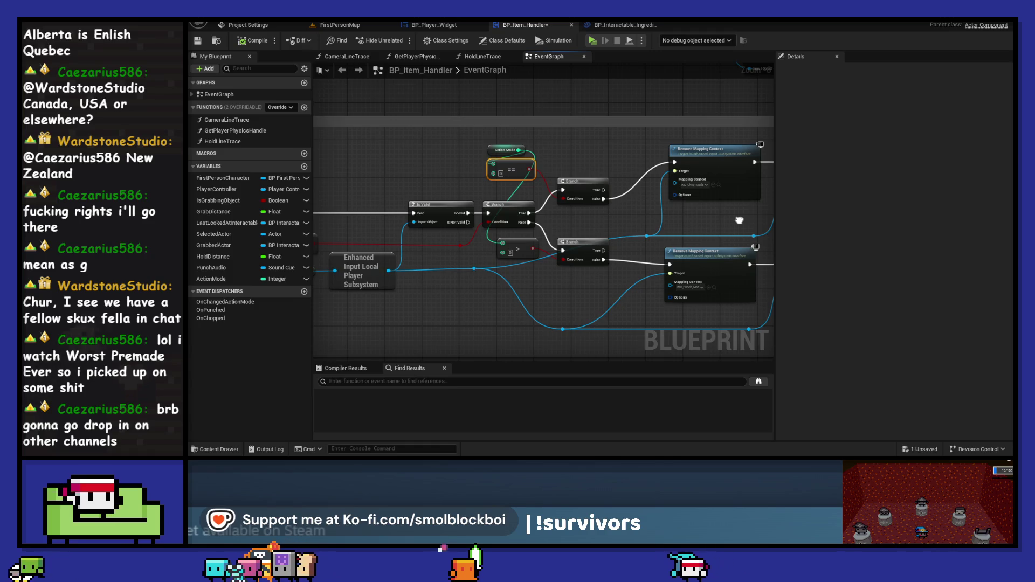
mouse_move(740, 220)
mouse_down()
mouse_move(842, 214)
mouse_move(767, 212)
mouse_move(798, 205)
mouse_move(772, 195)
mouse_up()
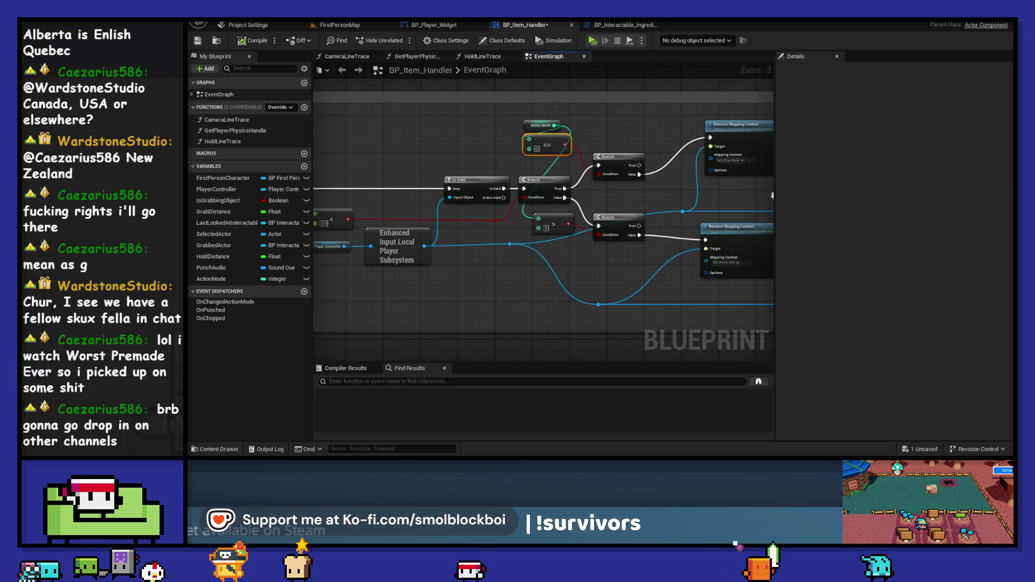
click(593, 41)
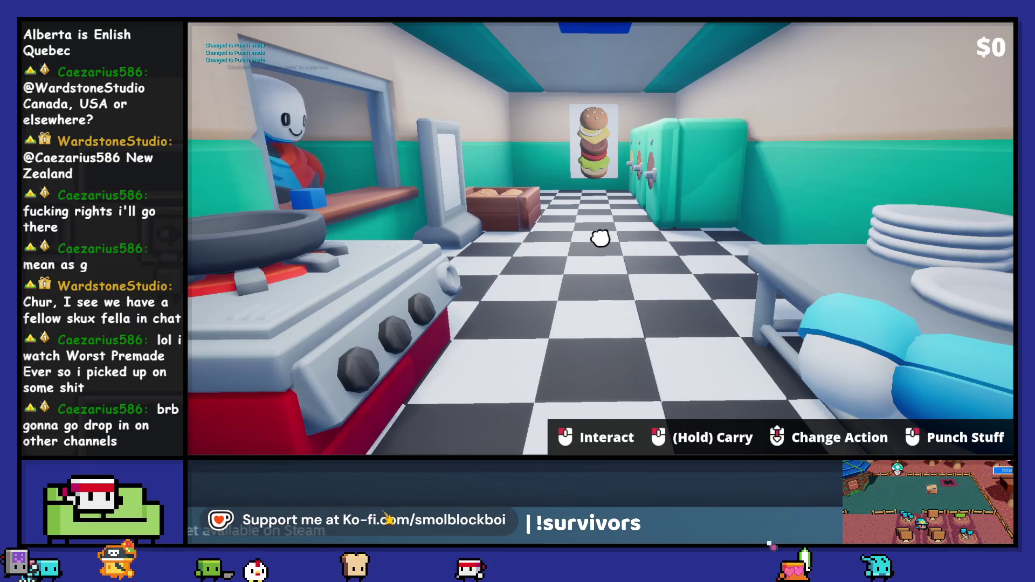
scroll(600, 238, down, 2)
scroll(601, 238, down, 1)
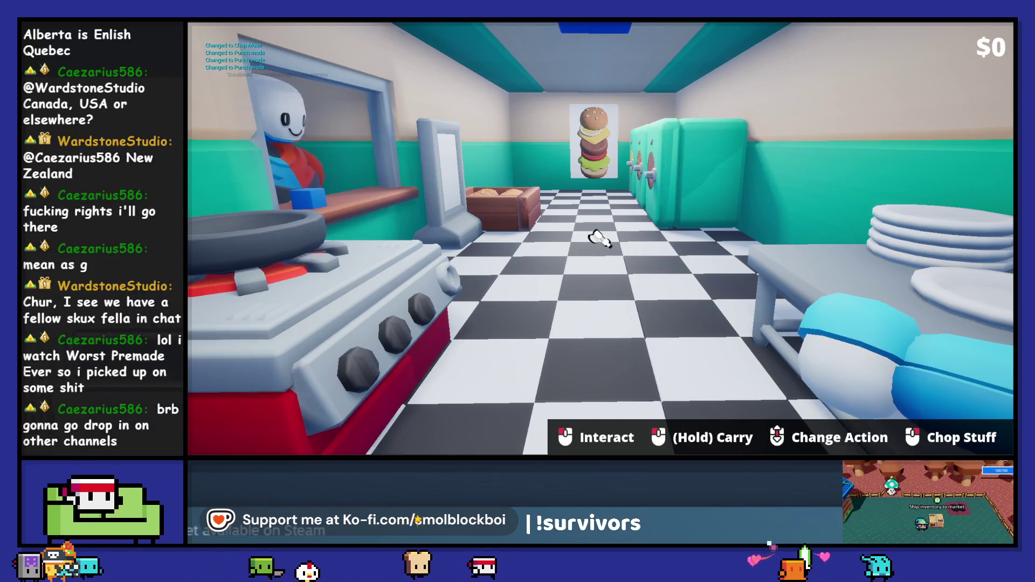
scroll(600, 238, down, 5)
key(alt+Tab)
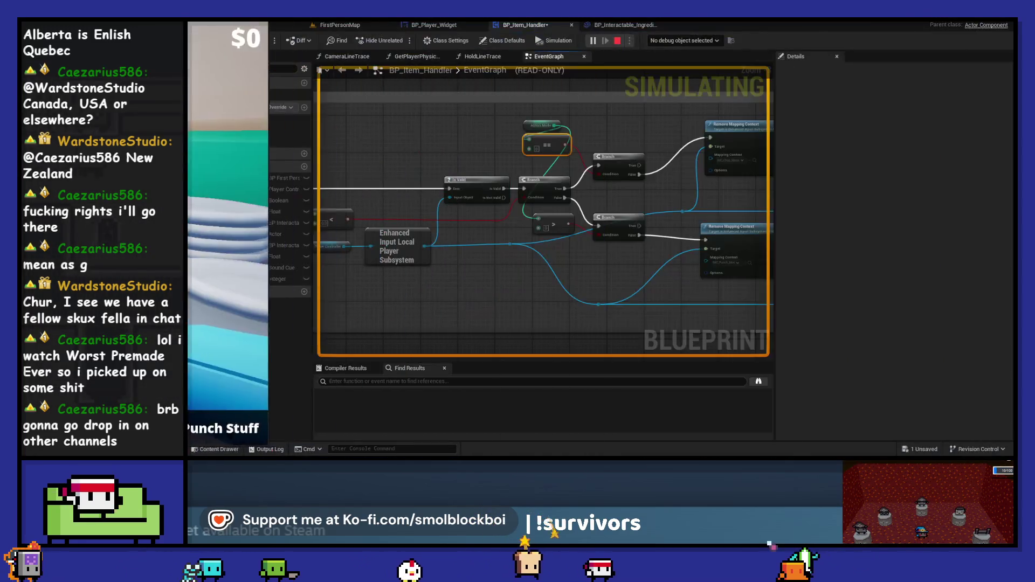
Set the debug object to the spawned BP_Item_Handler and stop the play session
key(alt+Tab)
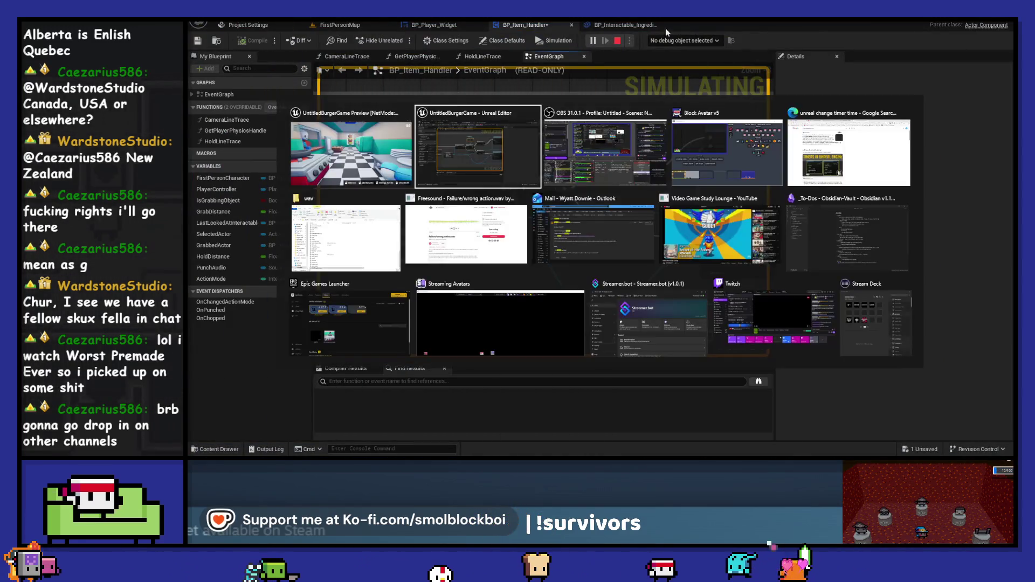
click(684, 40)
click(689, 60)
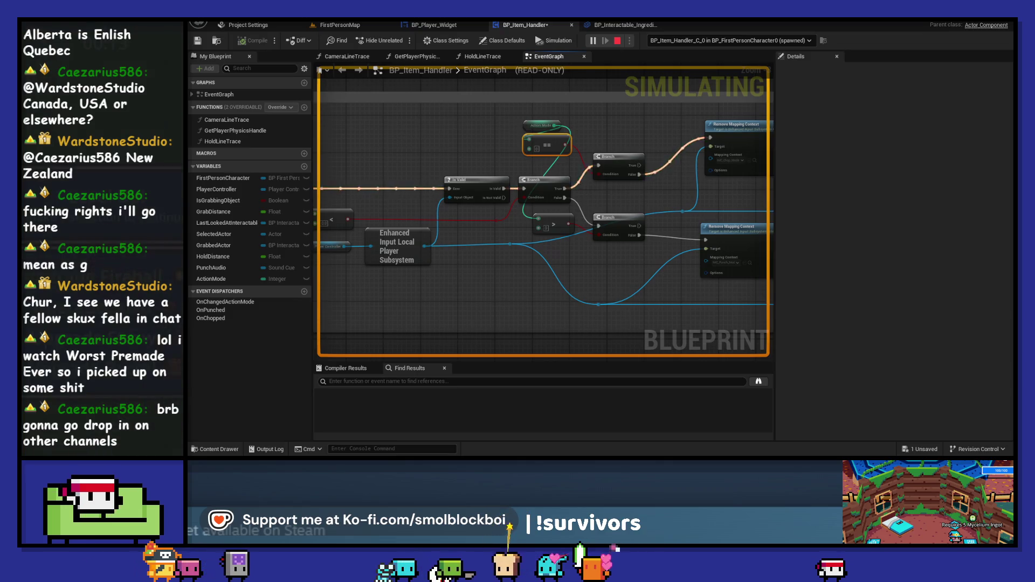
key(alt+Tab)
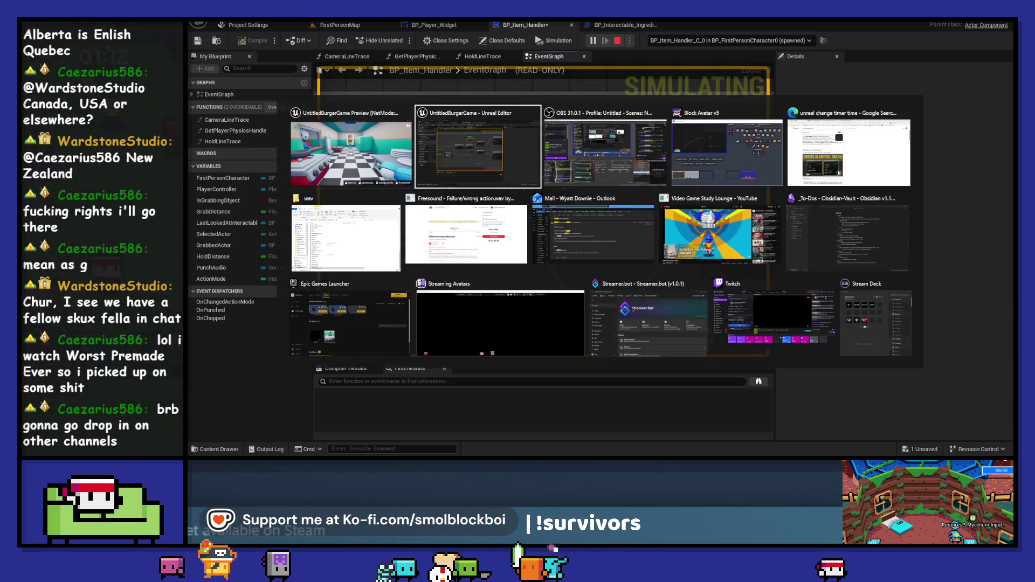
key(alt+Tab)
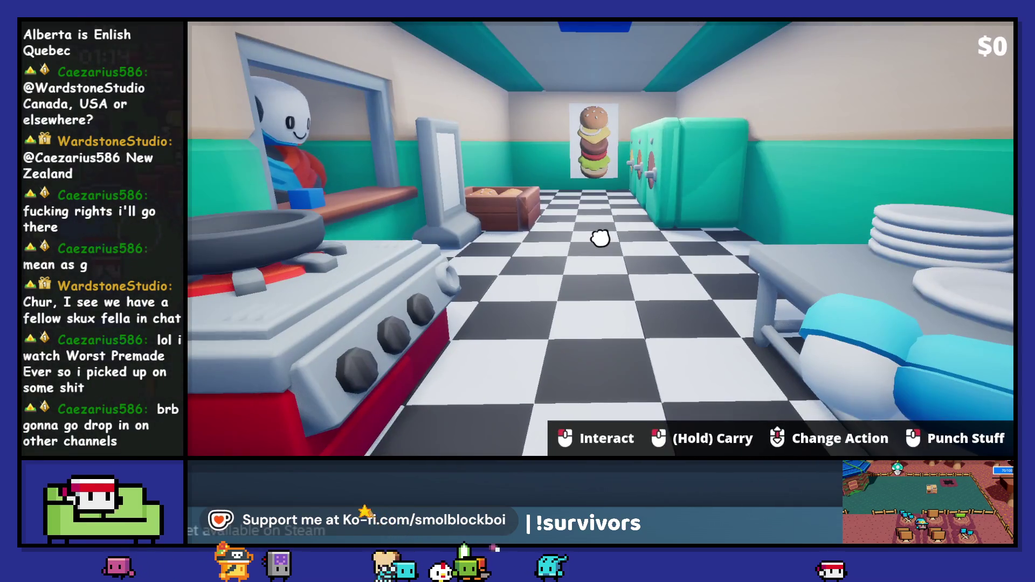
key(Escape)
Rewire the upper Branch so its False output, not True, drives Remove Mapping Context
drag(682, 215, 307, 229)
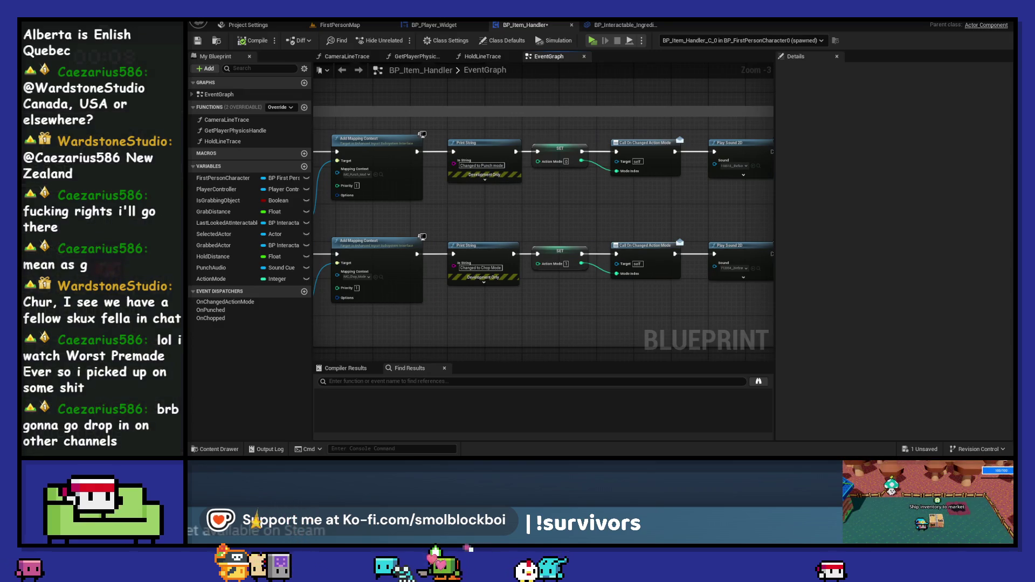
drag(323, 219, 610, 225)
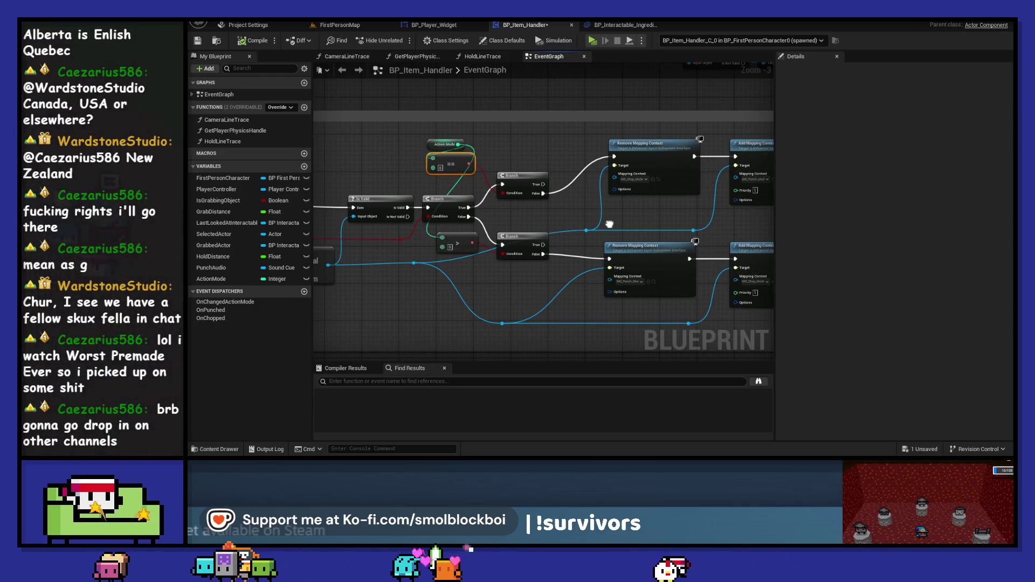
drag(543, 193, 614, 157)
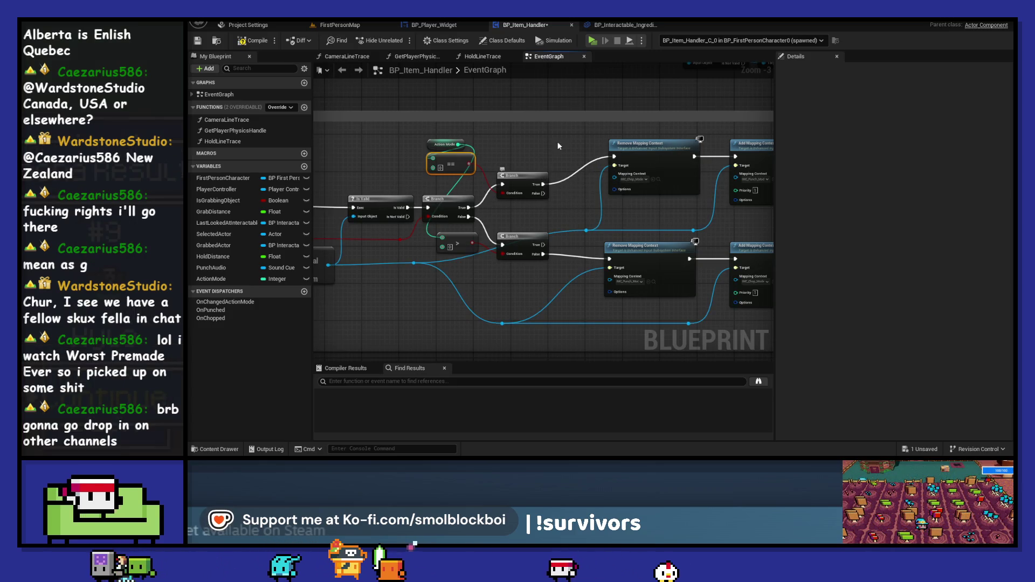
click(592, 41)
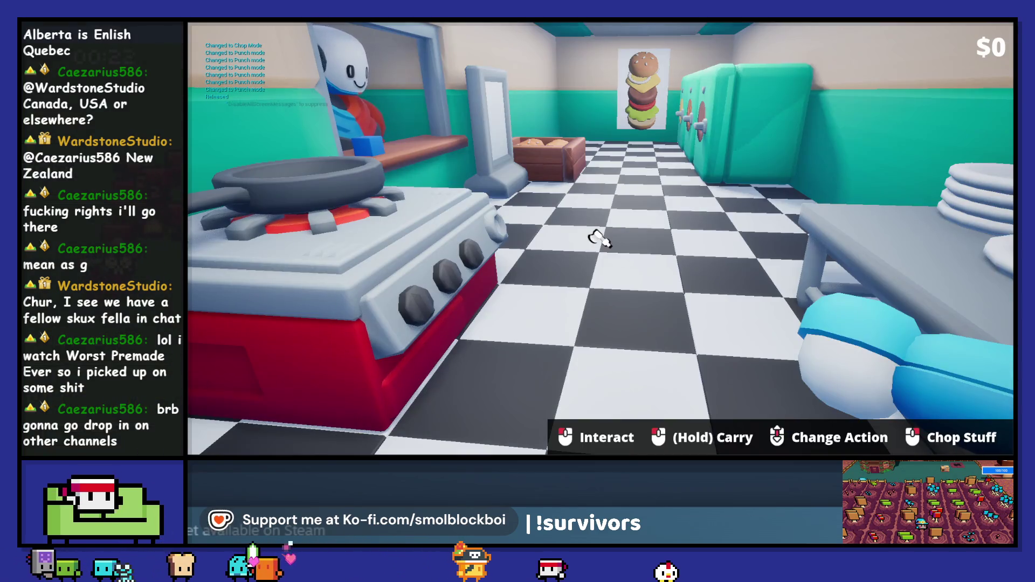
key(Escape)
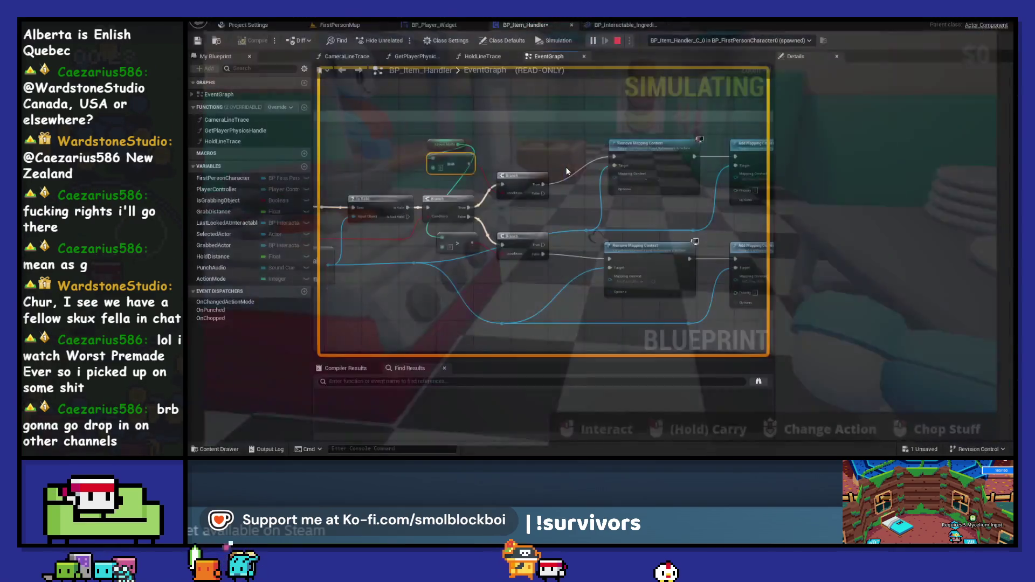
drag(543, 195, 613, 157)
alt+click(543, 184)
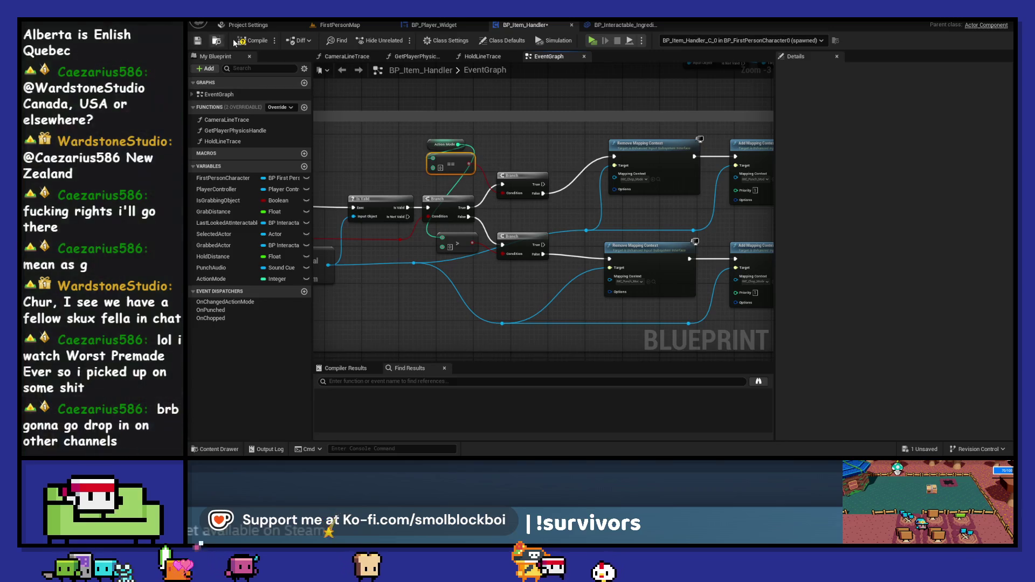
click(211, 279)
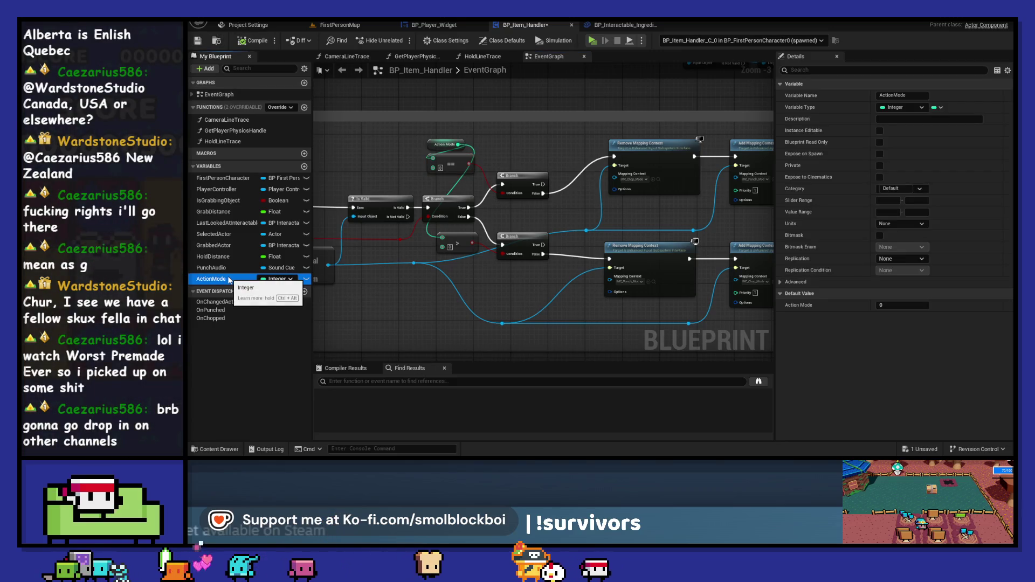
Play-test mode switching in game while watching the simulating Blueprint graph
drag(529, 154, 679, 143)
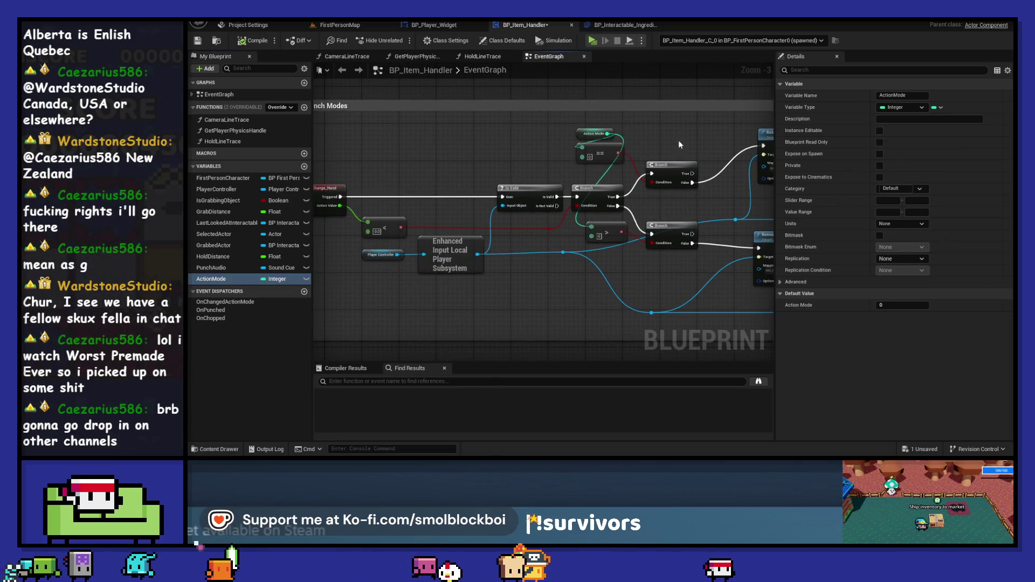
click(592, 40)
key(alt+Tab)
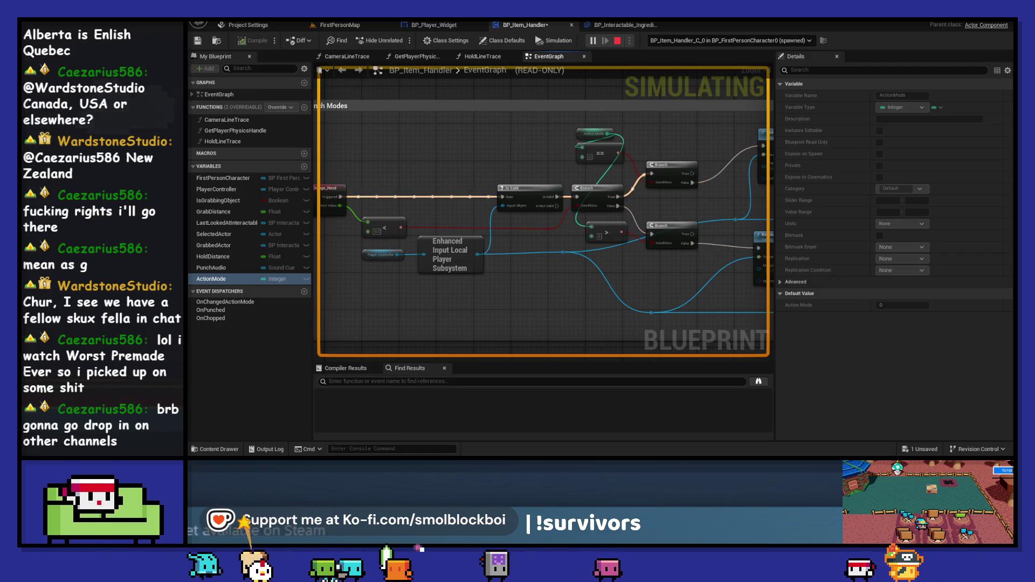
key(alt+Tab)
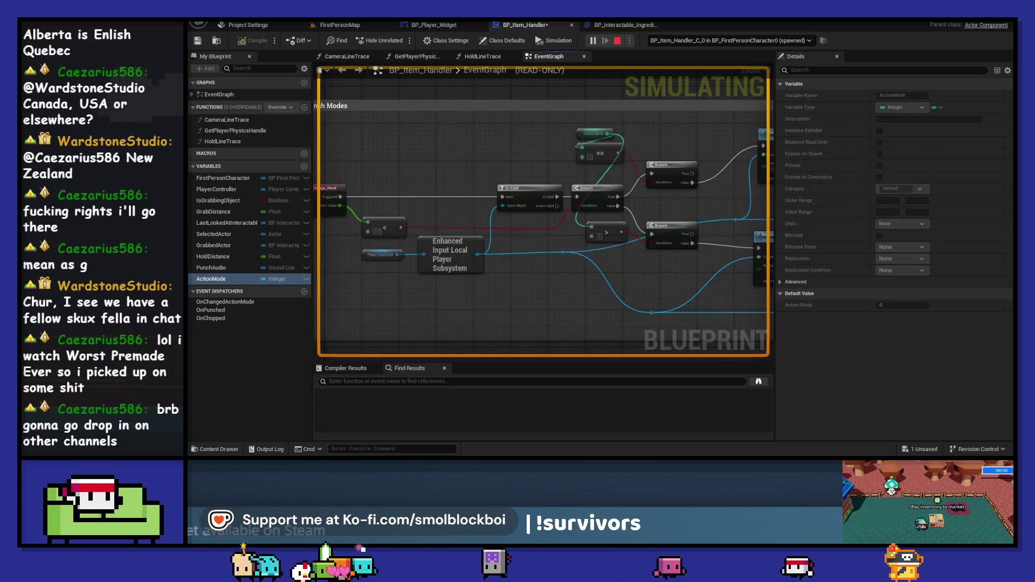
key(F11)
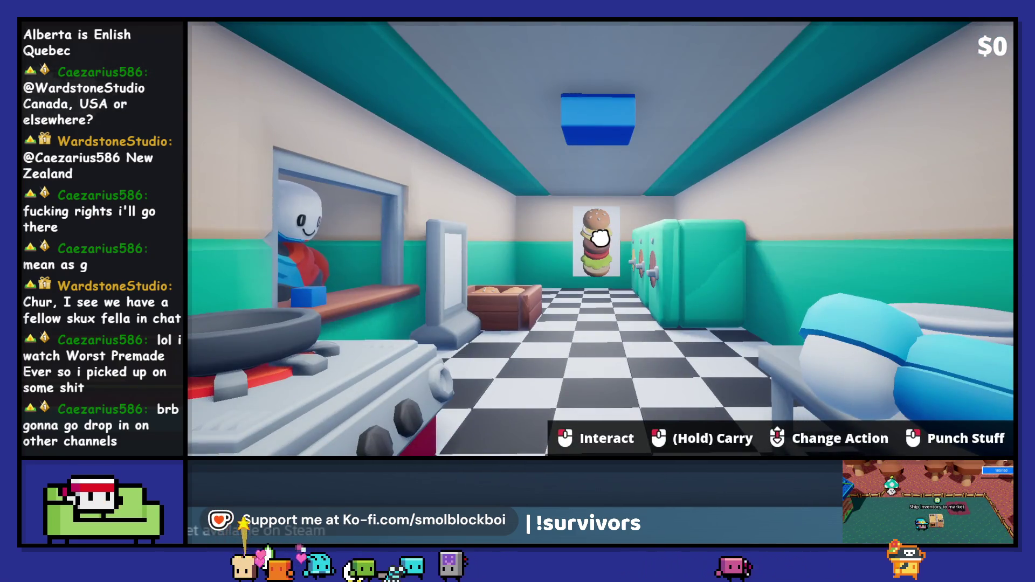
scroll(601, 239, down, 1)
key(alt+Tab)
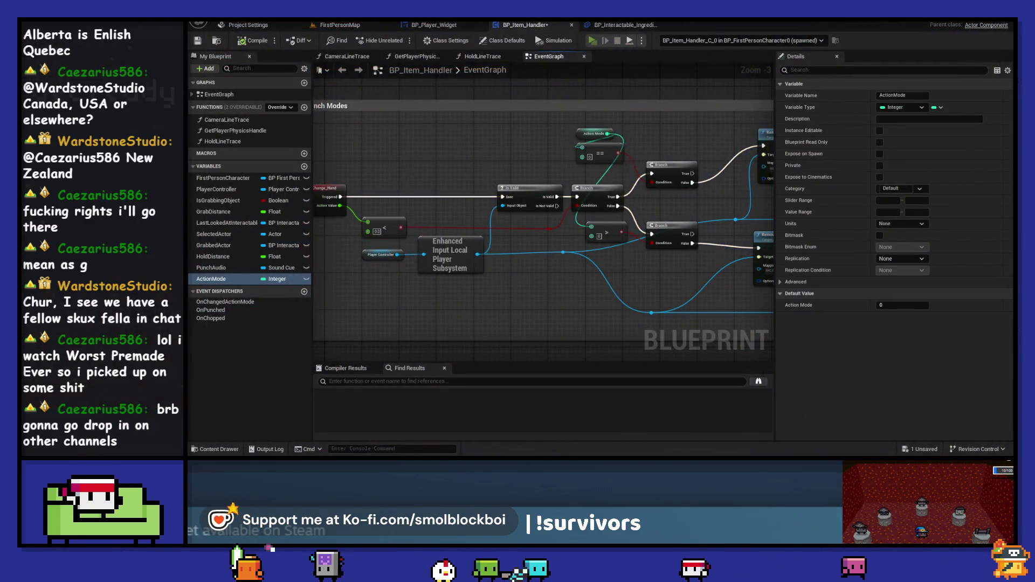
key(alt+Tab)
scroll(601, 238, down, 1)
scroll(601, 239, up, 1)
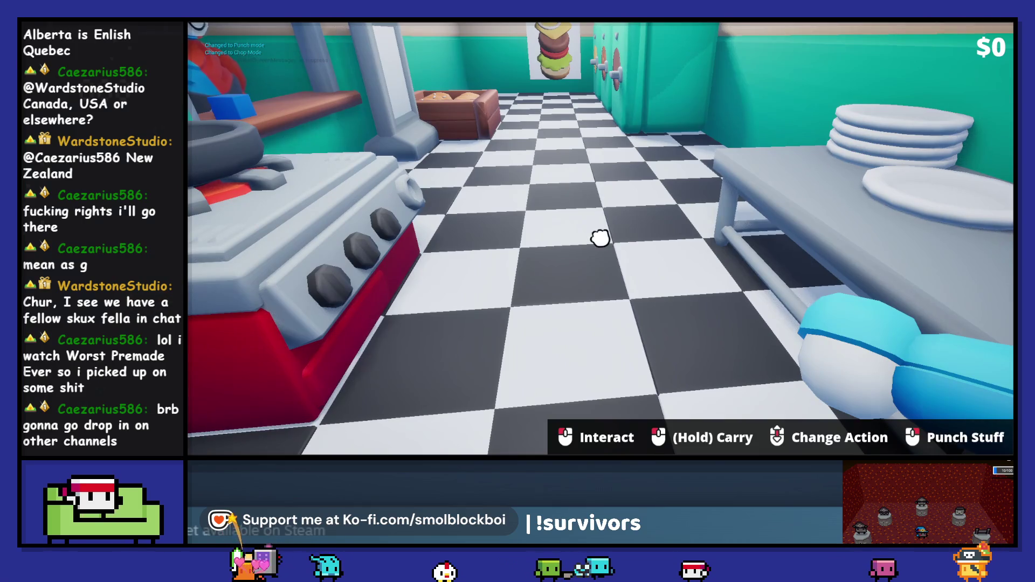
scroll(600, 238, down, 1)
key(alt+Tab)
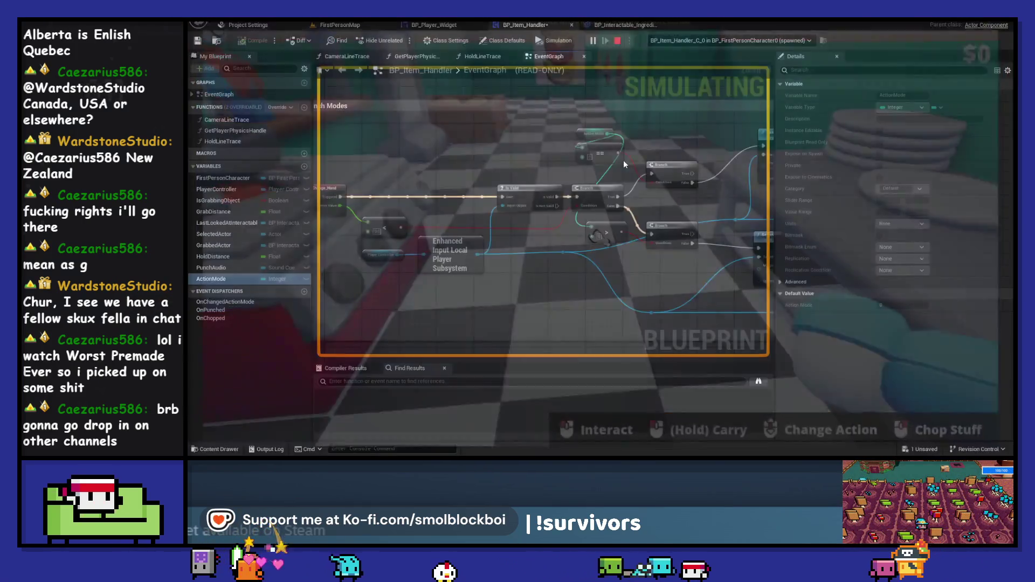
Delete both mode-change Print String nodes, including Changed to Chop Mode
drag(715, 214, 632, 233)
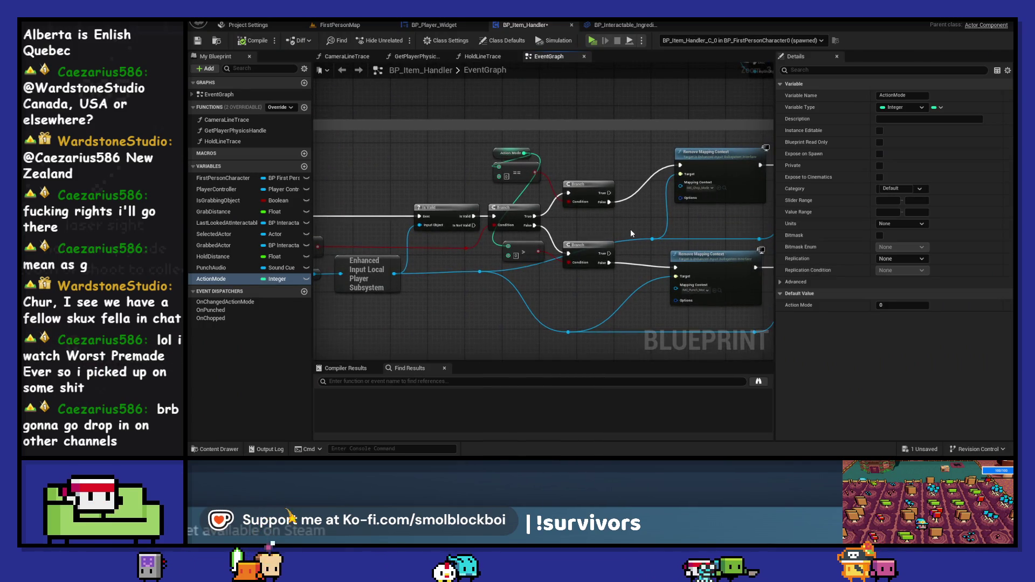
scroll(632, 233, down, 1)
drag(701, 270, 604, 271)
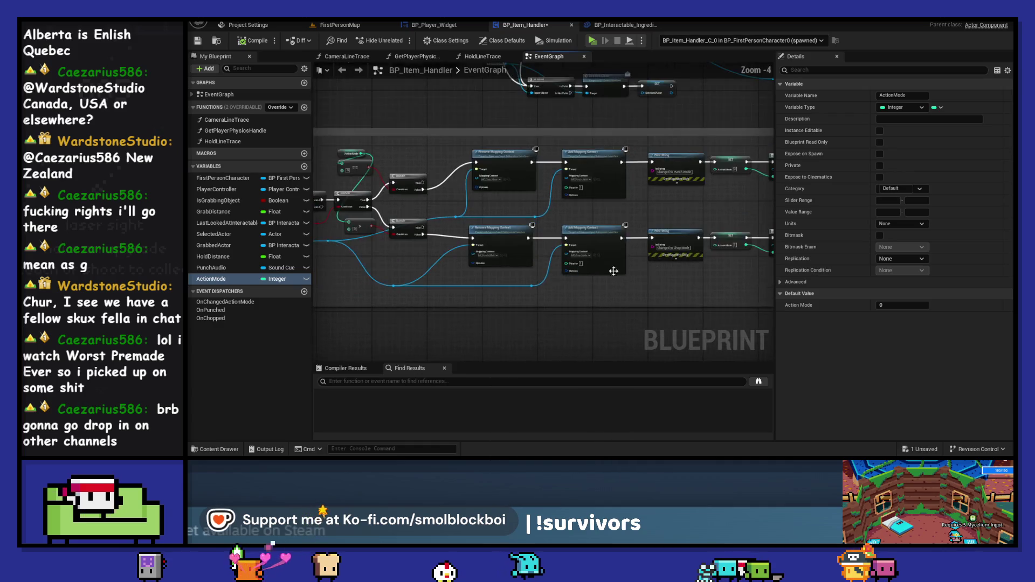
scroll(757, 284, down, 1)
drag(757, 284, 720, 276)
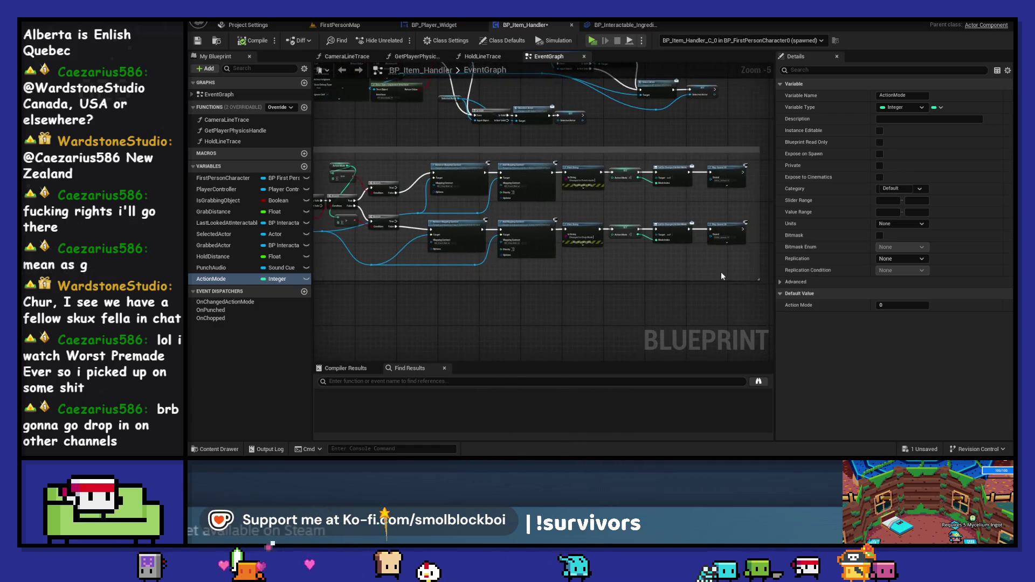
click(583, 235)
scroll(606, 265, up, 2)
key(Delete)
click(555, 92)
key(Delete)
Connect each Add Mapping Context straight to its SET node and reposition the chains
drag(466, 150, 588, 149)
drag(588, 252, 467, 251)
mouse_move(662, 295)
mouse_down()
mouse_move(462, 152)
mouse_move(467, 141)
mouse_move(415, 144)
mouse_up()
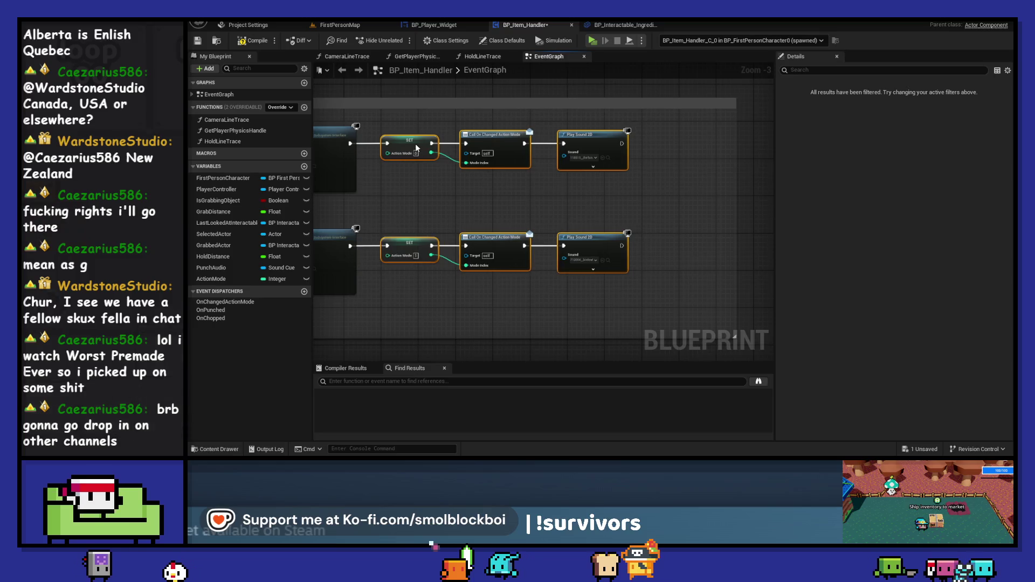
scroll(415, 143, down, 1)
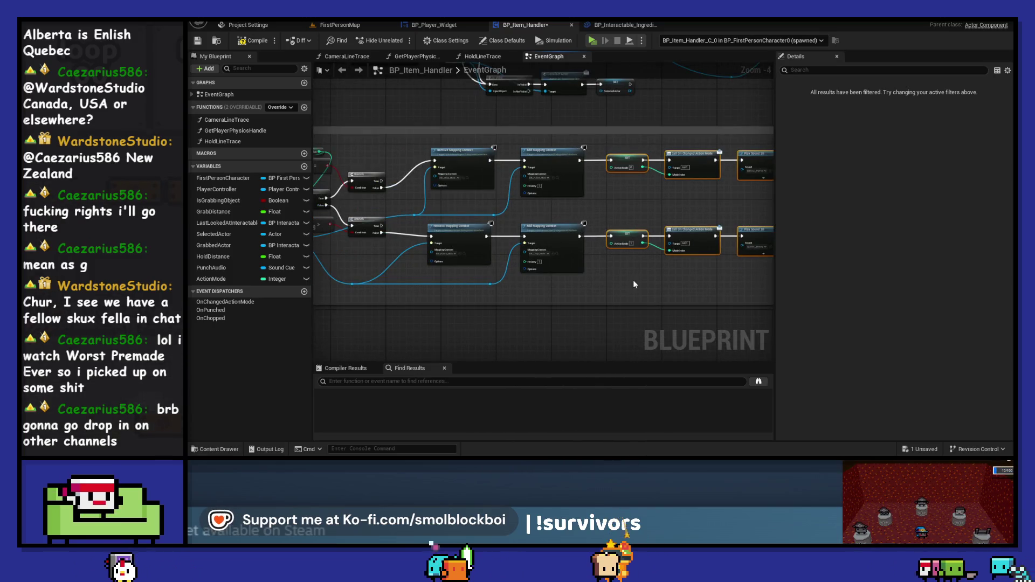
drag(565, 254, 399, 252)
scroll(486, 258, up, 2)
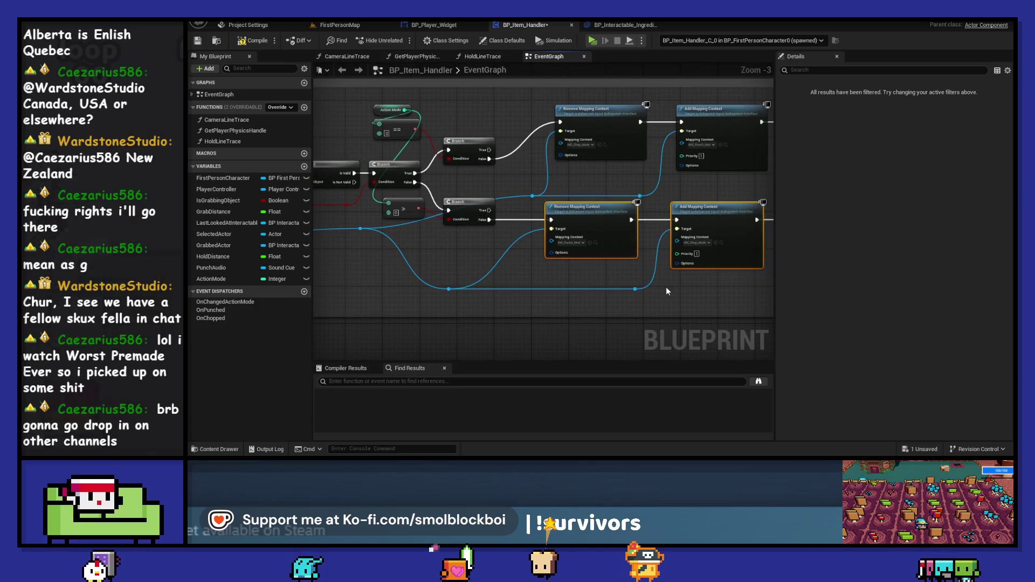
scroll(665, 287, down, 2)
mouse_move(550, 251)
mouse_down()
mouse_move(403, 208)
mouse_move(448, 186)
mouse_move(449, 198)
mouse_move(555, 191)
mouse_move(627, 239)
mouse_up()
scroll(449, 186, up, 2)
click(460, 165)
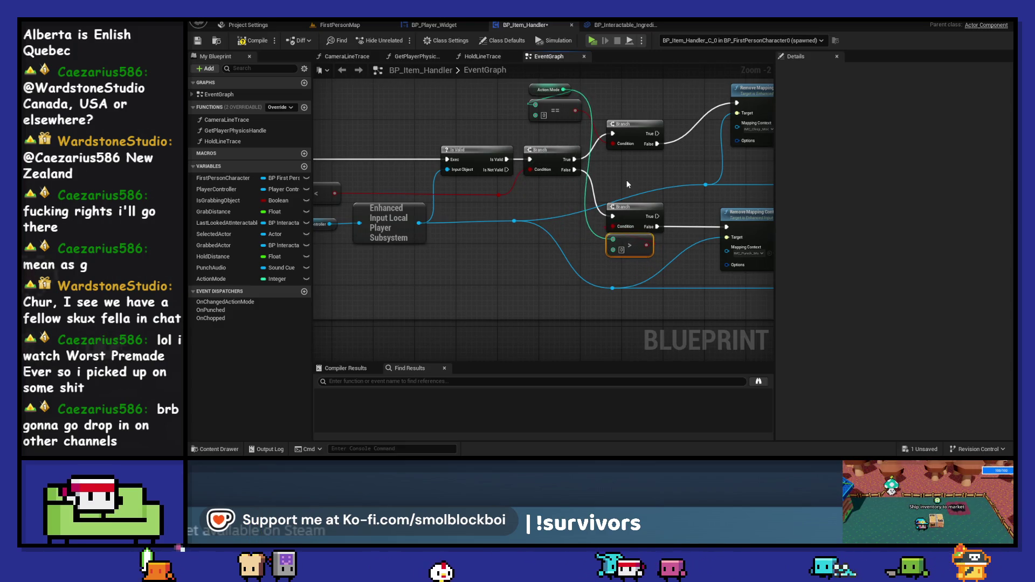
Place the == node and Action Mode getter beside the upper Branch, save, and play
drag(627, 184, 567, 224)
drag(498, 147, 576, 141)
mouse_move(493, 139)
mouse_down()
mouse_move(467, 150)
mouse_move(492, 164)
mouse_move(538, 145)
mouse_up()
click(461, 182)
click(521, 176)
key(ctrl+s)
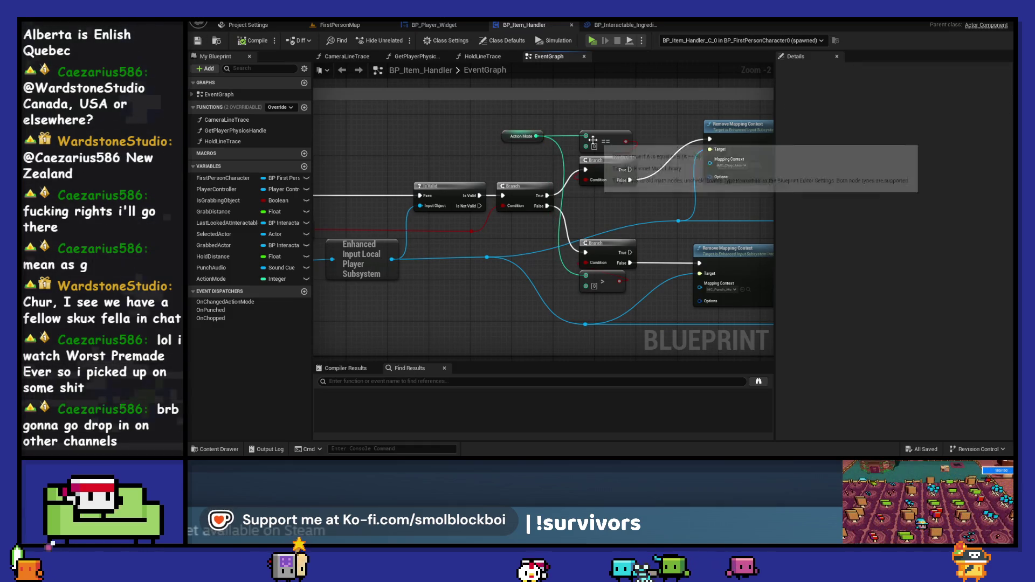
click(593, 40)
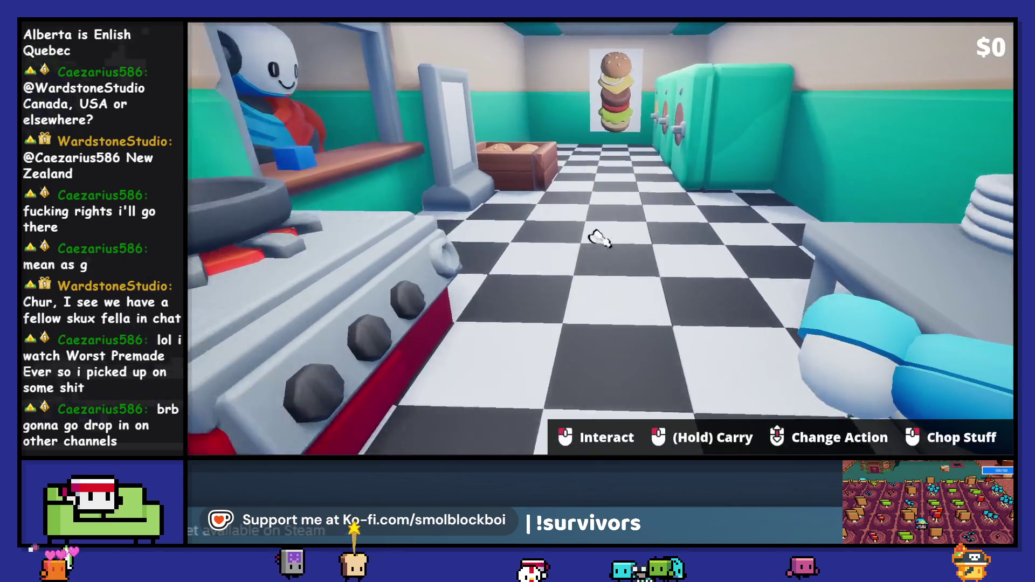
Walk forward and scroll through Punch Stuff and Chop Stuff, then return to FirstPersonMap
key(w)
scroll(600, 238, down, 1)
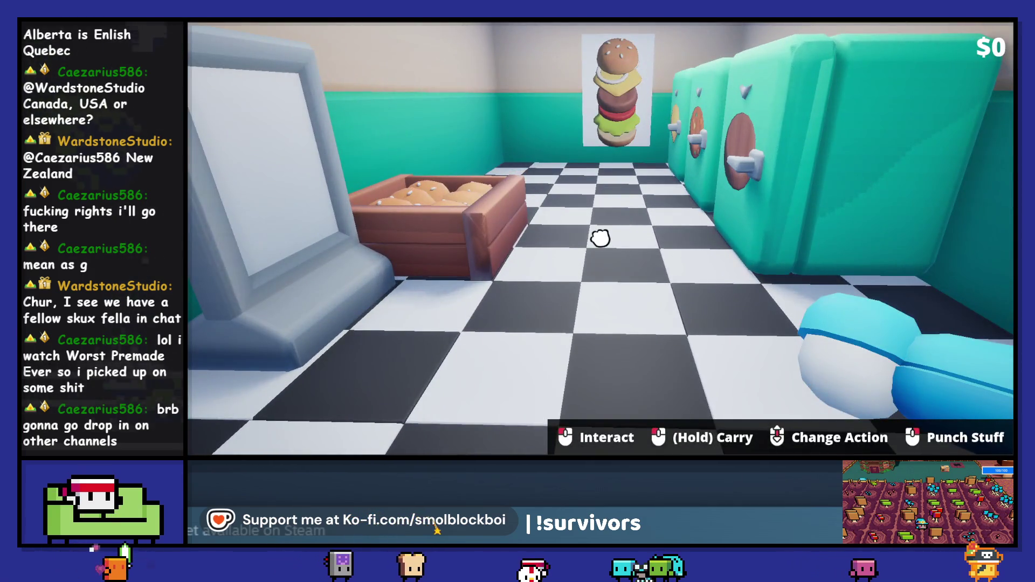
scroll(601, 238, down, 3)
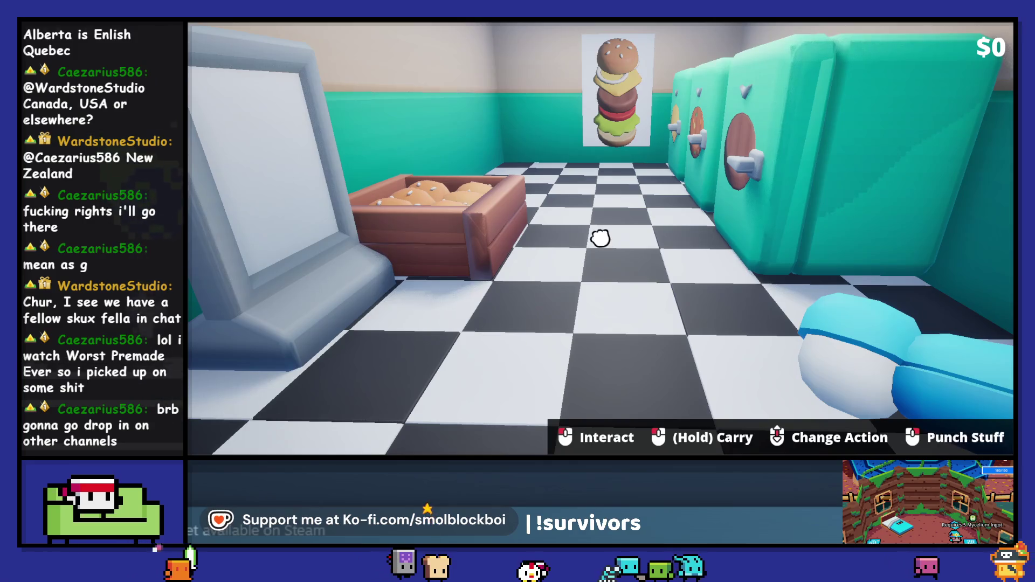
scroll(601, 238, down, 1)
scroll(600, 238, down, 1)
scroll(600, 237, down, 4)
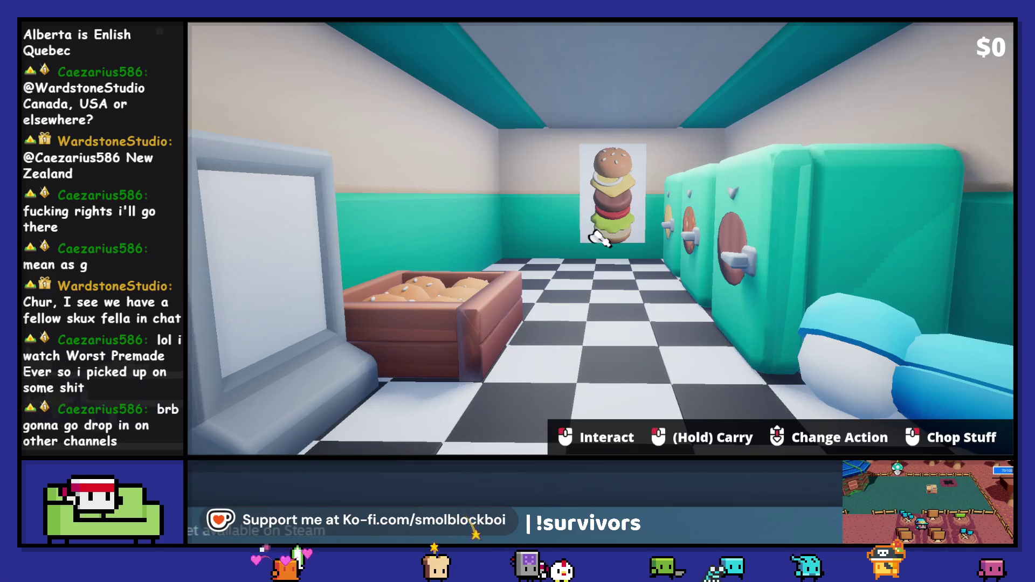
scroll(600, 238, down, 1)
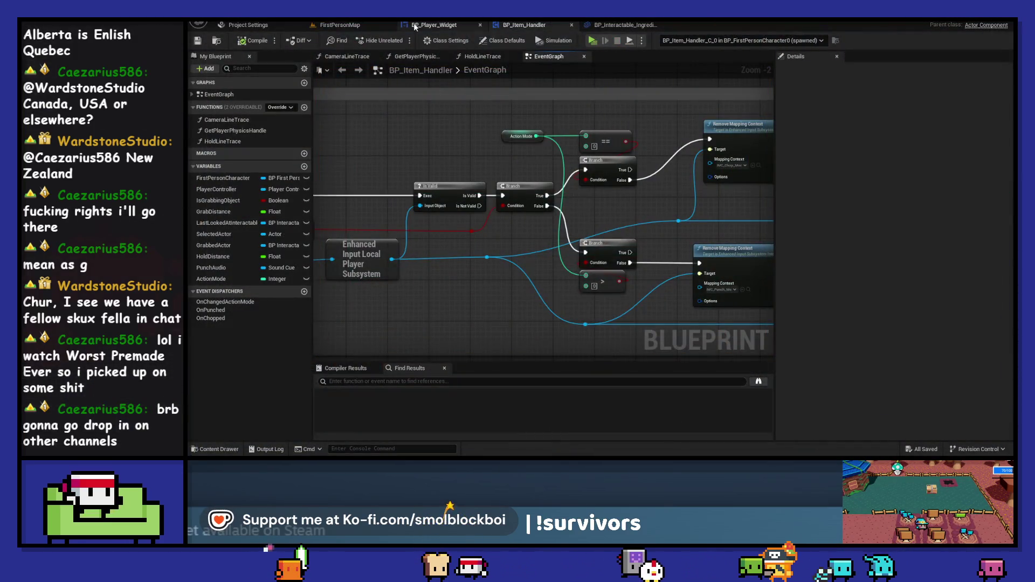
click(373, 25)
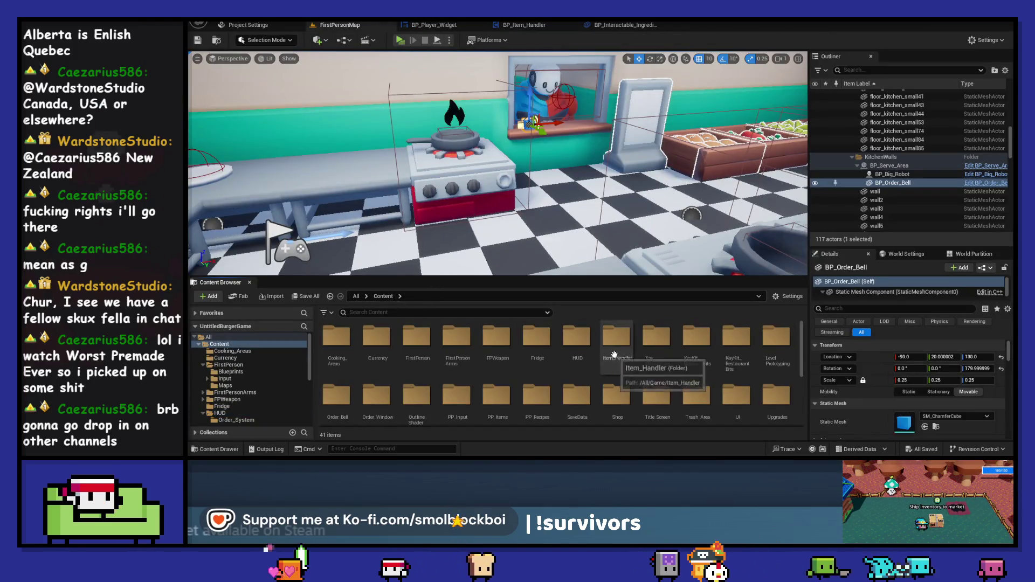
Leave the KayKit_RestaurantBits folder and open BP_FirstPersonCharacter from Content > FirstPerson > Blueprints
double_click(737, 340)
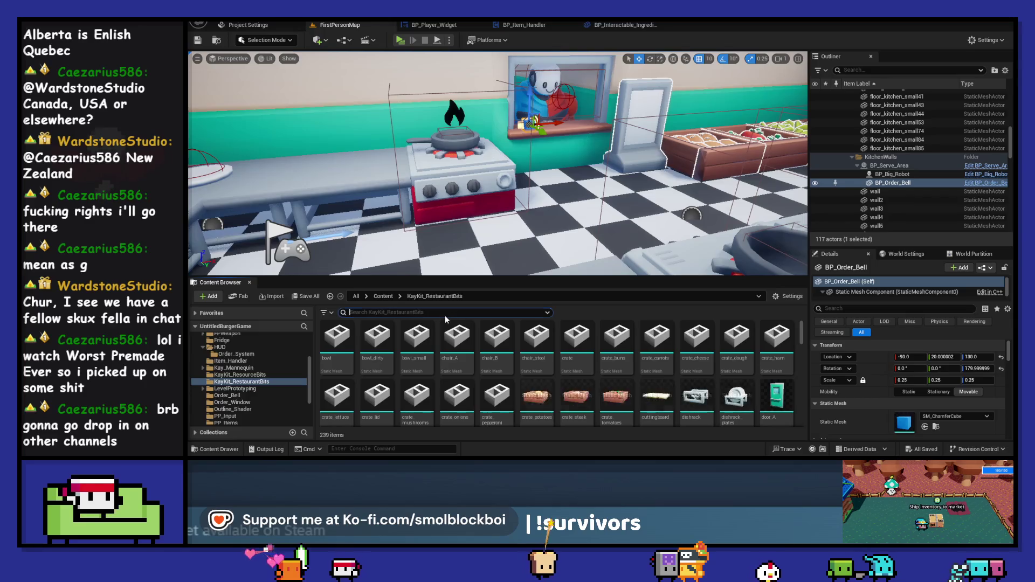
text(knife)
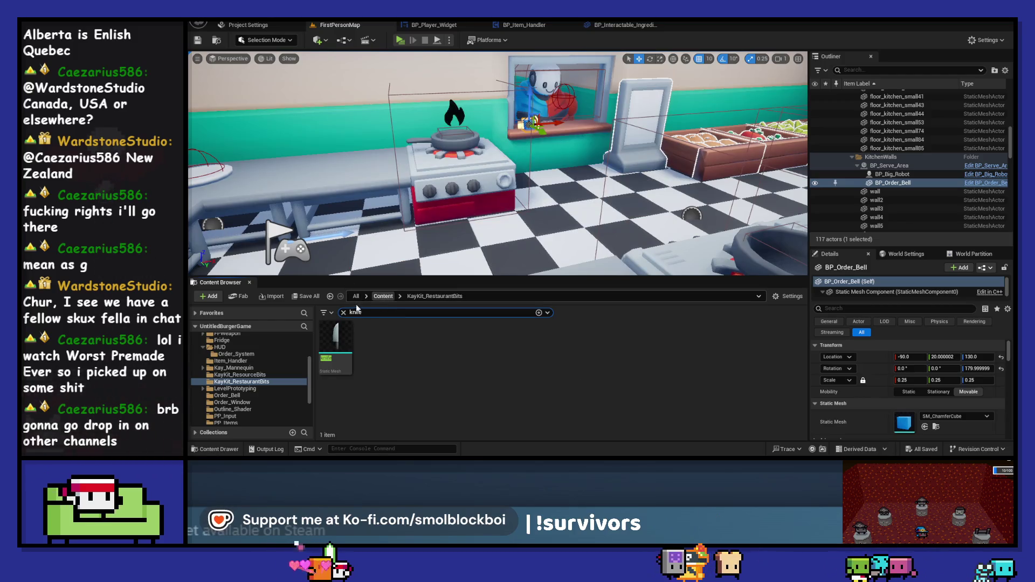
click(382, 296)
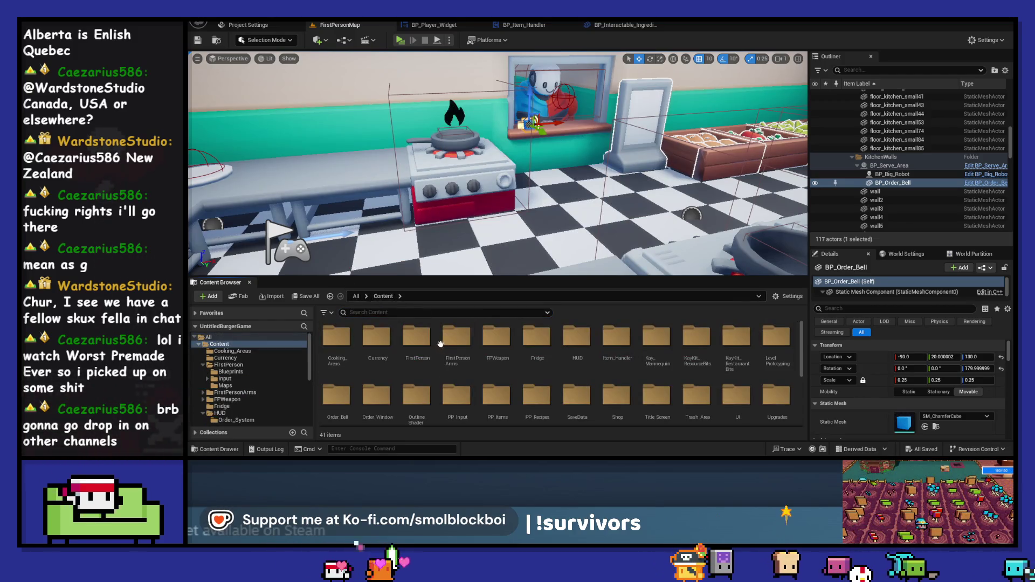
double_click(416, 340)
double_click(334, 341)
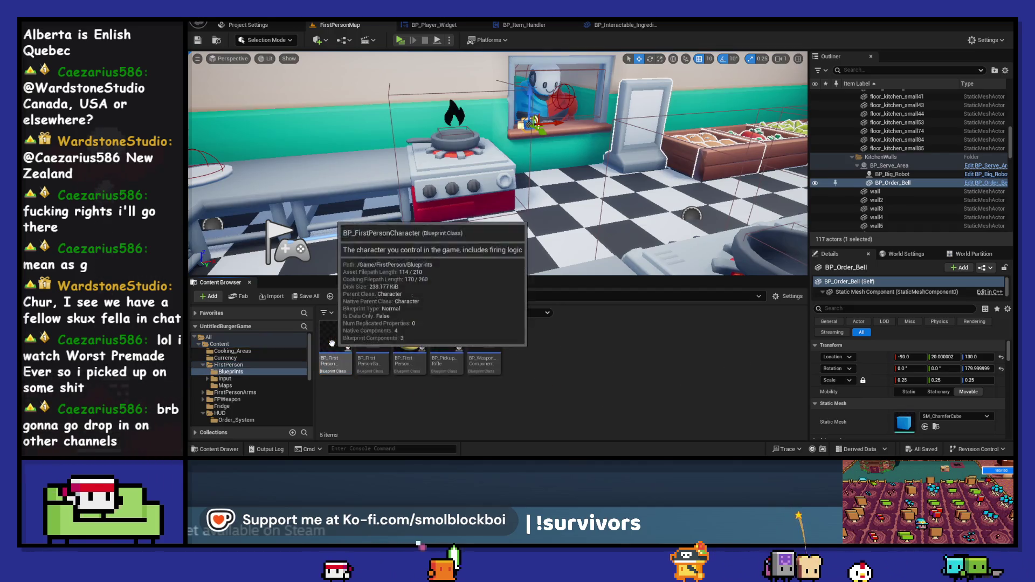
double_click(332, 344)
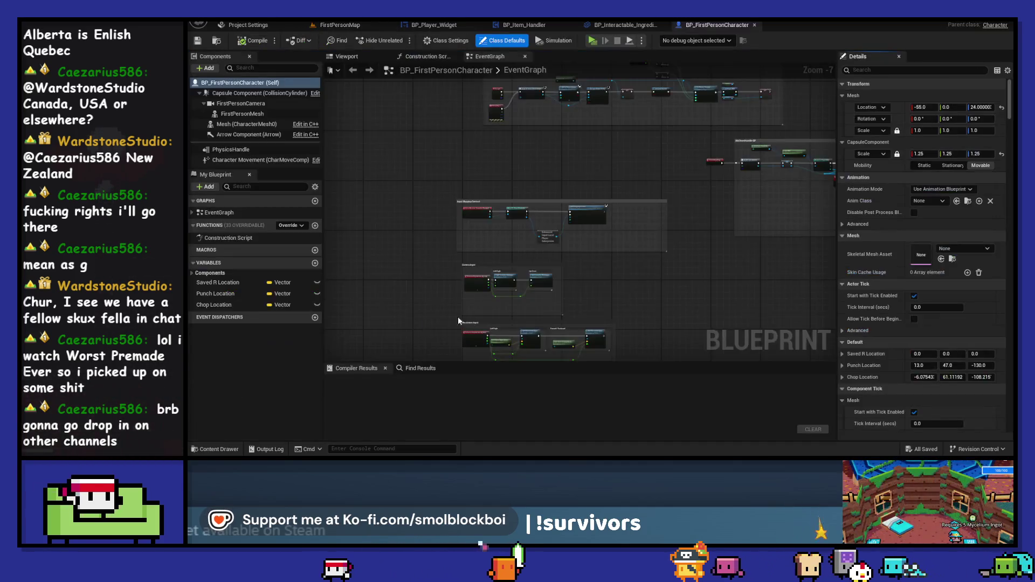
click(347, 56)
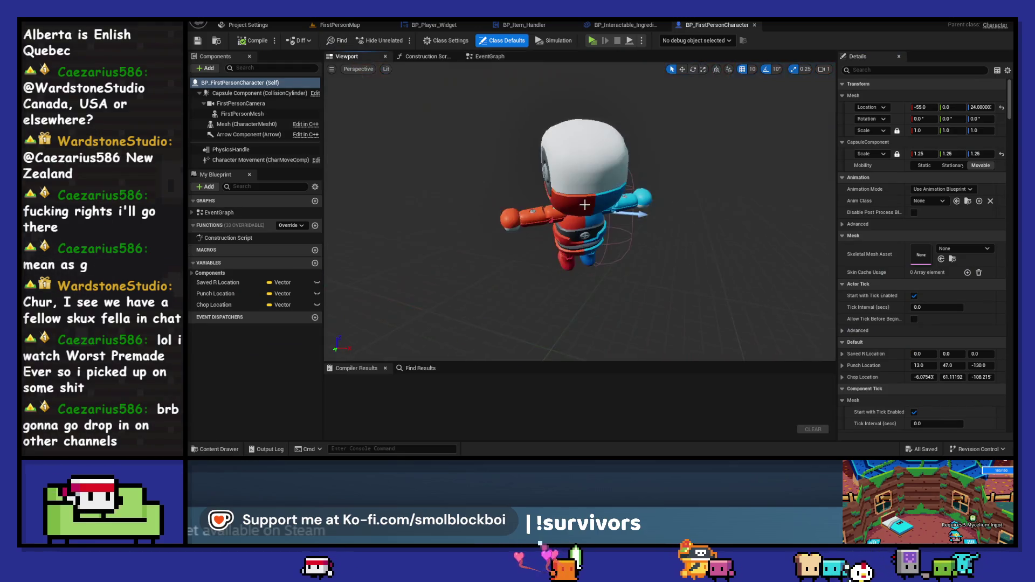
mouse_move(580, 215)
mouse_down()
mouse_move(431, 216)
mouse_move(431, 184)
mouse_up()
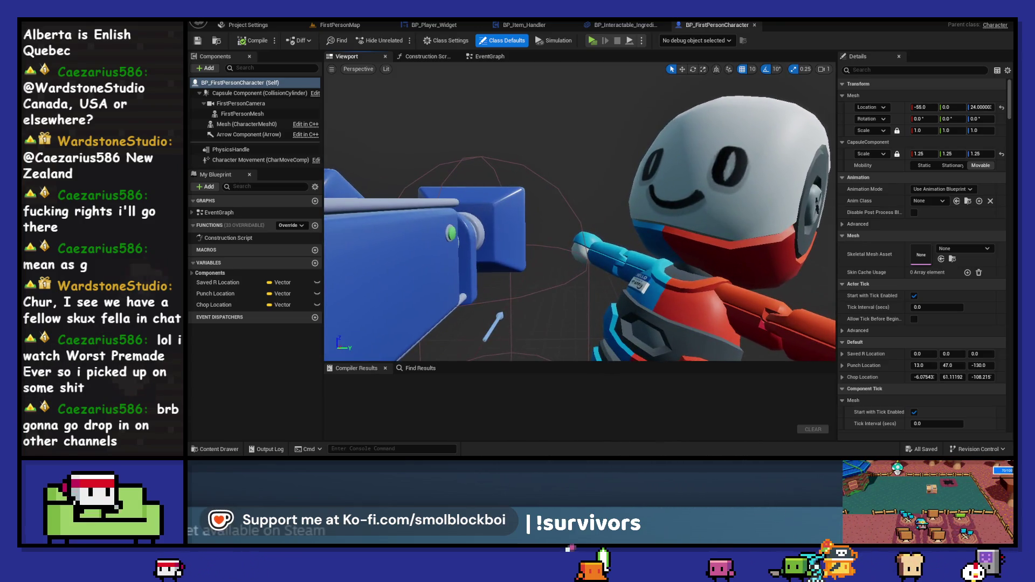
click(699, 287)
drag(700, 287, 642, 284)
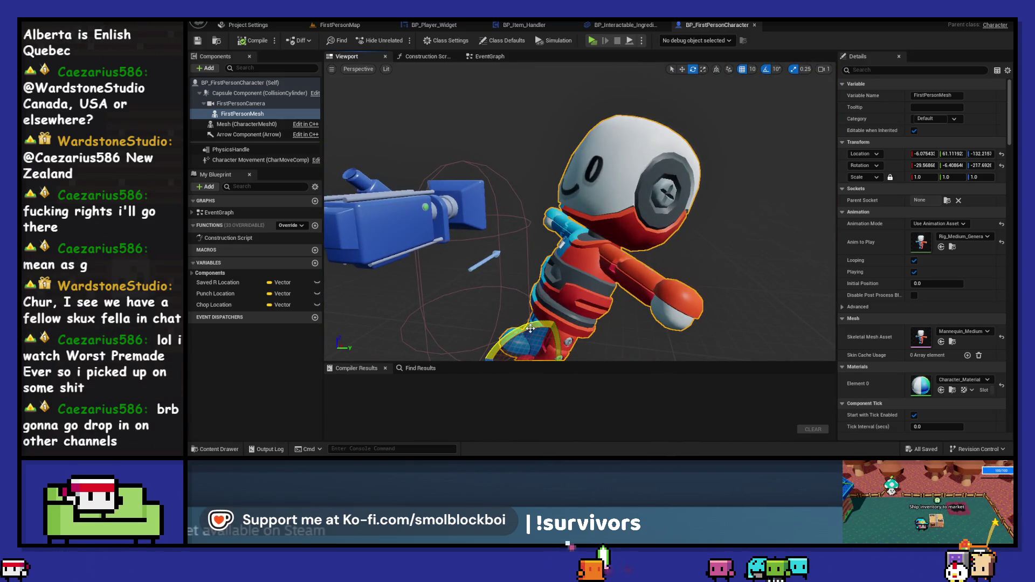
key(f)
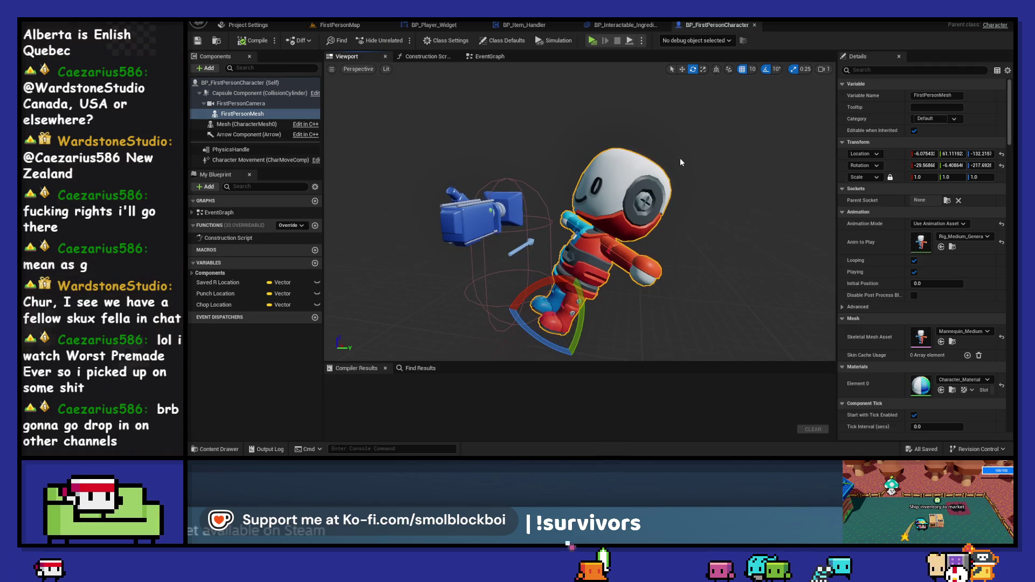
scroll(681, 163, up, 3)
click(279, 83)
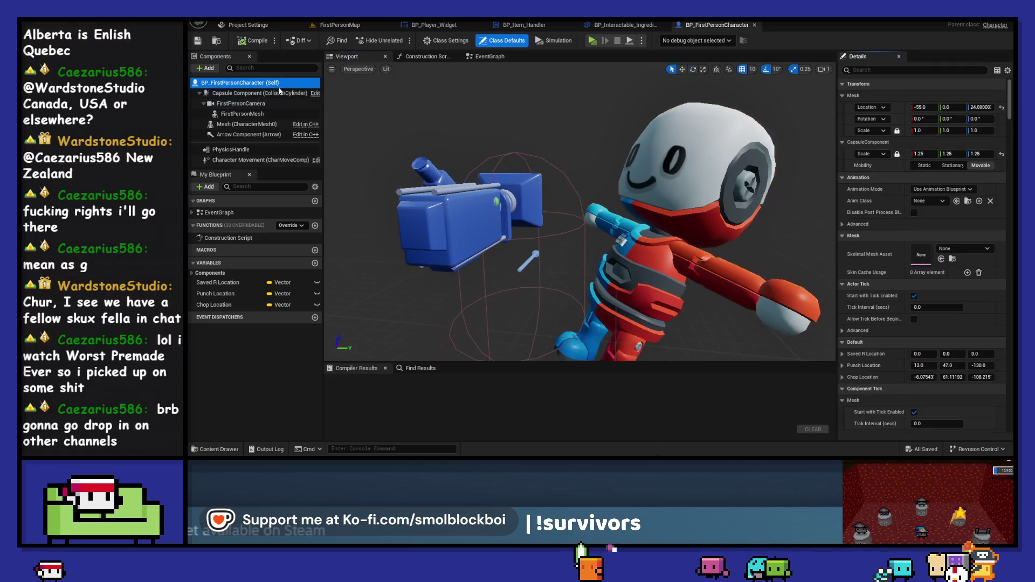
click(488, 57)
scroll(577, 189, down, 5)
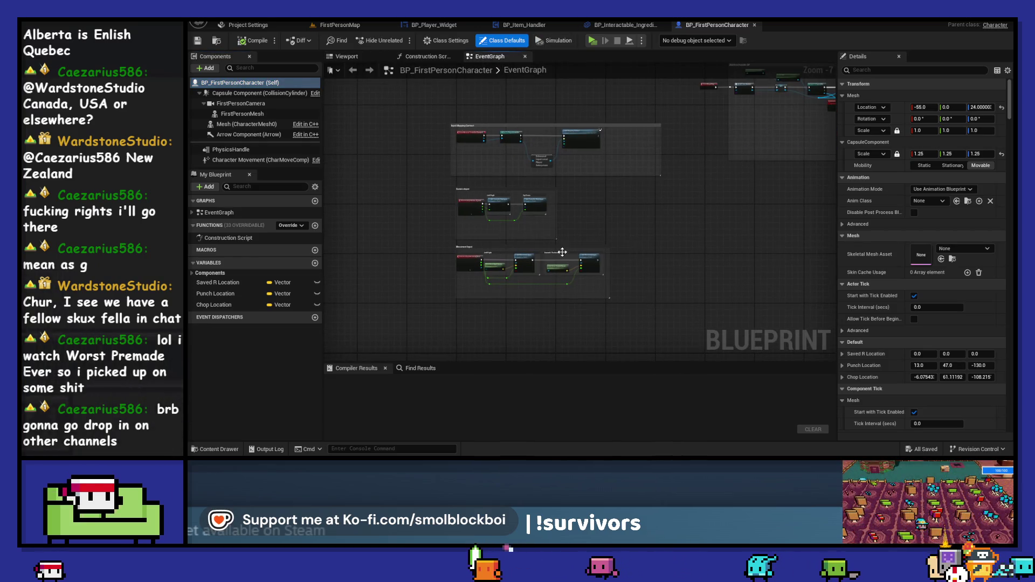
scroll(562, 252, up, 3)
mouse_move(610, 172)
mouse_down()
mouse_move(566, 268)
mouse_move(656, 222)
mouse_move(522, 216)
mouse_up()
scroll(516, 210, down, 2)
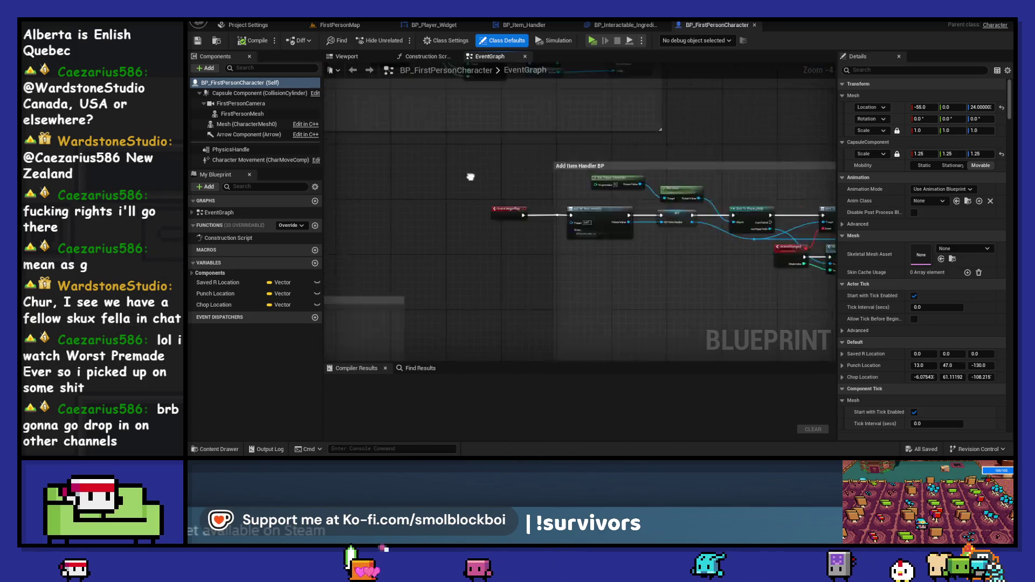
scroll(467, 117, up, 2)
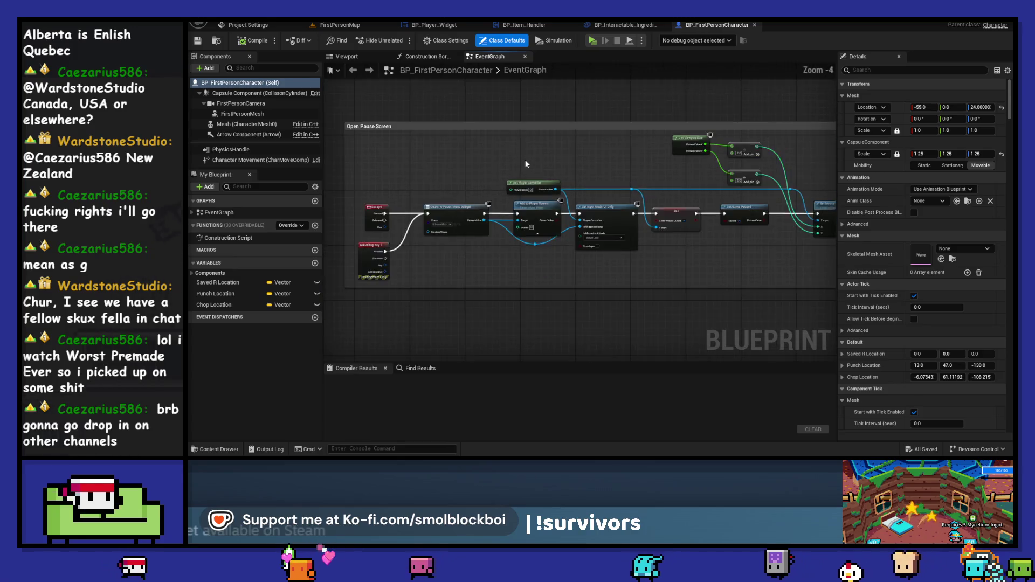
mouse_move(562, 252)
mouse_down()
mouse_move(591, 286)
mouse_move(539, 302)
mouse_up()
scroll(636, 235, down, 1)
mouse_move(762, 322)
mouse_down()
mouse_move(555, 220)
mouse_move(523, 225)
mouse_up()
scroll(703, 203, up, 1)
drag(702, 202, 713, 232)
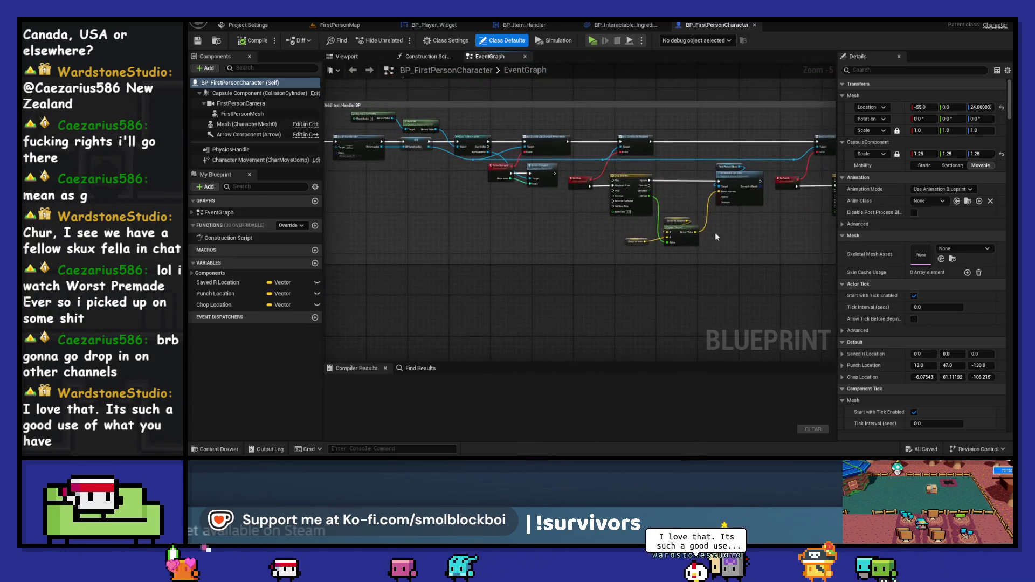
scroll(743, 227, up, 1)
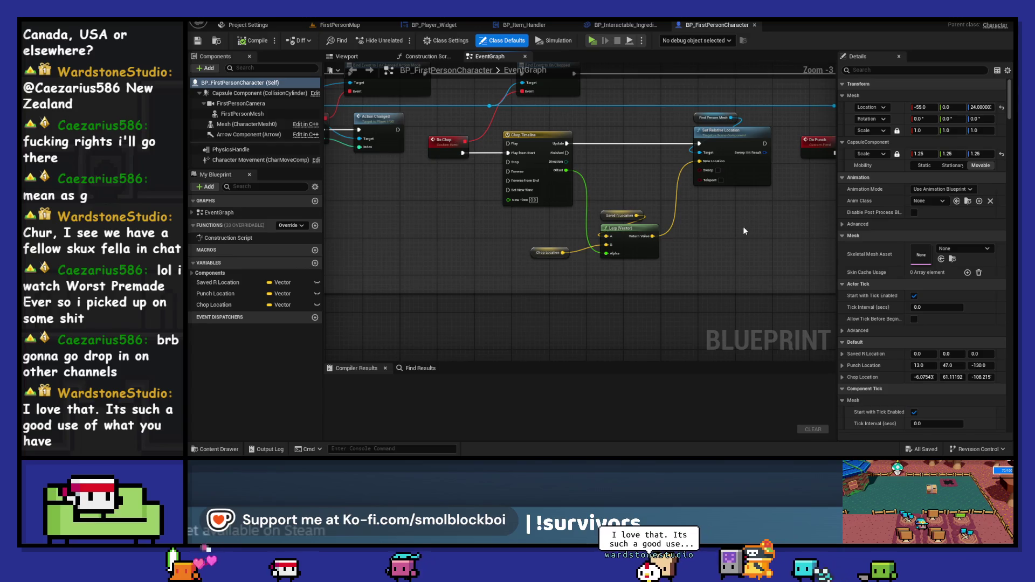
drag(426, 222, 593, 289)
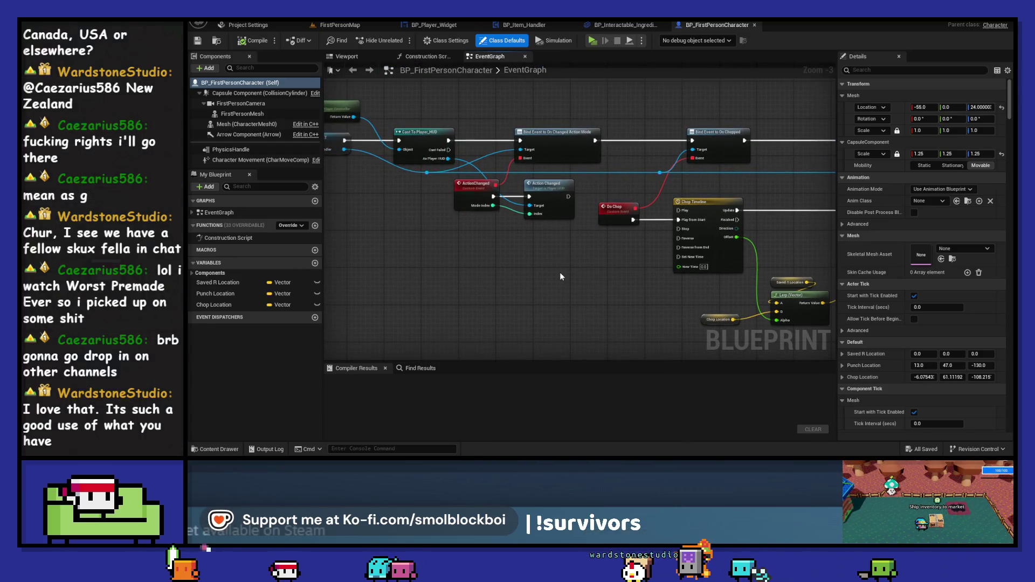
drag(534, 259, 659, 268)
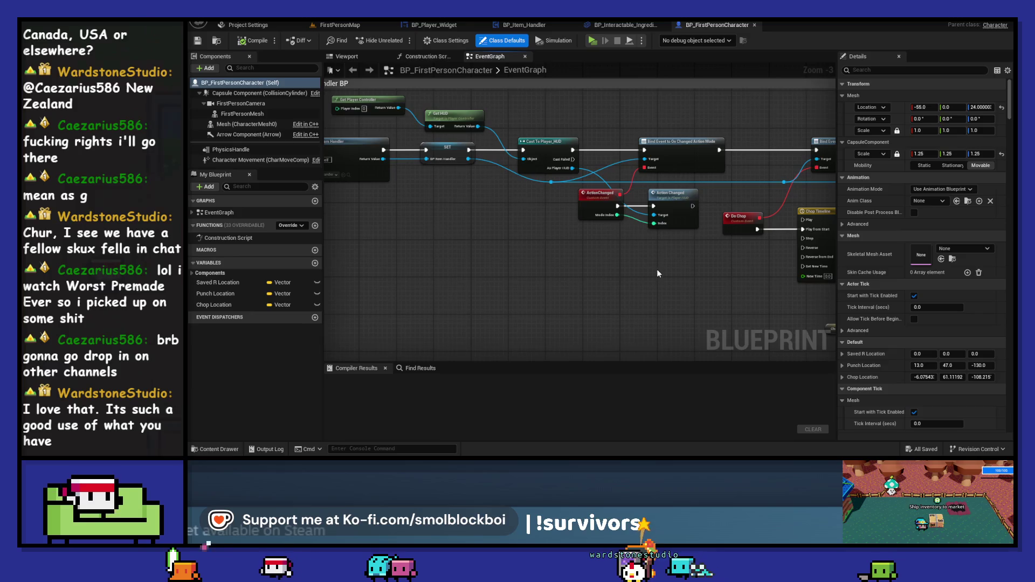
double_click(673, 201)
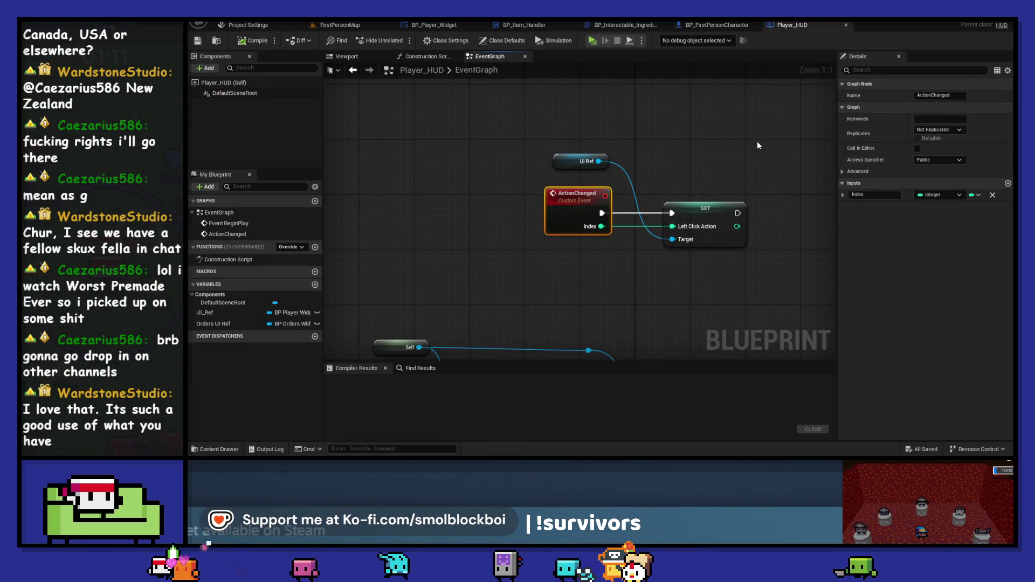
In Player_HUD, add a Switch on Int from Left Click Action with an extra case
drag(758, 142, 574, 158)
drag(554, 243, 595, 238)
text(branch)
click(629, 211)
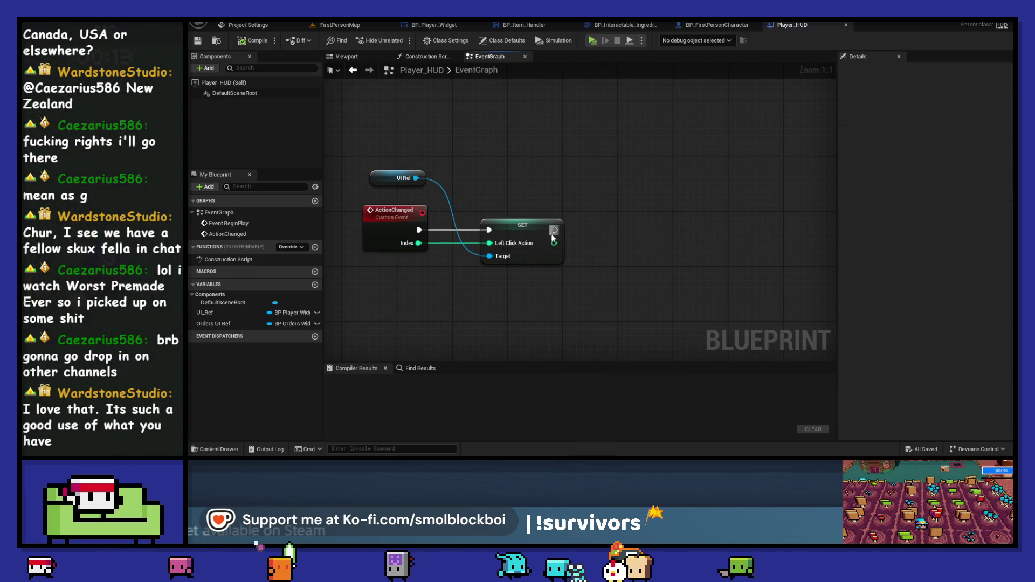
drag(554, 243, 611, 215)
text(switch on int)
click(654, 270)
click(676, 250)
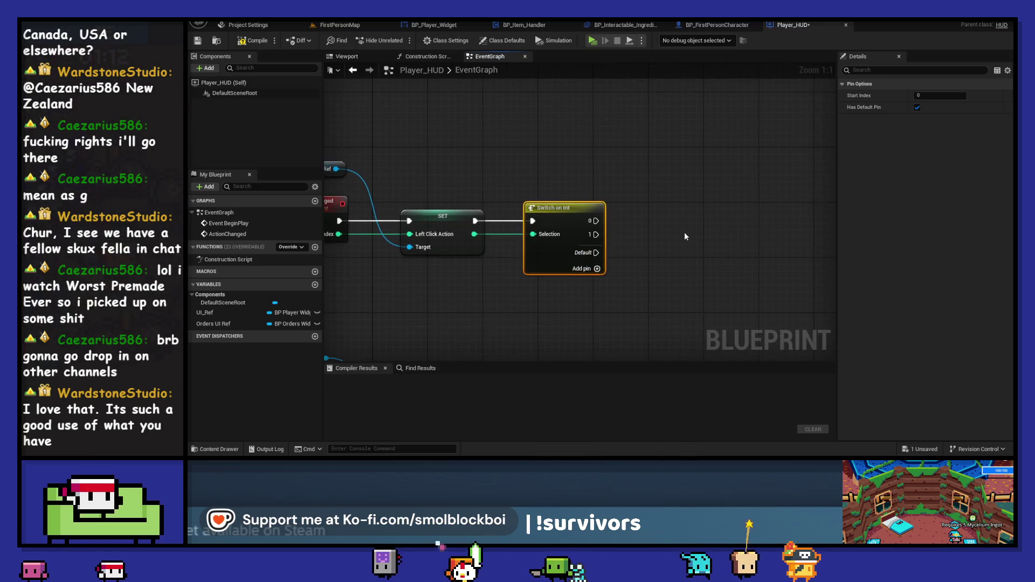
Move the ActionChanged nodes up, delete the Switch on Int, compile and close Player_HUD
drag(345, 162, 685, 280)
scroll(619, 215, down, 3)
drag(659, 223, 651, 194)
click(756, 205)
click(650, 221)
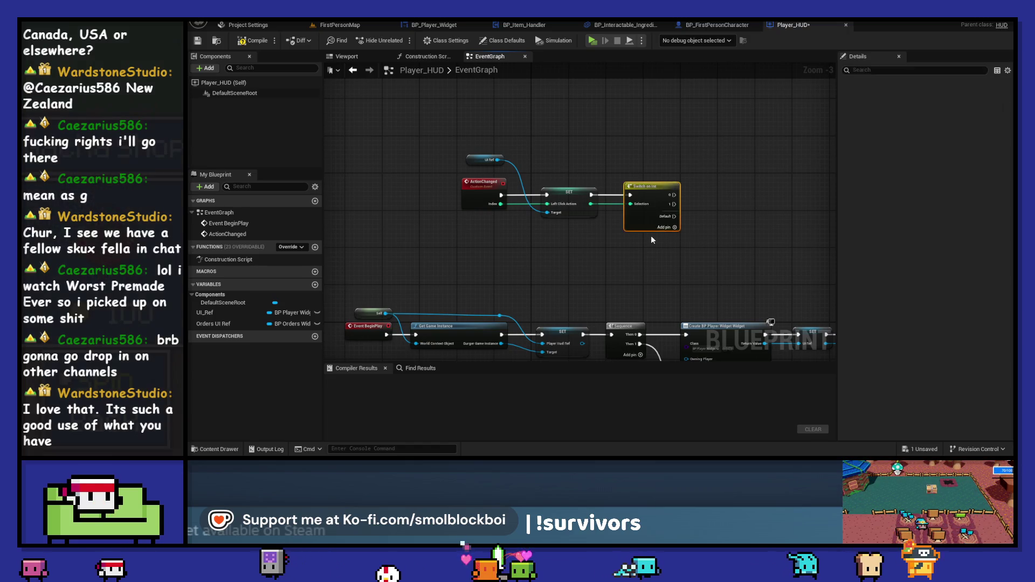
key(Delete)
key(F7)
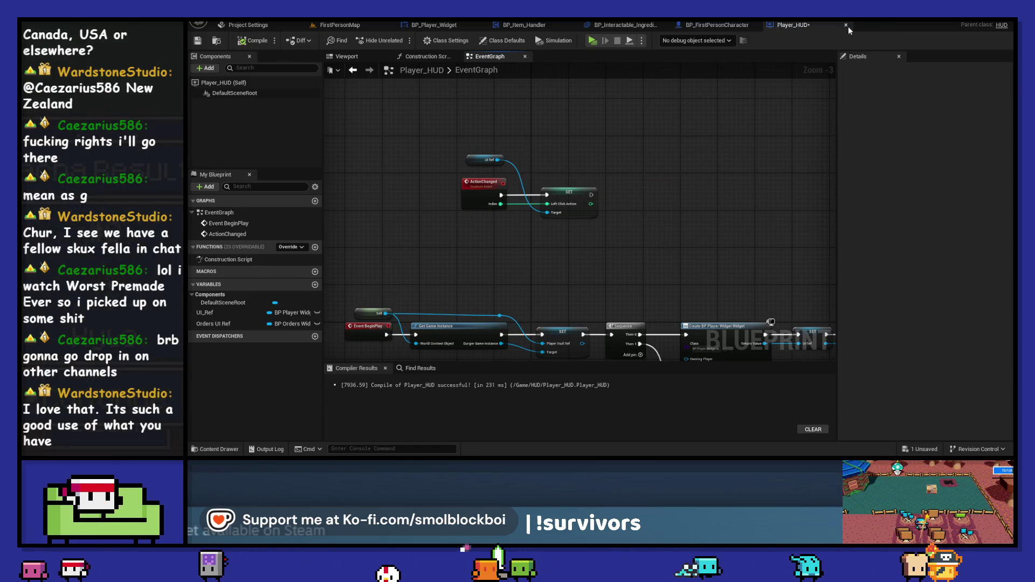
click(846, 26)
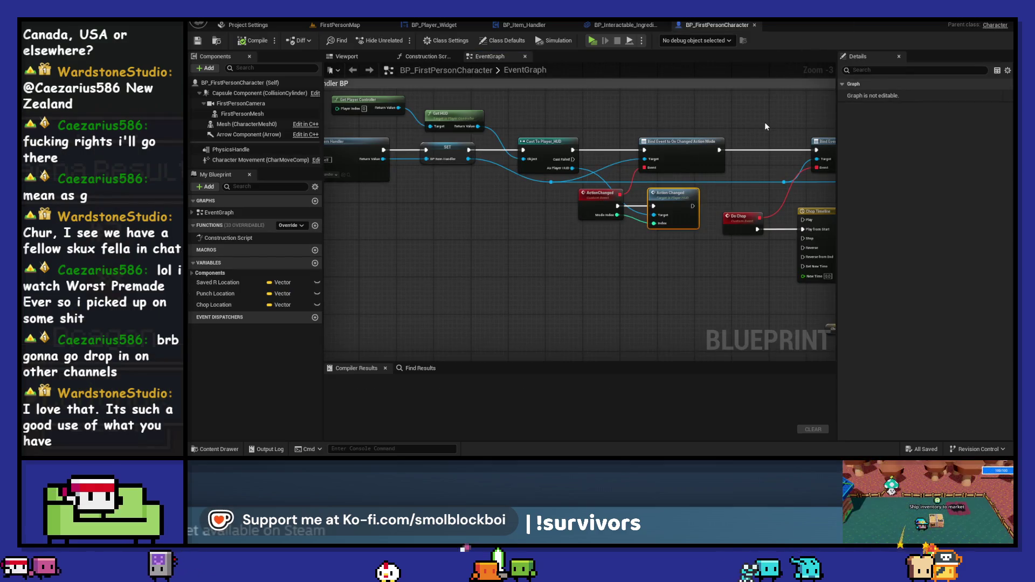
Tidy the event graph: widen the chop comment box and shift the Do Chop nodes right
scroll(652, 260, up, 1)
drag(633, 240, 499, 231)
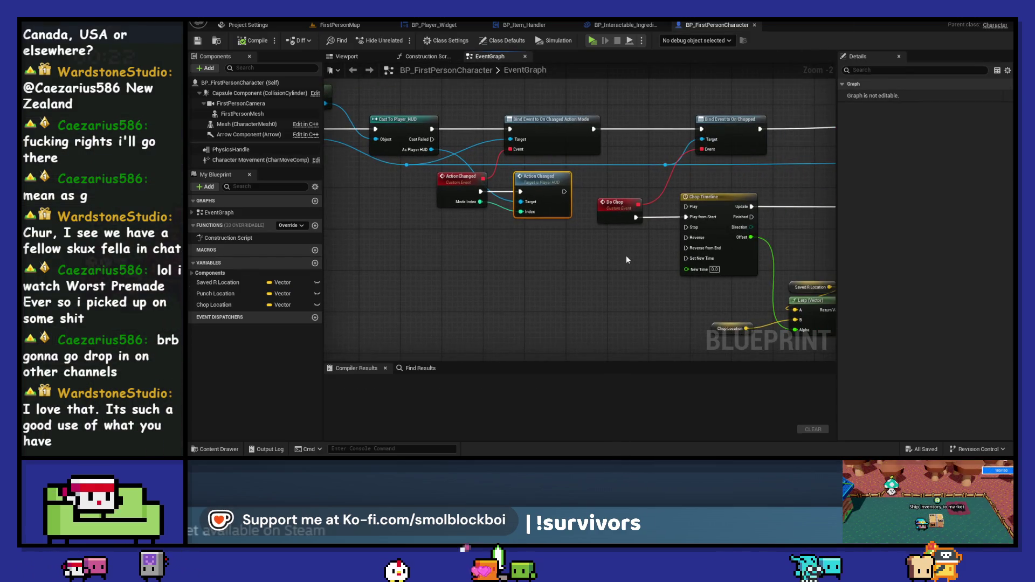
scroll(502, 237, down, 4)
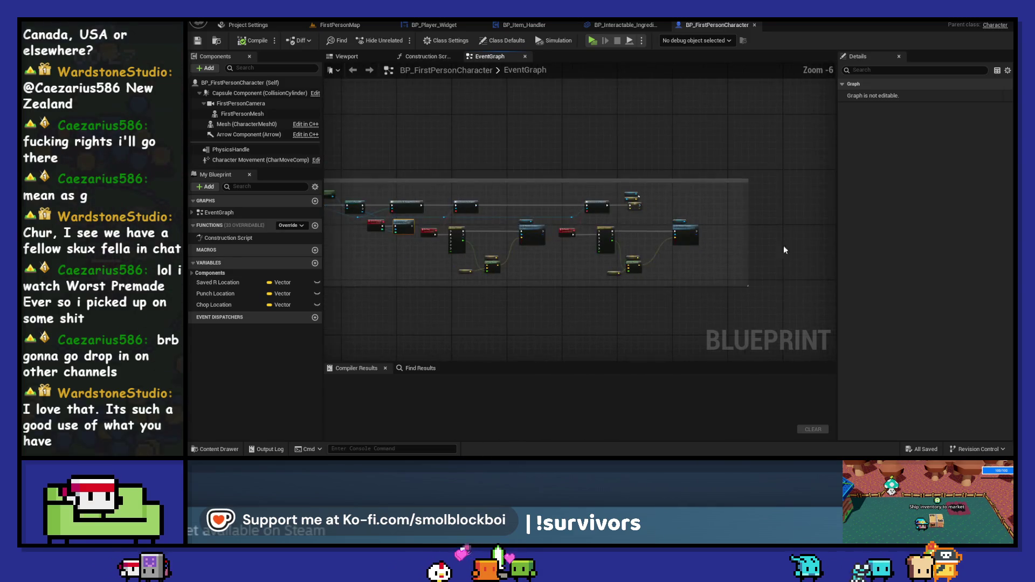
drag(748, 253, 797, 257)
drag(735, 274, 777, 268)
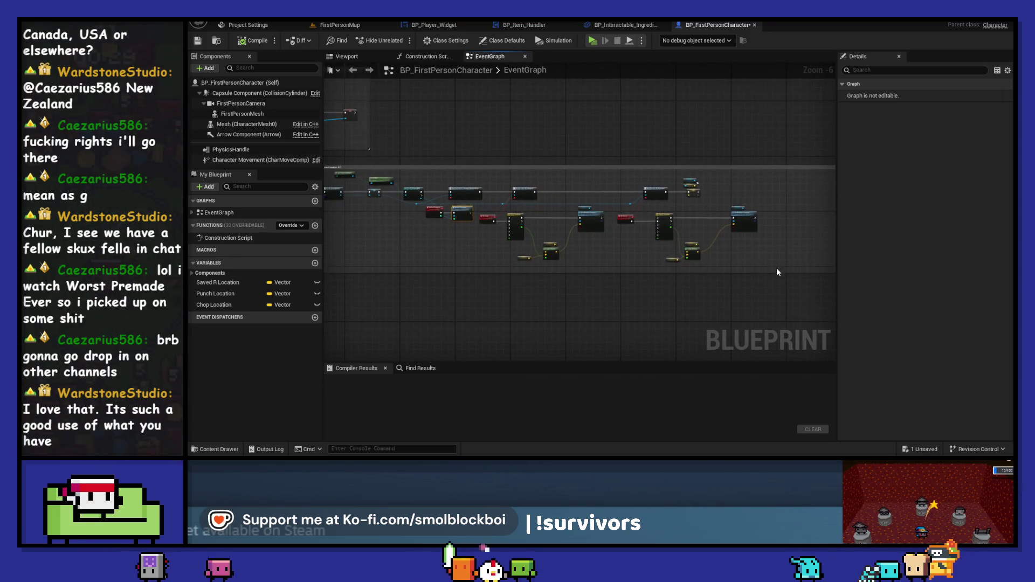
scroll(487, 220, up, 3)
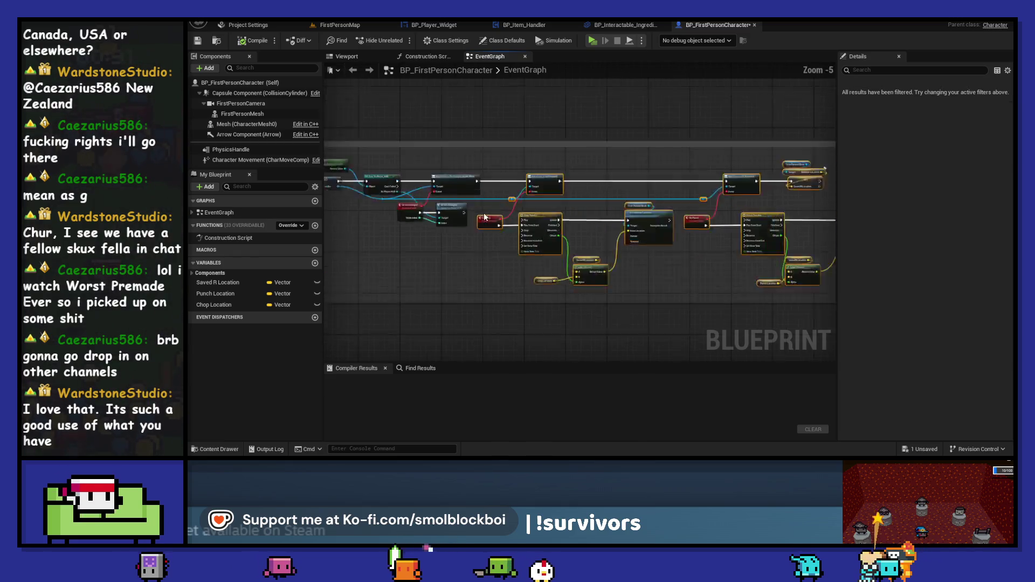
drag(488, 222, 595, 222)
click(502, 276)
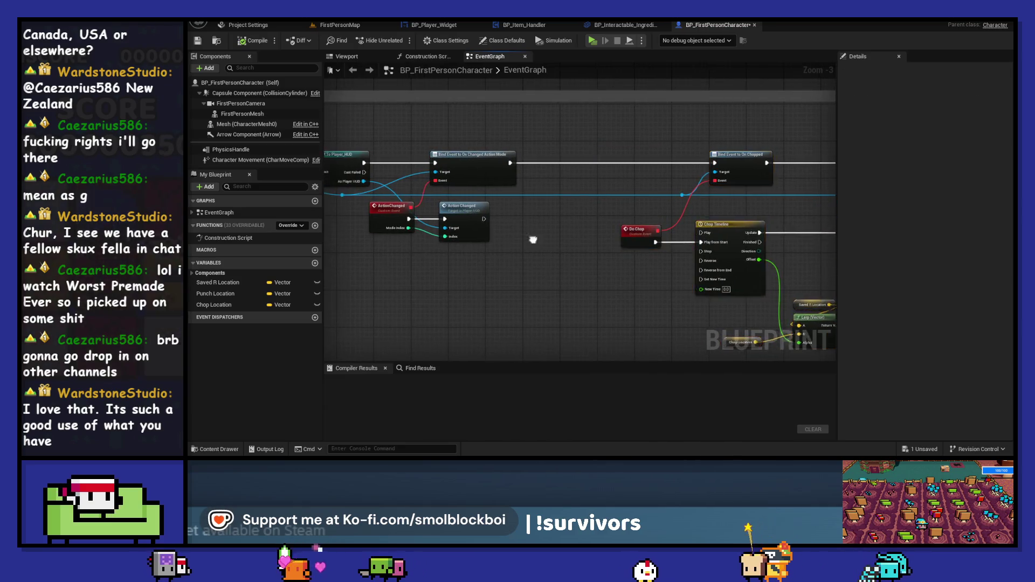
scroll(502, 276, up, 2)
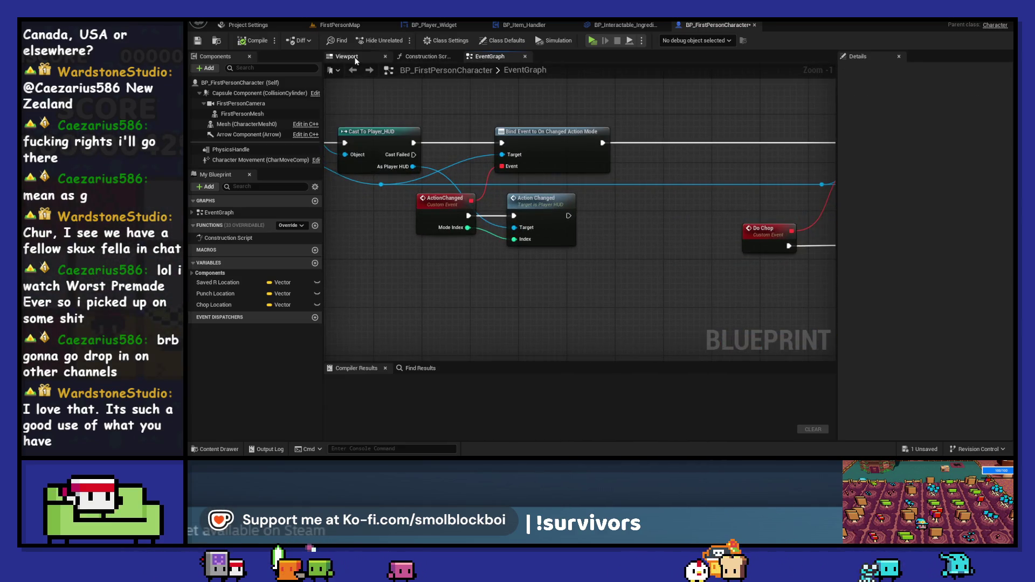
In the Viewport, select the character and search the add-component list for static mesh
click(356, 56)
click(226, 83)
click(208, 68)
text(staticm)
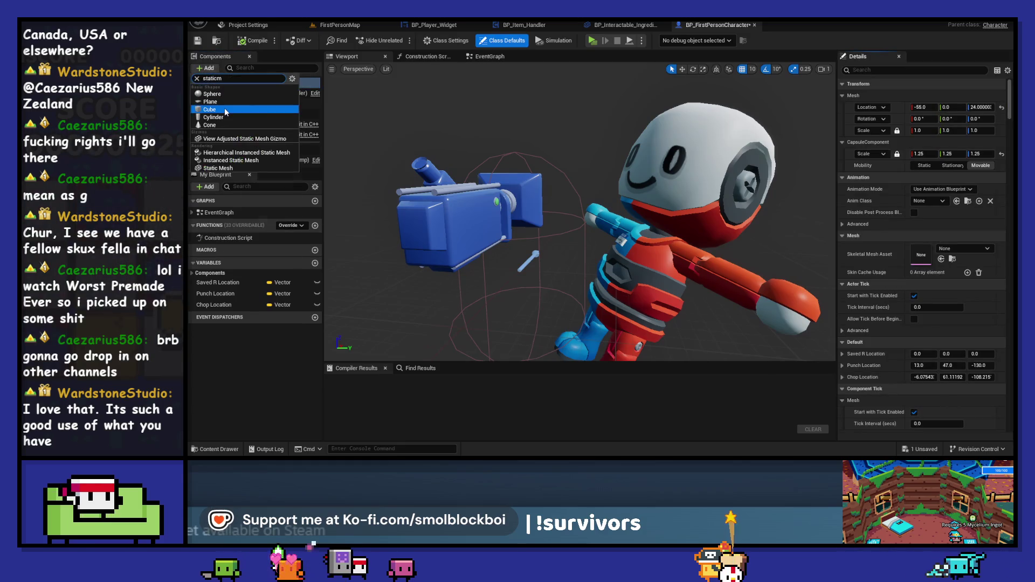
Add a StaticMesh under FirstPersonMesh, assign the knife mesh, and rotate it 180 degrees
click(229, 168)
key(Return)
mouse_move(229, 103)
mouse_down()
mouse_move(227, 128)
mouse_move(287, 128)
mouse_up()
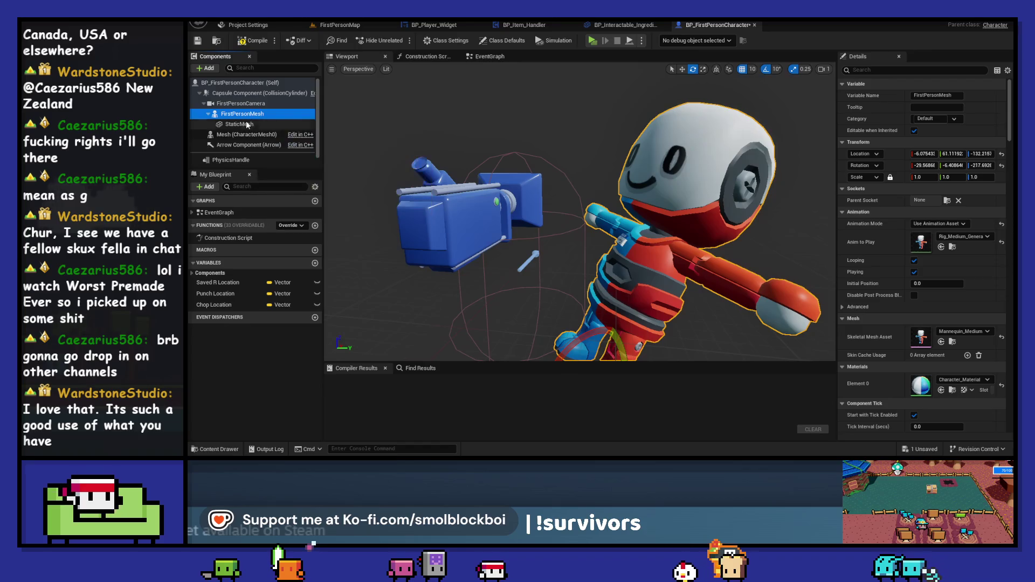
click(956, 239)
text(knife)
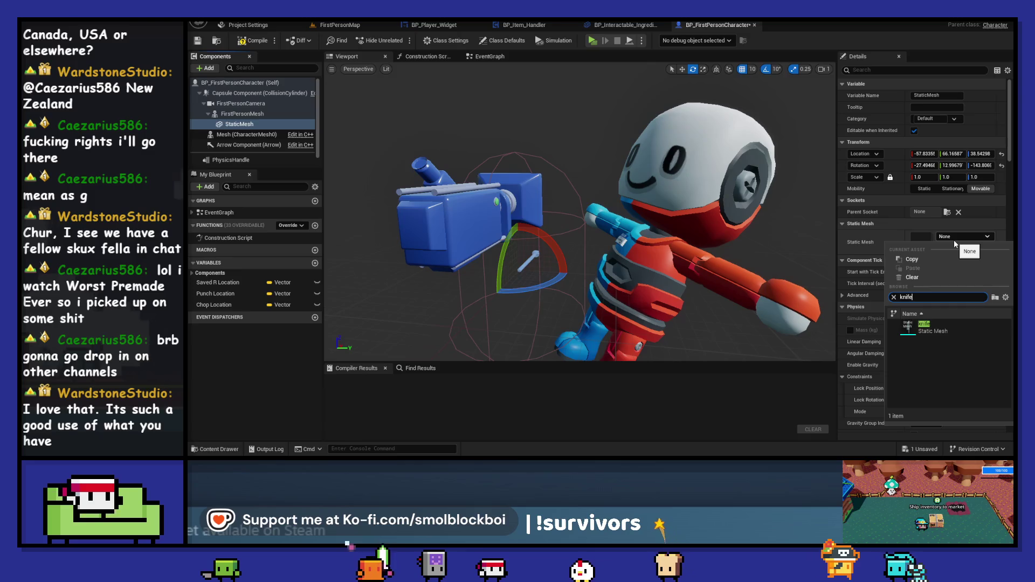
click(950, 327)
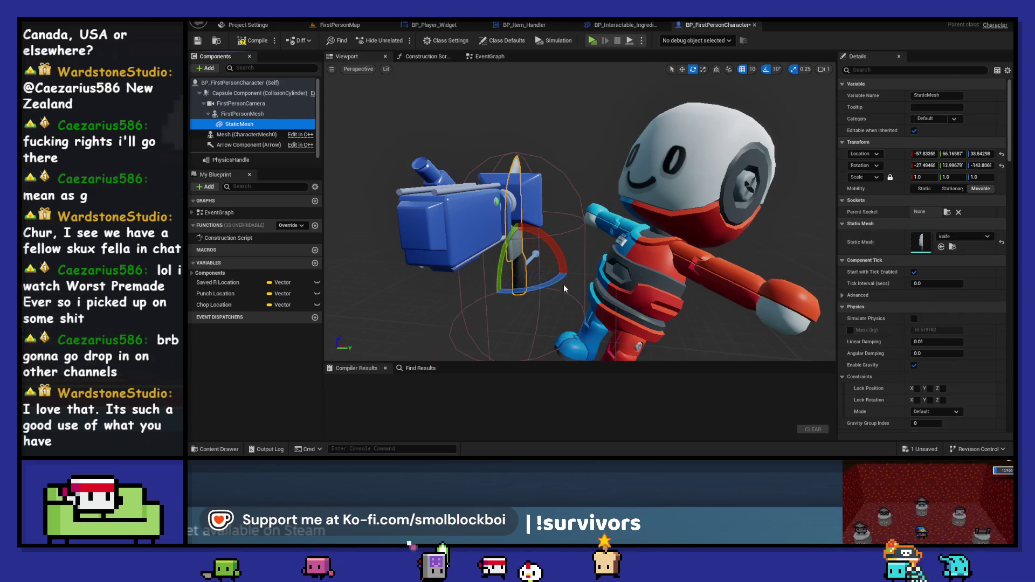
mouse_move(554, 281)
mouse_down()
mouse_move(488, 302)
mouse_move(531, 289)
mouse_up()
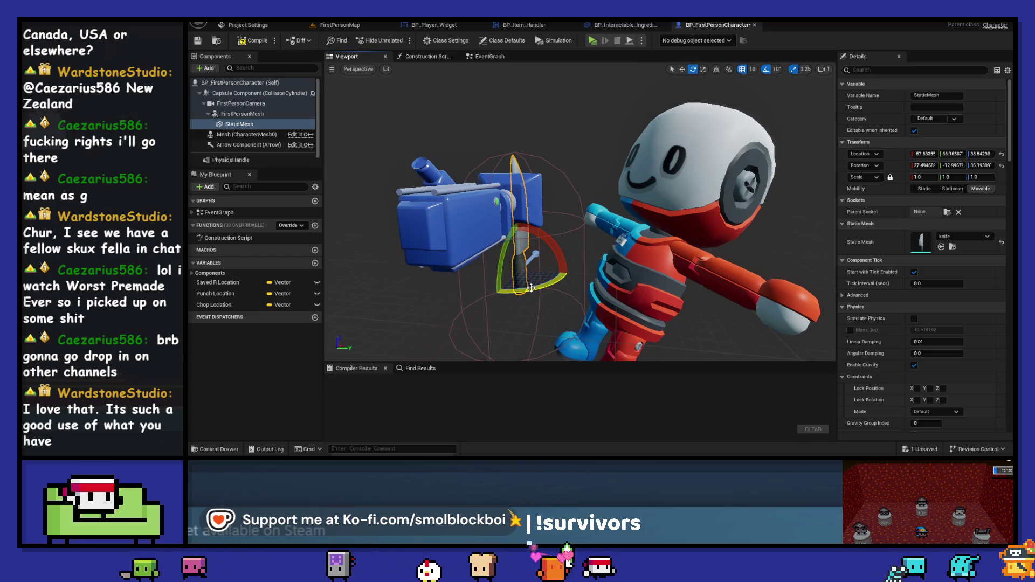
Using Top and Left views, move the knife onto the hand, then play-test it
click(358, 69)
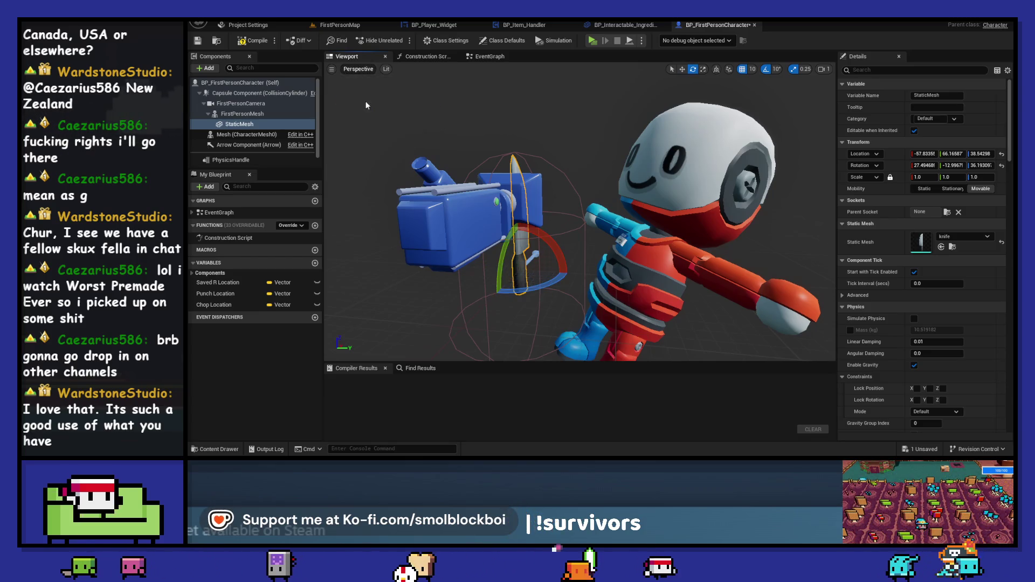
click(368, 103)
key(w)
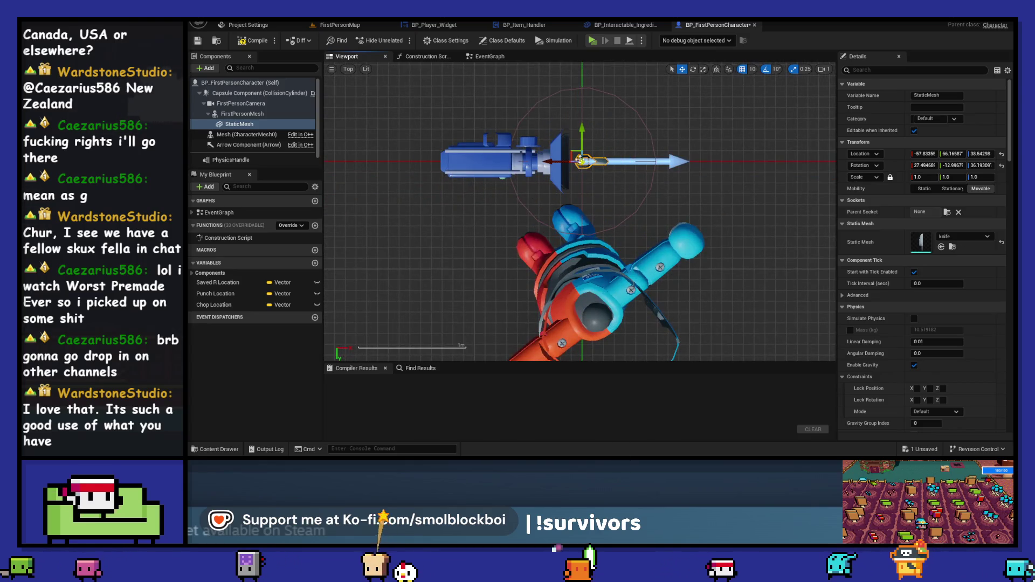
mouse_move(580, 161)
mouse_down()
mouse_move(609, 161)
mouse_move(678, 236)
mouse_up()
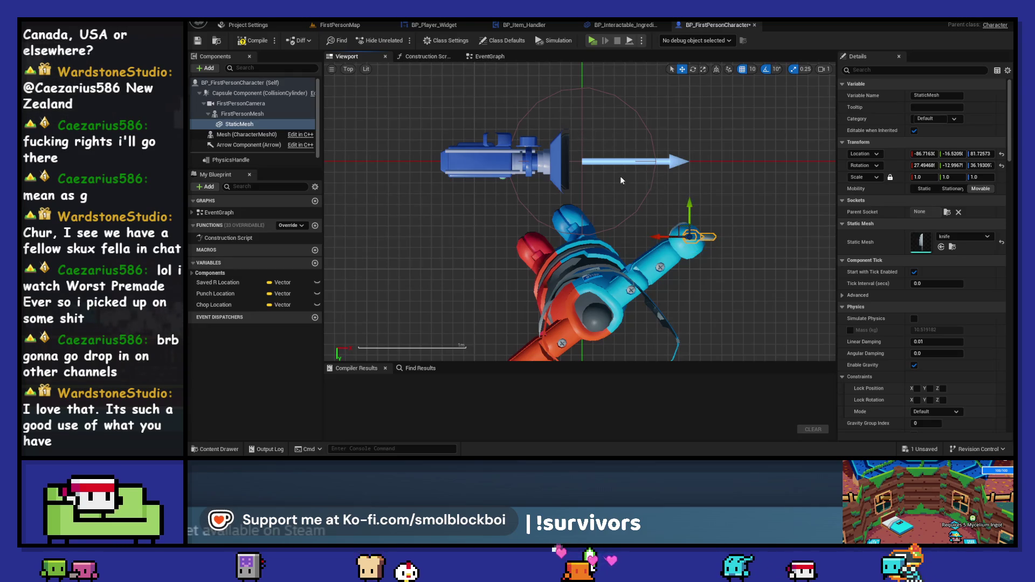
click(377, 110)
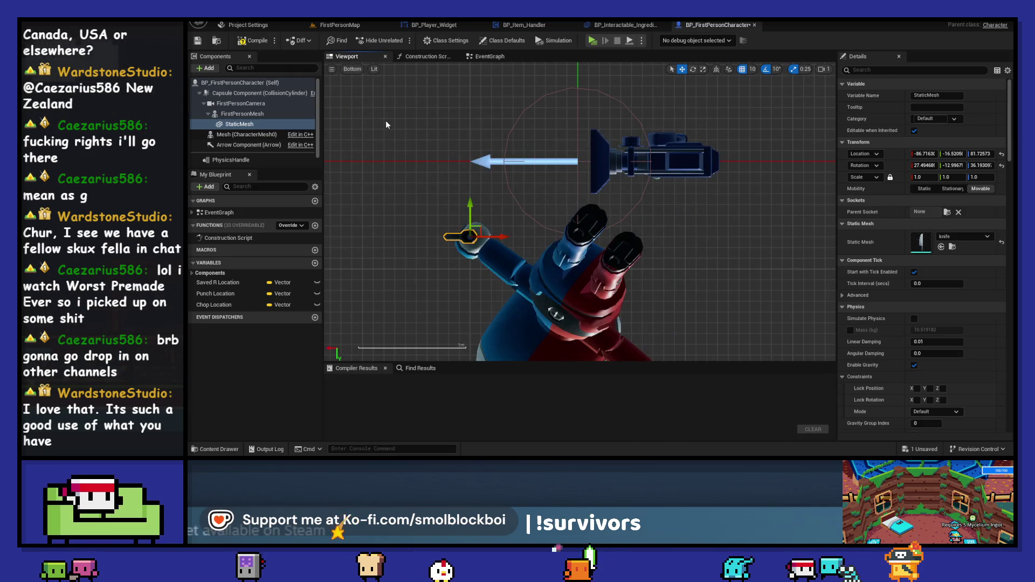
click(353, 69)
click(362, 120)
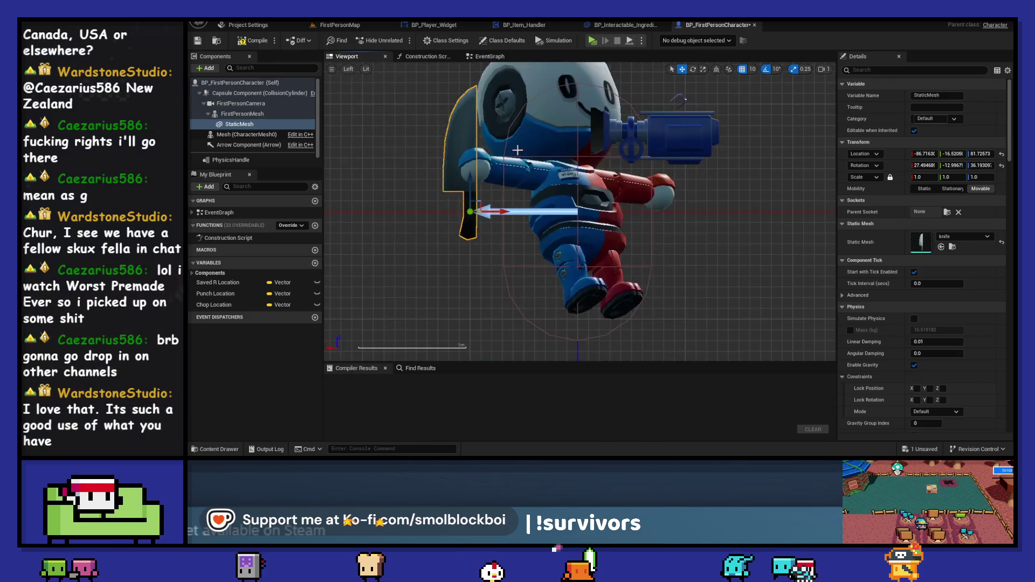
drag(480, 204, 480, 147)
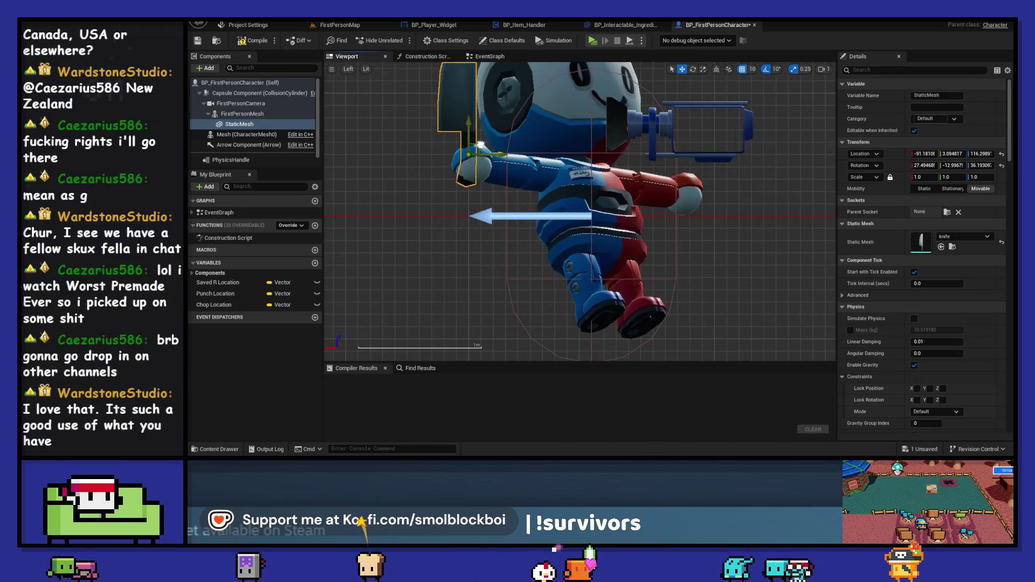
click(594, 44)
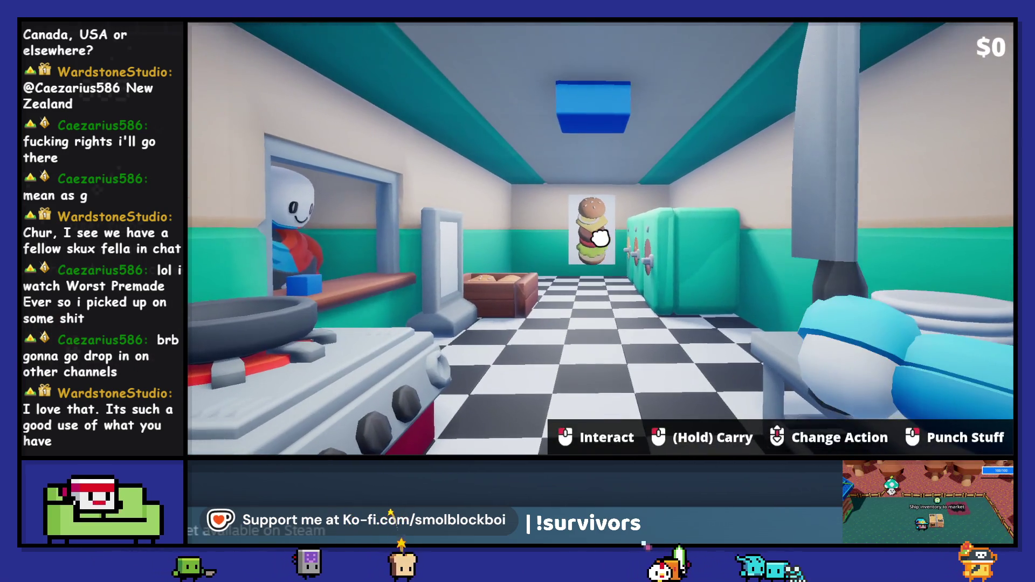
In Top view, turn the knife to point along the arm and play-test
key(Escape)
click(348, 69)
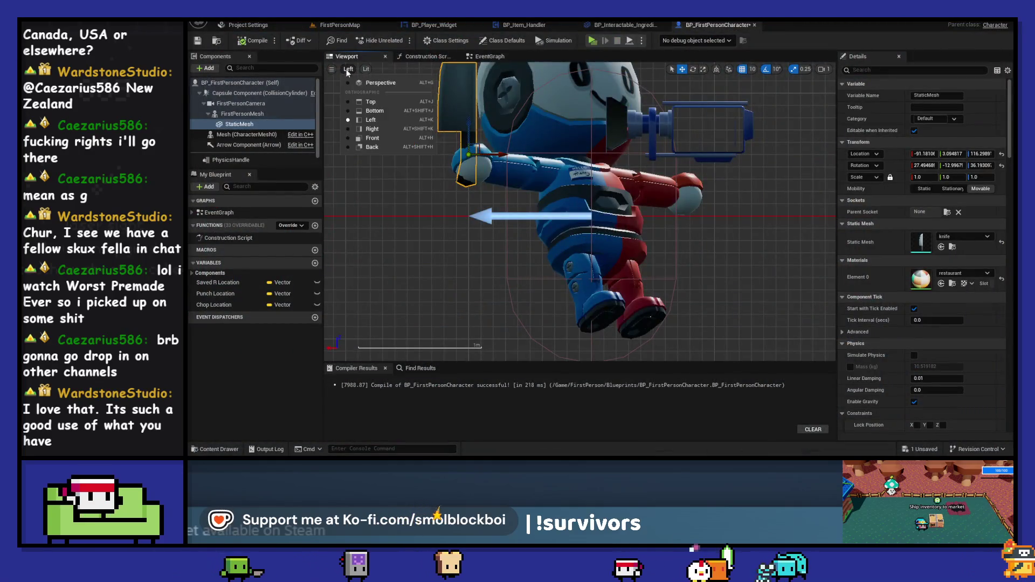
click(370, 103)
mouse_move(774, 200)
mouse_down()
mouse_move(701, 170)
mouse_move(693, 76)
mouse_up()
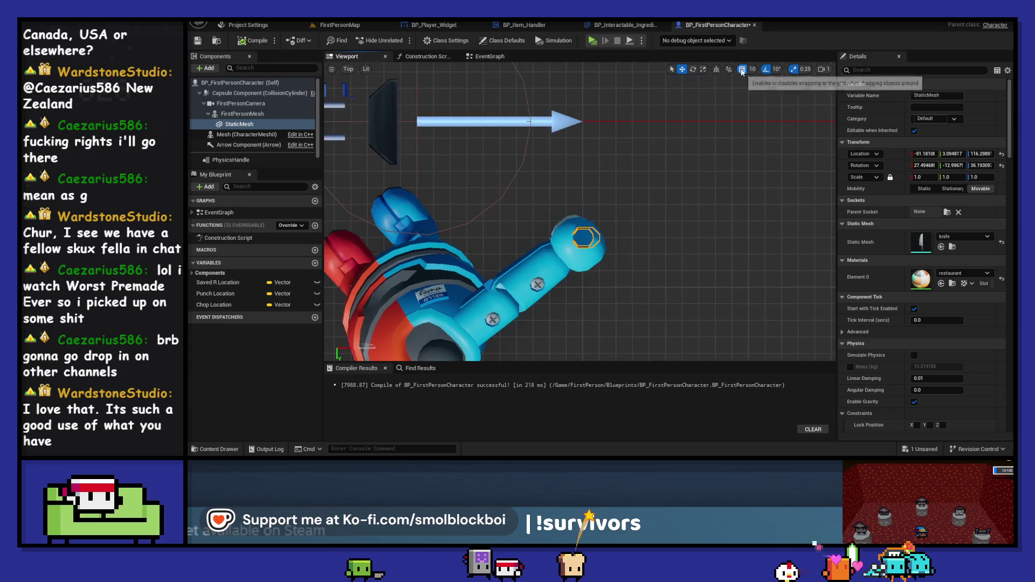
key(w)
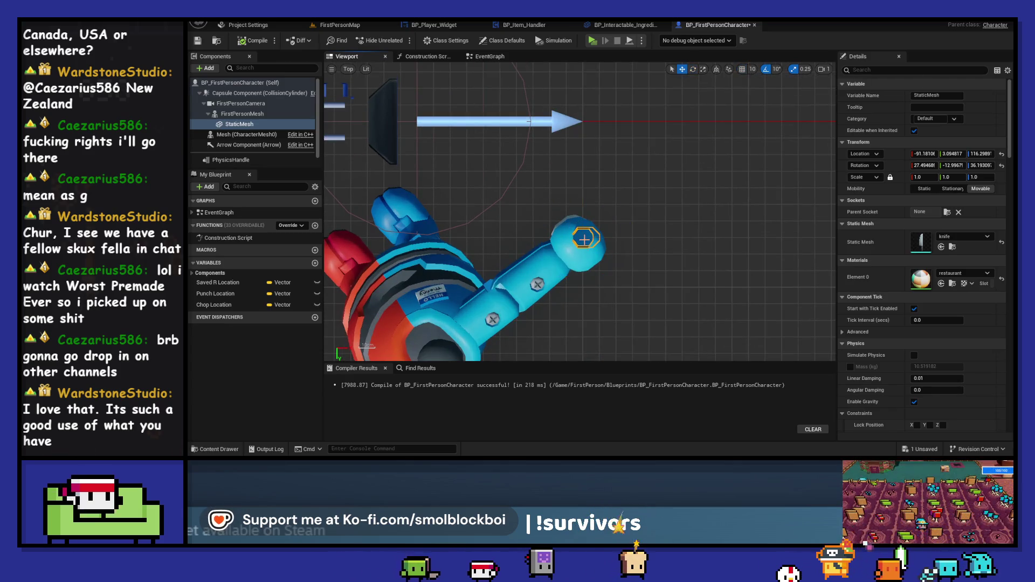
scroll(608, 233, down, 2)
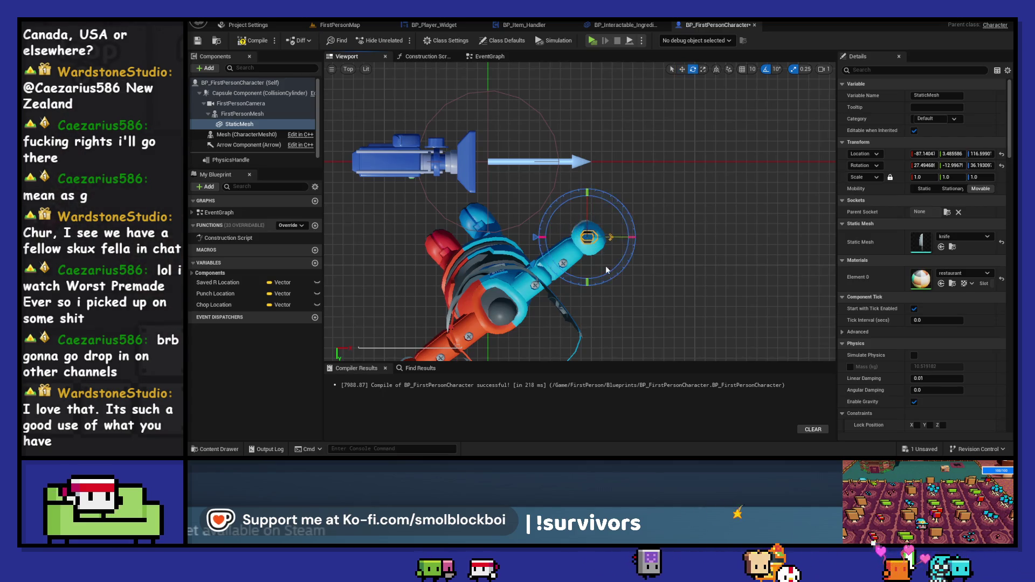
drag(539, 239, 547, 270)
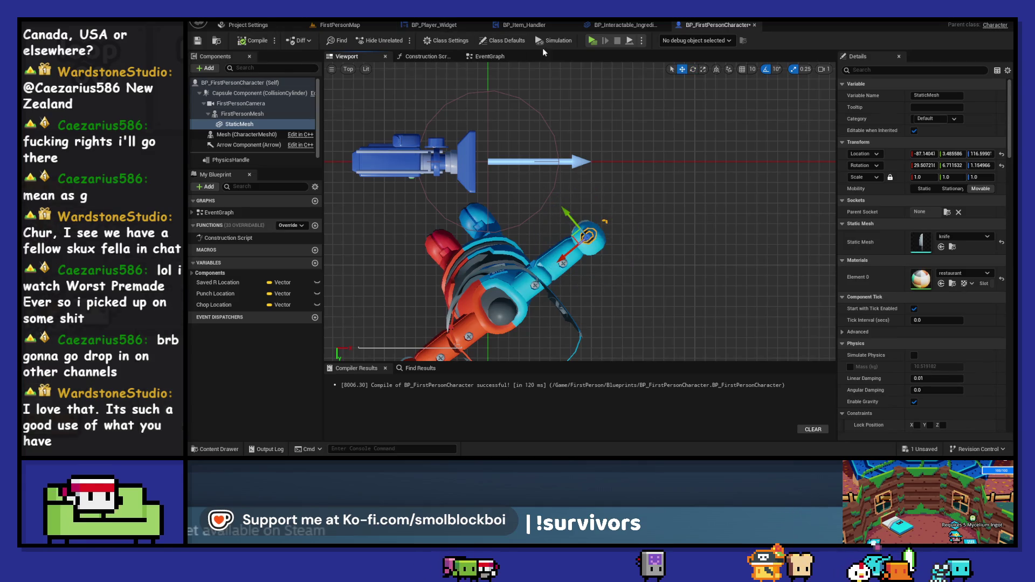
click(595, 41)
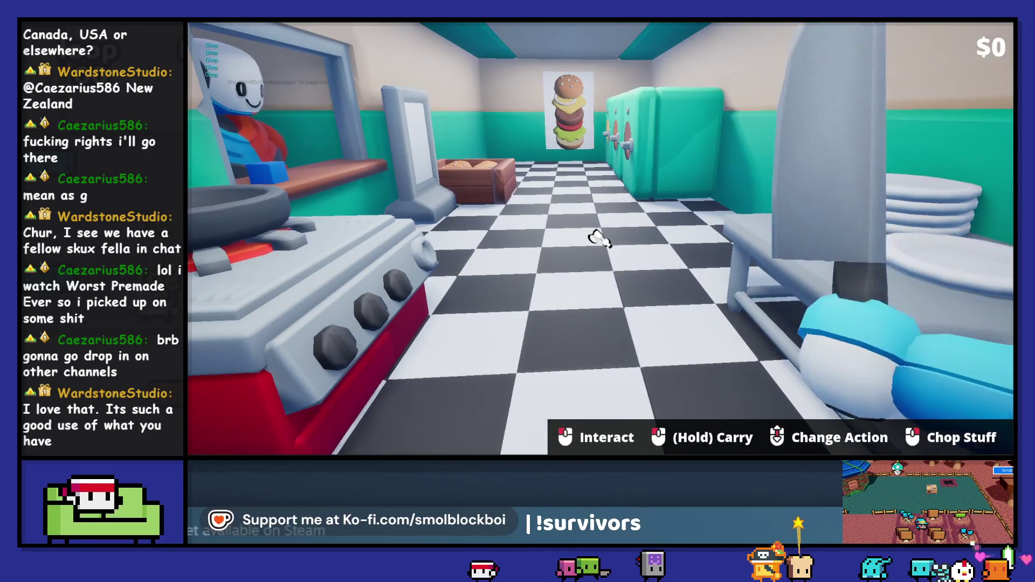
In Right view, try tilting and nudging the knife, undoing both changes
key(Escape)
click(349, 70)
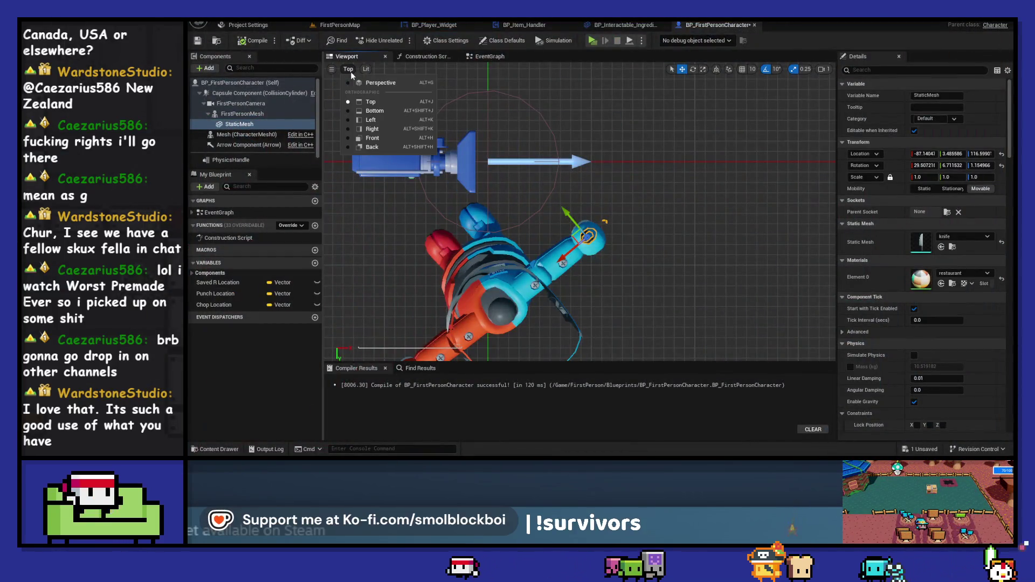
click(372, 128)
key(e)
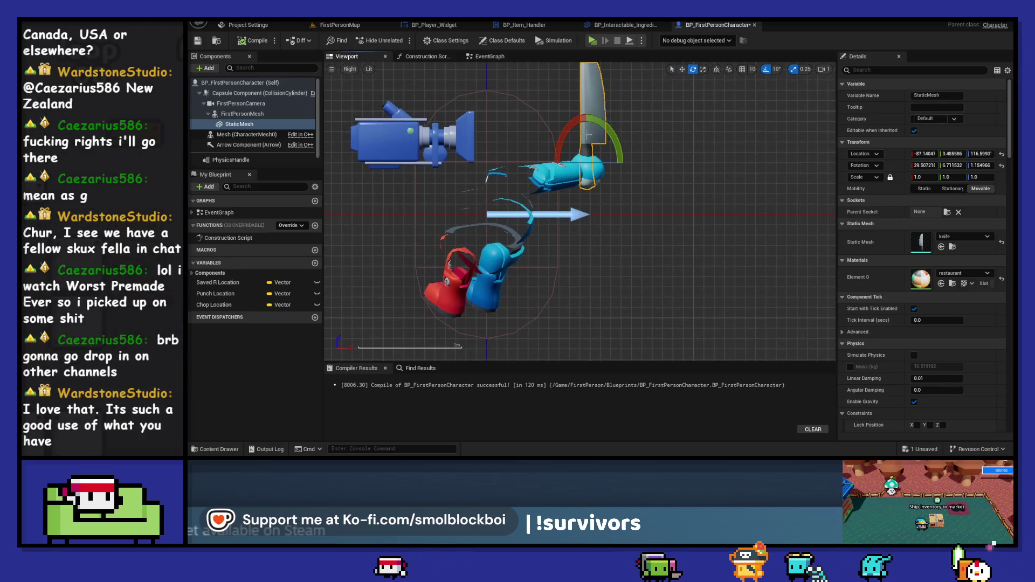
mouse_move(578, 121)
mouse_down()
mouse_move(548, 157)
mouse_move(588, 116)
mouse_up()
key(ctrl+z)
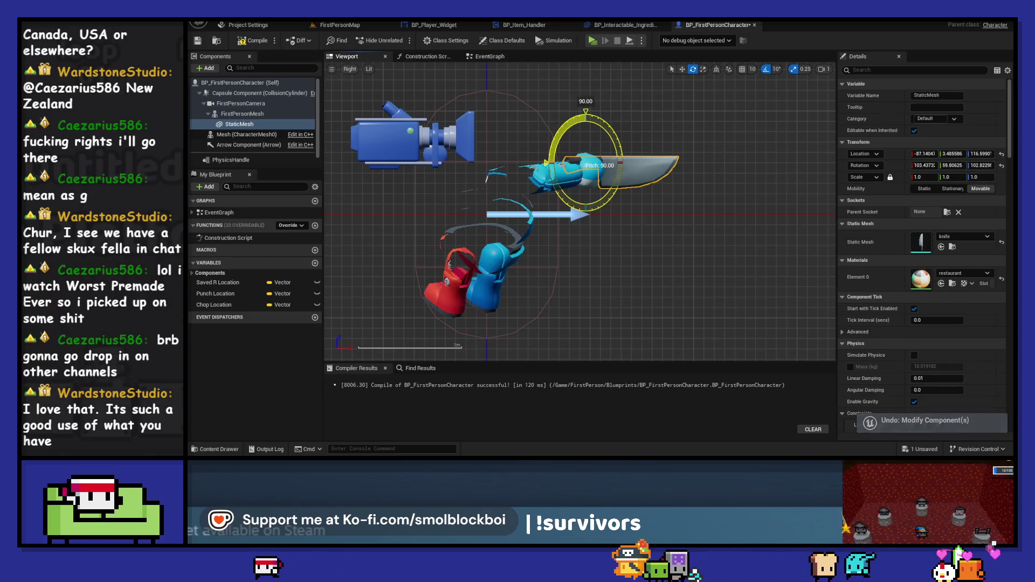
key(w)
drag(567, 163, 573, 164)
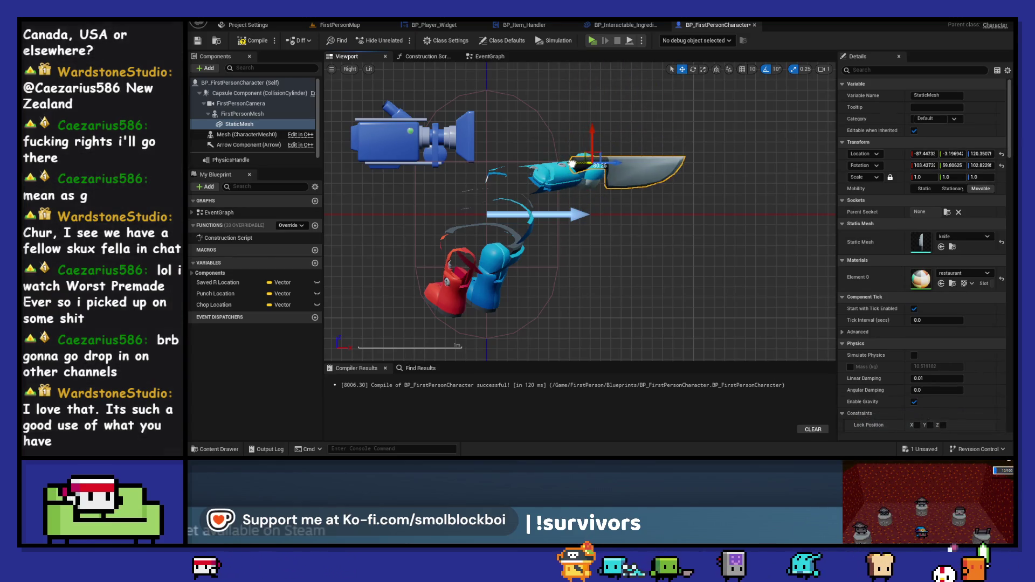
key(ctrl+z)
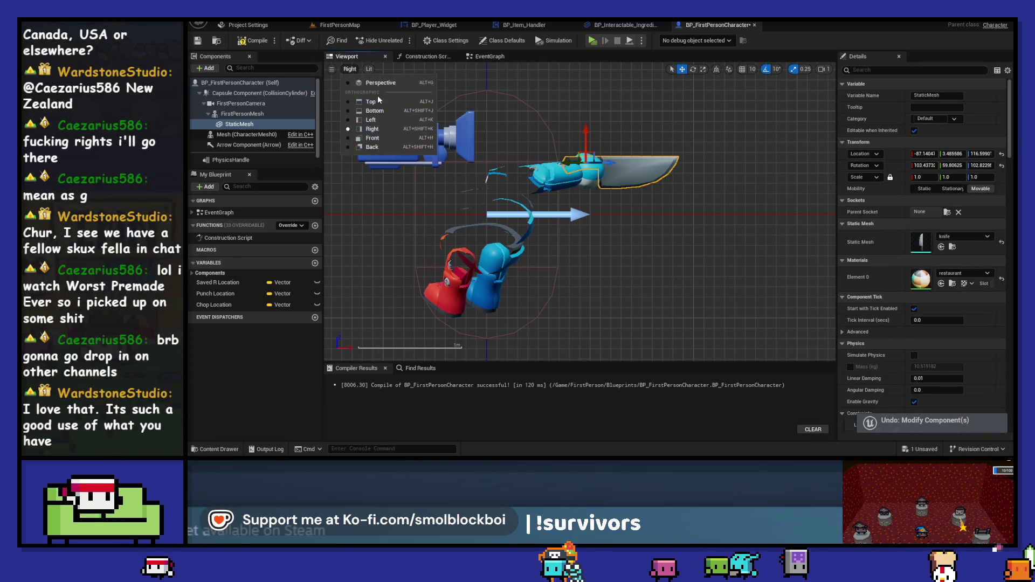
Move the knife forward along the hand from the top, check Left view, return to Perspective
key(alt+j)
key(f)
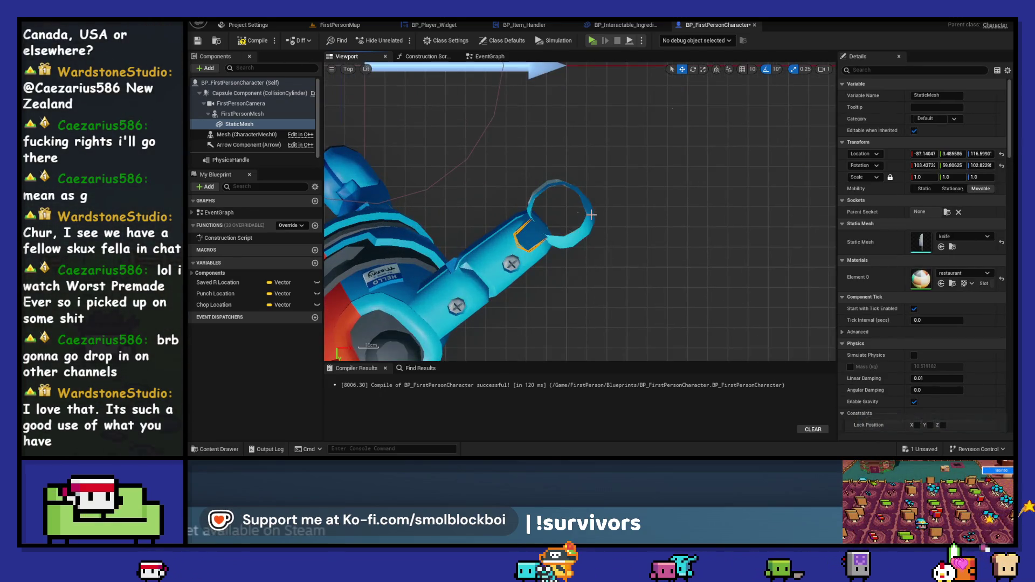
scroll(592, 215, down, 5)
drag(575, 205, 582, 204)
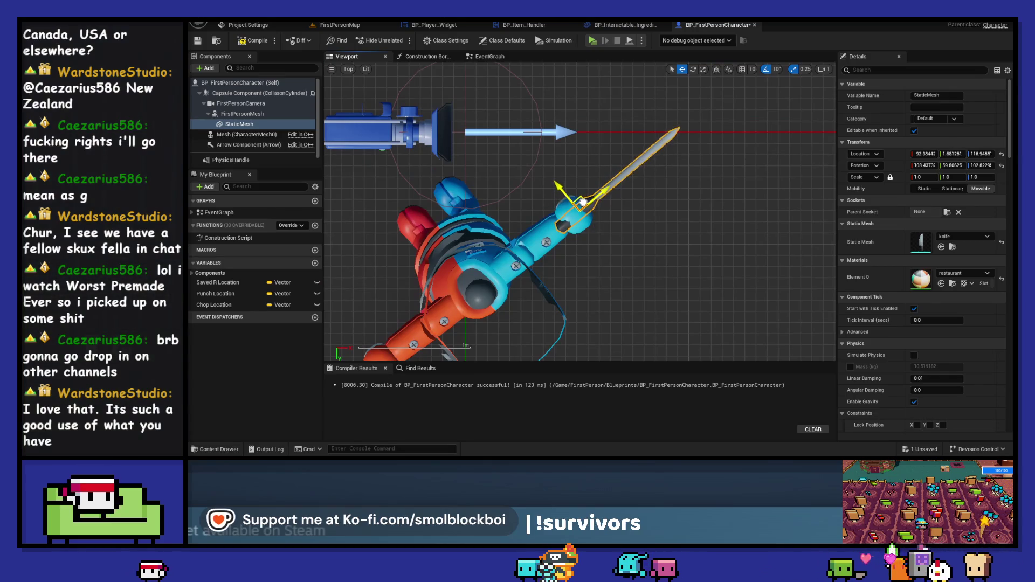
click(348, 69)
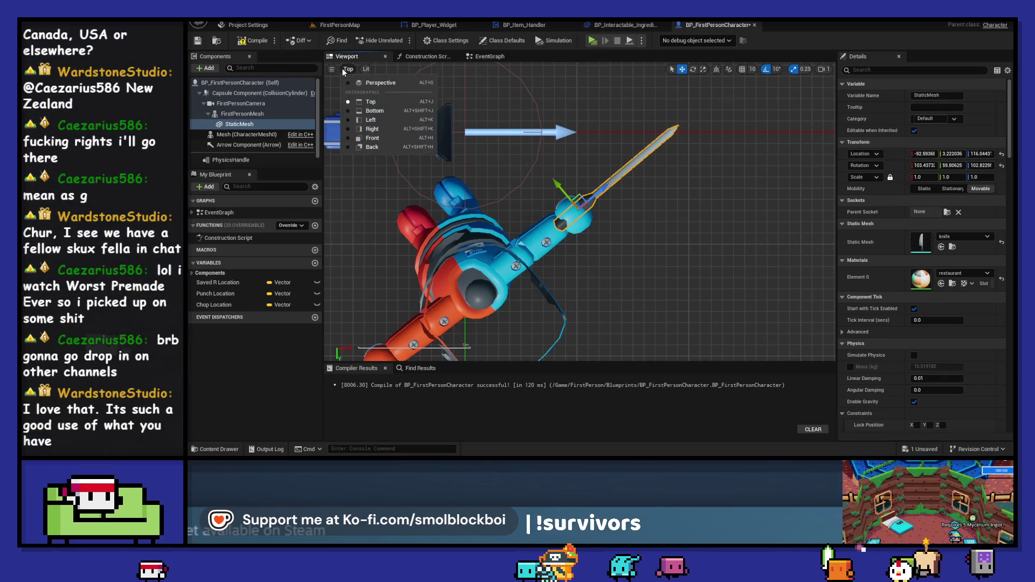
click(372, 120)
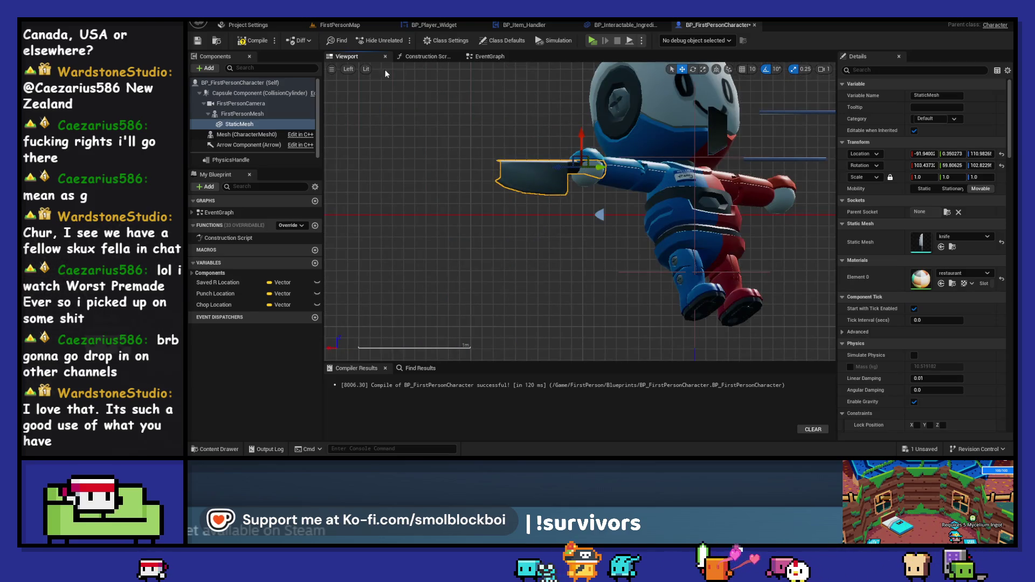
click(381, 83)
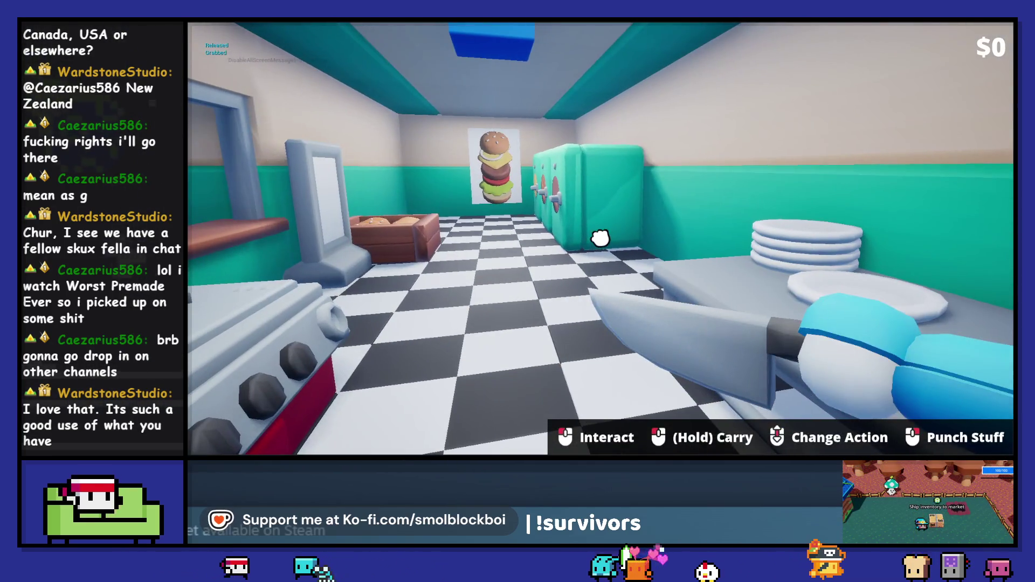
Punch three times with the knife hand and walk forward in the kitchen
click(600, 238)
click(601, 237)
click(600, 238)
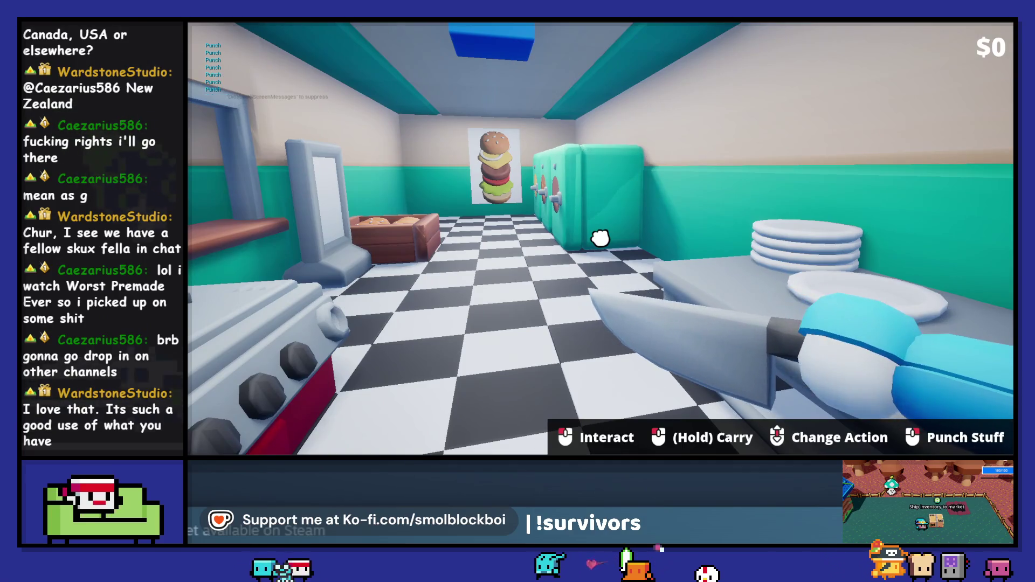
key(w)
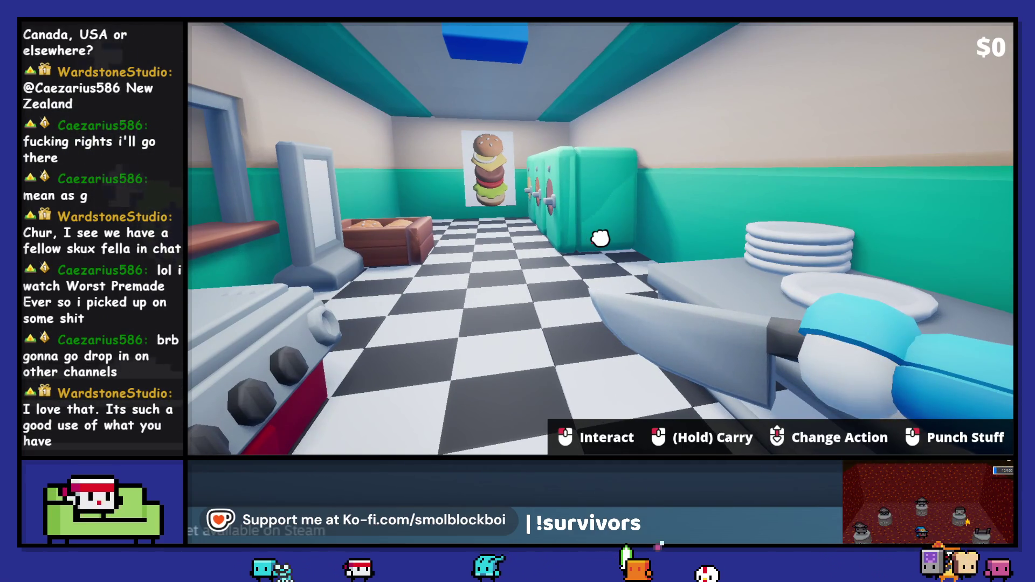
Scroll to Chop and chop, scroll back to Punch and punch, then select the StaticMesh component
key(w)
scroll(601, 238, down, 1)
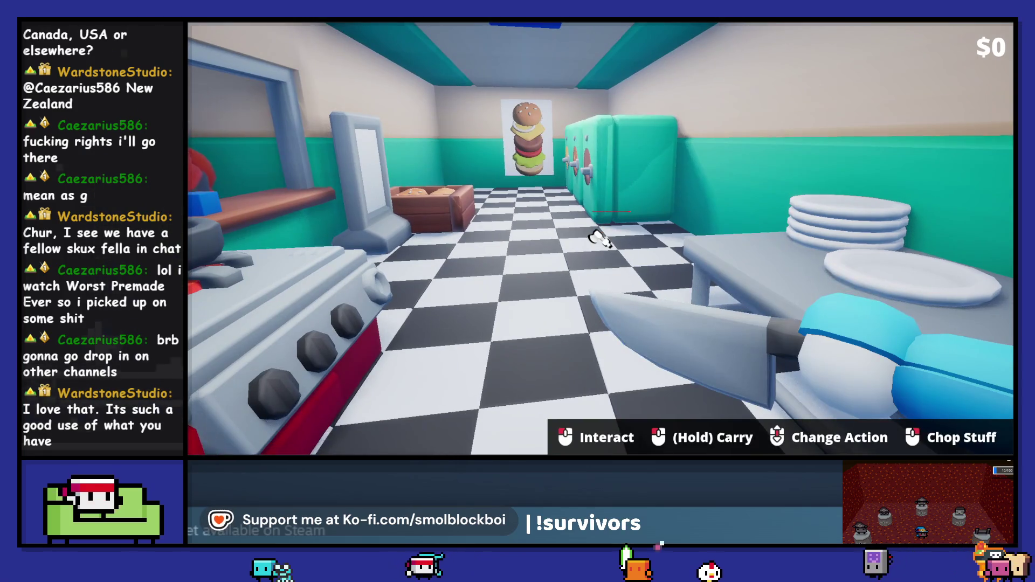
click(599, 239)
click(600, 238)
scroll(600, 238, up, 1)
click(600, 238)
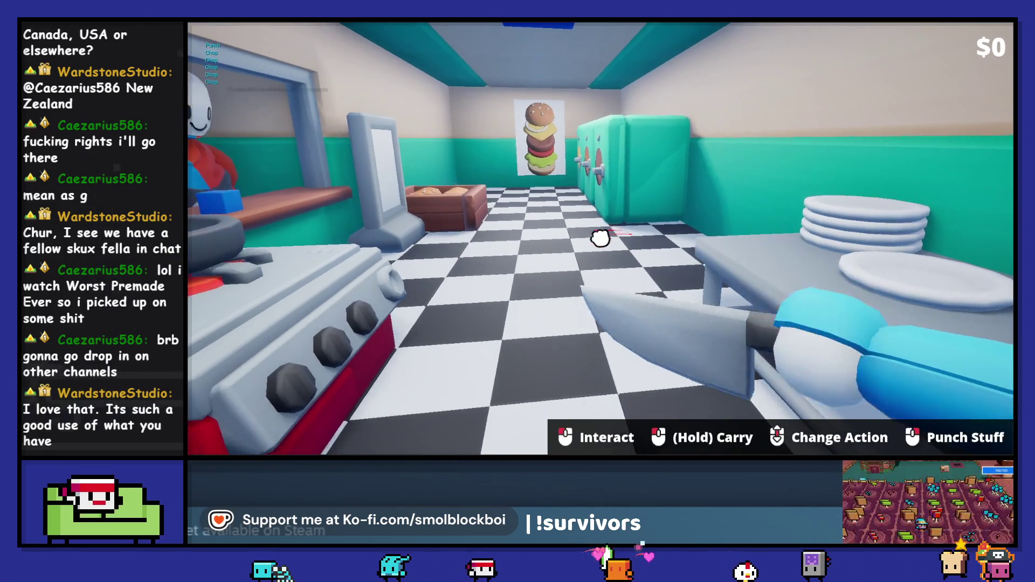
key(w)
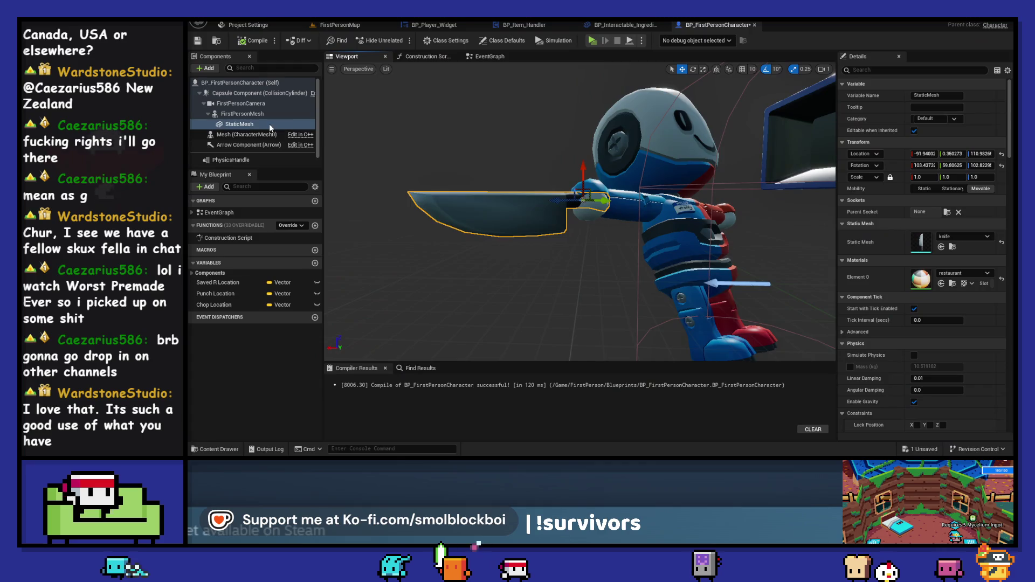
click(229, 123)
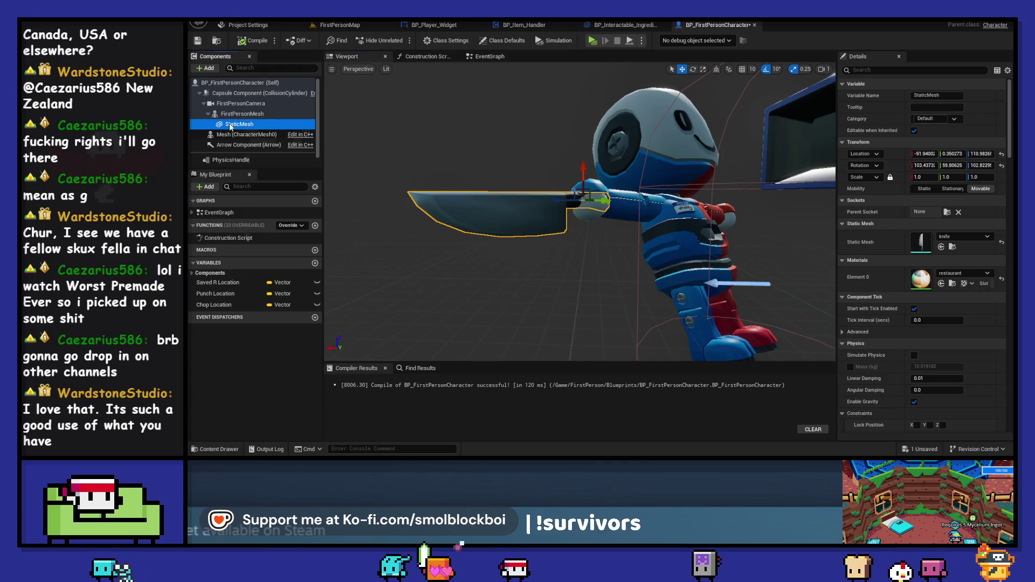
Rename the StaticMesh component to Knife and compile the blueprint
text(Knife)
key(Return)
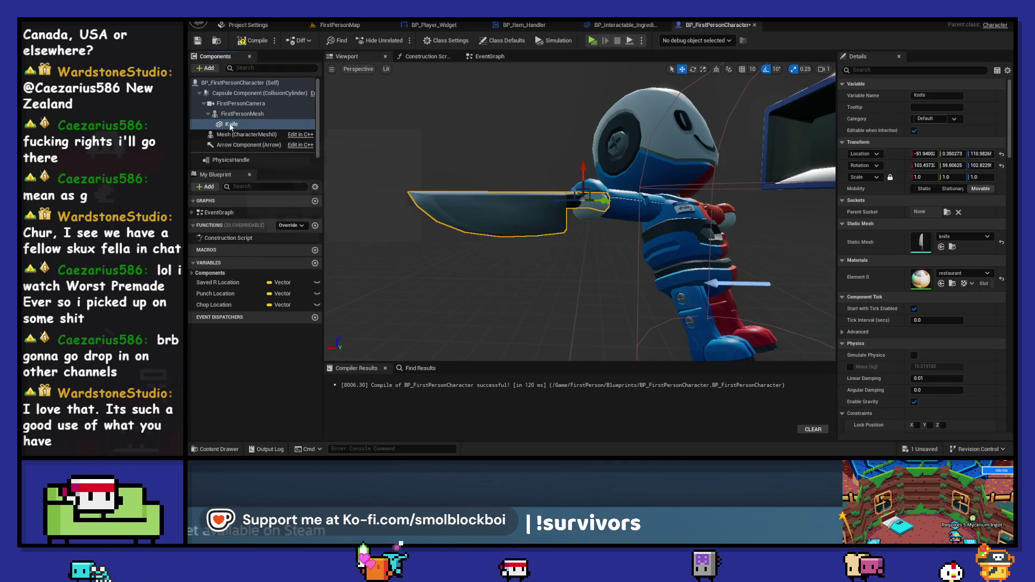
click(257, 42)
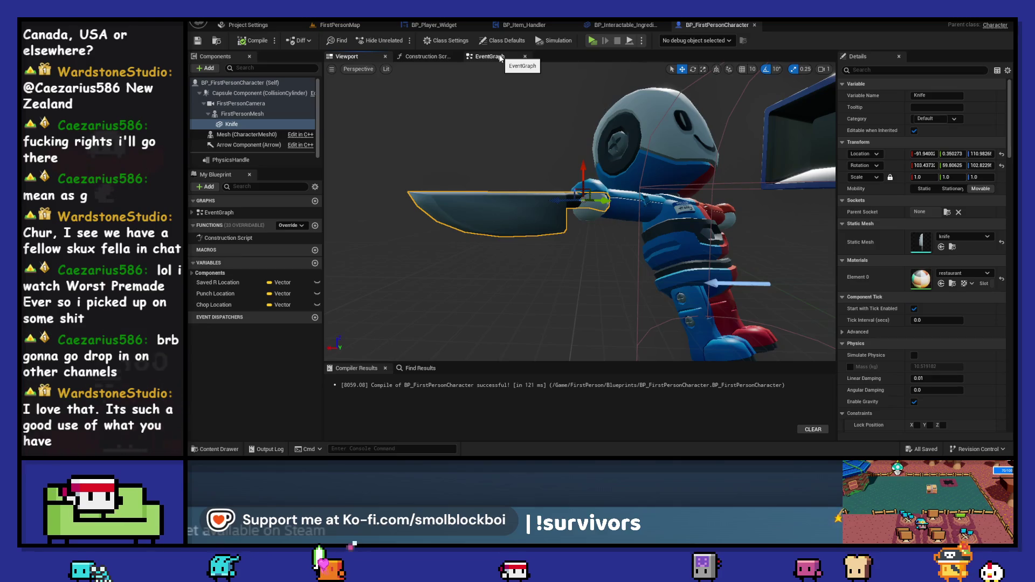
Open the EventGraph and pan to the upper-left nodes
click(500, 57)
scroll(584, 206, down, 4)
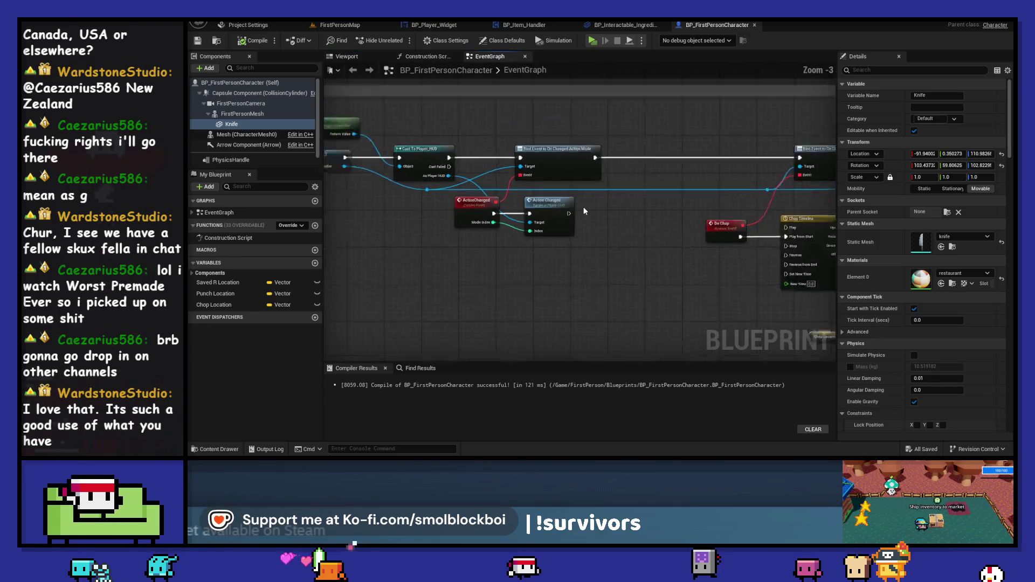
scroll(519, 206, down, 1)
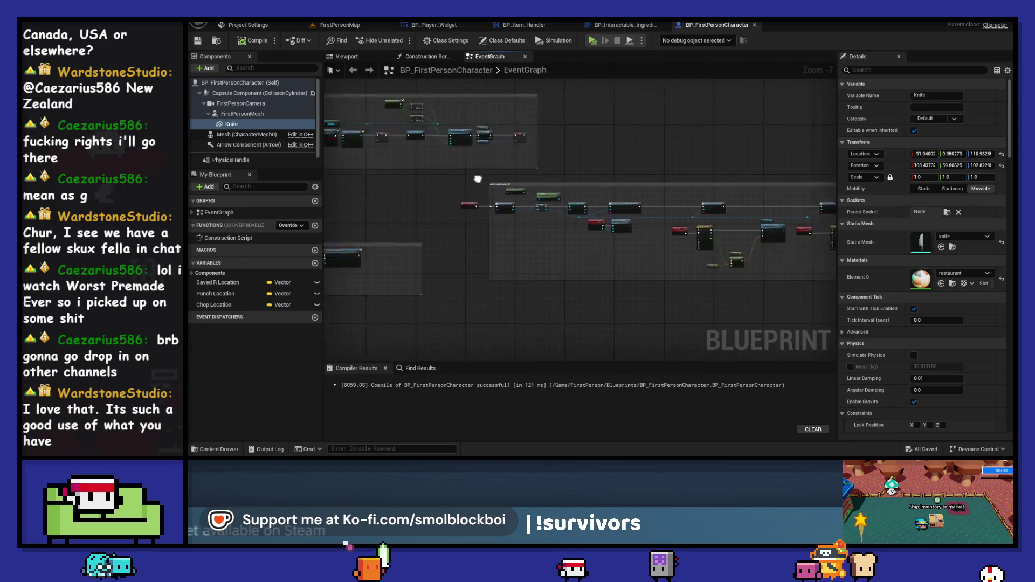
drag(518, 206, 574, 185)
scroll(601, 244, up, 3)
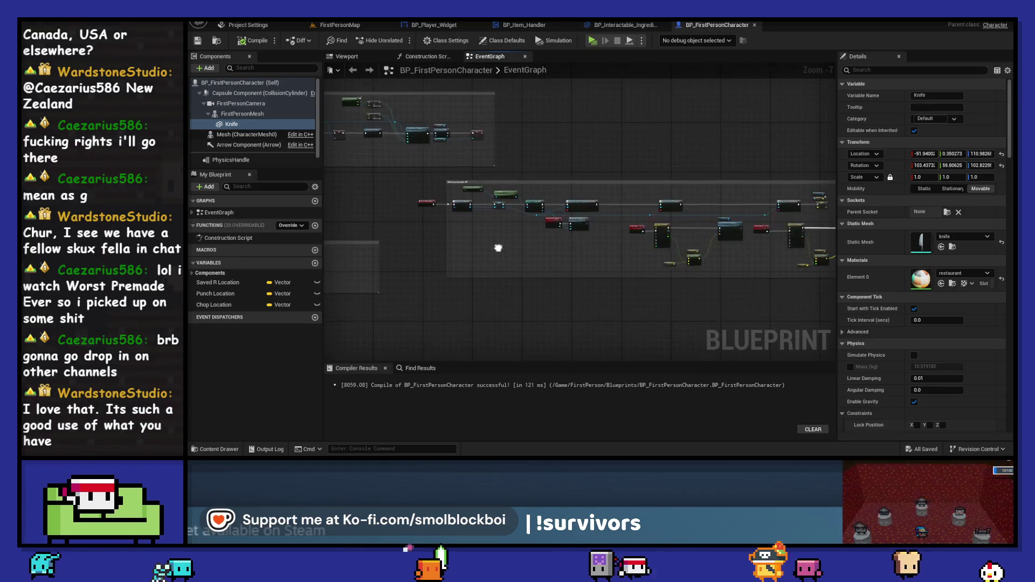
scroll(601, 244, up, 2)
Add a trial Switch on Int from Mode Index with cases 0 and 1, delete it, and create a new function
drag(426, 214, 440, 268)
text(swit)
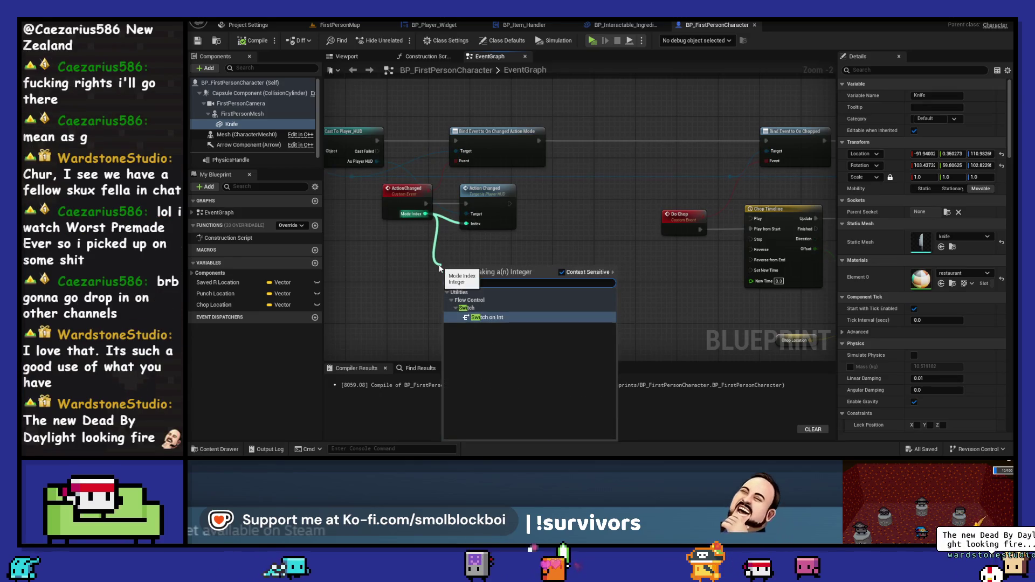
click(488, 318)
scroll(496, 319, up, 2)
mouse_move(437, 279)
mouse_down()
mouse_move(544, 234)
mouse_move(542, 177)
mouse_up()
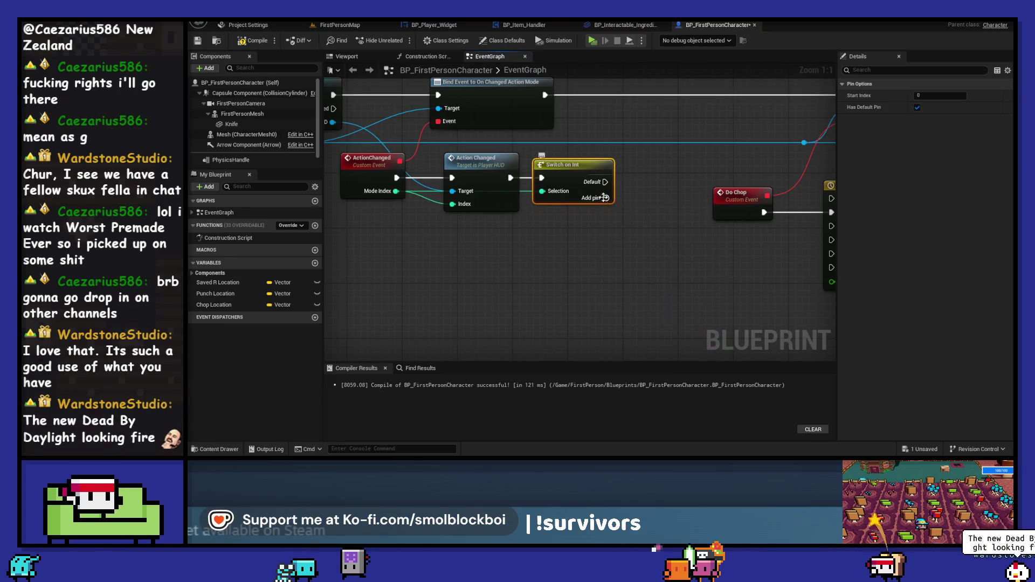
click(606, 198)
click(606, 212)
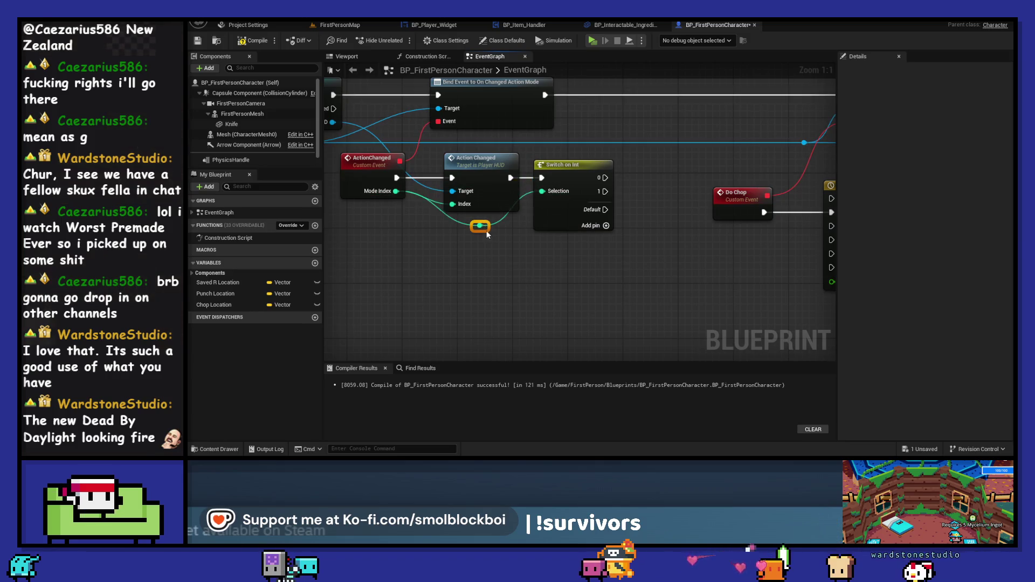
click(572, 167)
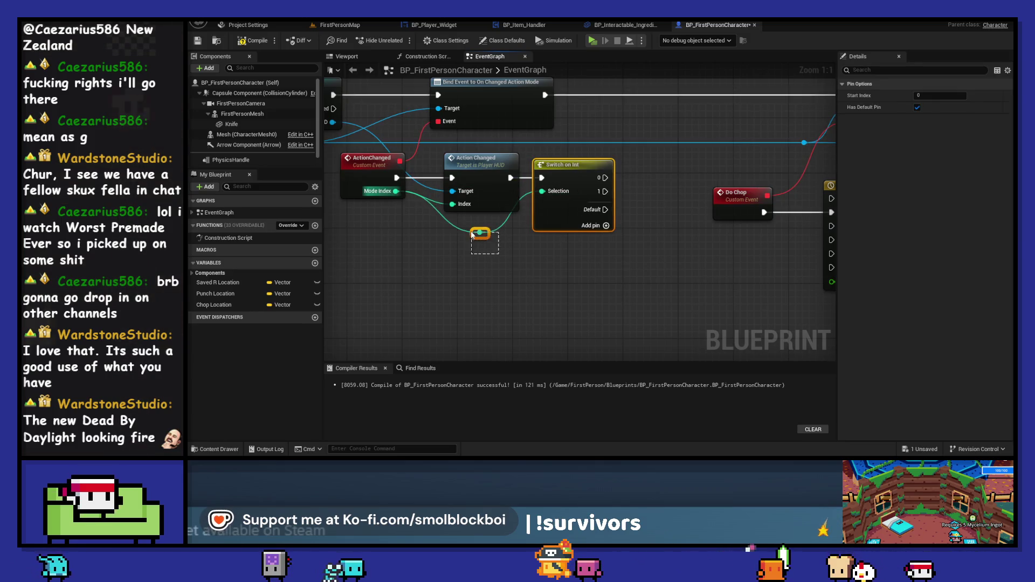
key(Delete)
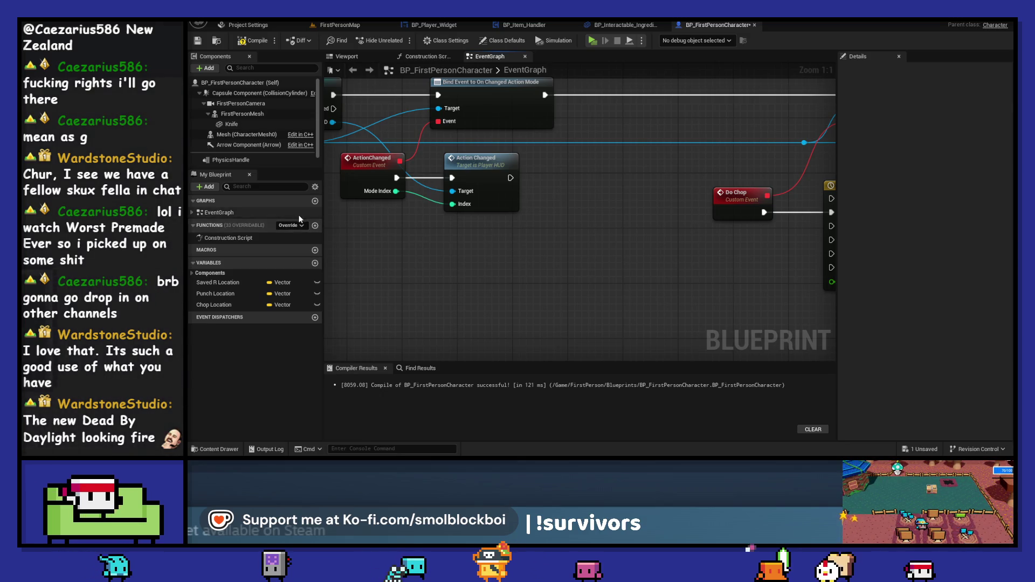
click(314, 226)
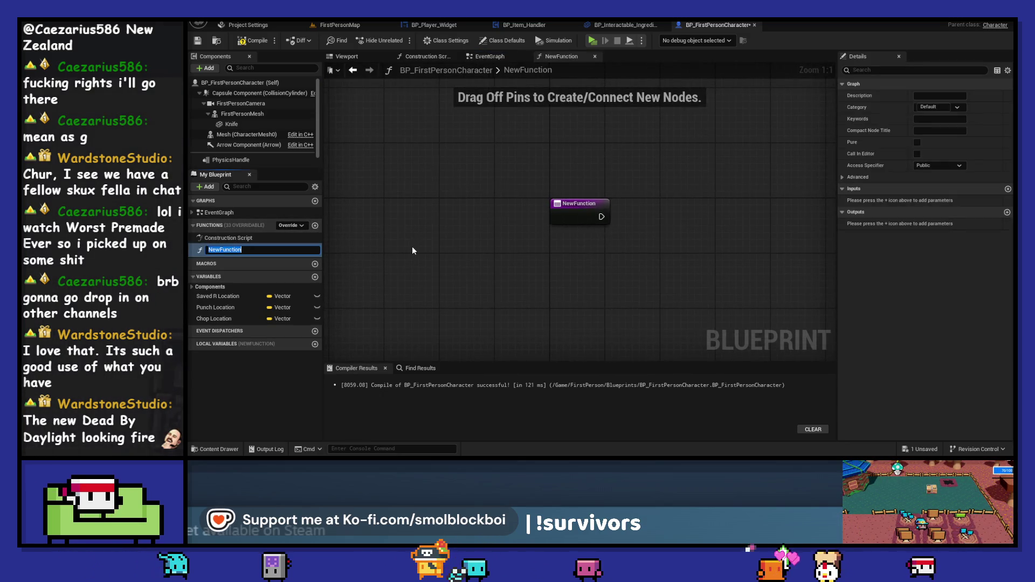
Name the function Toggle Chopping Knife, rename it Toggle Action Tool, and compile
text(Toggle Cho)
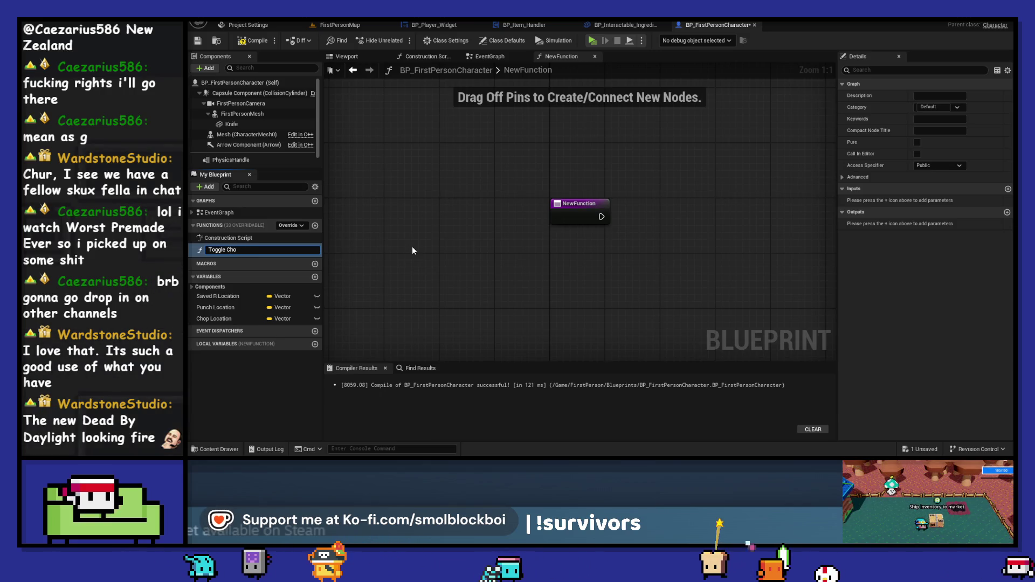
text(pping Knife)
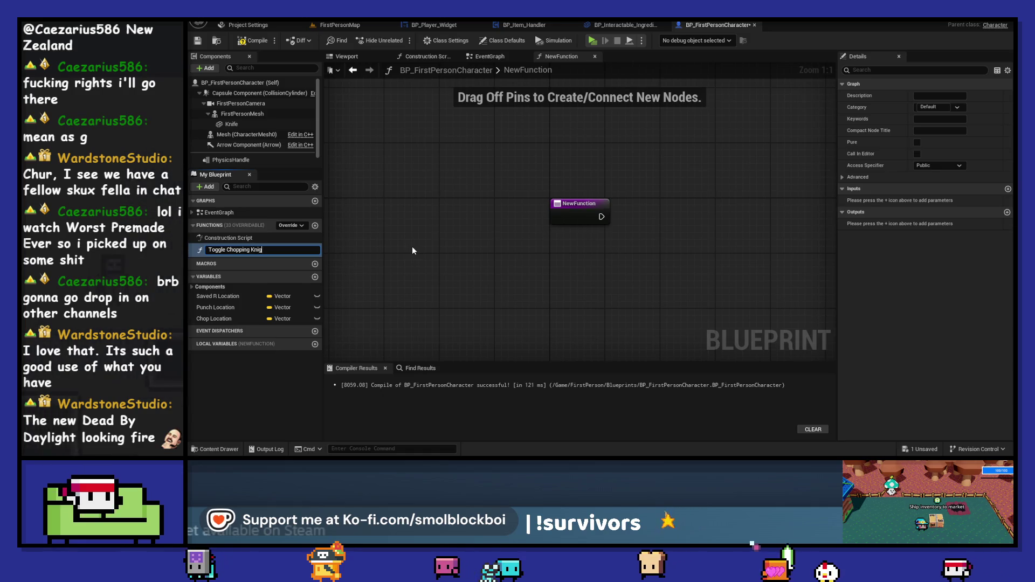
key(Return)
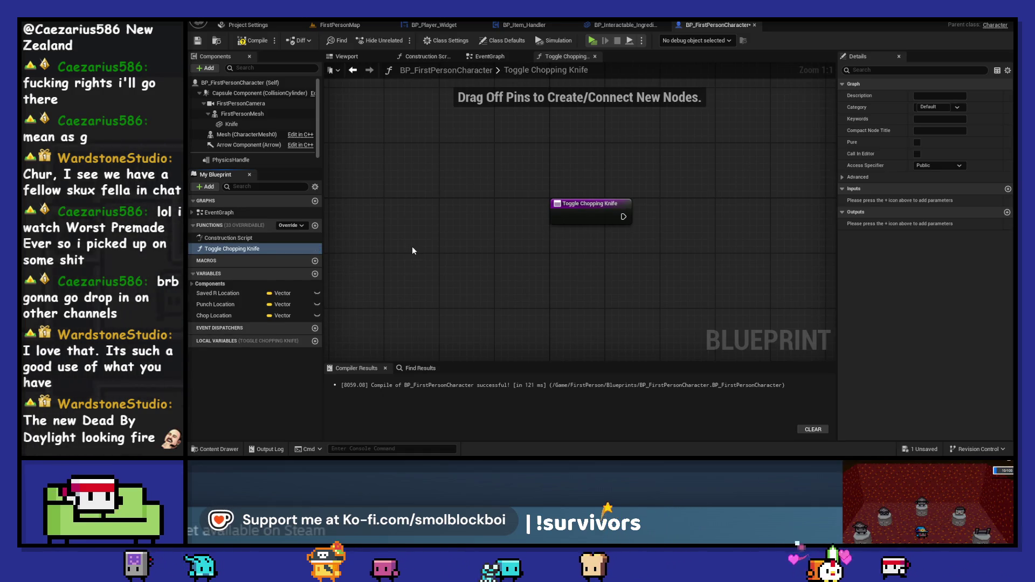
drag(579, 205, 447, 205)
click(274, 246)
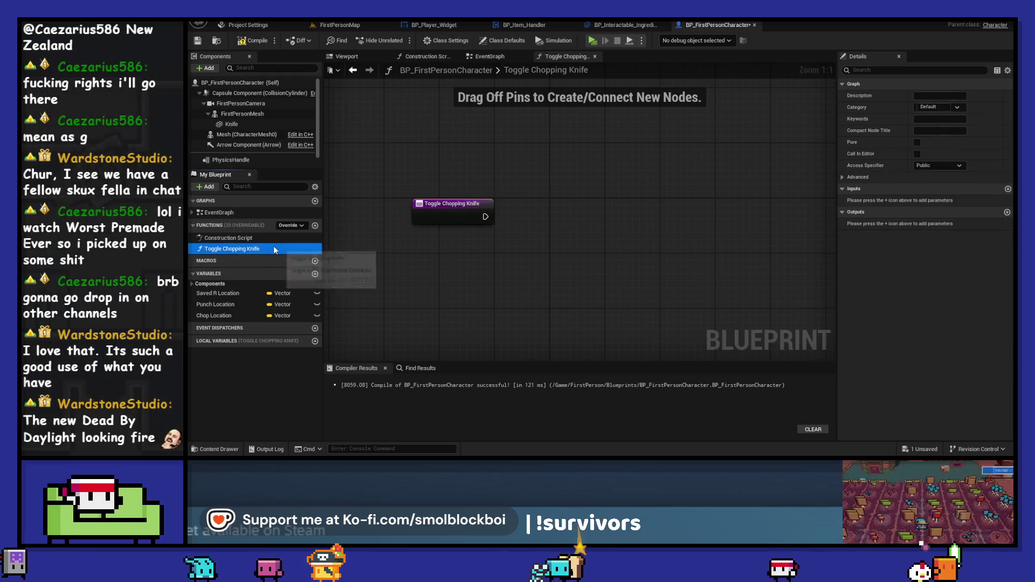
click(273, 248)
text(Toggle )
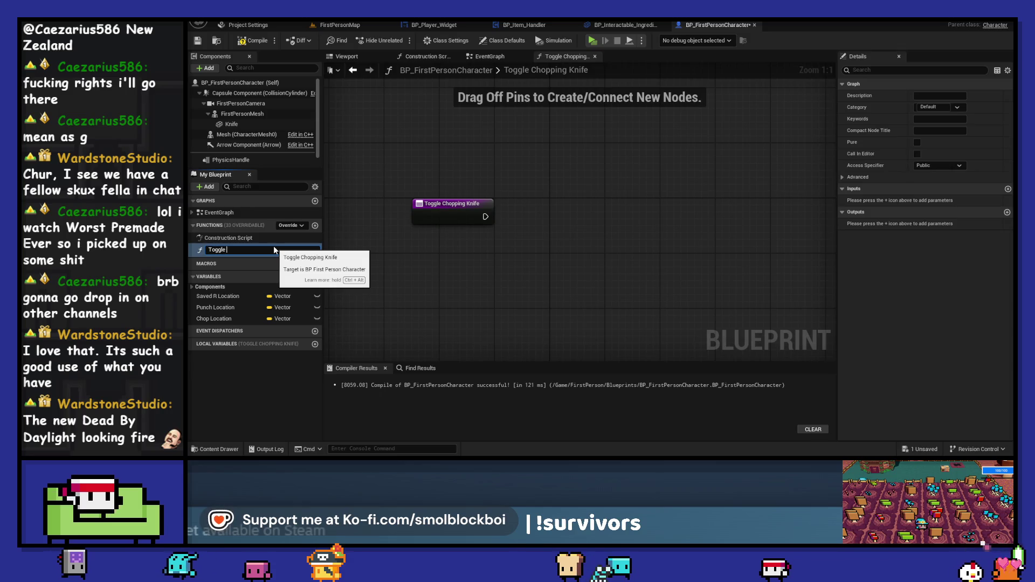
text(Action Tool)
key(Return)
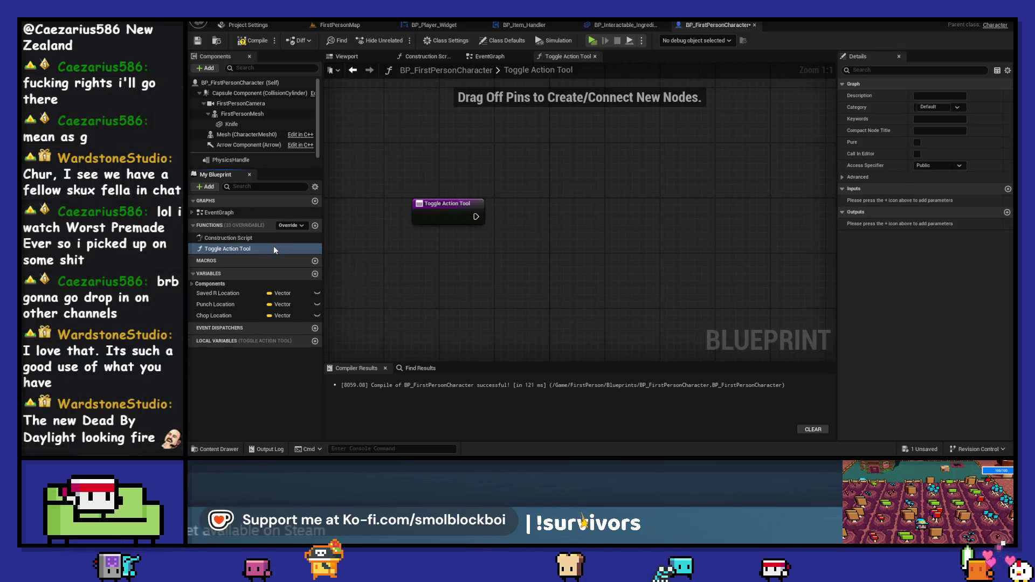
click(254, 42)
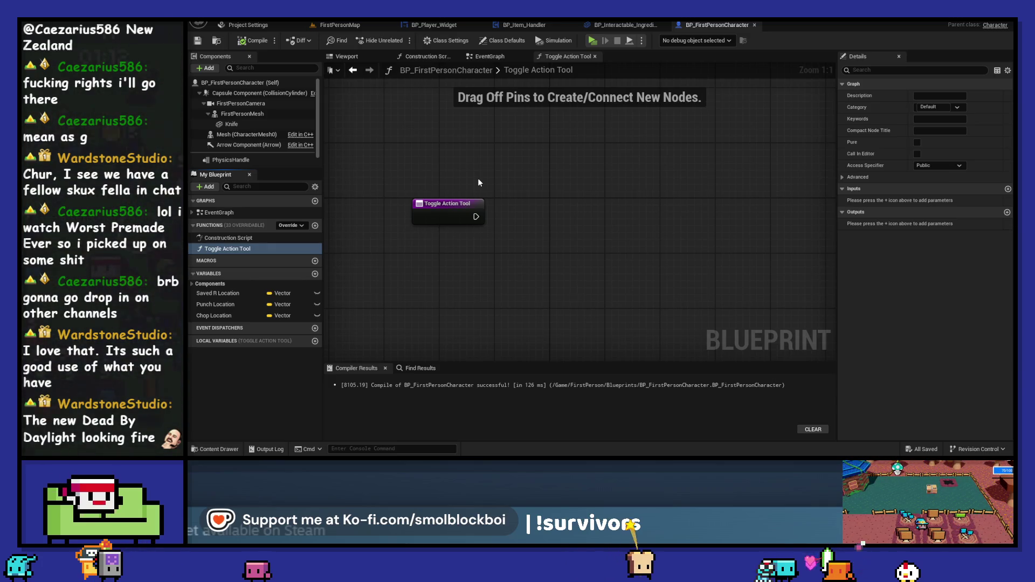
Add an Integer input named Index to the Toggle Action Tool entry node
click(471, 210)
click(1008, 213)
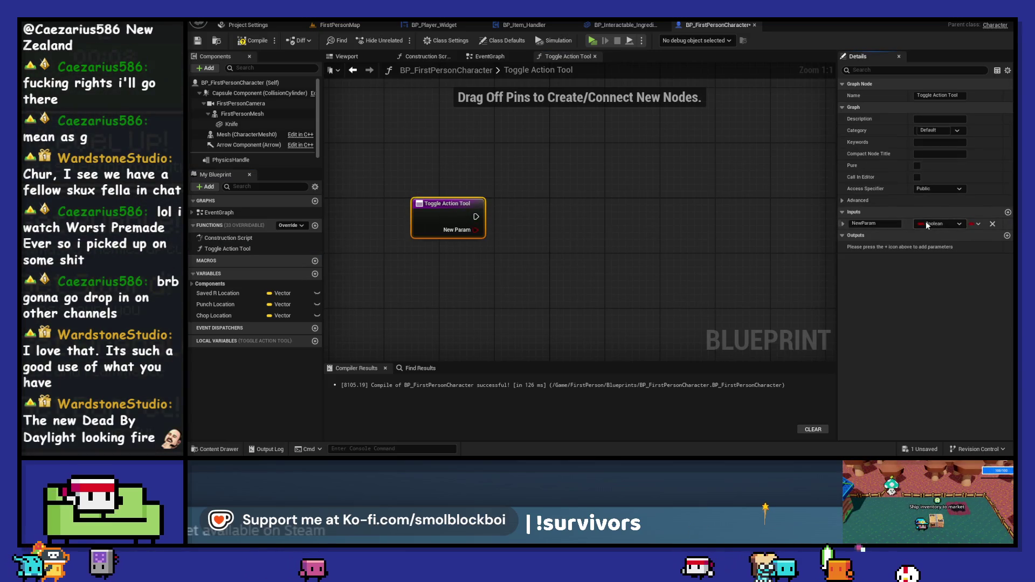
click(926, 225)
click(906, 267)
click(878, 224)
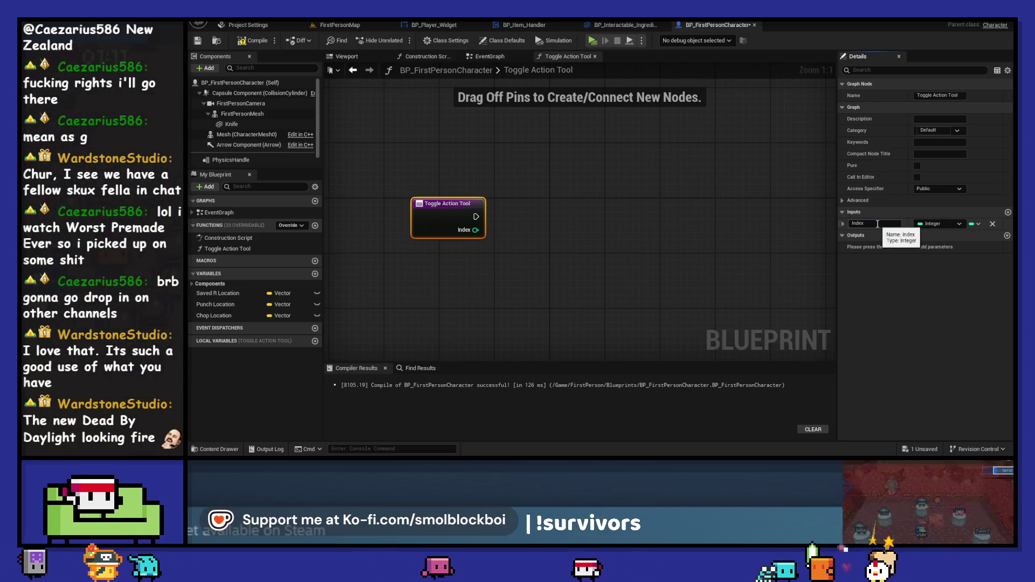
key(Return)
Wire Index into a Switch on Int with cases 0 and 1, and add a Knife reference
drag(520, 235, 522, 236)
text(sw)
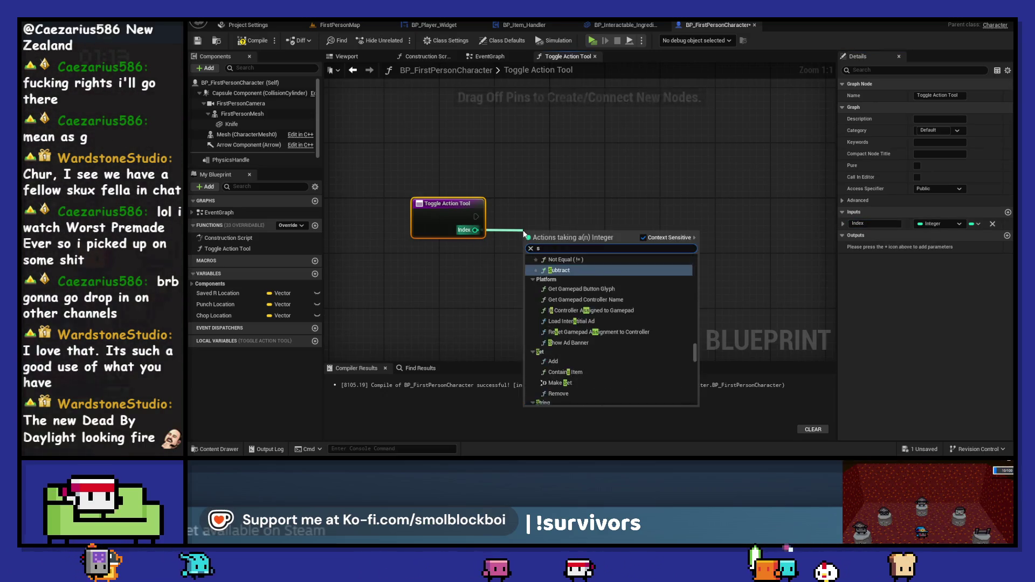
click(571, 302)
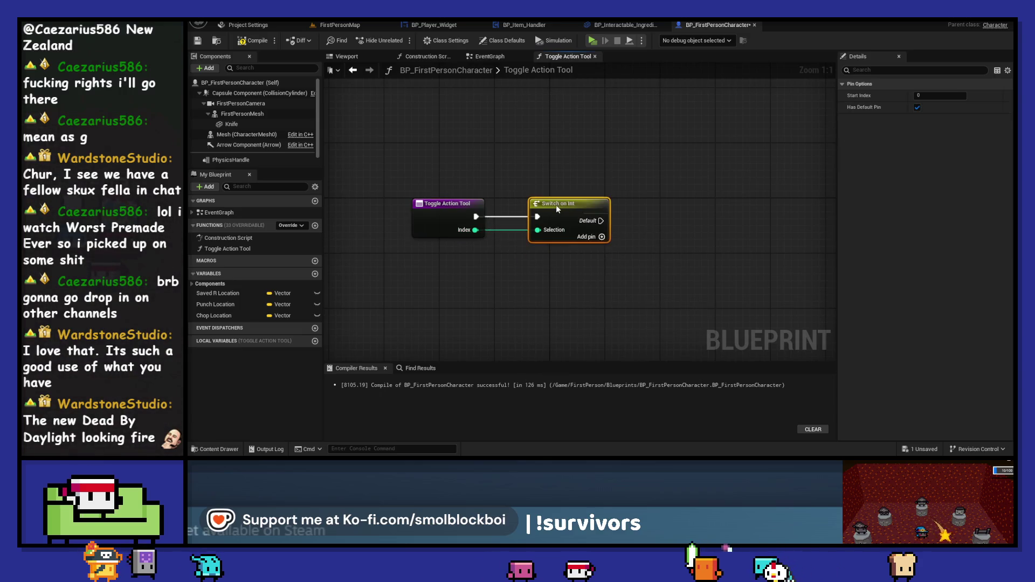
click(607, 236)
click(607, 250)
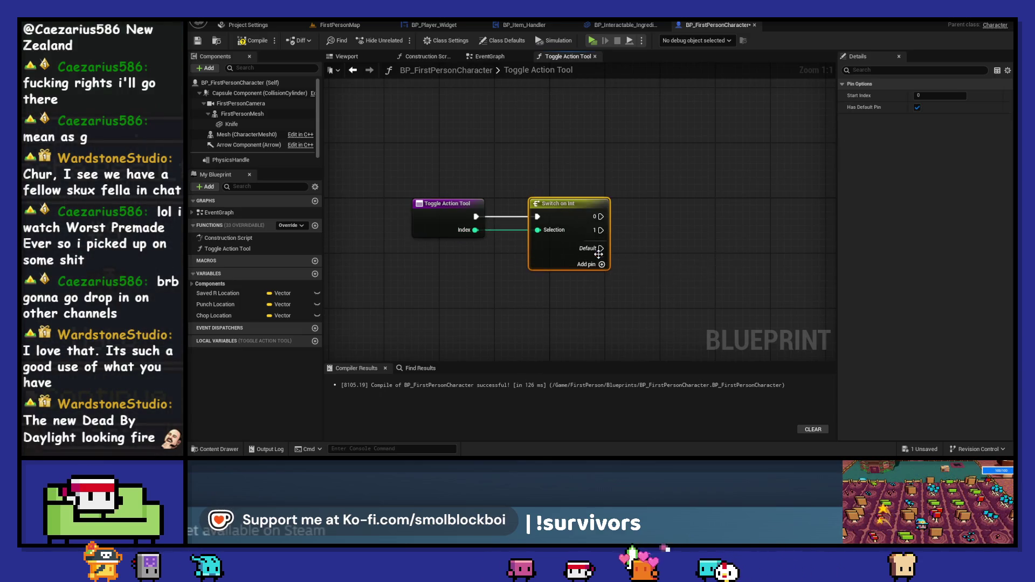
mouse_move(264, 128)
mouse_down()
mouse_move(481, 129)
mouse_move(512, 143)
mouse_up()
click(493, 58)
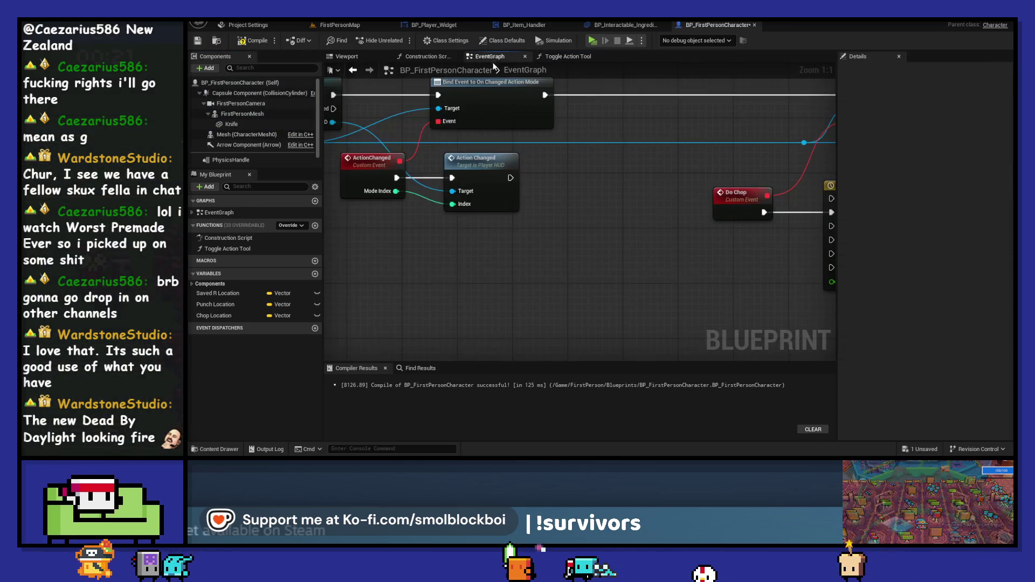
Switch to the FirstPersonMap level and search the KayKit_RestaurantBits assets for ham
click(358, 56)
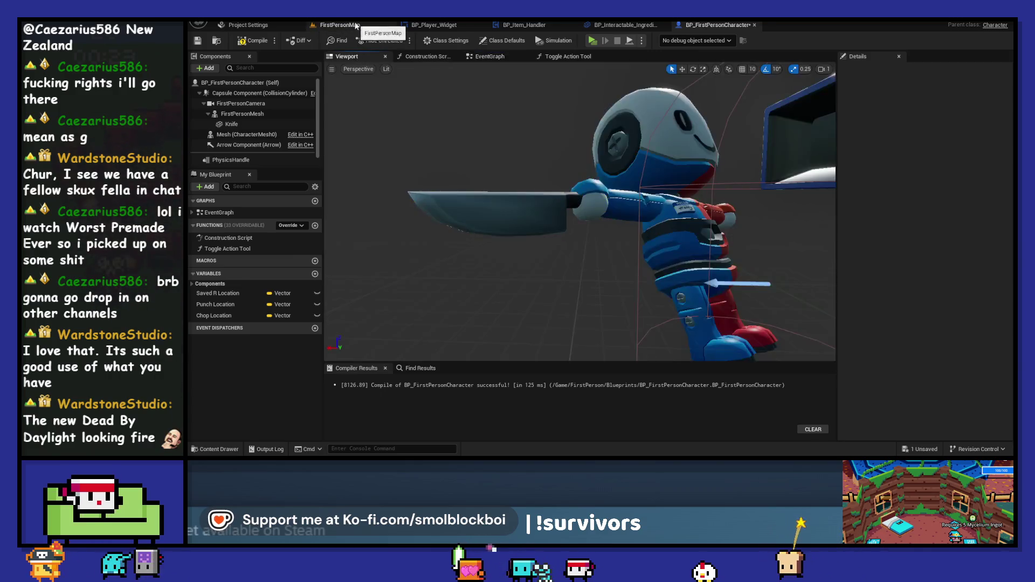
click(340, 25)
click(383, 296)
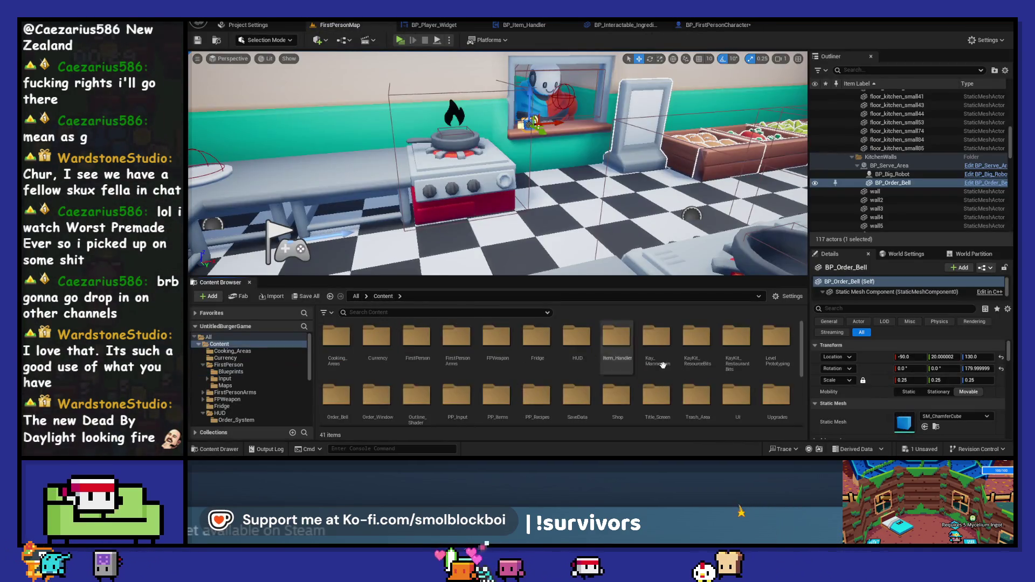
double_click(738, 345)
click(452, 312)
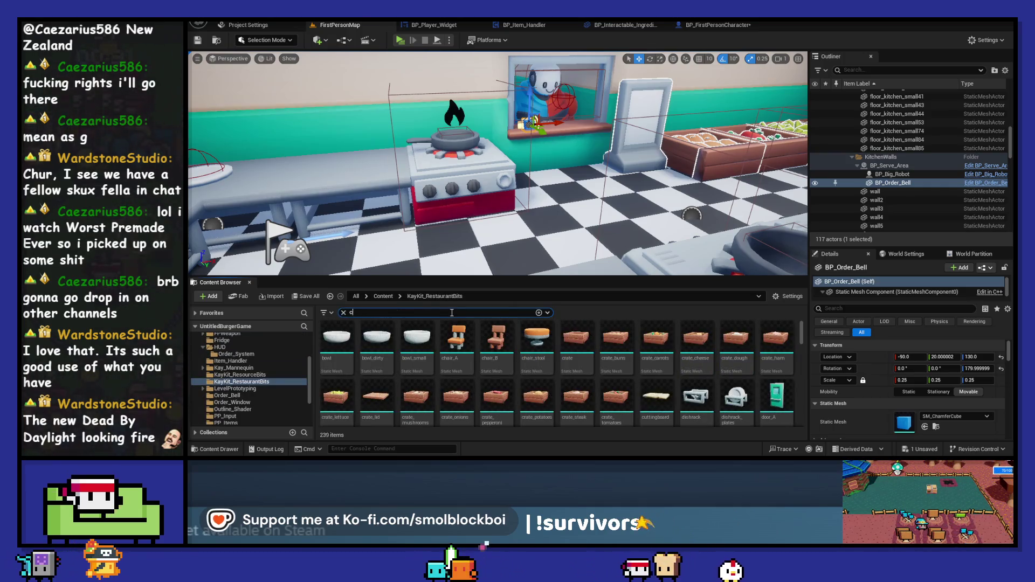
text(hicke)
key(BackSpace)
key(BackSpace)
key(BackSpace)
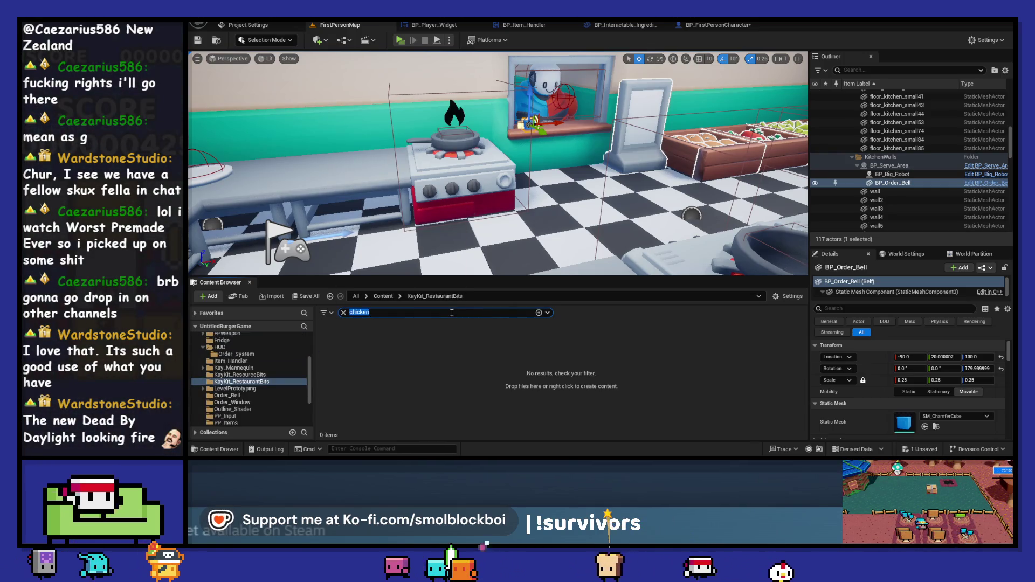
text(ham)
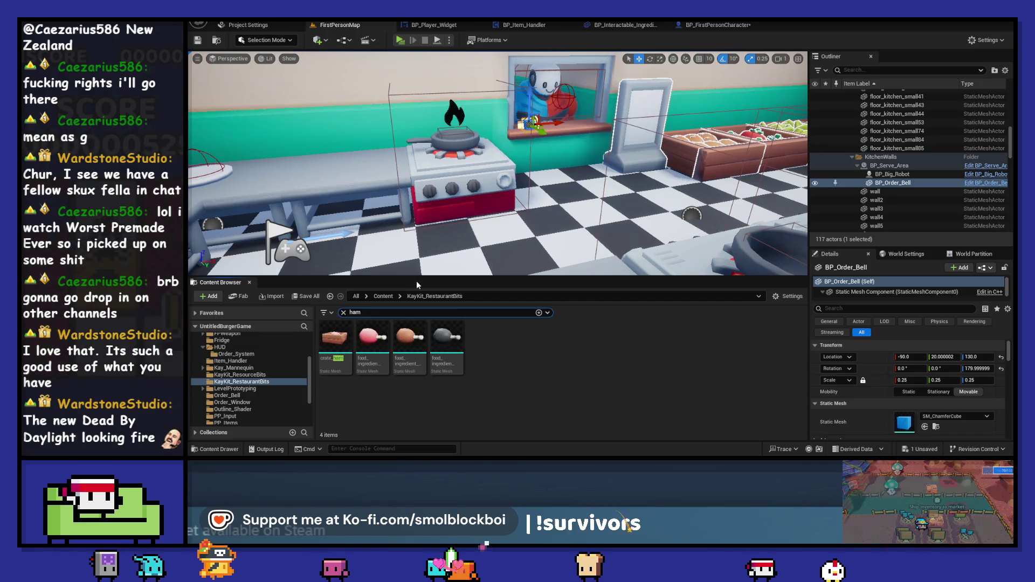
mouse_move(413, 339)
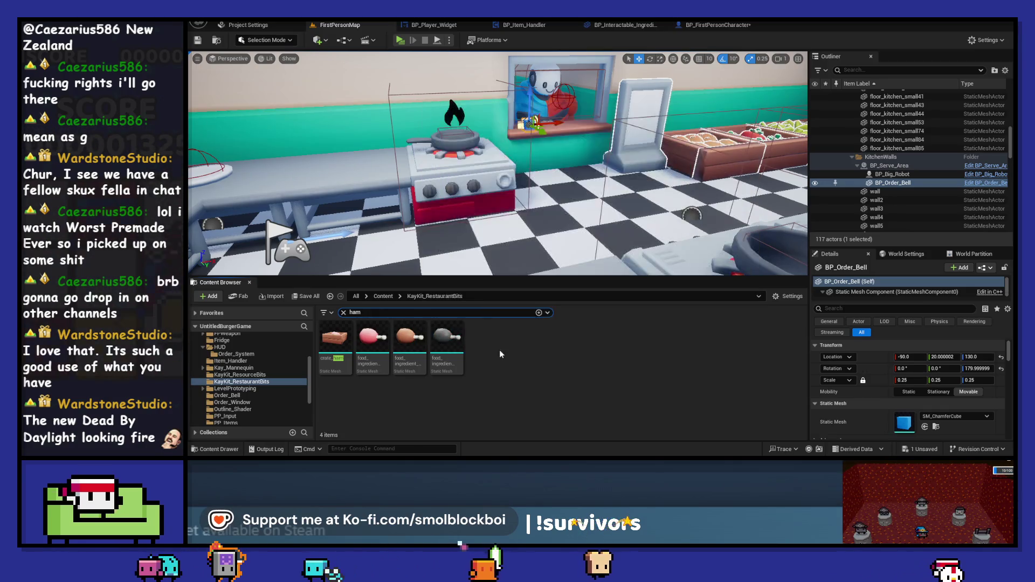
Clear the search and open BP_FirstPersonCharacter from Content > FirstPerson > Blueprints
click(384, 297)
click(391, 314)
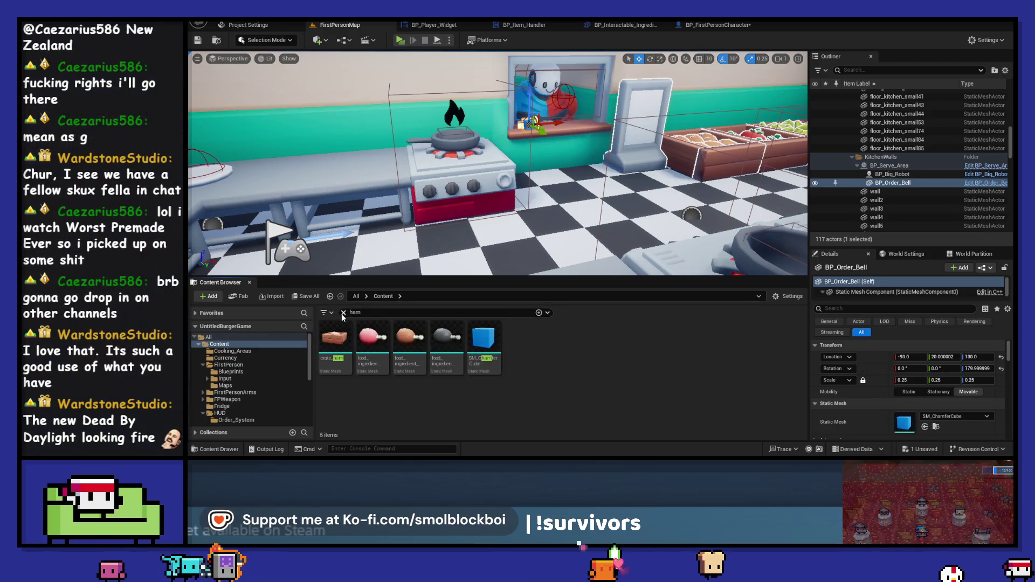
key(BackSpace)
key(BackSpace)
key(BackSpace)
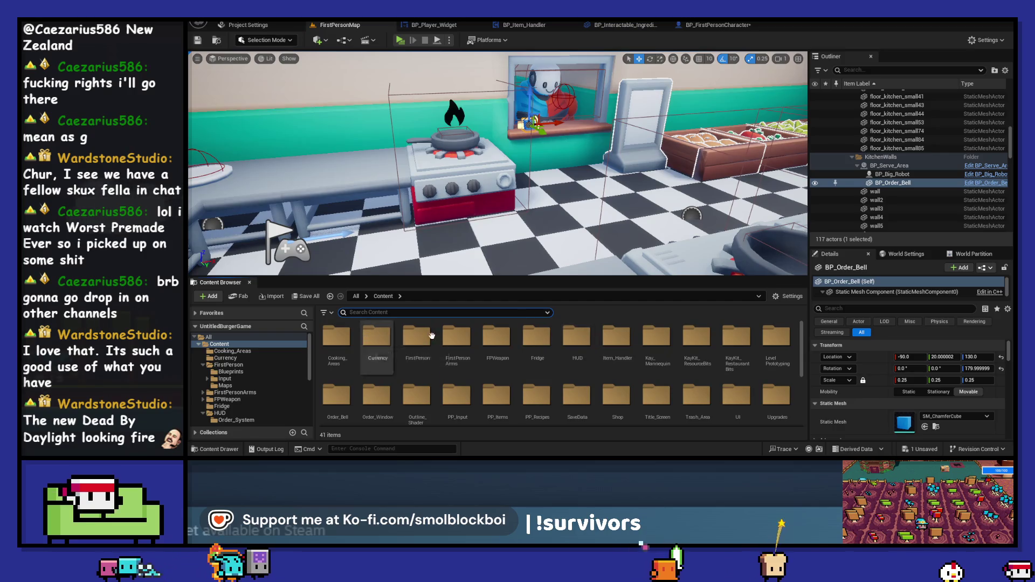
double_click(417, 339)
double_click(340, 343)
double_click(335, 345)
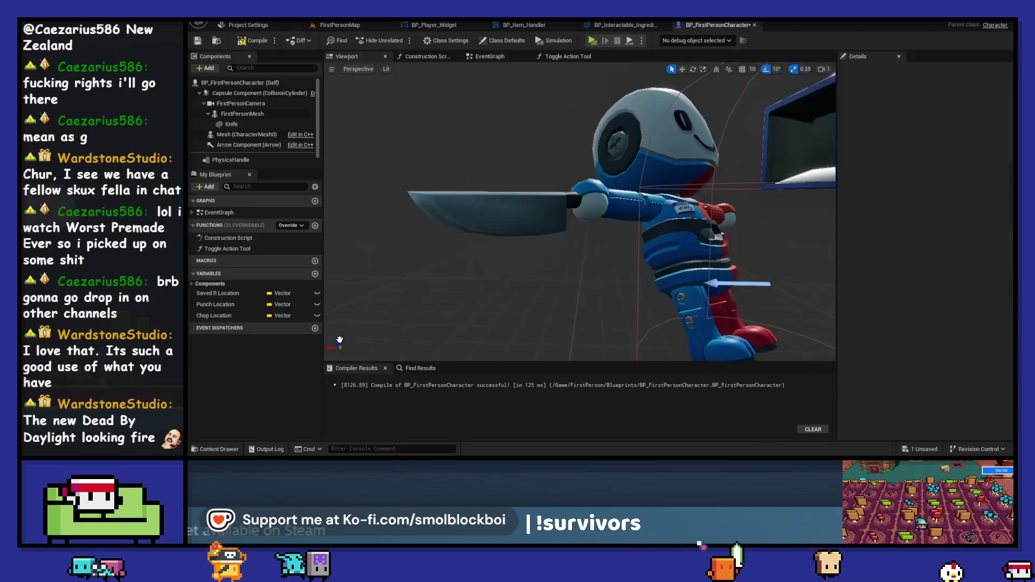
Duplicate the Knife component as 'Ham' and give it the food_ingredient_ham static mesh
click(231, 124)
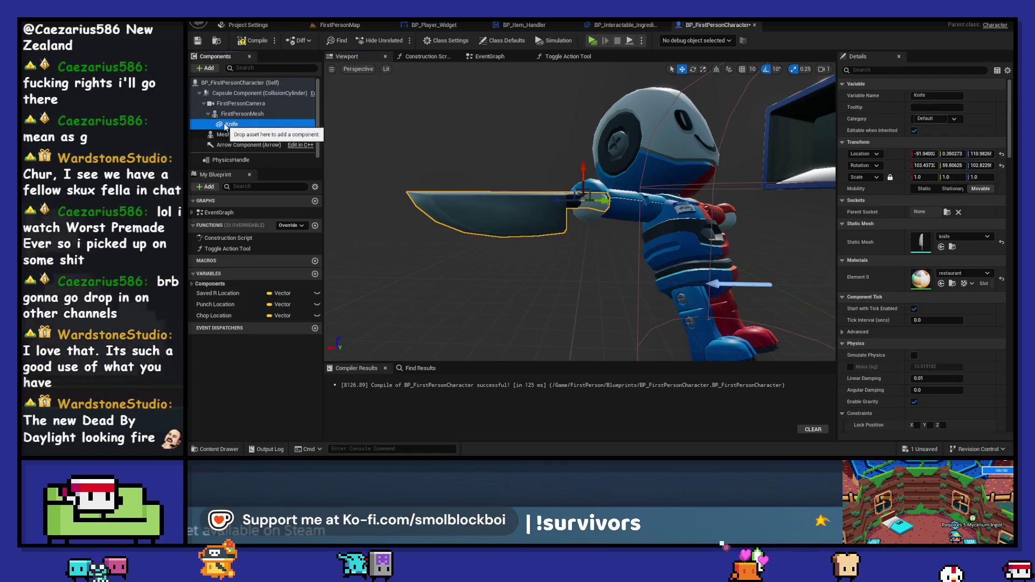
key(ctrl+d)
text(H)
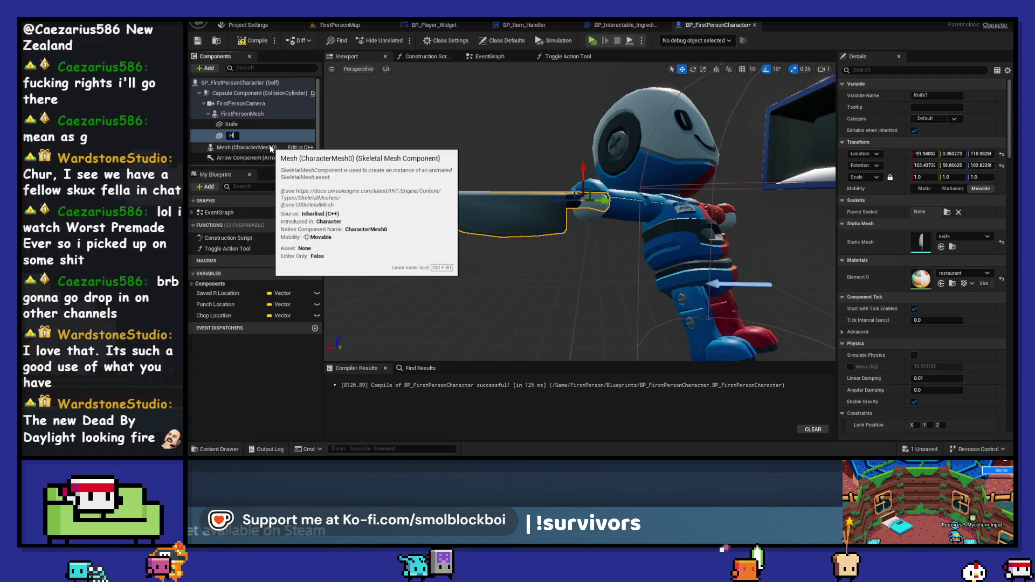
text(am)
key(Return)
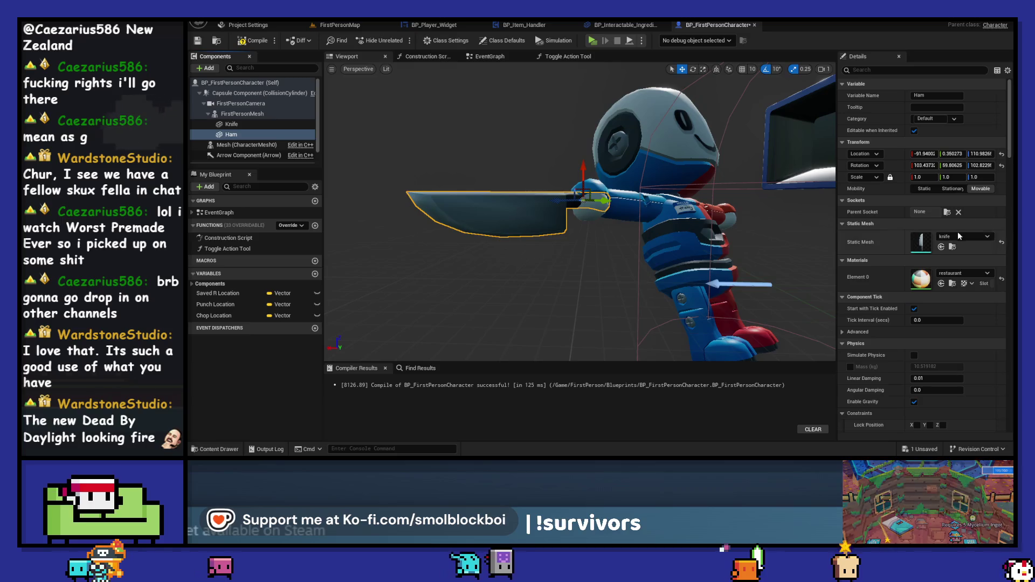
click(959, 235)
text(ham)
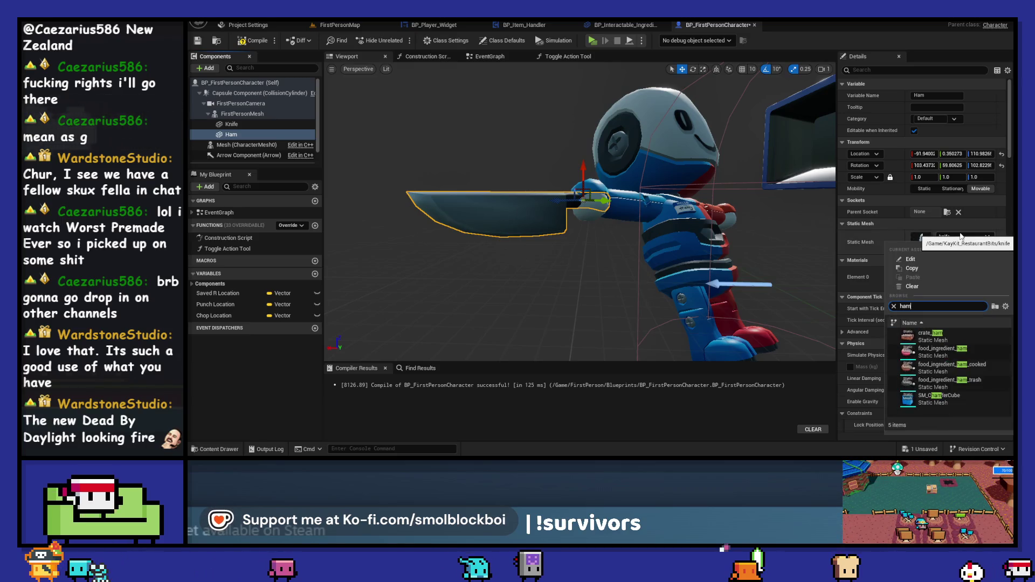
click(985, 358)
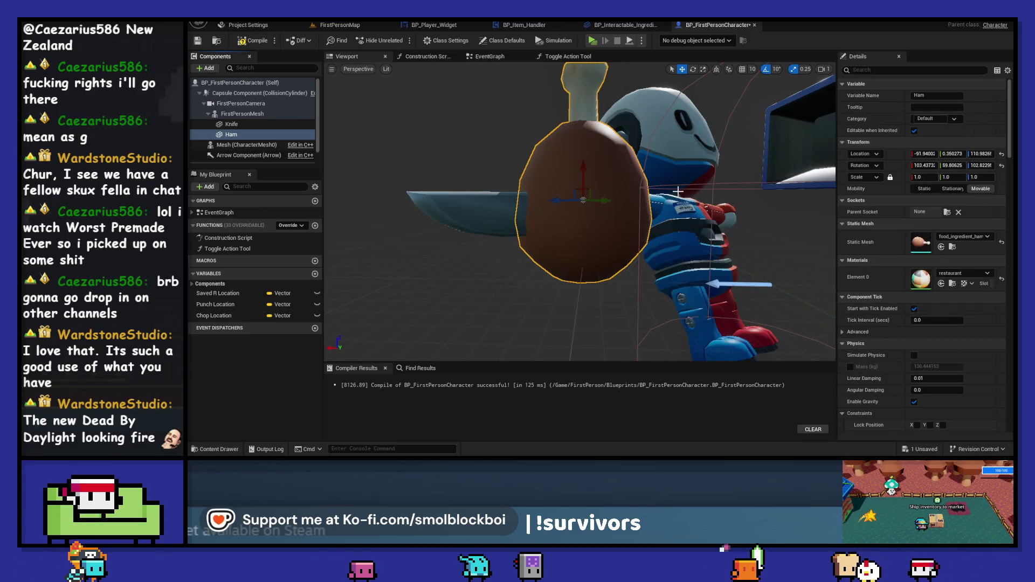
Tilt and position the ham on the hand, trying a 0.75 scale and undoing it
drag(364, 77, 421, 114)
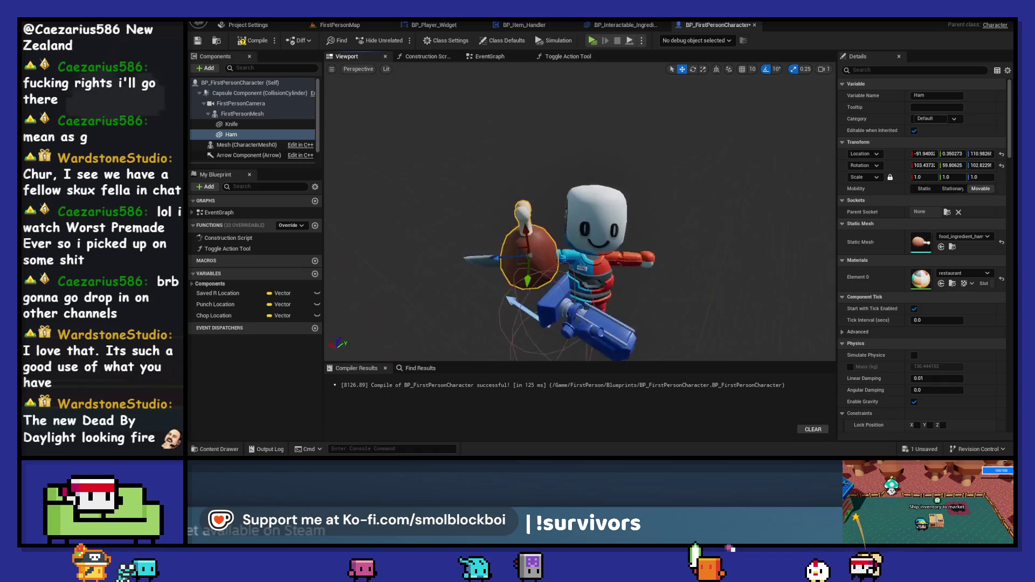
key(e)
mouse_move(607, 184)
mouse_down()
mouse_move(634, 178)
mouse_move(664, 234)
mouse_move(585, 225)
mouse_move(671, 226)
mouse_move(667, 256)
mouse_up()
key(w)
key(e)
key(w)
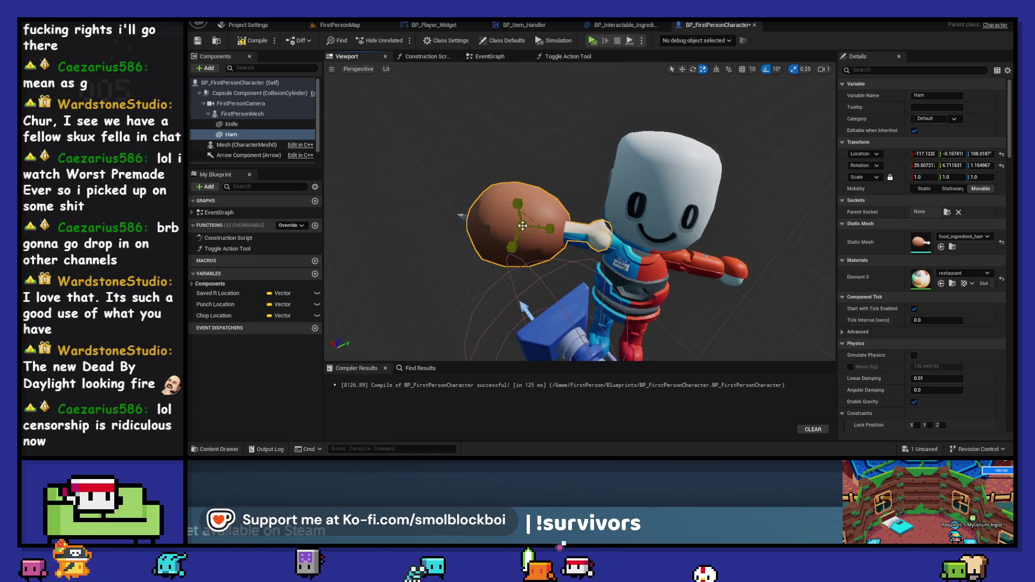
drag(523, 226, 513, 237)
key(ctrl+z)
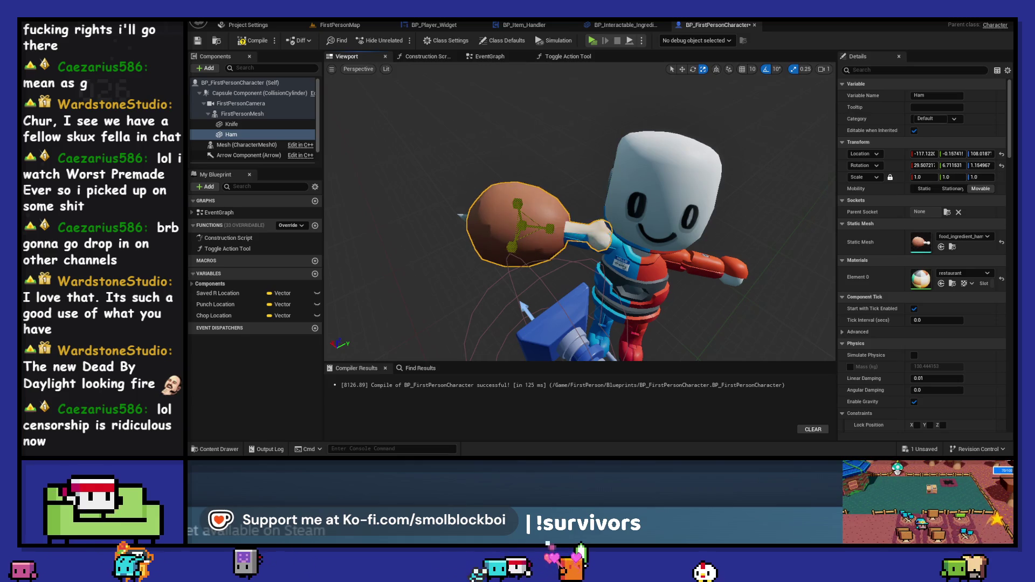
Playtest the game, nudge the ham's position slightly, and playtest again
key(w)
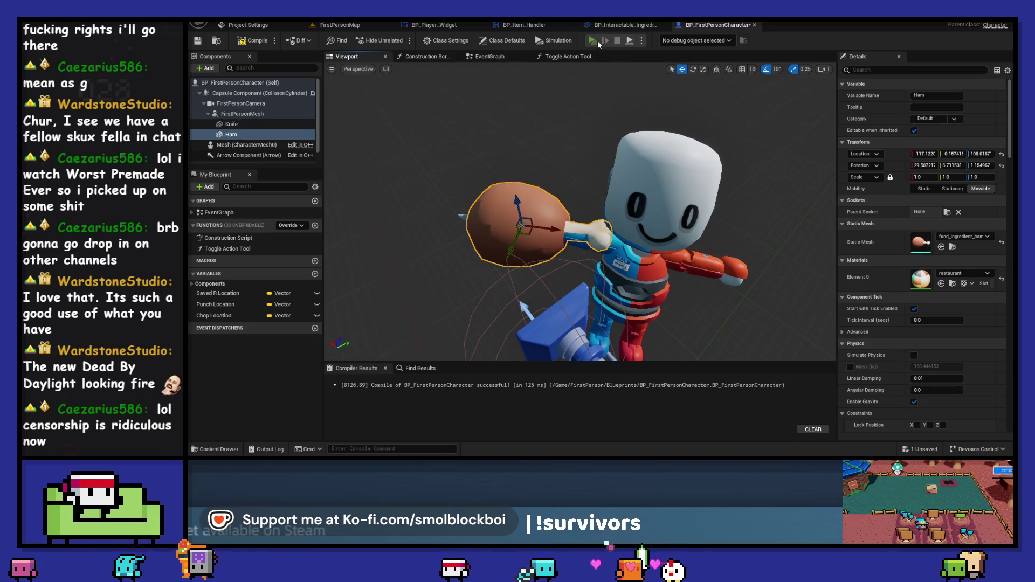
click(598, 42)
key(Escape)
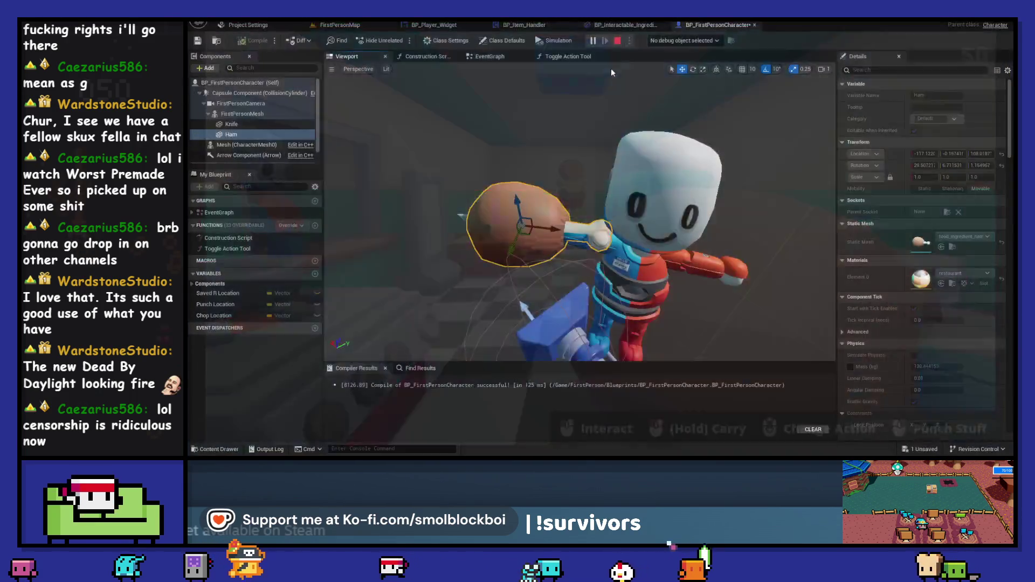
drag(517, 197, 514, 204)
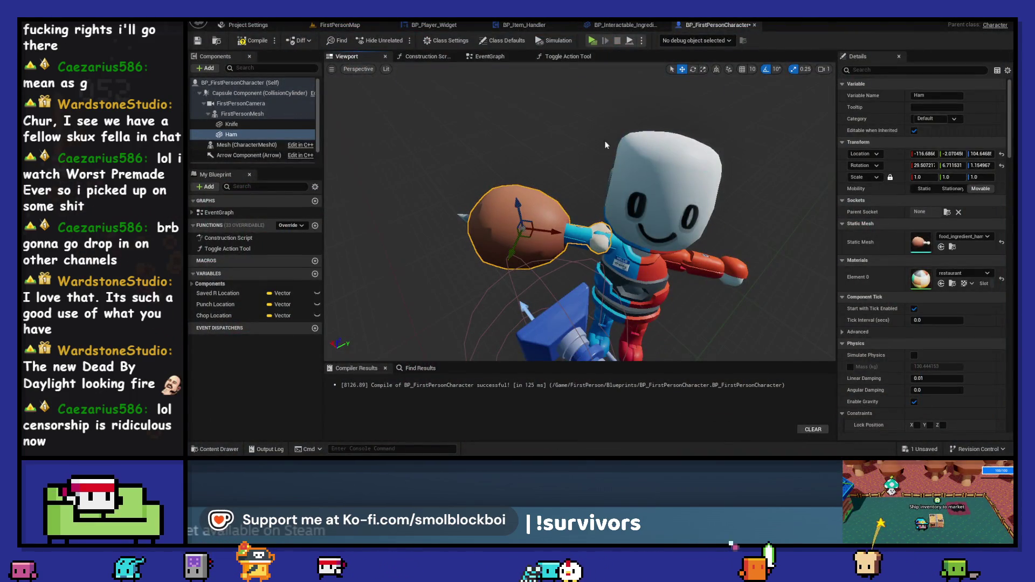
click(593, 44)
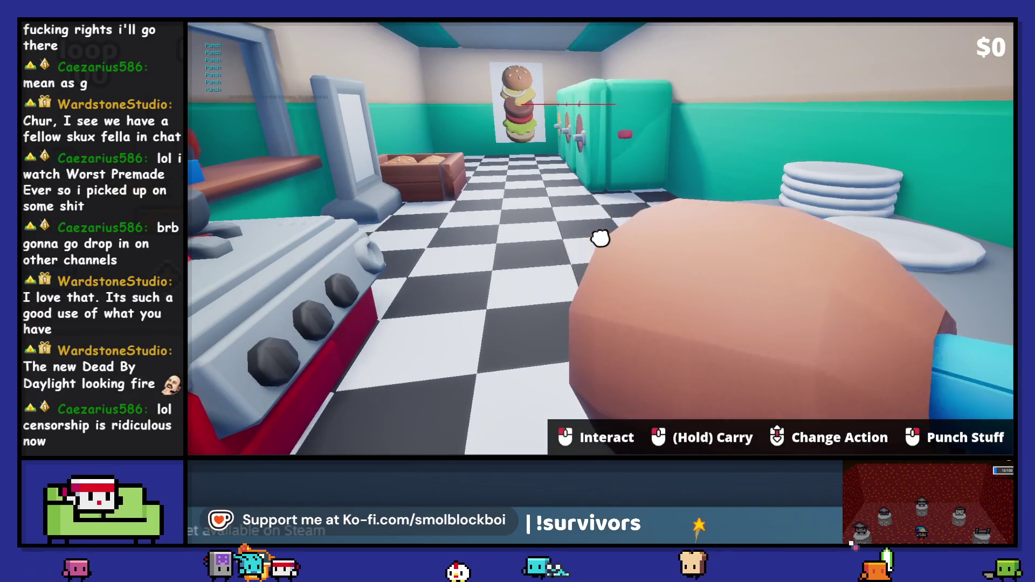
key(Escape)
Rescale the ham and move it along its green axis on the hand
mouse_move(551, 237)
mouse_down()
mouse_move(517, 233)
mouse_move(551, 231)
mouse_move(541, 198)
mouse_move(565, 205)
mouse_up()
key(e)
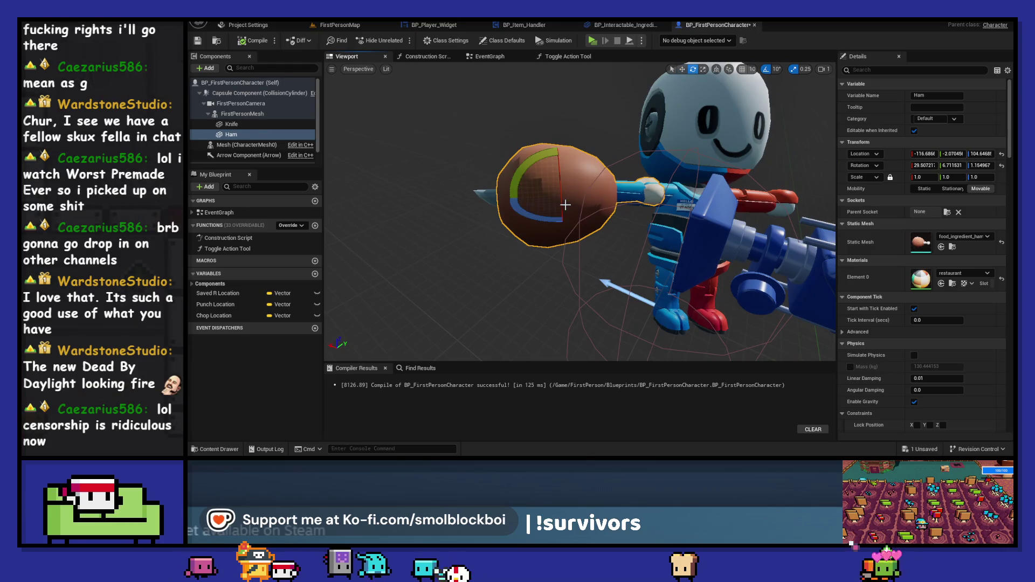
drag(560, 196, 550, 204)
key(ctrl+z)
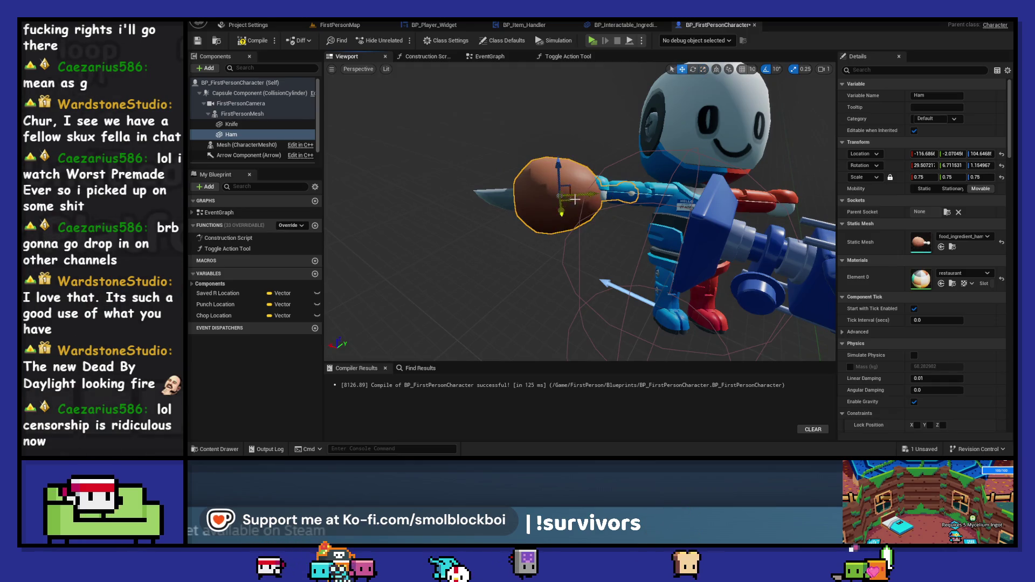
mouse_move(589, 195)
mouse_down()
mouse_move(646, 199)
mouse_move(633, 193)
mouse_up()
key(r)
key(w)
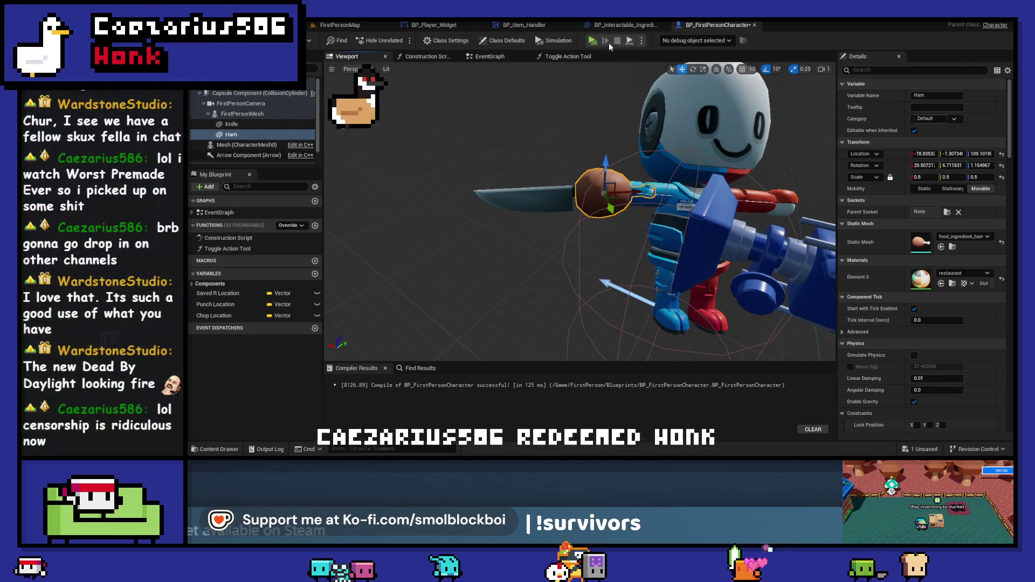
Playtest the half-size ham by punching four times, then return to the event graph
click(593, 40)
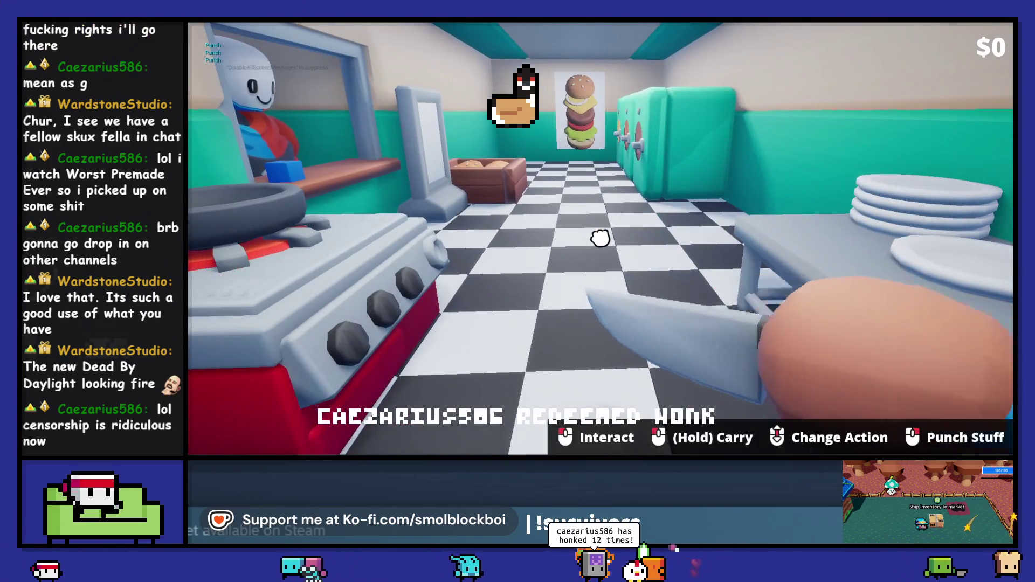
click(600, 238)
click(600, 238)
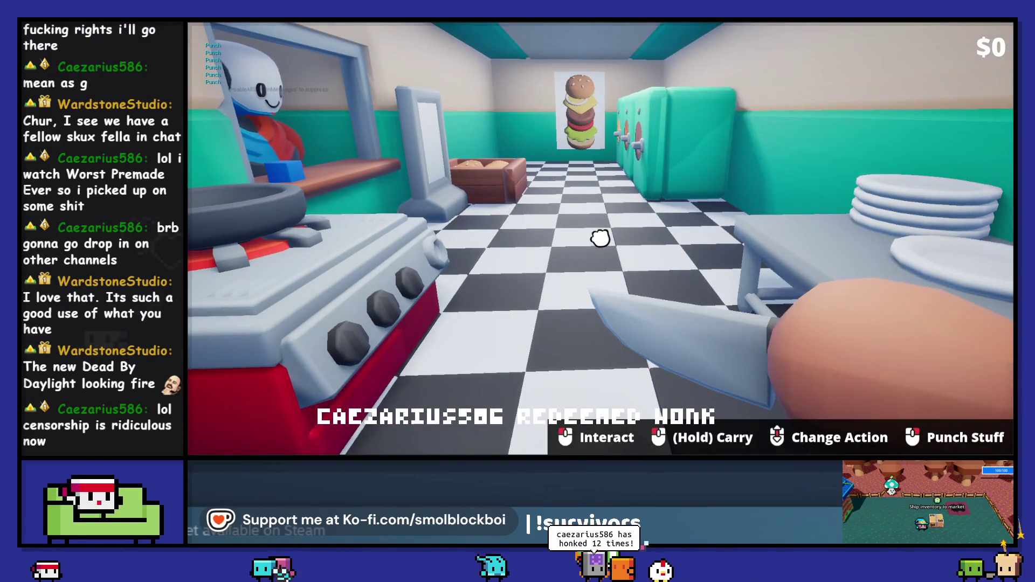
click(600, 238)
click(600, 238)
key(Escape)
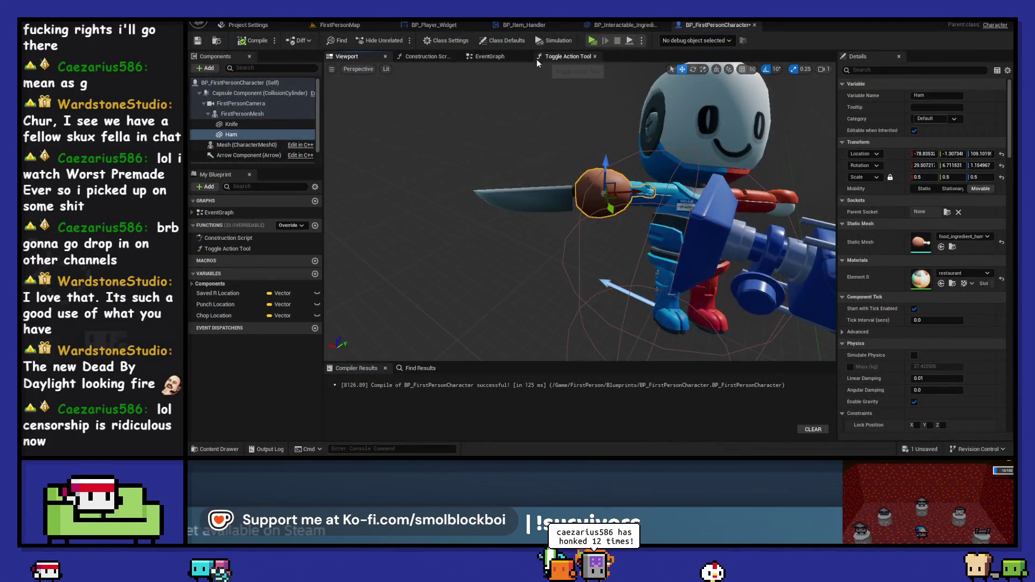
click(488, 56)
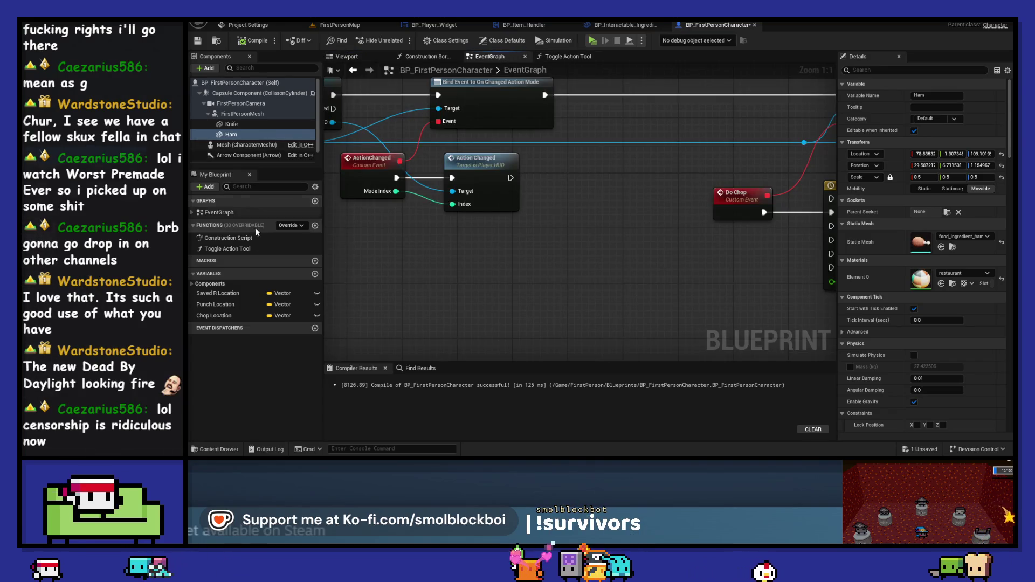
Call Toggle Action Tool from ActionChanged with Mode Index wired to its Index, then compile
mouse_move(228, 248)
mouse_down()
mouse_move(534, 180)
mouse_move(542, 163)
mouse_move(581, 166)
mouse_up()
mouse_move(397, 191)
mouse_down()
mouse_move(568, 208)
mouse_move(493, 241)
mouse_up()
double_click(532, 206)
click(259, 42)
Inside Toggle Action Tool, add a Ham reference and a Set Visibility node for Knife
double_click(614, 176)
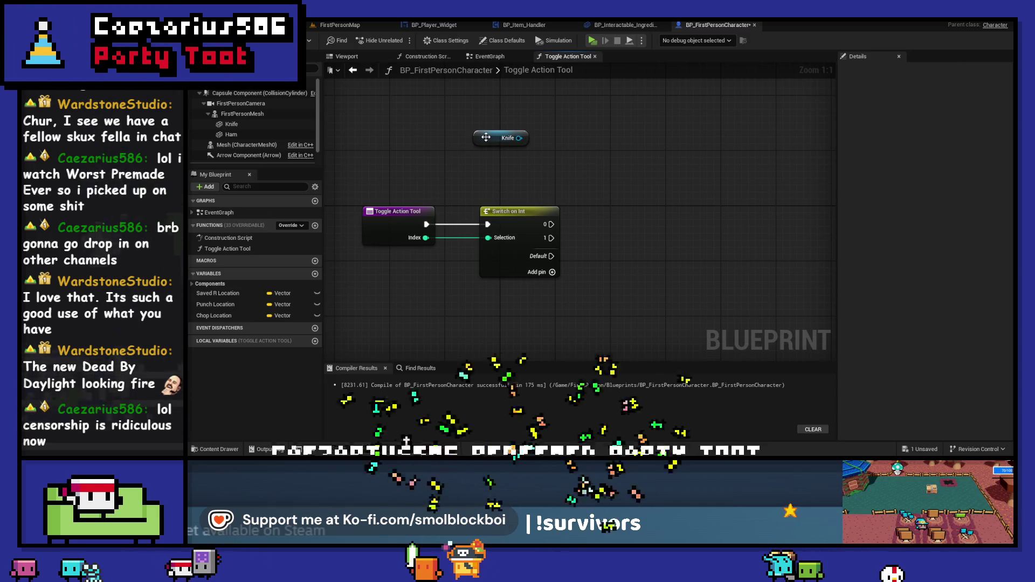
drag(231, 134, 508, 166)
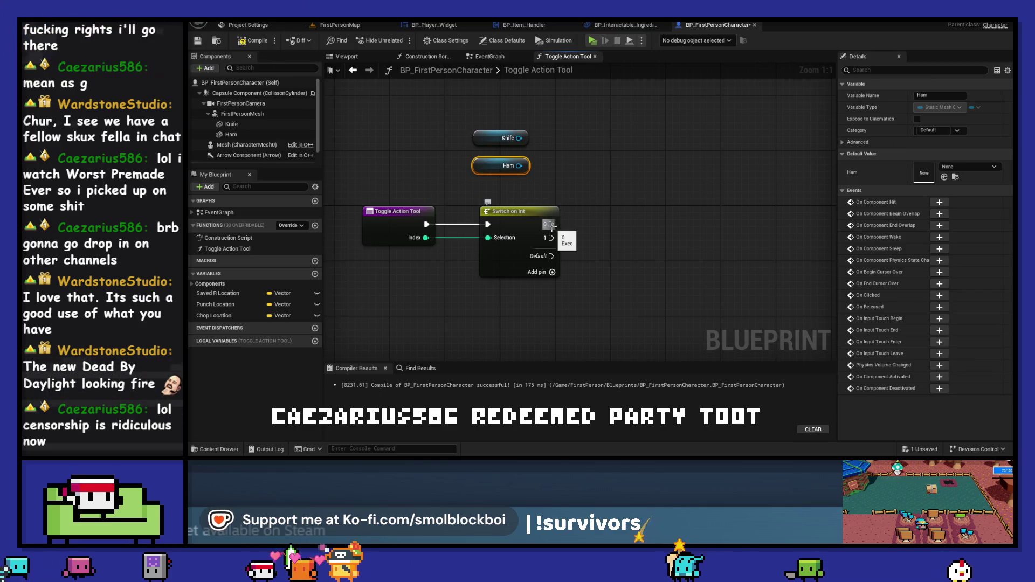
drag(519, 138, 571, 145)
text(setvisib)
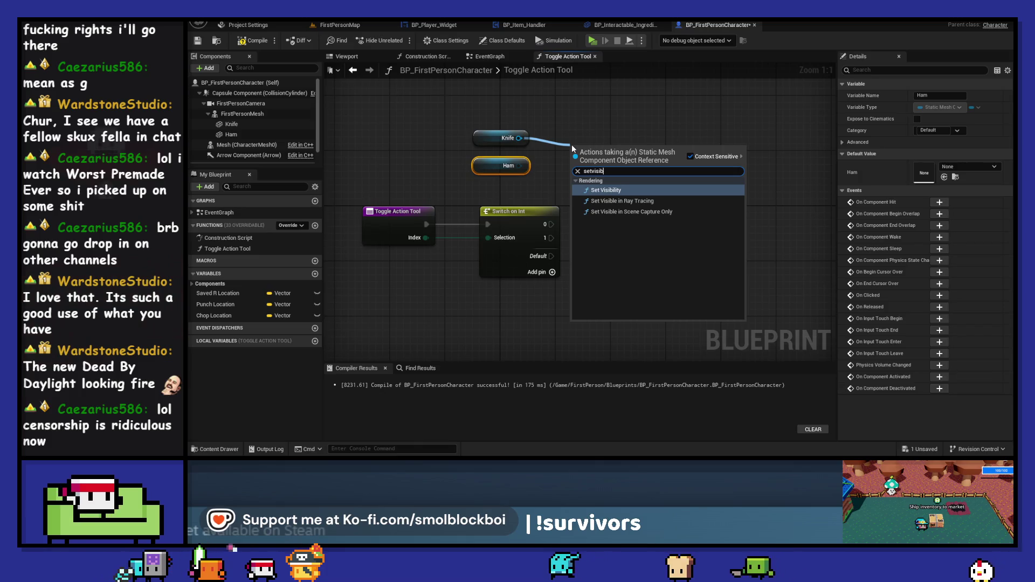
key(Return)
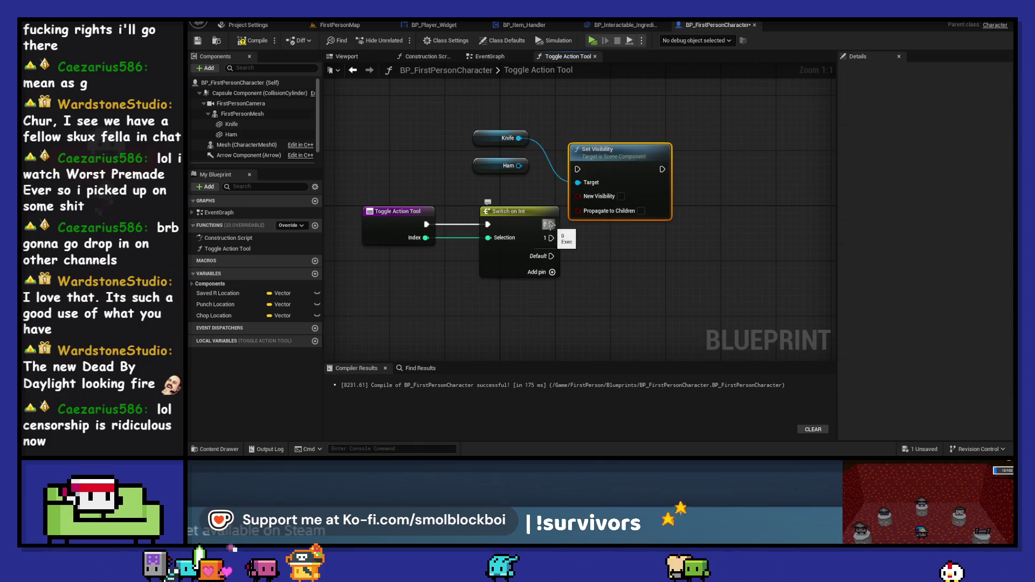
drag(633, 169, 667, 163)
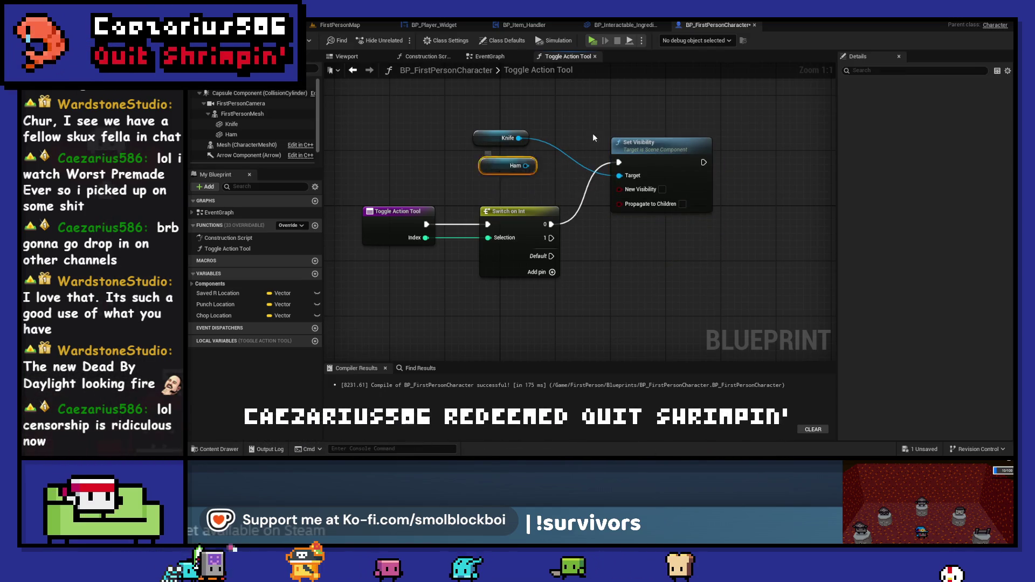
Chain a copied Set Visibility node after the first one, targeting Ham
drag(507, 165, 664, 110)
click(753, 155)
key(ctrl+c)
key(ctrl+v)
mouse_move(591, 168)
mouse_down()
mouse_move(606, 180)
mouse_move(663, 182)
mouse_move(718, 164)
mouse_up()
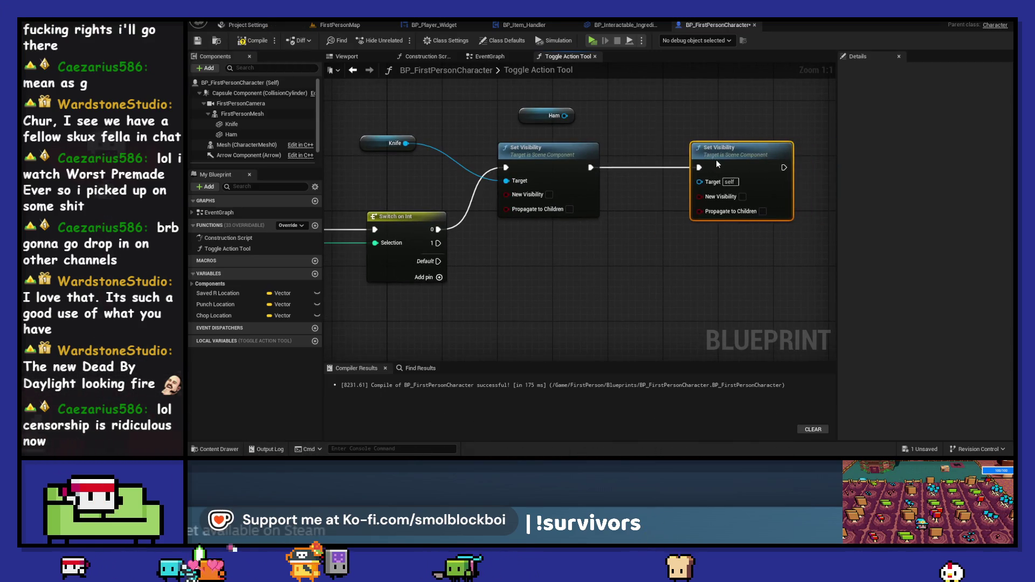
drag(563, 116, 701, 182)
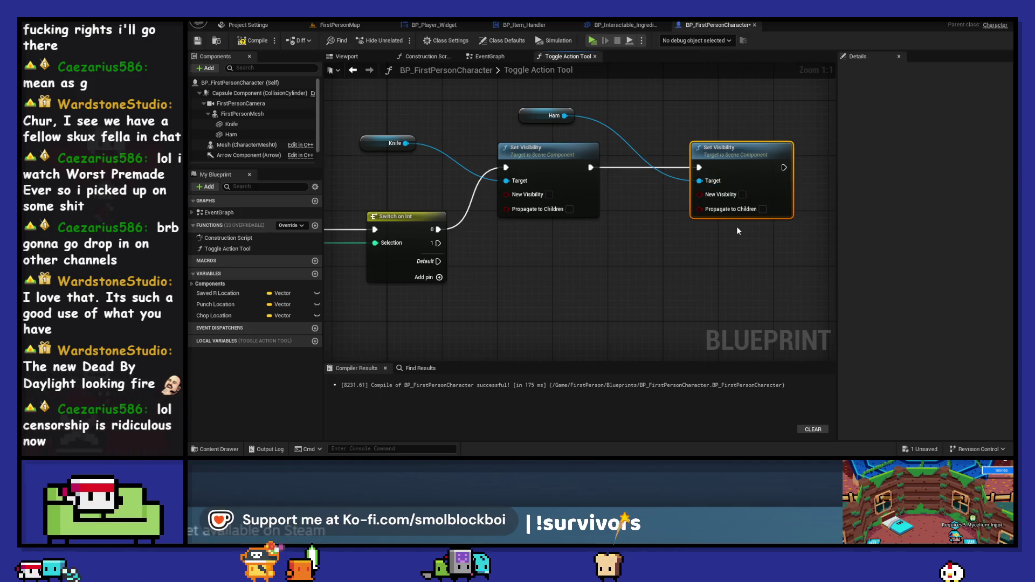
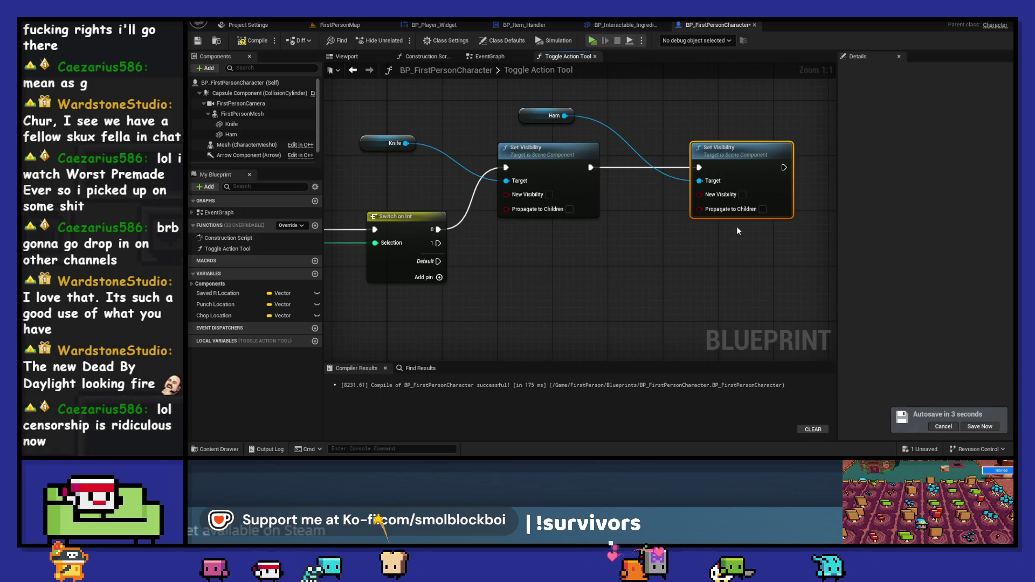
Make Ham visible in the first branch and duplicate both Set Visibility nodes below the originals
click(743, 195)
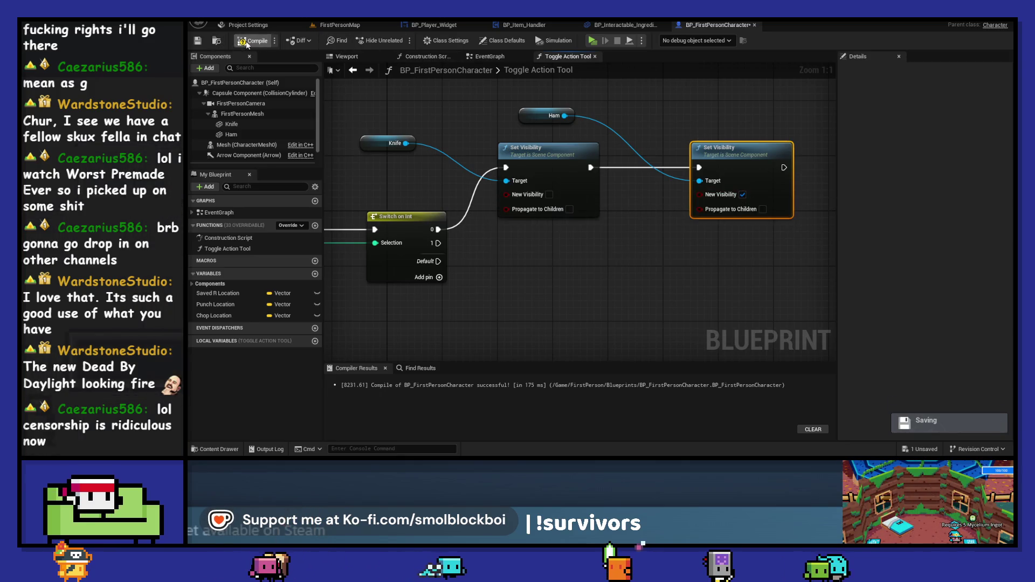
mouse_move(743, 131)
mouse_down()
mouse_move(723, 131)
mouse_move(723, 148)
mouse_up()
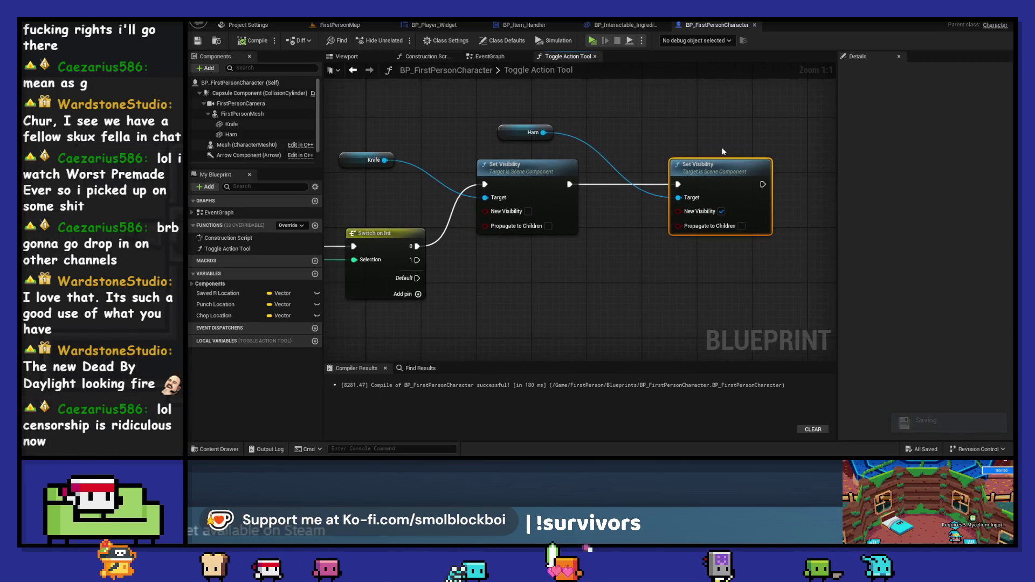
drag(772, 289, 539, 226)
drag(624, 347, 624, 284)
key(ctrl+c)
key(ctrl+v)
mouse_move(525, 265)
mouse_down()
mouse_move(571, 236)
mouse_move(563, 225)
mouse_up()
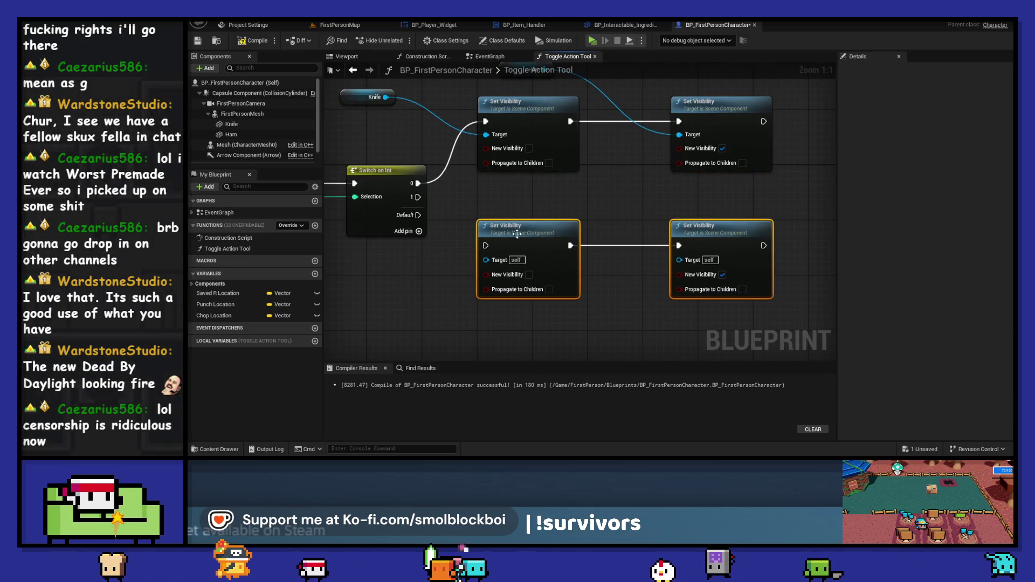
Connect Switch option 1 to the new pair and wire Knife and Ham to their targets
drag(418, 197, 486, 245)
drag(568, 187, 586, 223)
click(250, 43)
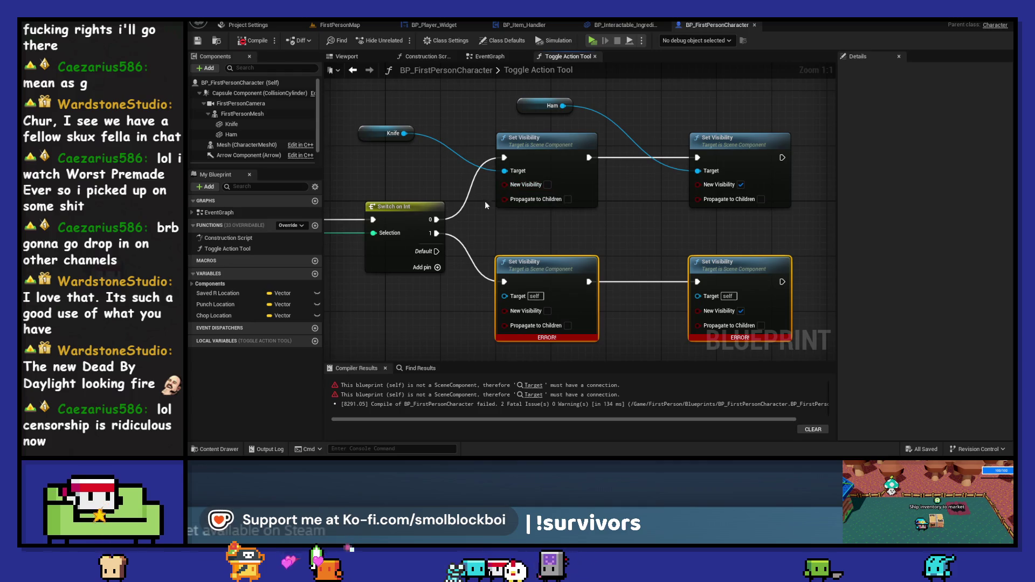
drag(404, 133, 514, 299)
drag(563, 106, 597, 134)
drag(712, 305, 711, 305)
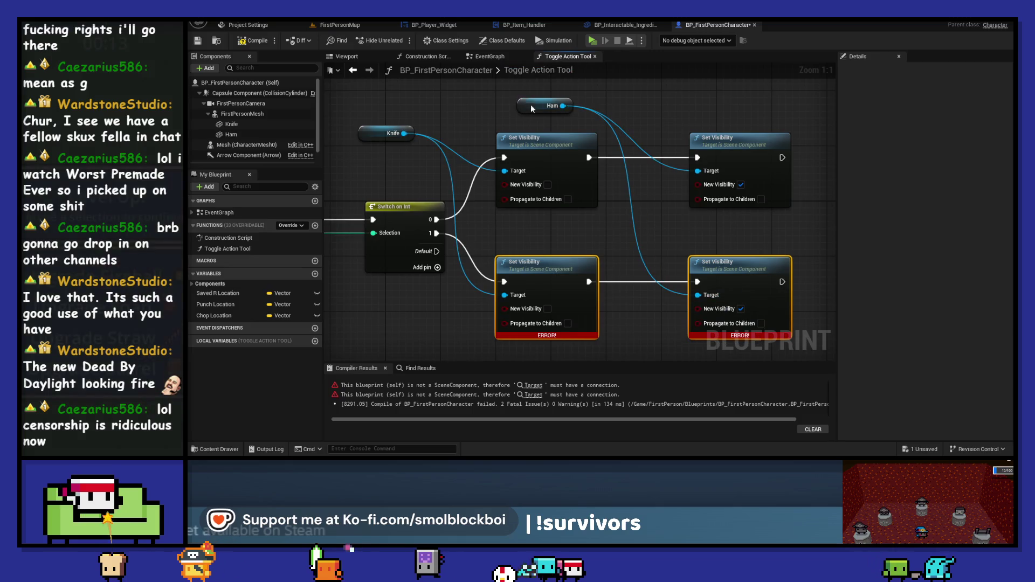
Tidy the Knife and Ham nodes, recompile, and shift Ham and the right-hand nodes right
drag(531, 109, 558, 124)
drag(369, 139, 383, 181)
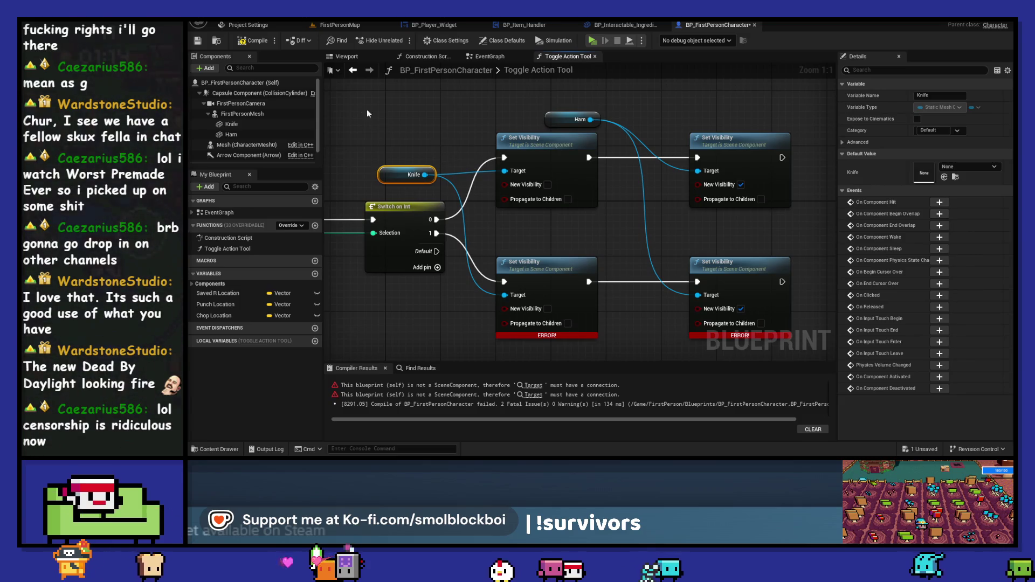
click(258, 42)
drag(561, 123, 622, 182)
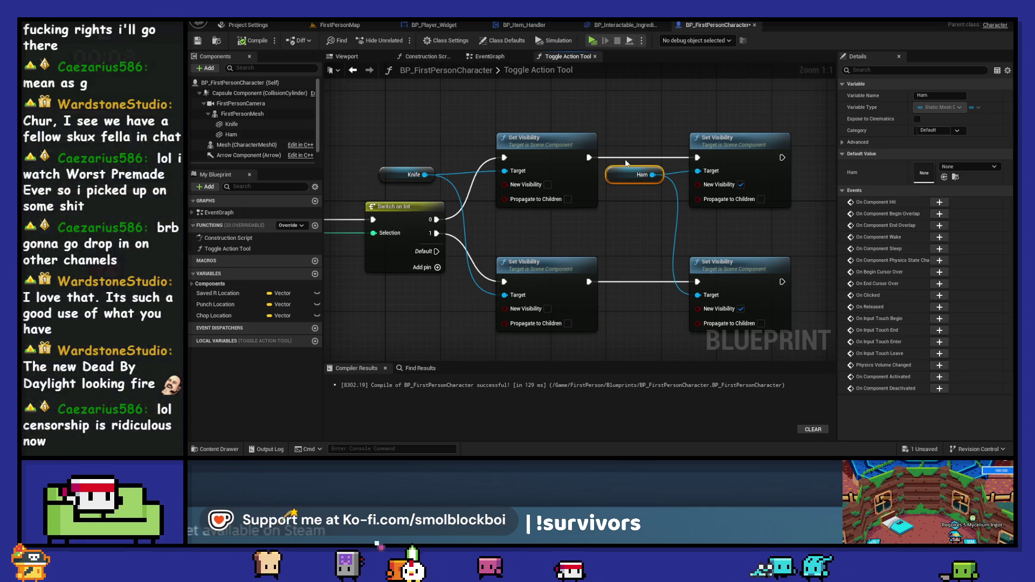
drag(626, 160, 798, 339)
drag(688, 133, 713, 131)
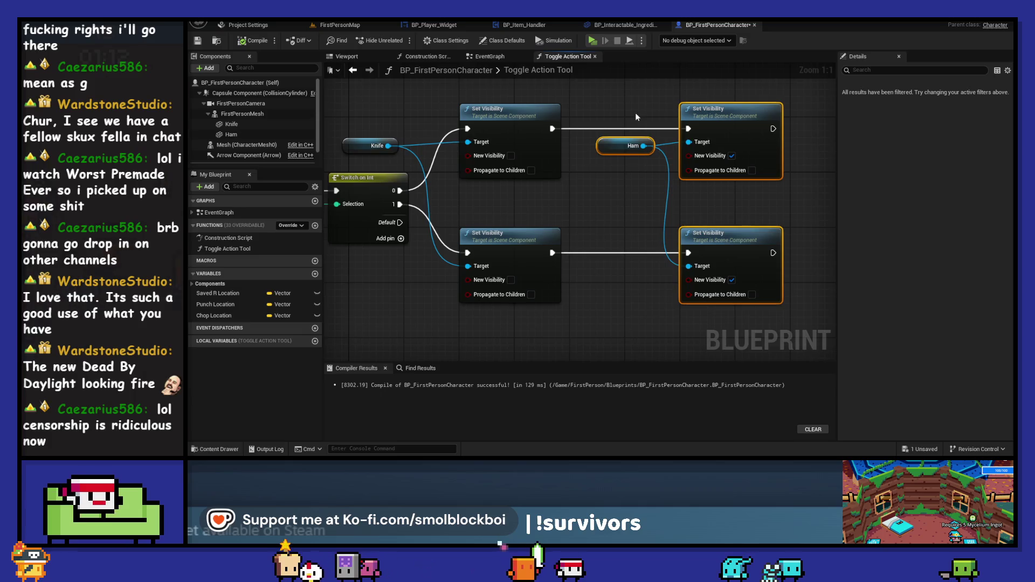
Disable Has Default Pin on Switch on Int, set option 1 to show Knife and hide Ham, then play
click(615, 101)
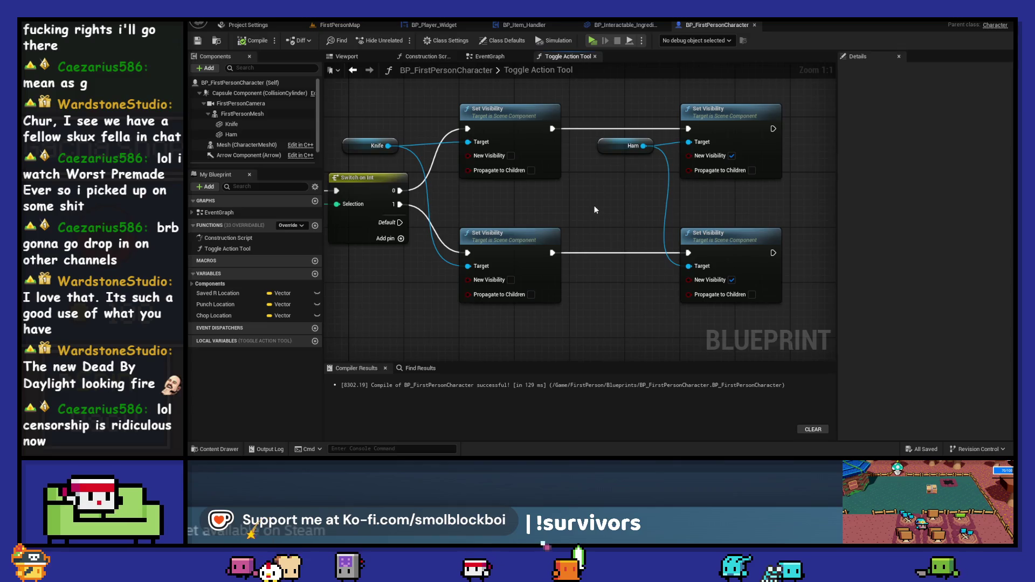
click(371, 188)
right_click(371, 188)
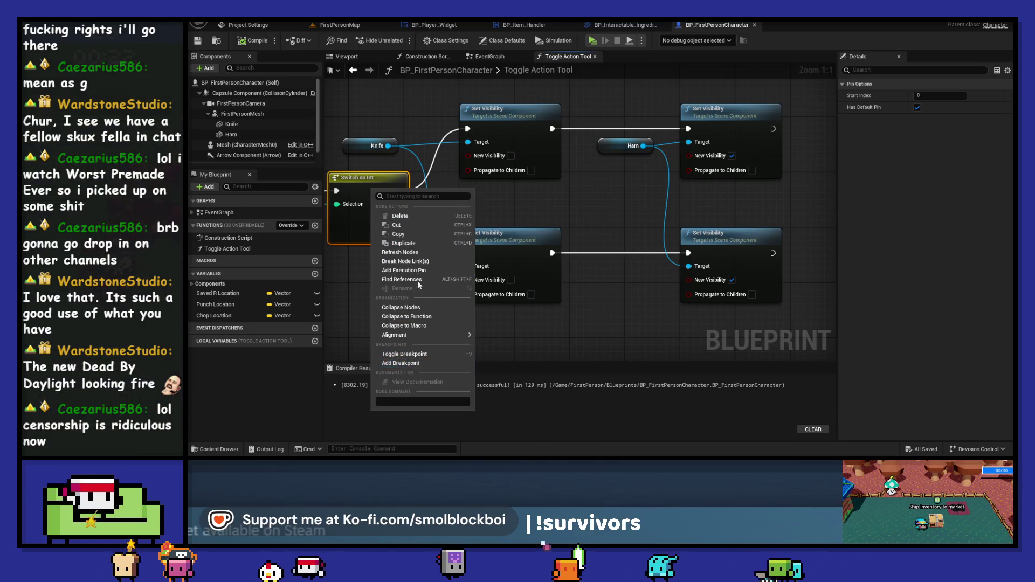
key(Escape)
click(917, 107)
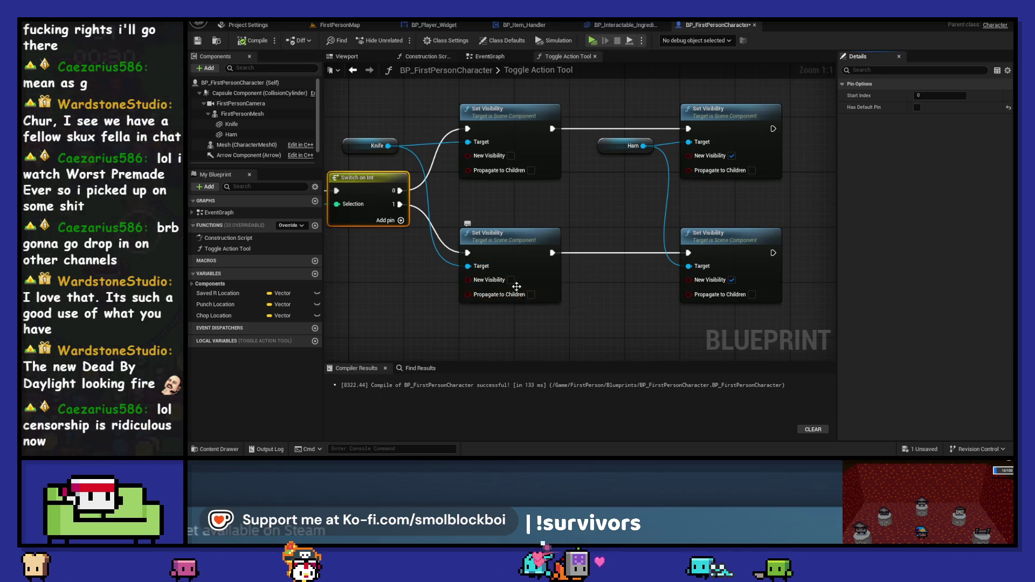
click(732, 280)
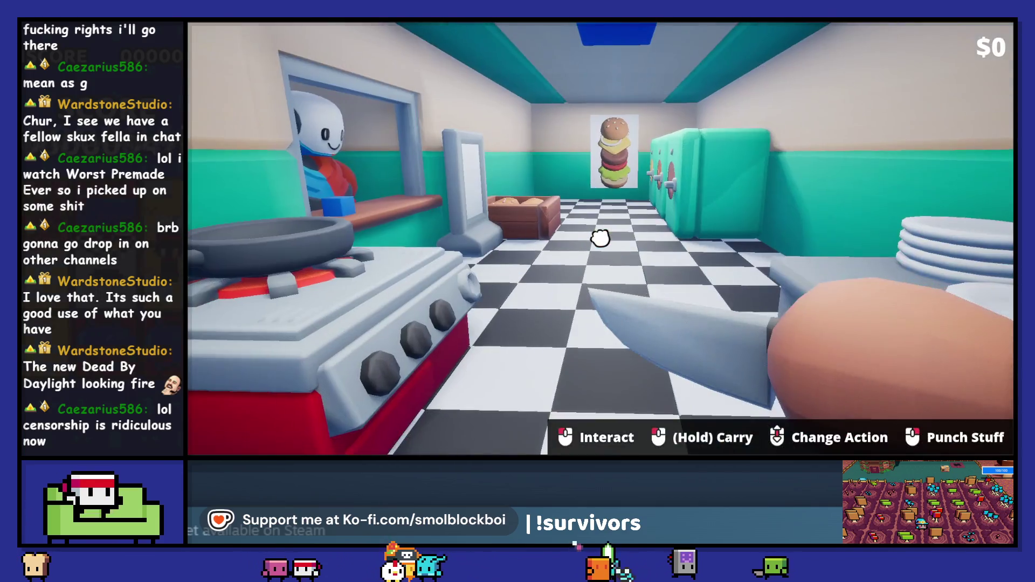
scroll(600, 239, down, 3)
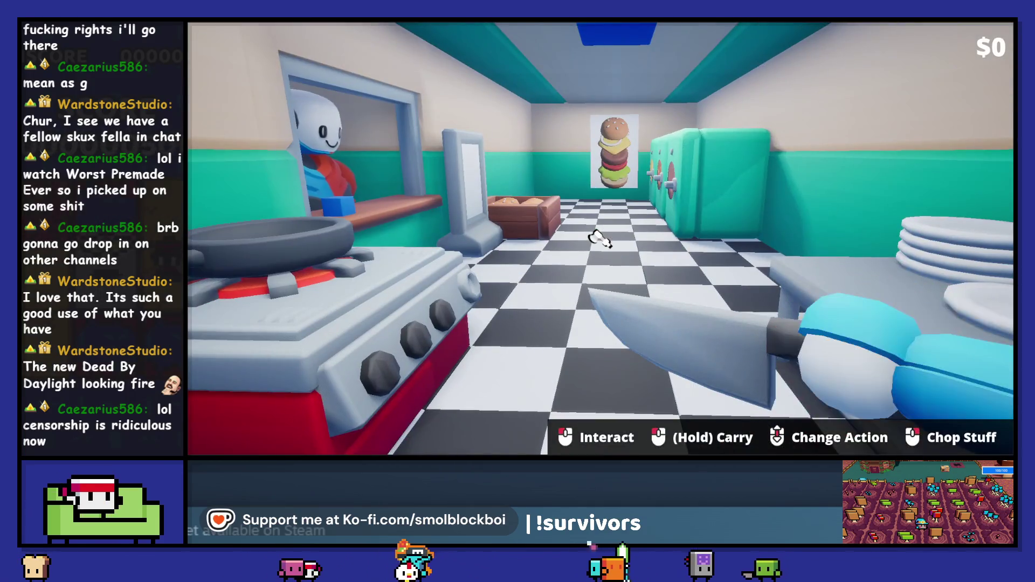
Scroll between Chop and Punch in-game, punch with the bare fist, then stop playing
scroll(600, 239, down, 1)
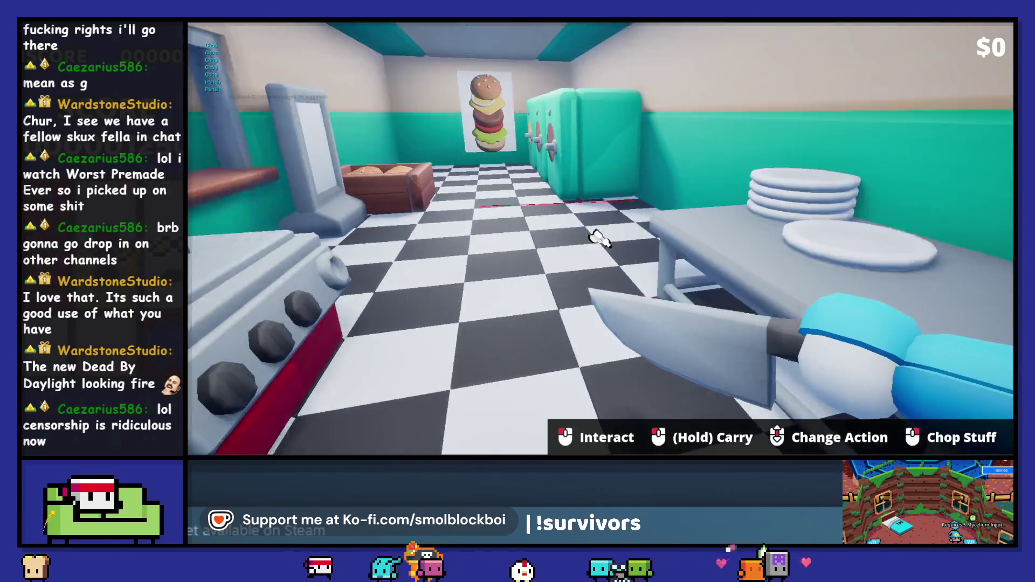
scroll(599, 238, down, 1)
right_click(600, 237)
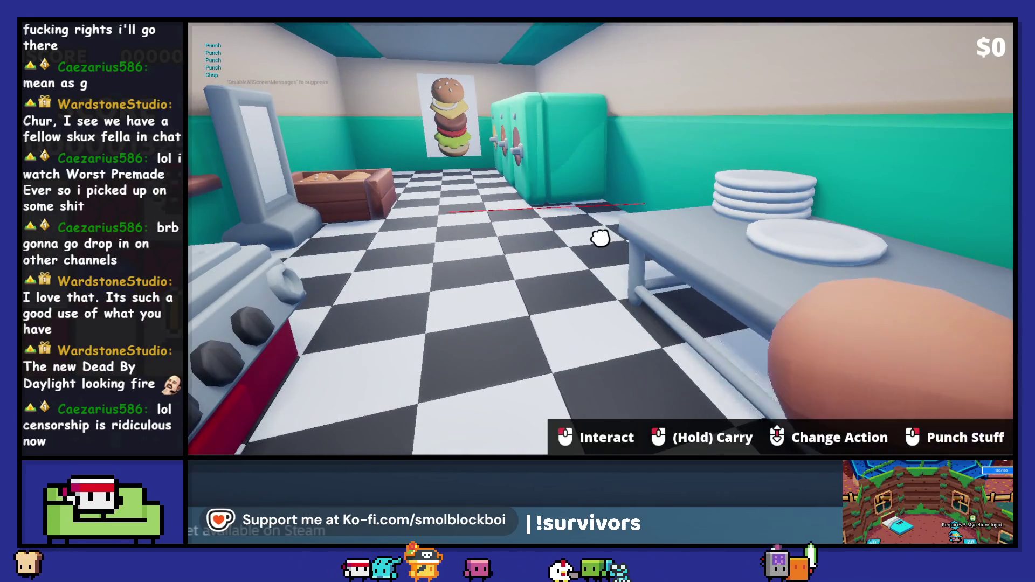
scroll(600, 238, up, 1)
scroll(599, 238, down, 1)
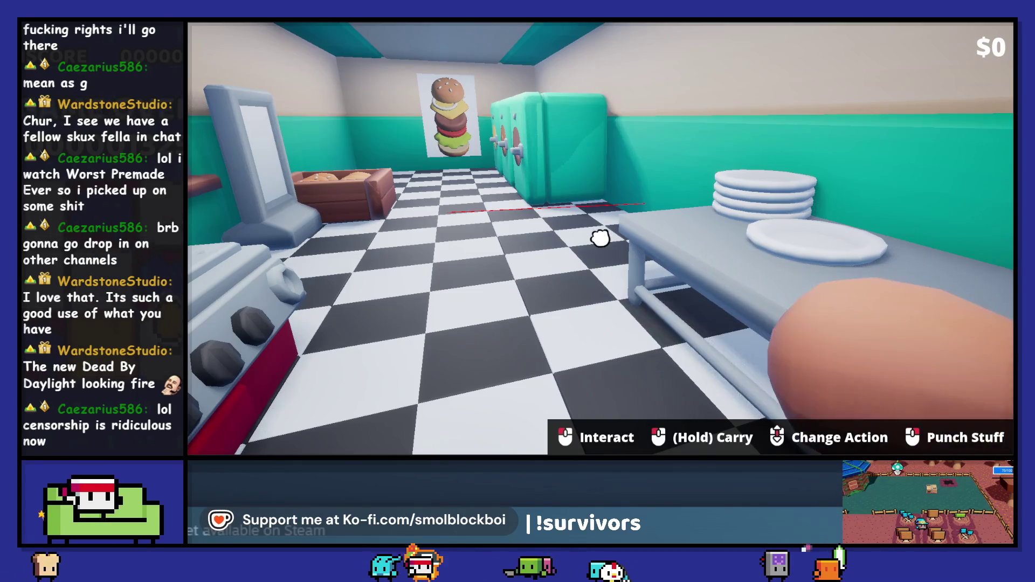
scroll(600, 238, up, 1)
key(grave)
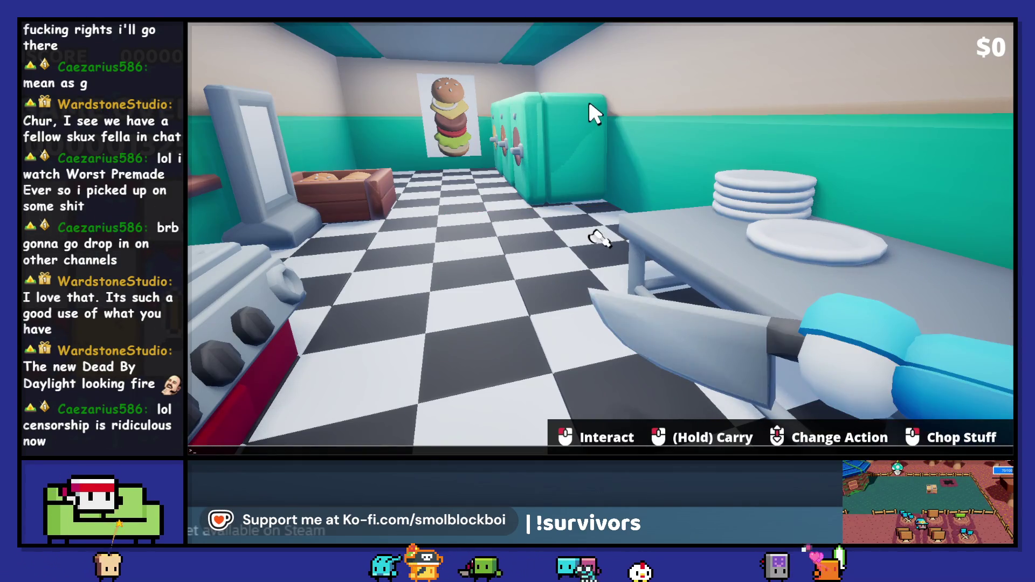
key(Escape)
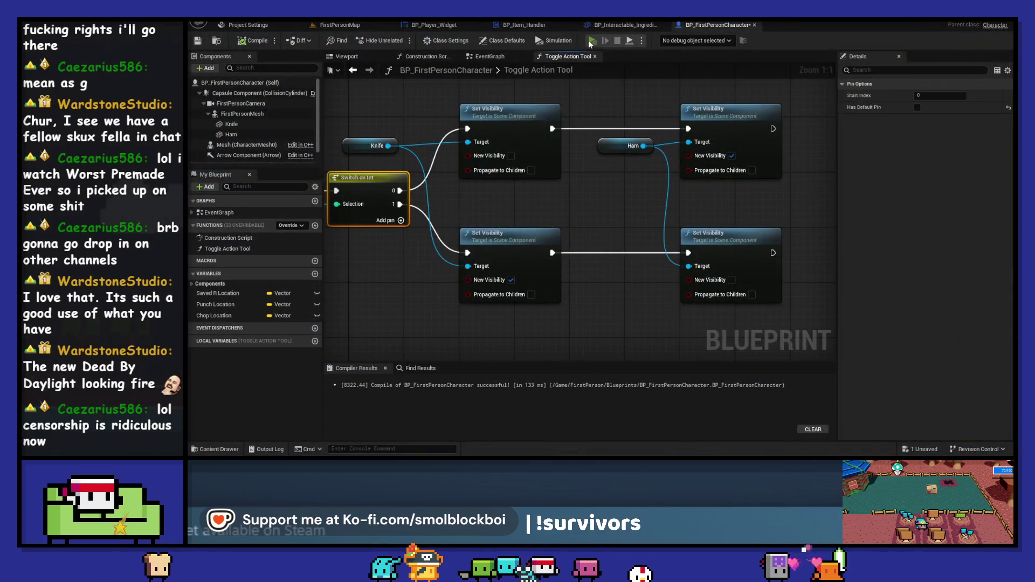
Replay to cycle the tools again, stop, and return to the EventGraph
key(alt+p)
scroll(600, 237, up, 1)
scroll(600, 238, down, 1)
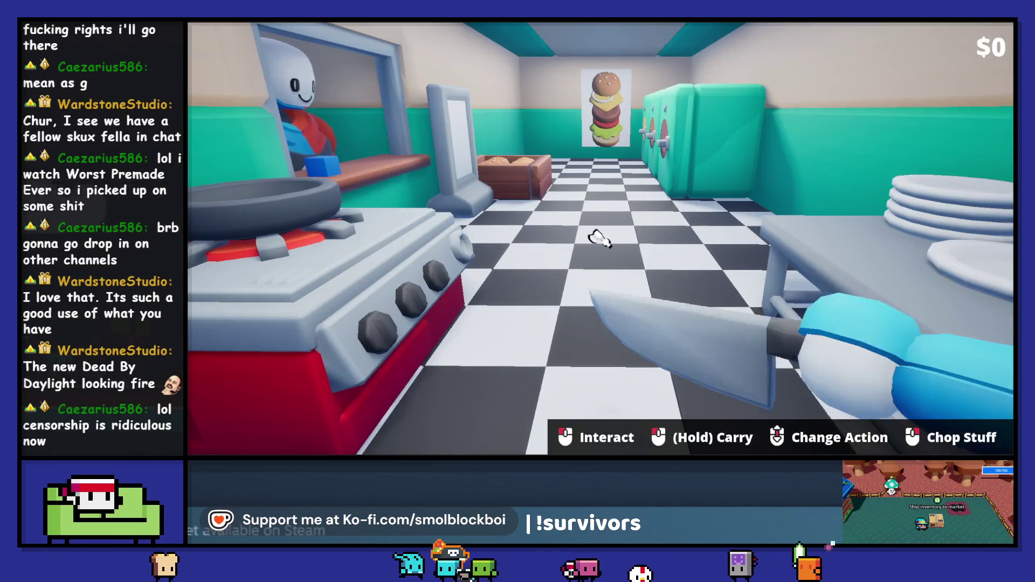
scroll(600, 238, up, 1)
key(Escape)
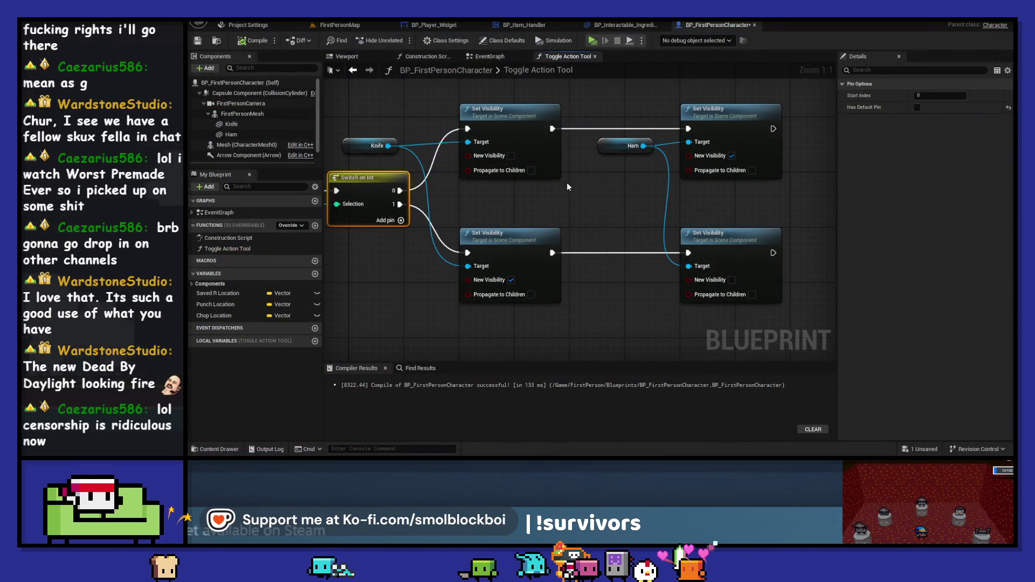
click(494, 59)
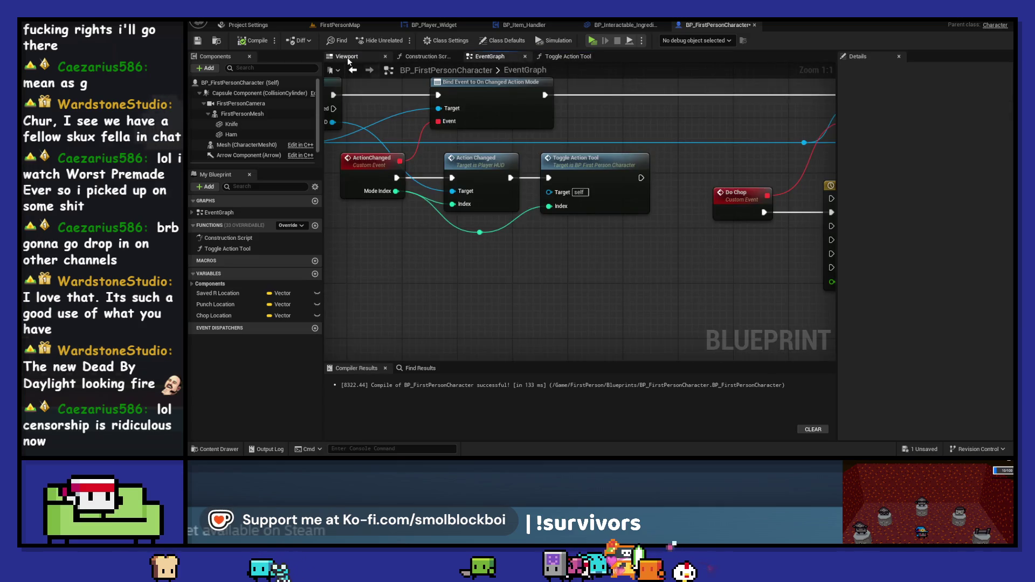
In the Viewport's Top view, select the Knife and Ham components, then start a play test
click(347, 56)
click(555, 196)
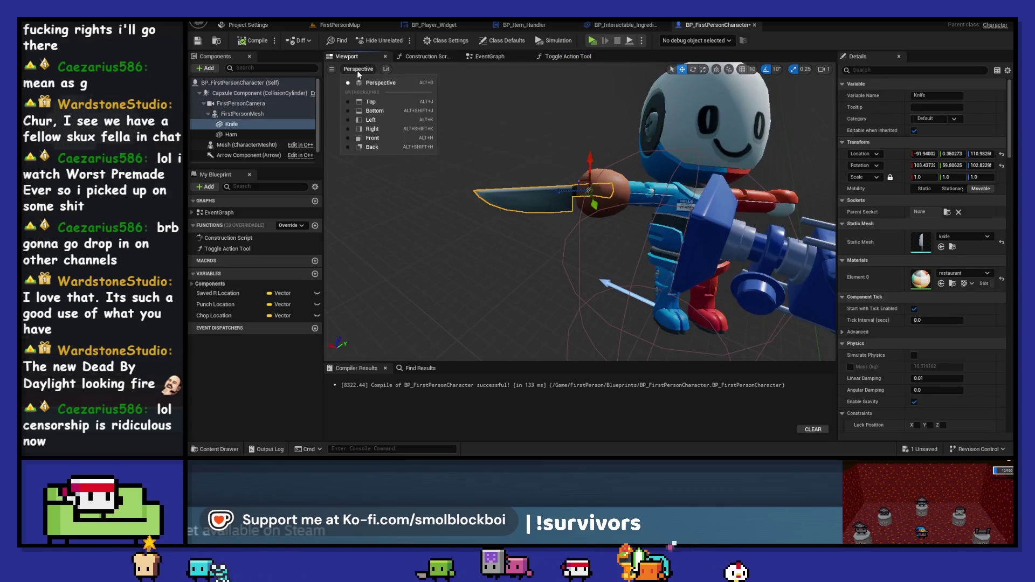
click(370, 101)
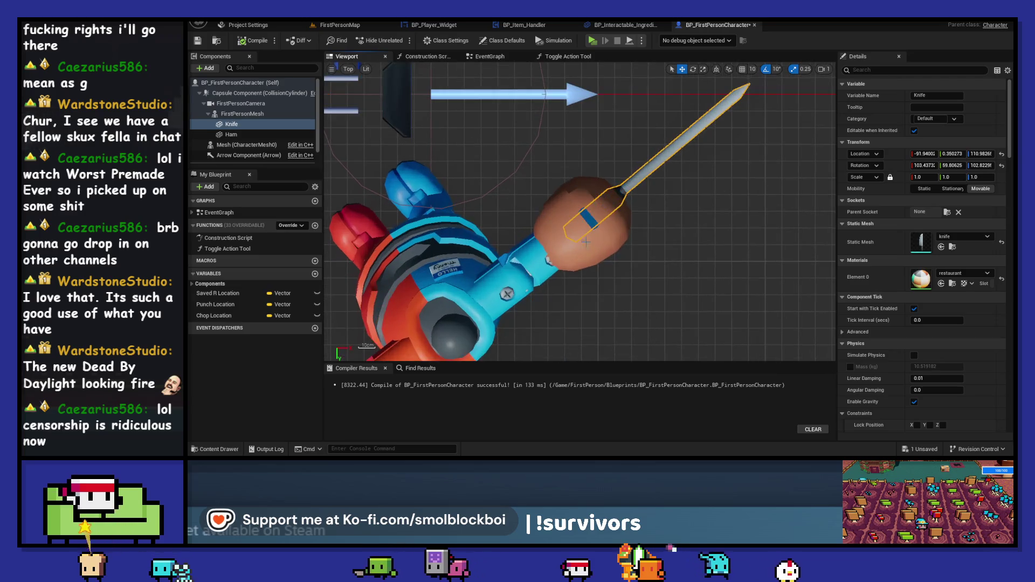
click(272, 135)
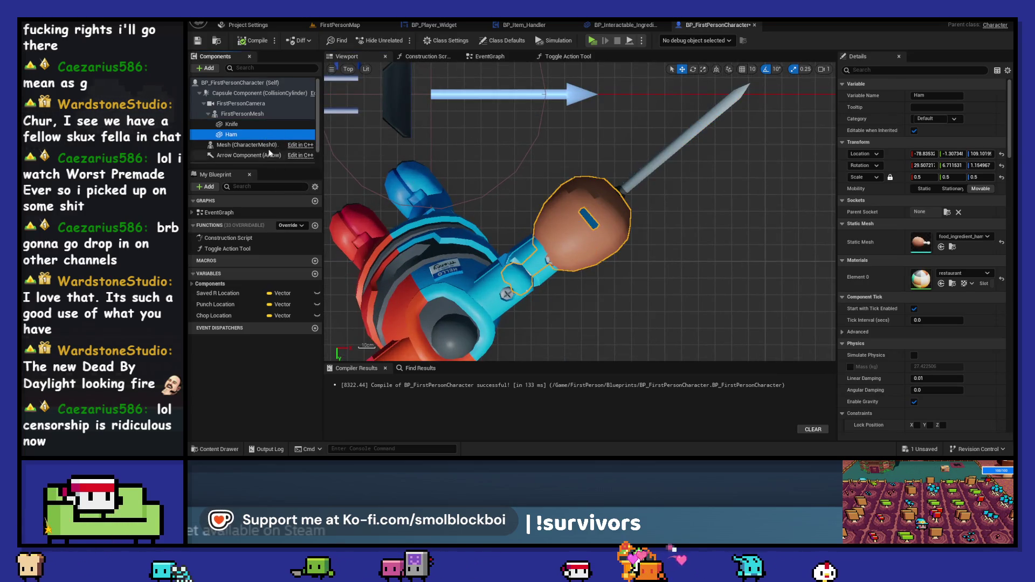
scroll(619, 196, down, 1)
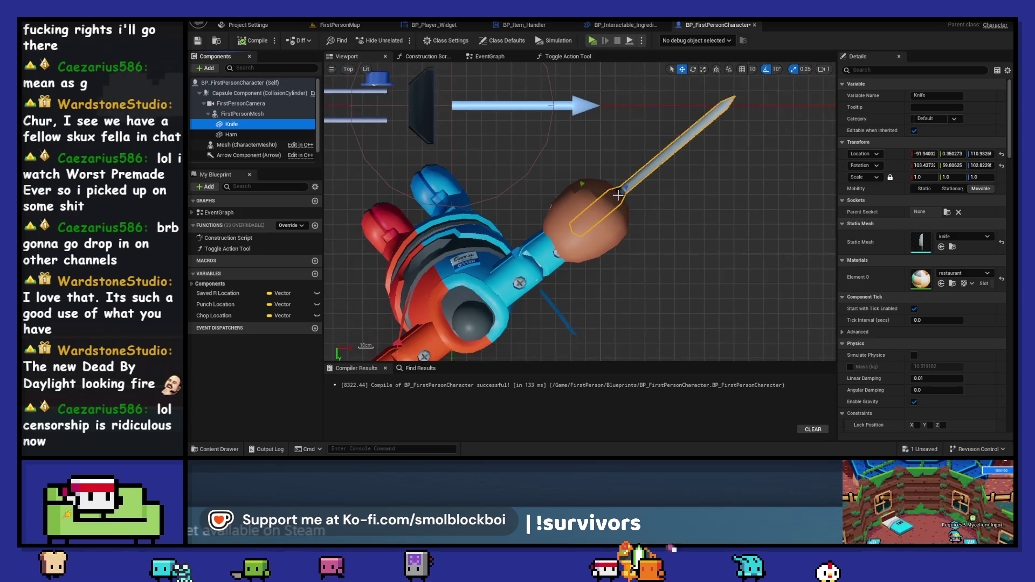
scroll(593, 200, down, 2)
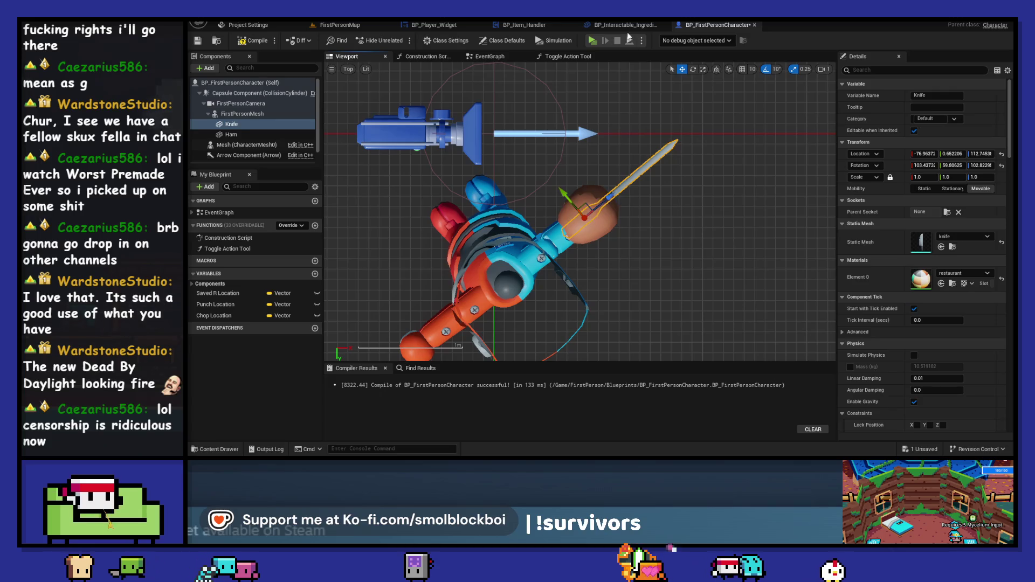
click(592, 41)
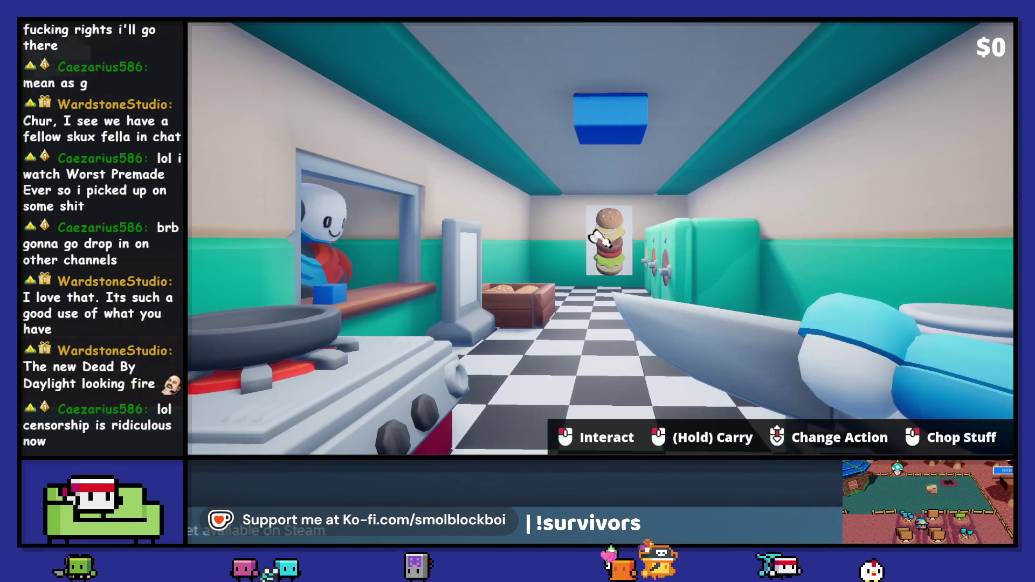
Stop the test, undo the last knife move, and replay to check it
scroll(600, 240, down, 1)
scroll(600, 239, down, 1)
key(Escape)
key(ctrl+z)
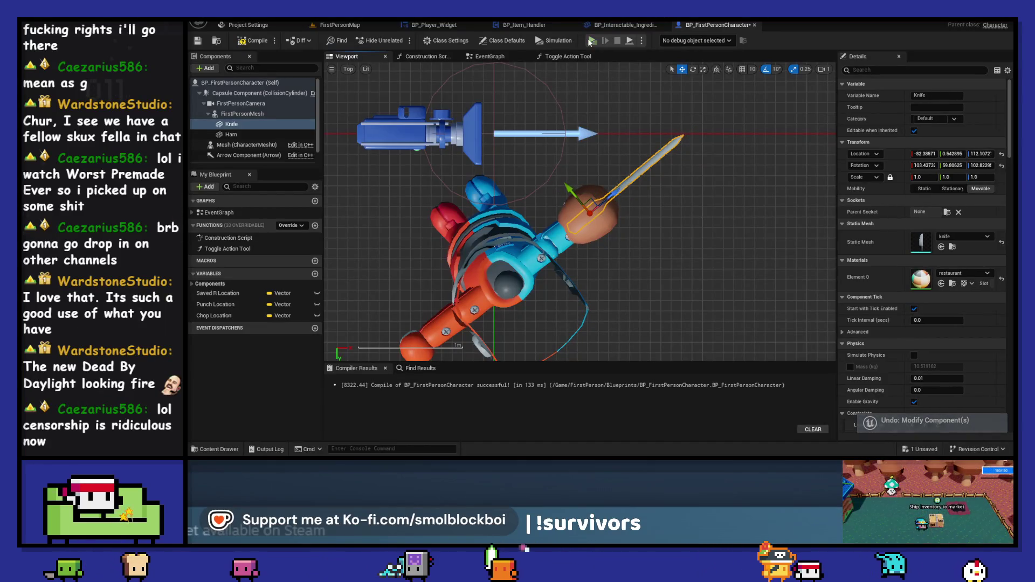
key(alt+p)
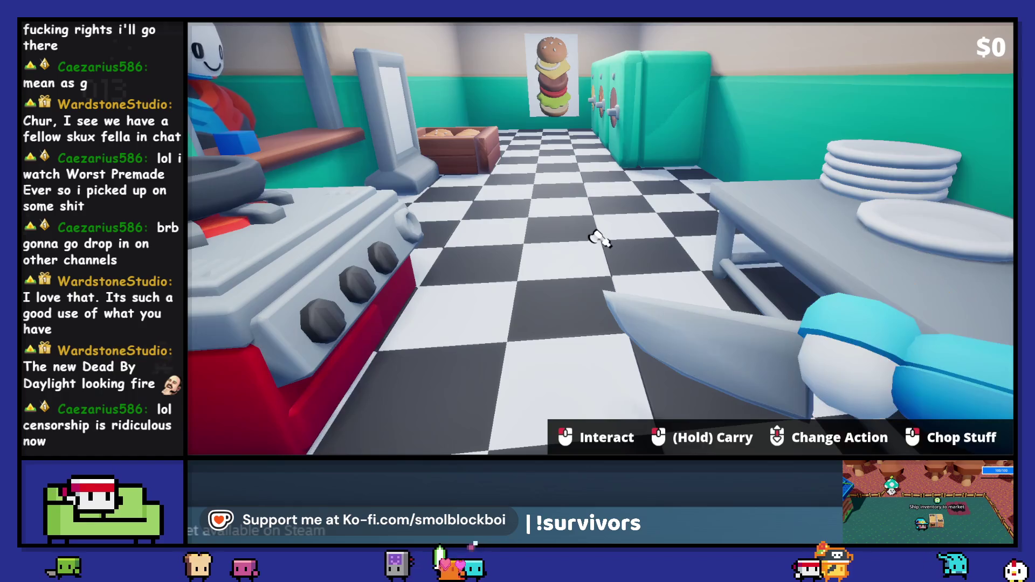
key(Escape)
Nudge the Knife in the hand, test fist and knife swapping, then save the character blueprint
drag(617, 192, 614, 193)
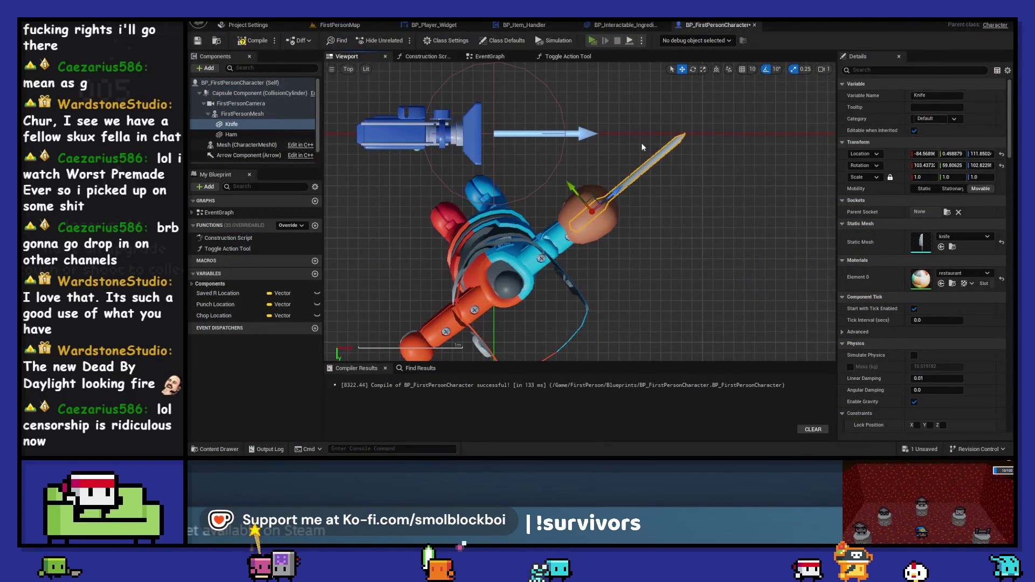
key(alt+p)
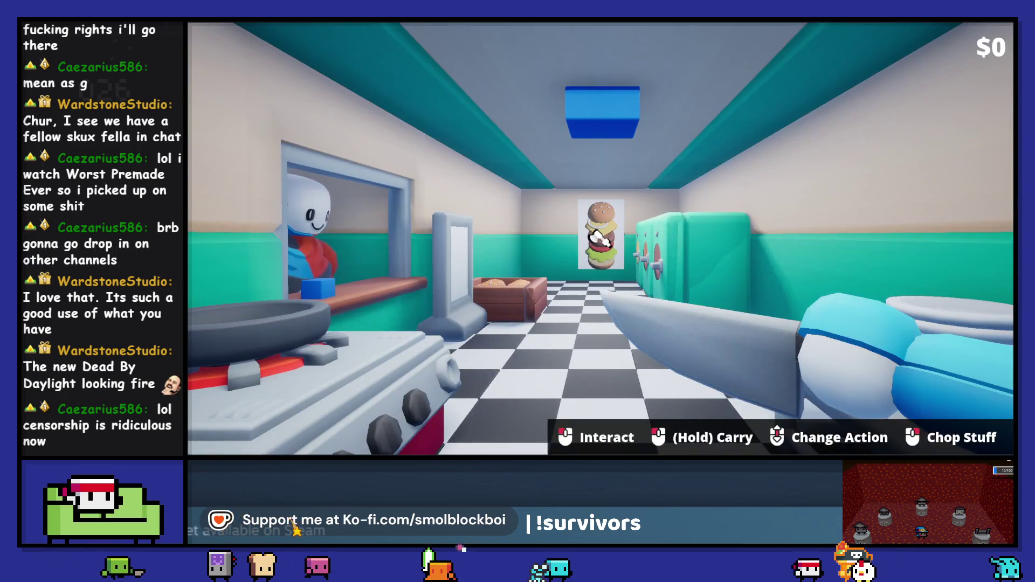
scroll(600, 237, down, 1)
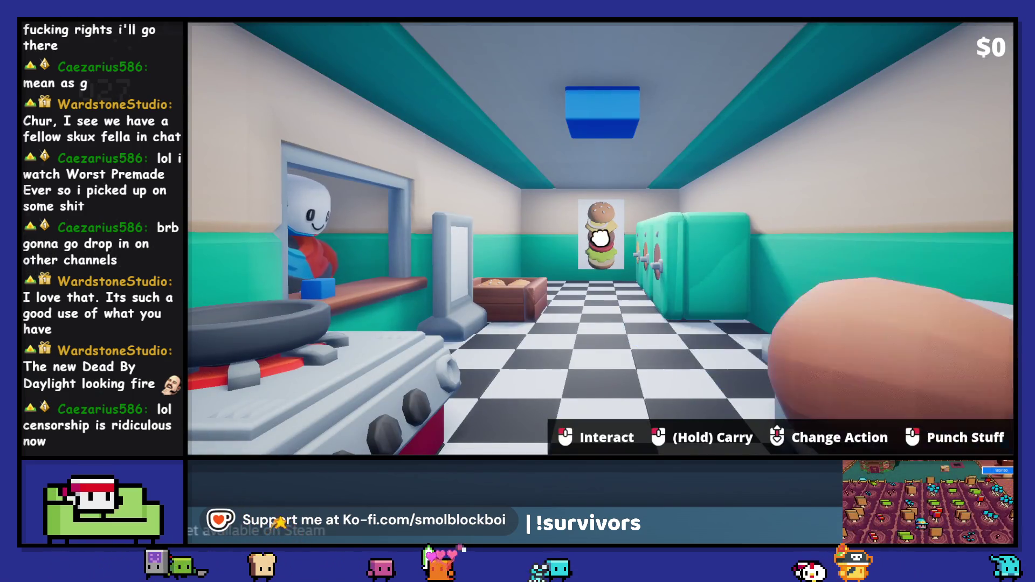
scroll(600, 237, up, 1)
scroll(599, 237, down, 1)
click(600, 237)
key(Escape)
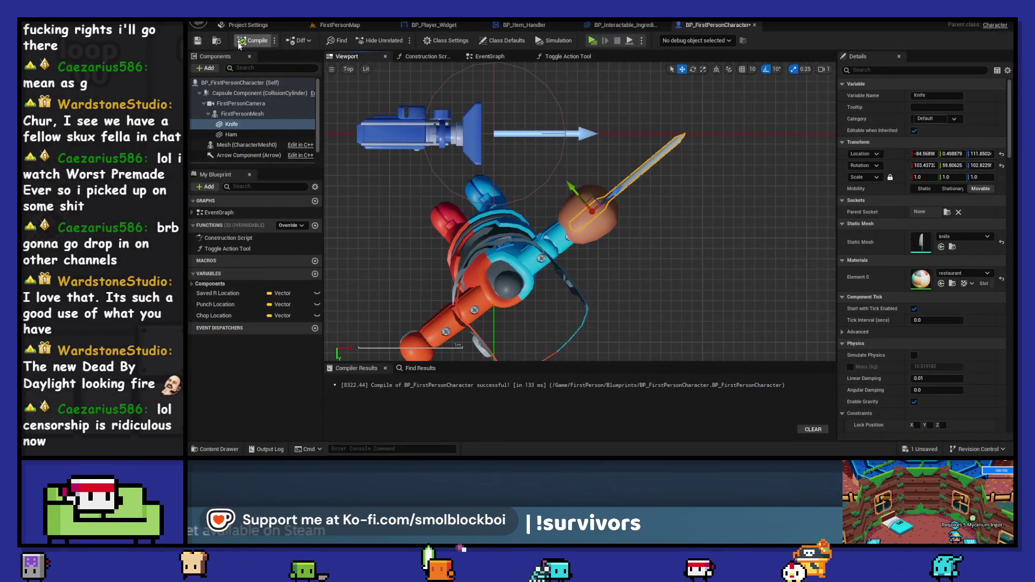
click(194, 42)
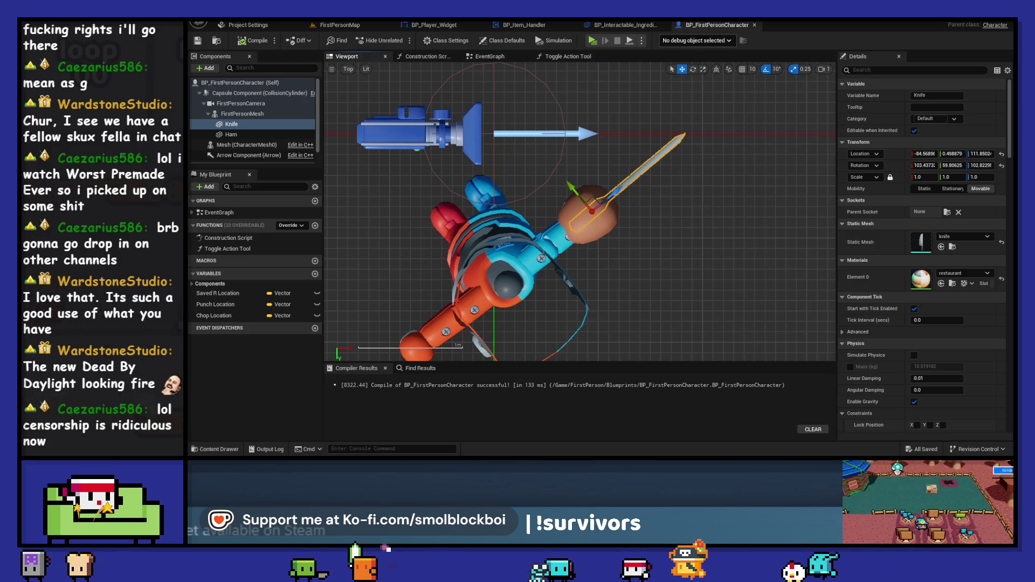
click(487, 55)
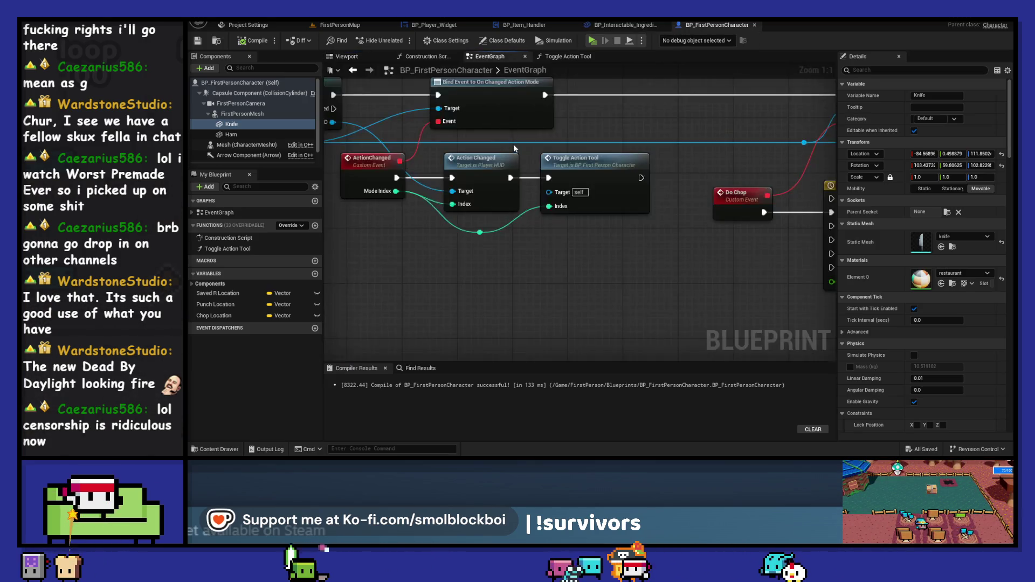
Duplicate Toggle Action Tool and wire the copy after Bind Event to On Changed Action Mode
click(555, 167)
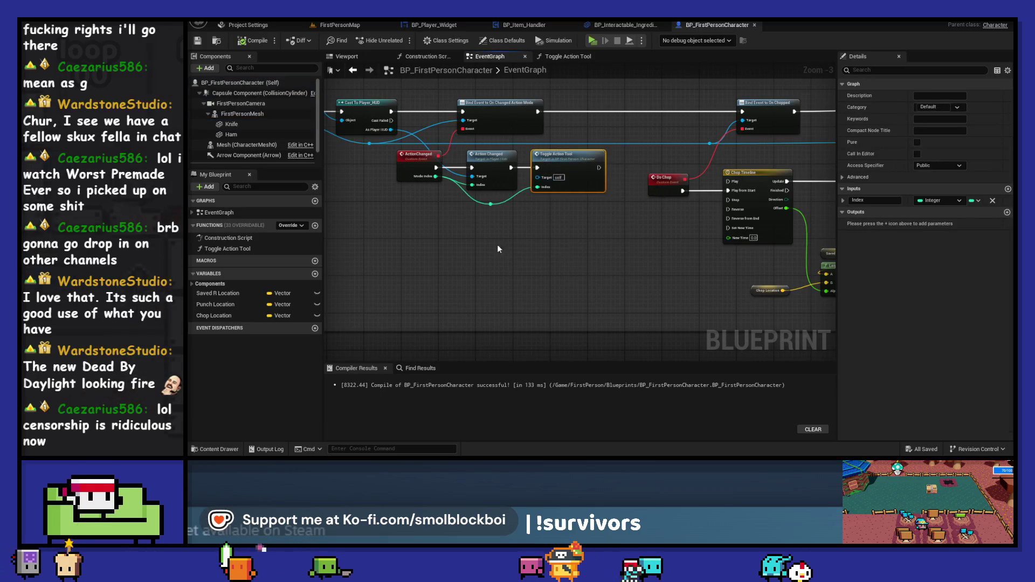
scroll(474, 241, down, 3)
scroll(584, 235, up, 3)
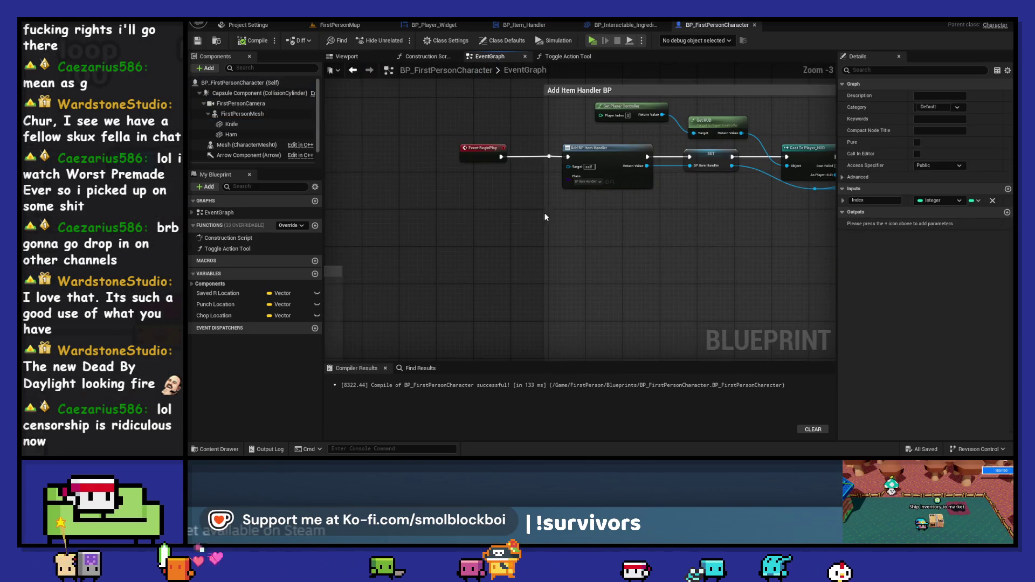
drag(539, 215, 323, 224)
drag(767, 262, 598, 272)
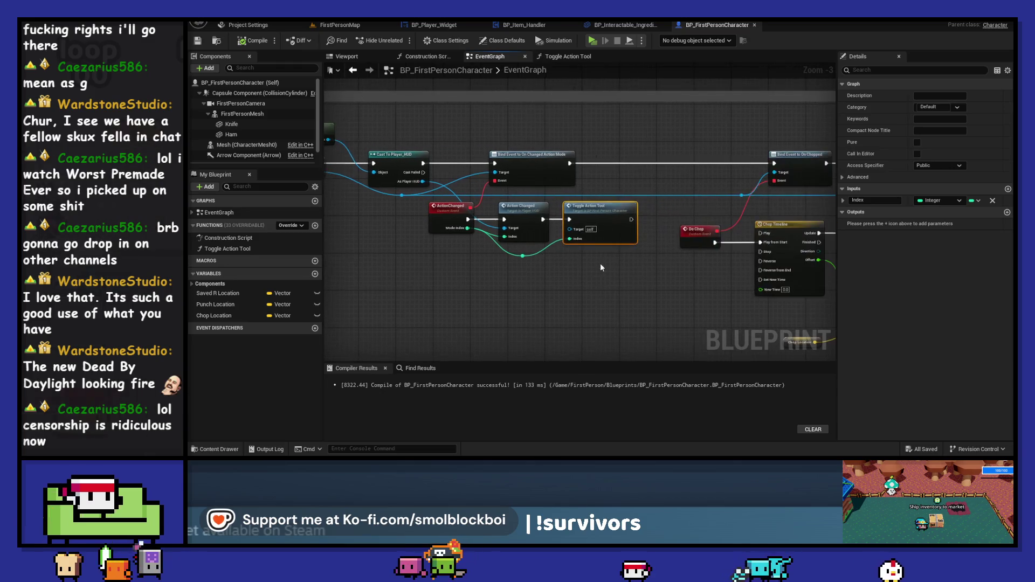
key(ctrl+v)
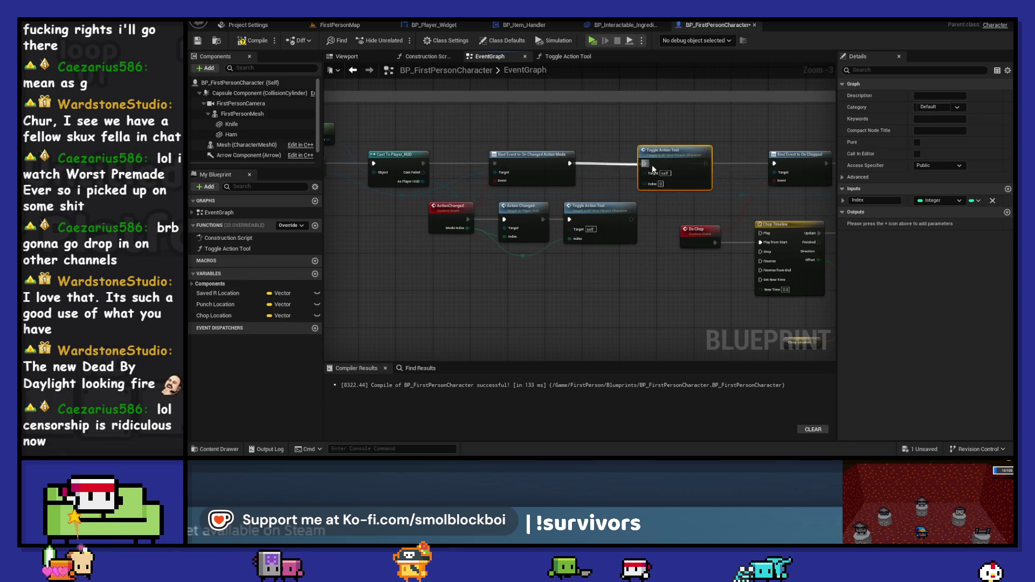
drag(777, 166, 777, 166)
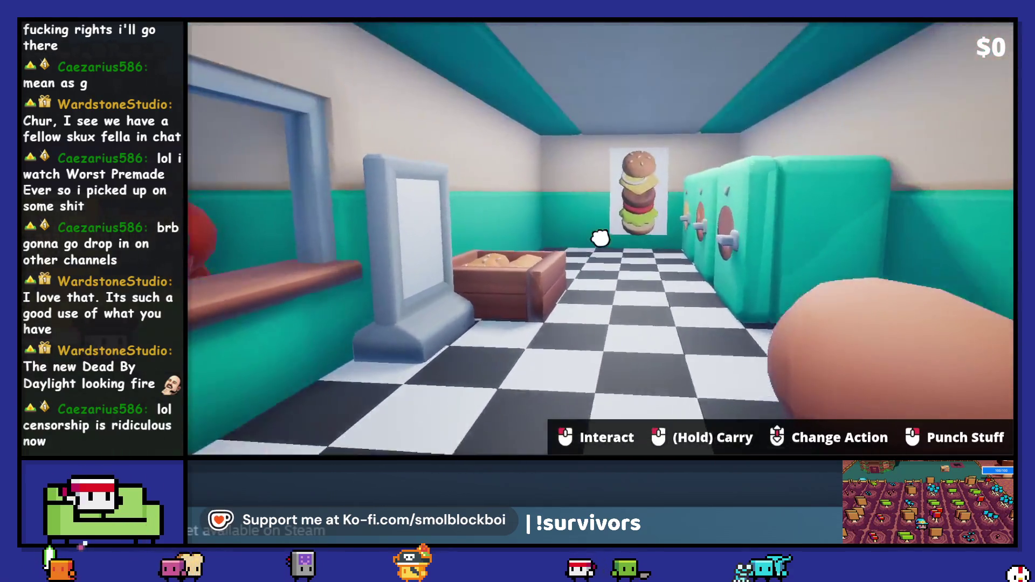
Walk to the counter, punch and swap between fist and knife, stop, then select Ham
key(w)
click(600, 238)
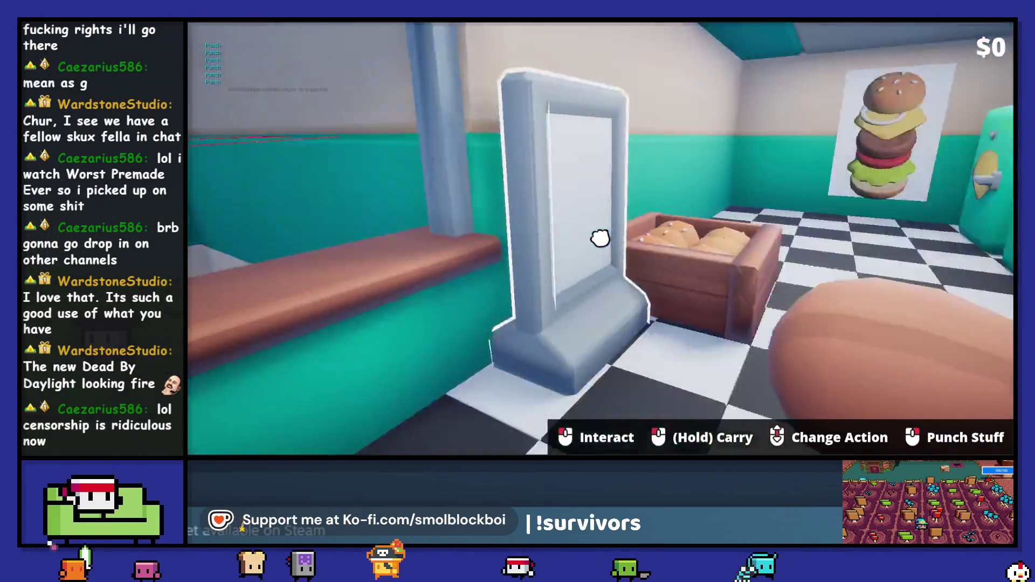
scroll(601, 238, down, 1)
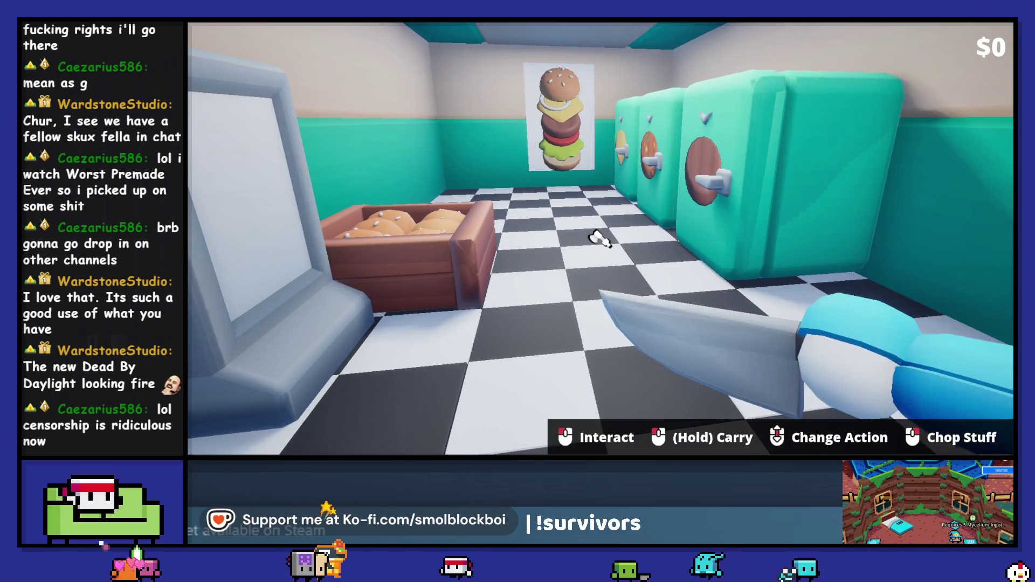
scroll(600, 238, up, 1)
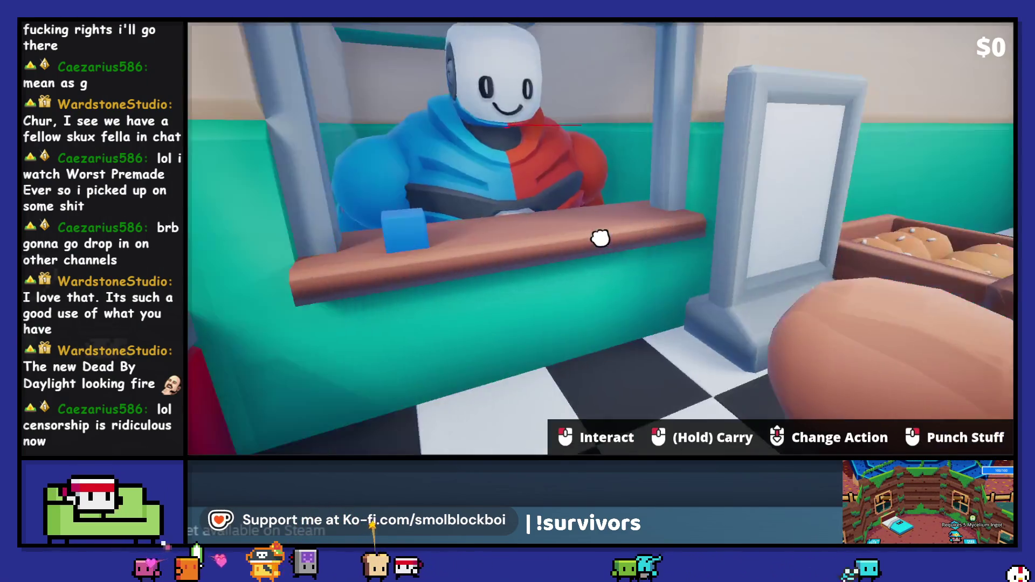
click(600, 238)
click(601, 238)
click(600, 238)
click(600, 238)
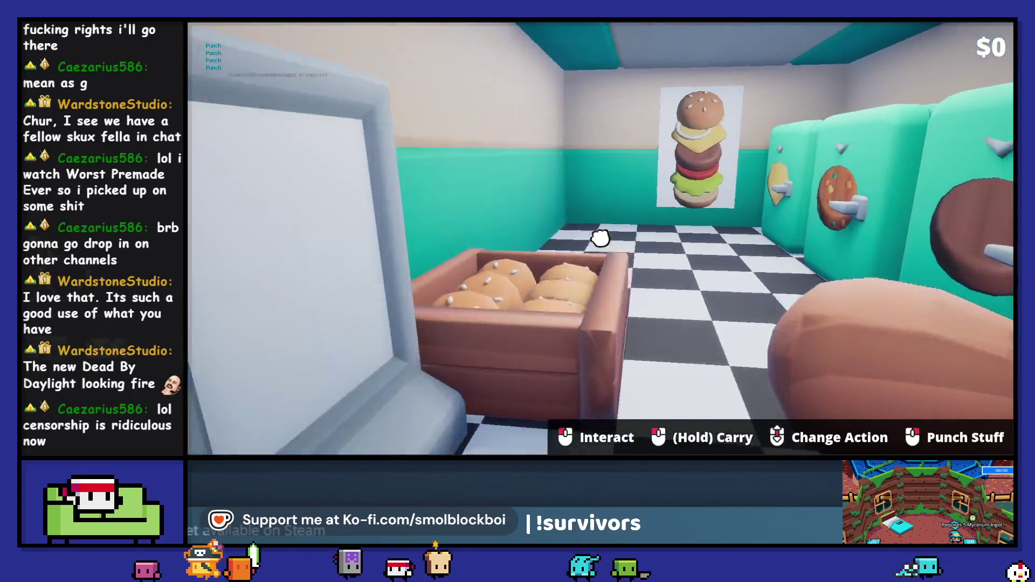
scroll(601, 238, down, 1)
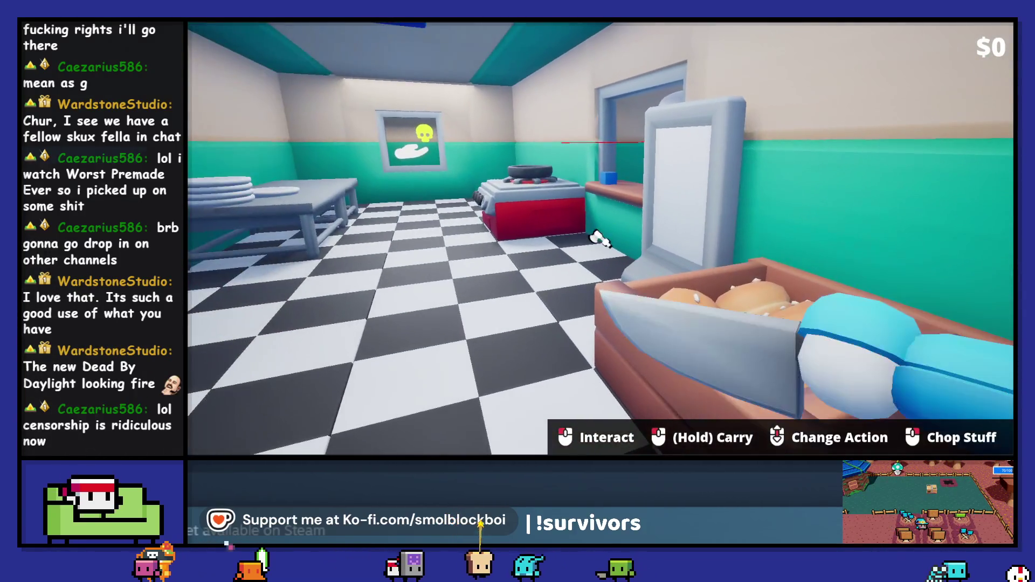
key(Escape)
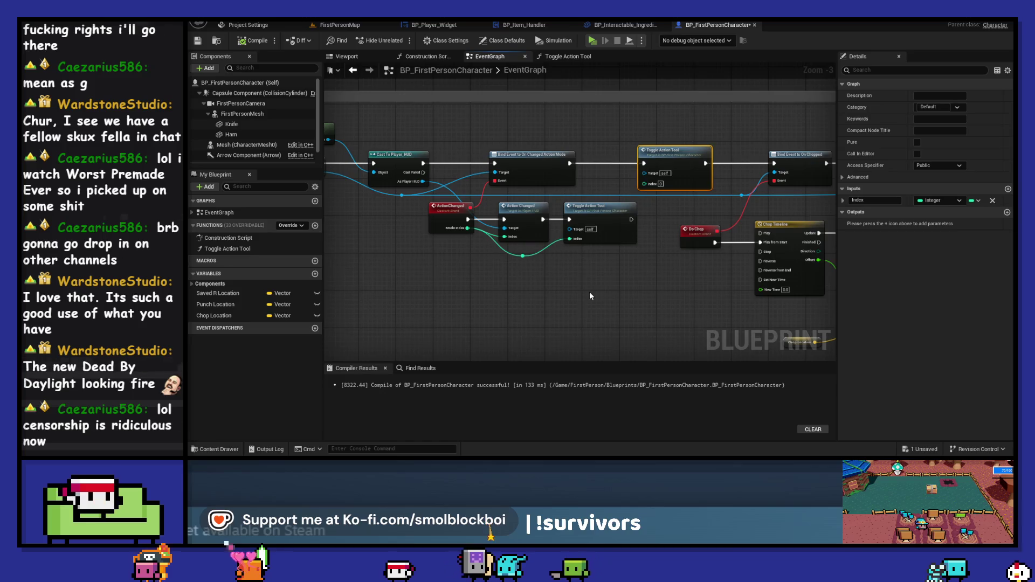
click(235, 134)
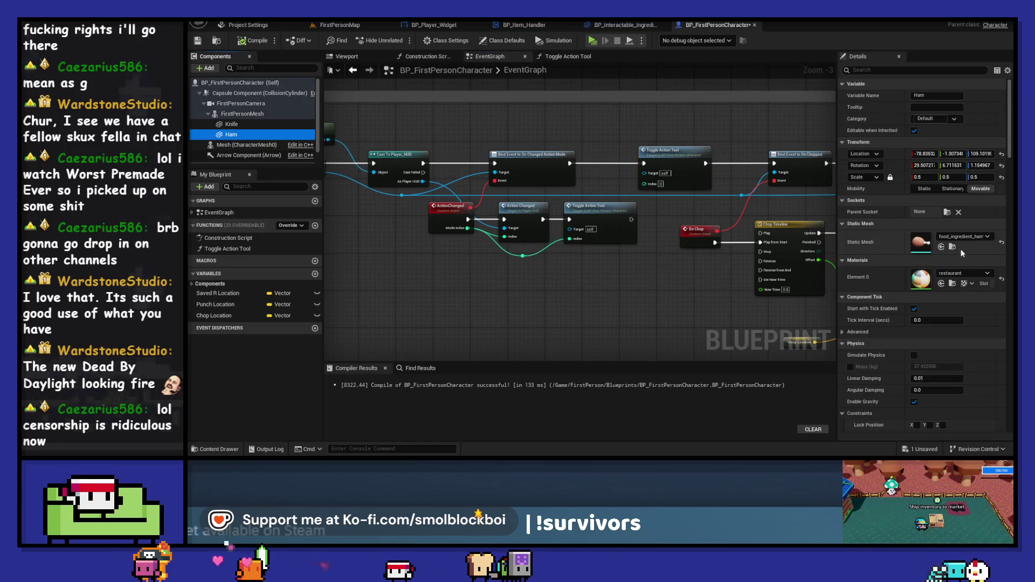
Assign a different ham mesh to the Ham component and play-test it
click(971, 237)
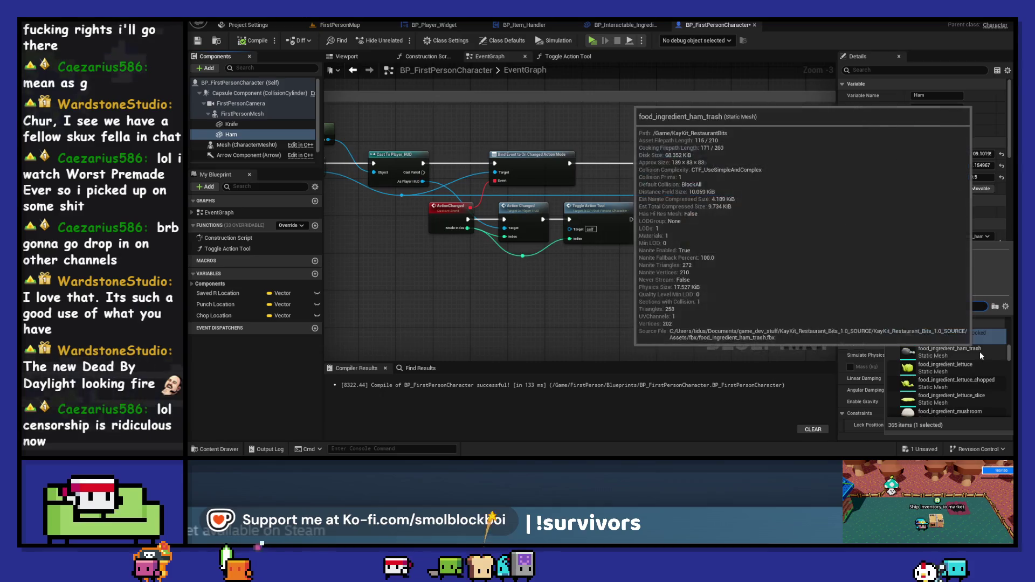
click(965, 335)
click(592, 41)
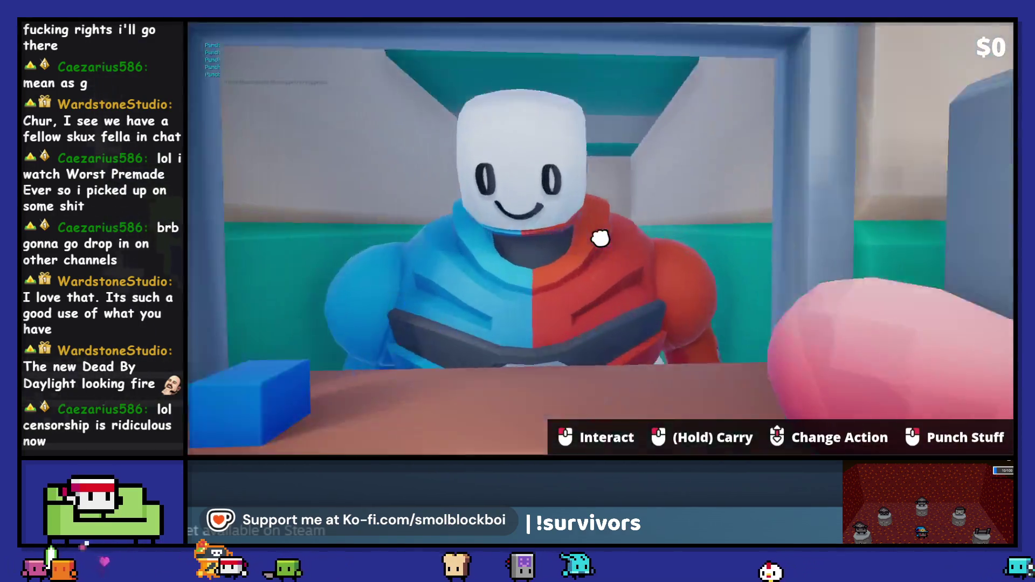
key(Escape)
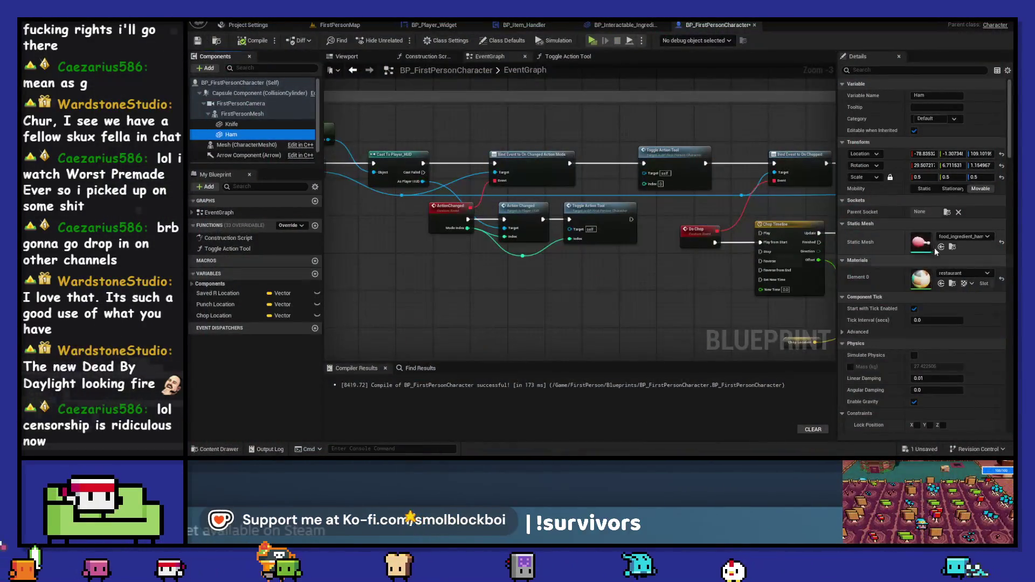
Switch Ham to the food_ingredient_dough mesh and play-test holding it at the counter
click(953, 238)
scroll(989, 351, up, 2)
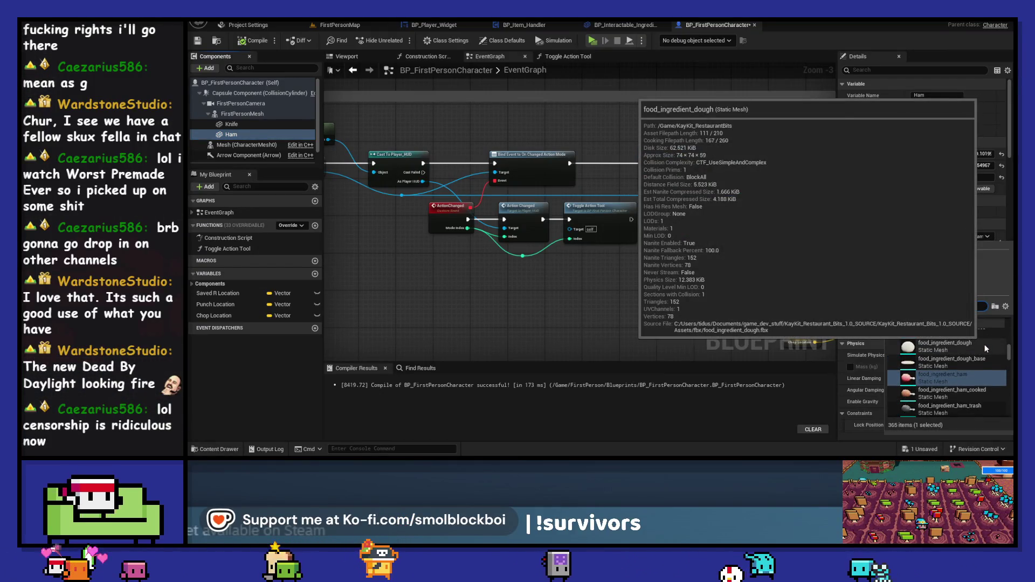
click(986, 349)
click(593, 39)
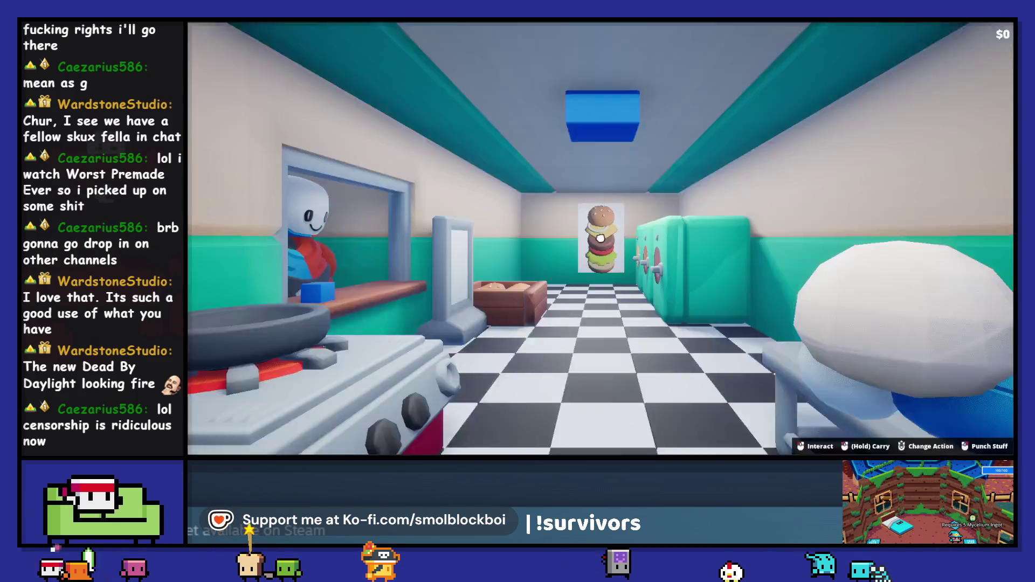
key(w)
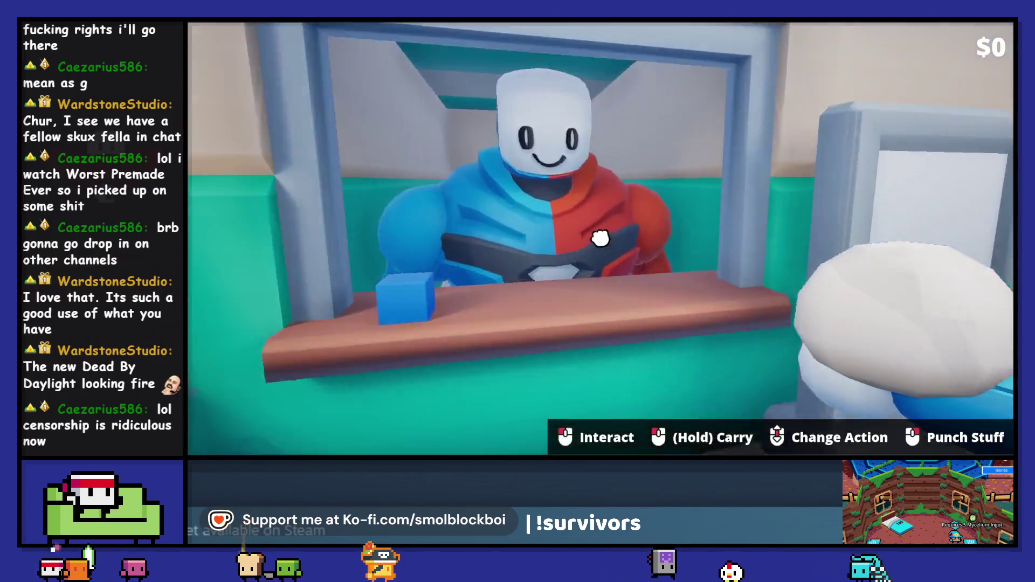
right_click(600, 238)
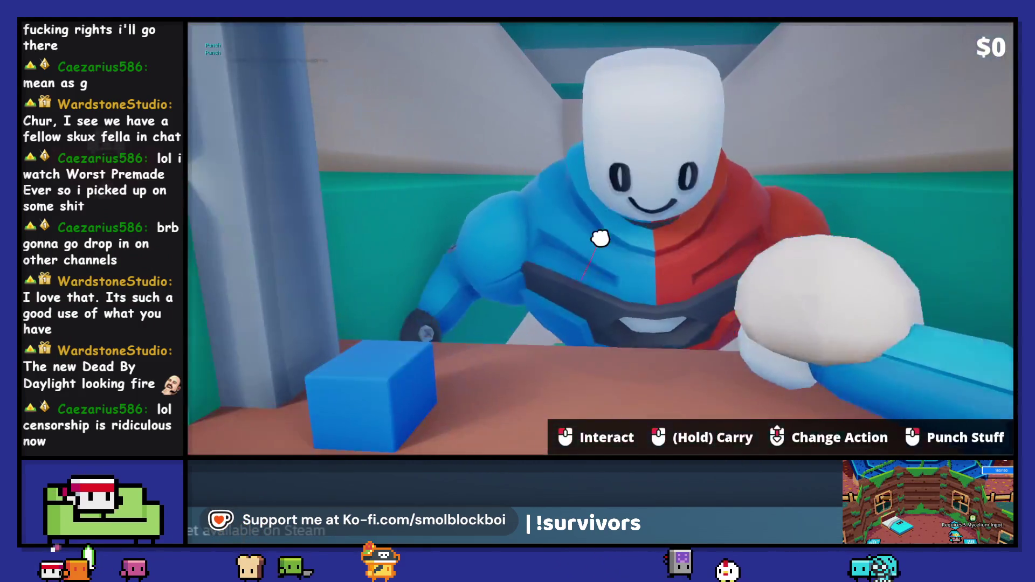
key(Escape)
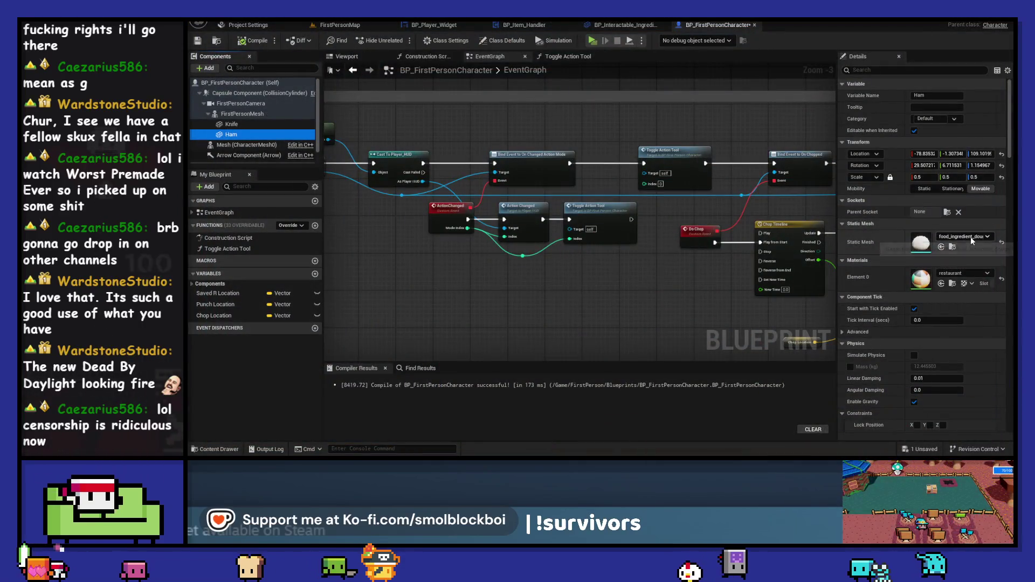
Revert Ham to the food_ingredient_ham mesh and save the character blueprint
key(ctrl+z)
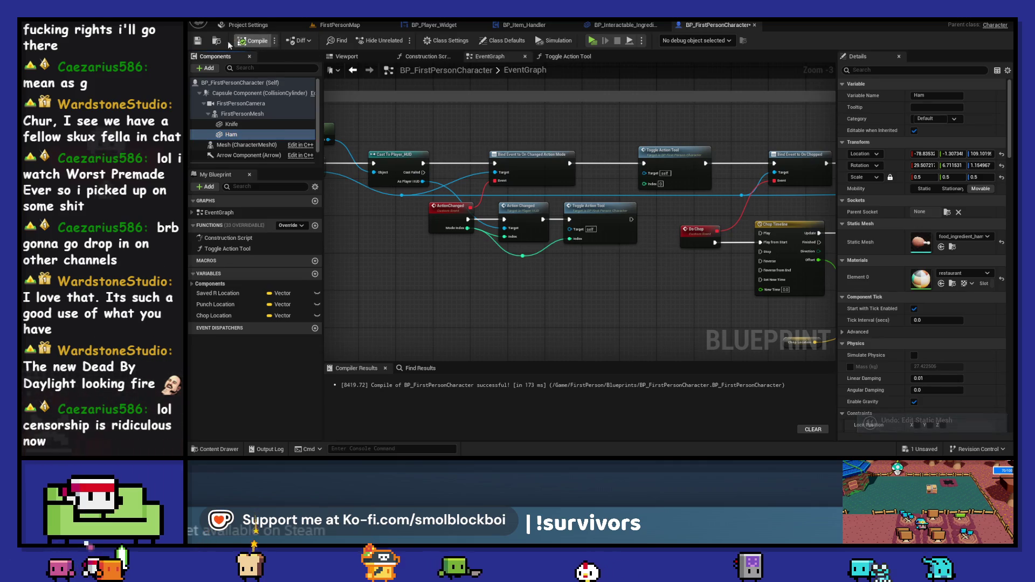
click(198, 42)
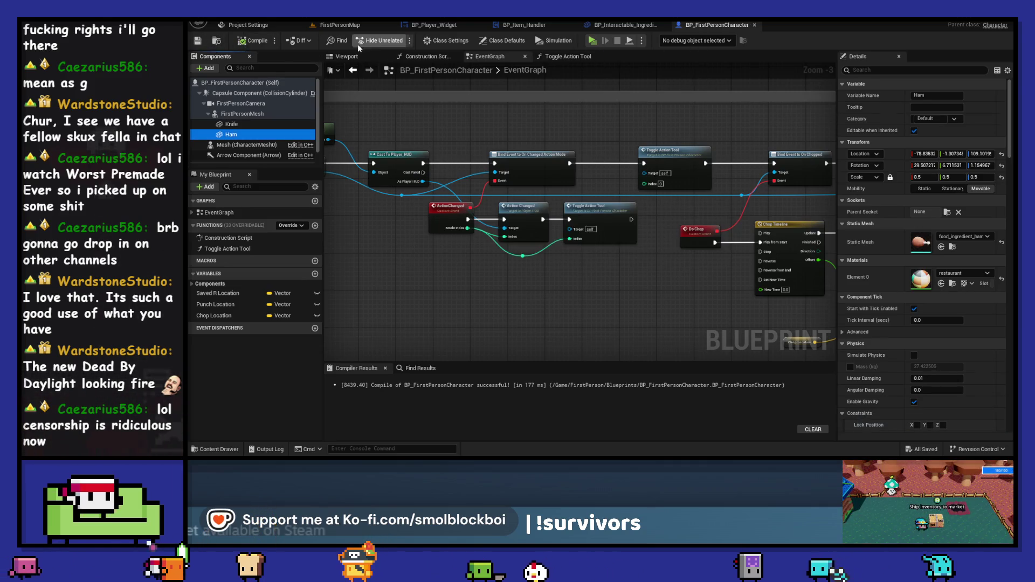
click(344, 57)
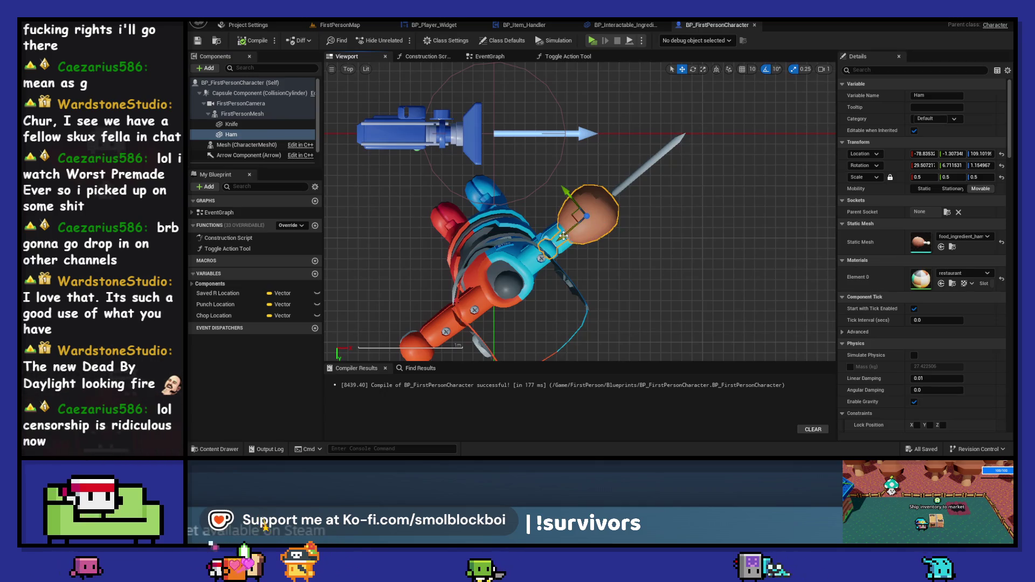
Play-test, nudge the Ham piece slightly within the hand, and relaunch to check it
click(591, 41)
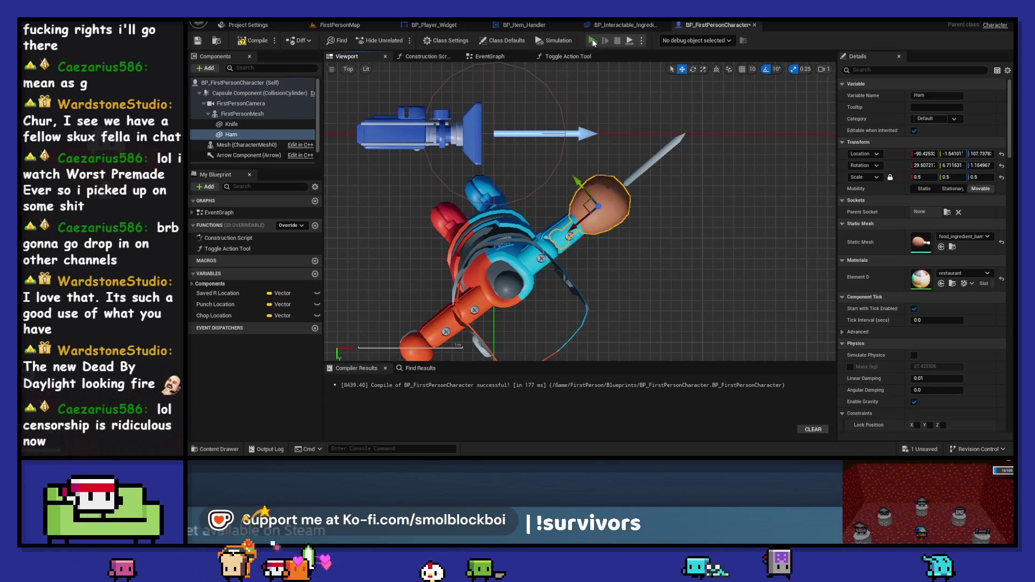
key(Escape)
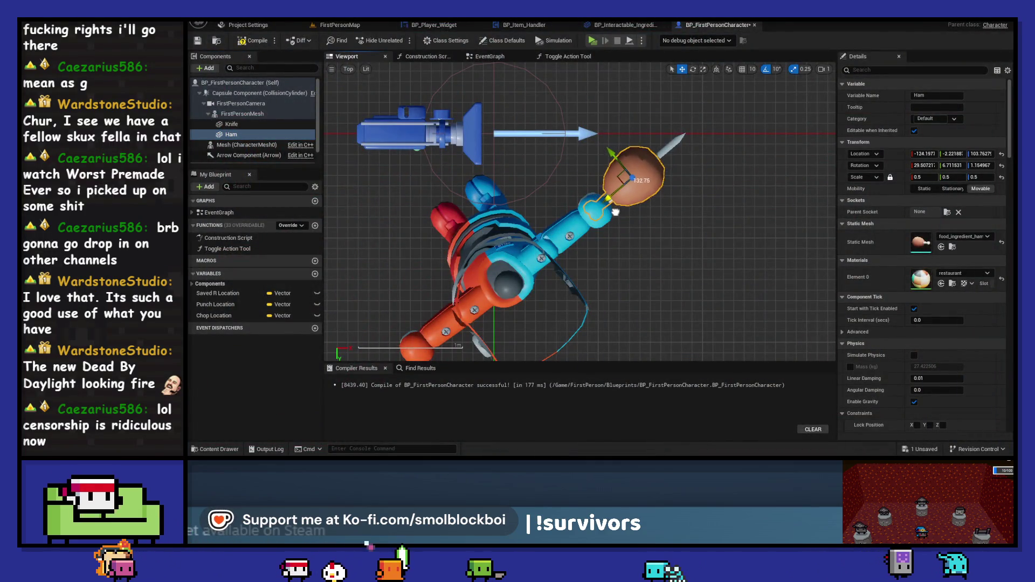
drag(619, 212, 614, 213)
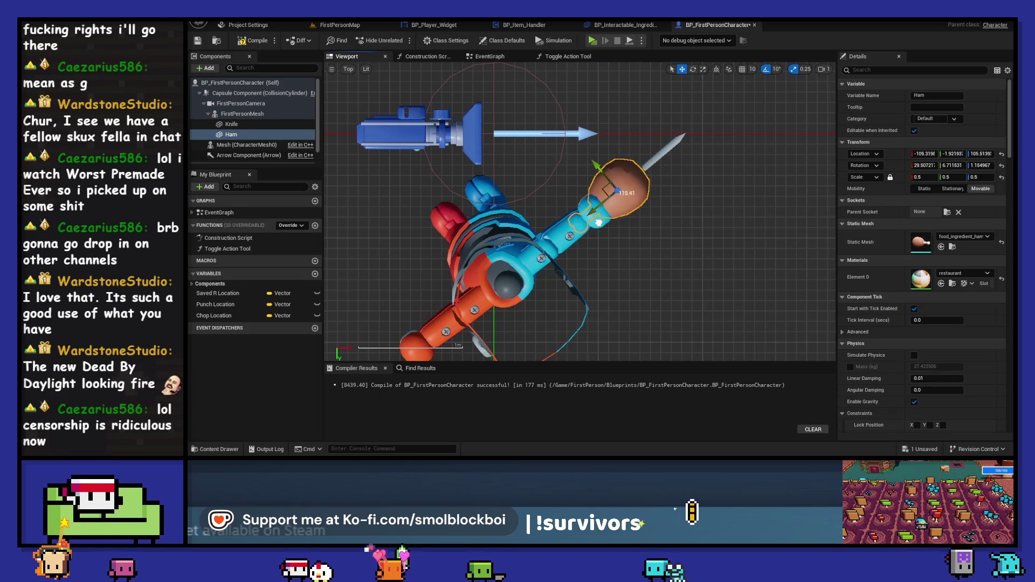
click(592, 41)
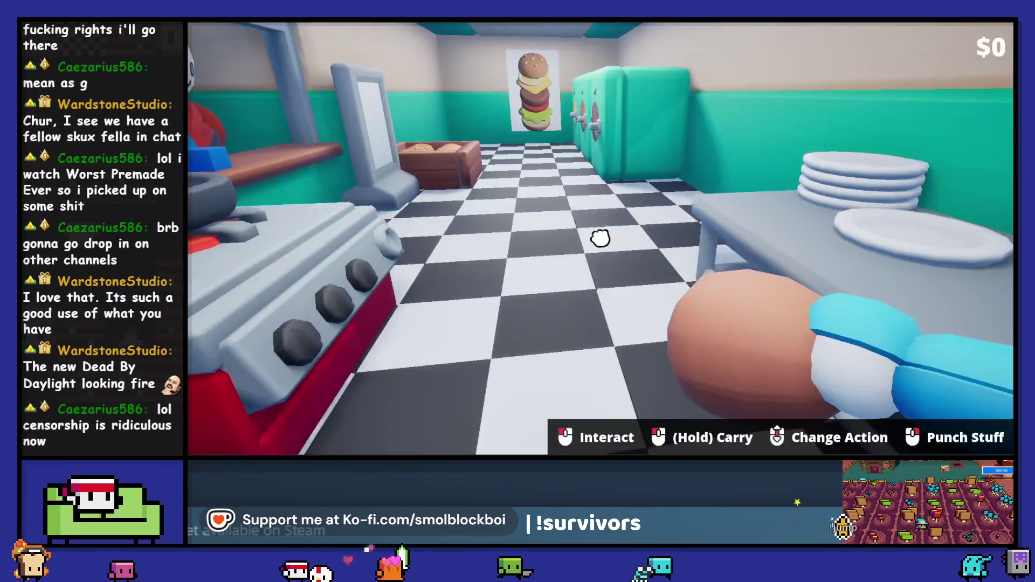
key(Escape)
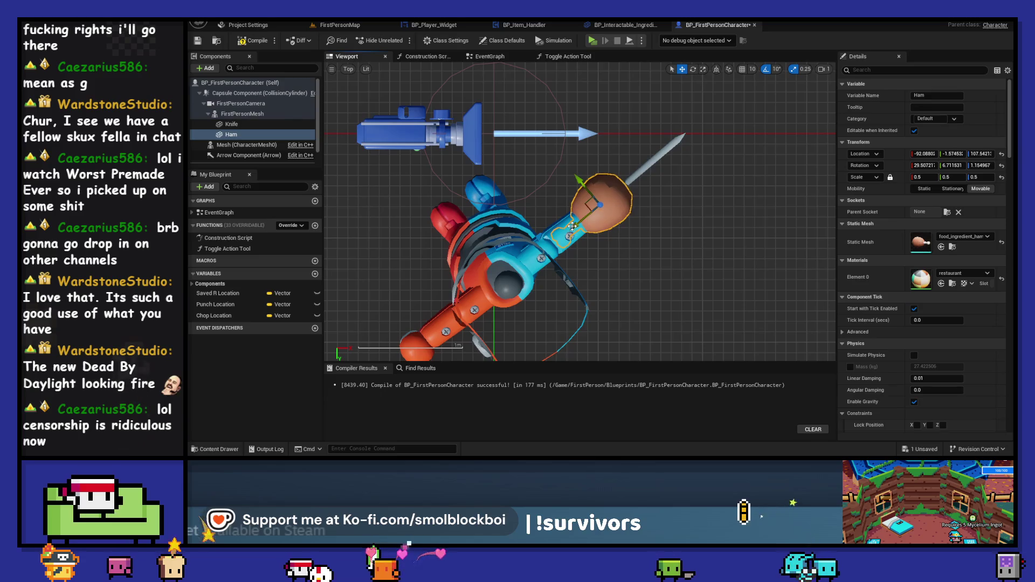
key(alt+p)
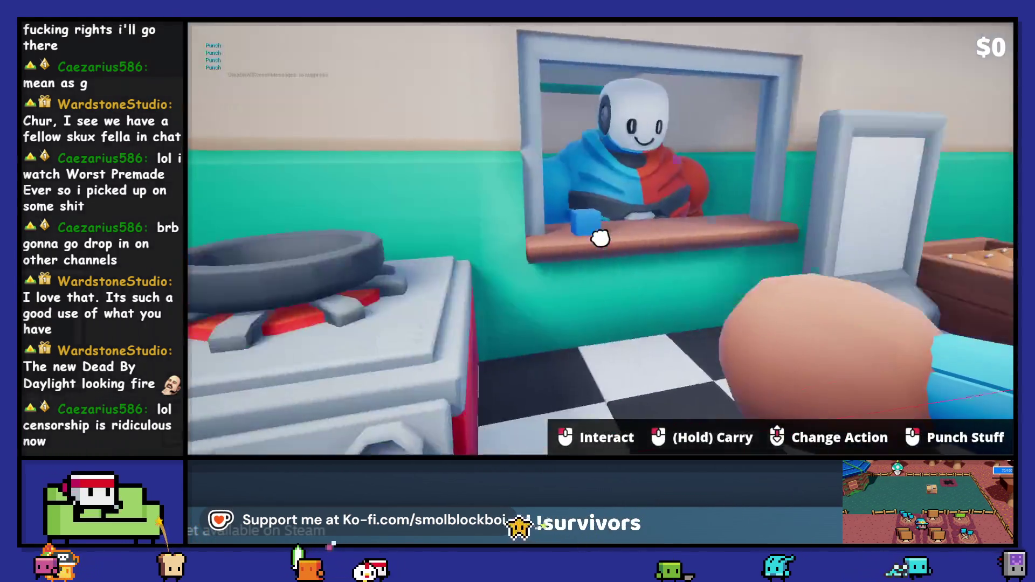
Punch toward the customer, swap to the knife, and deliver the blue cube to the counter
click(600, 237)
click(600, 238)
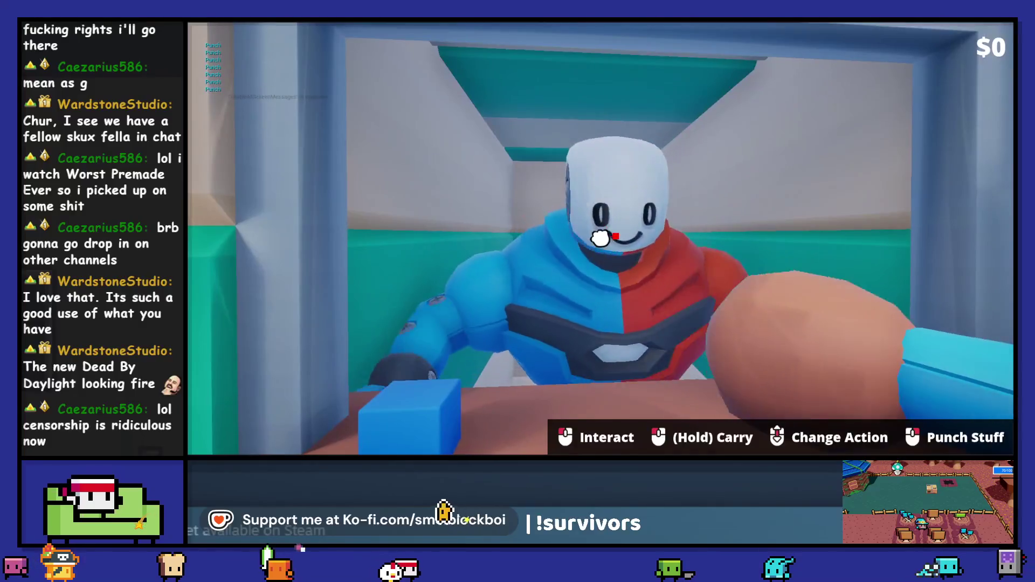
click(600, 238)
scroll(600, 238, down, 1)
scroll(601, 238, up, 1)
scroll(600, 238, down, 1)
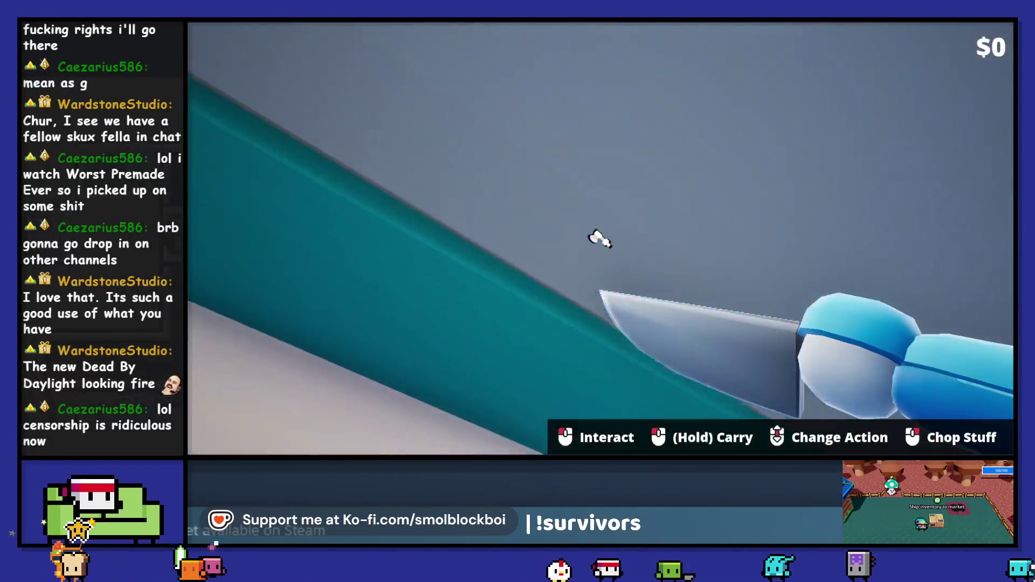
drag(600, 238, 600, 238)
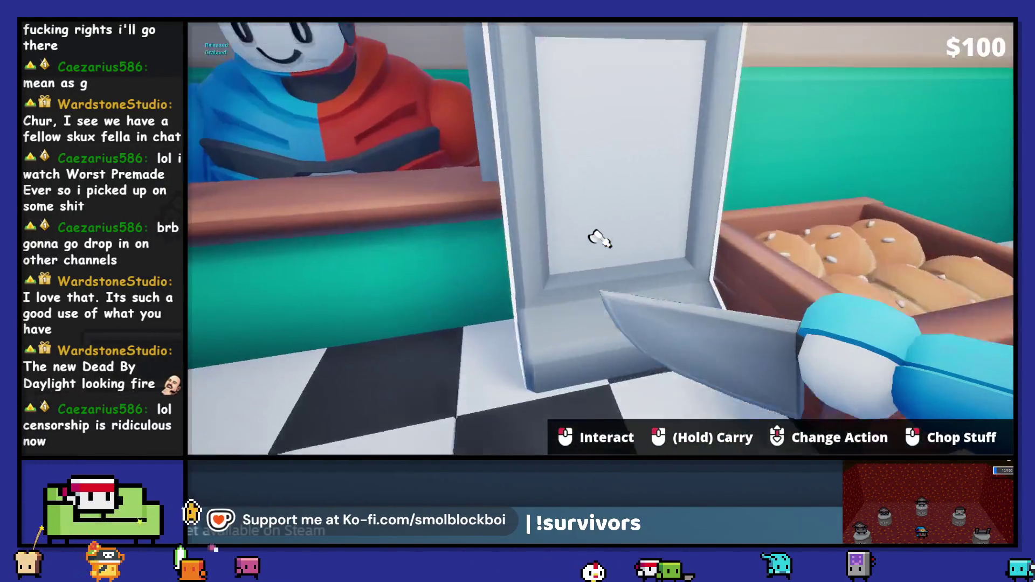
Buy Lettuce, Tomato and Onion at the S.H.O.P., carry a tomato, then stop playing
click(598, 238)
click(601, 244)
click(612, 278)
click(608, 254)
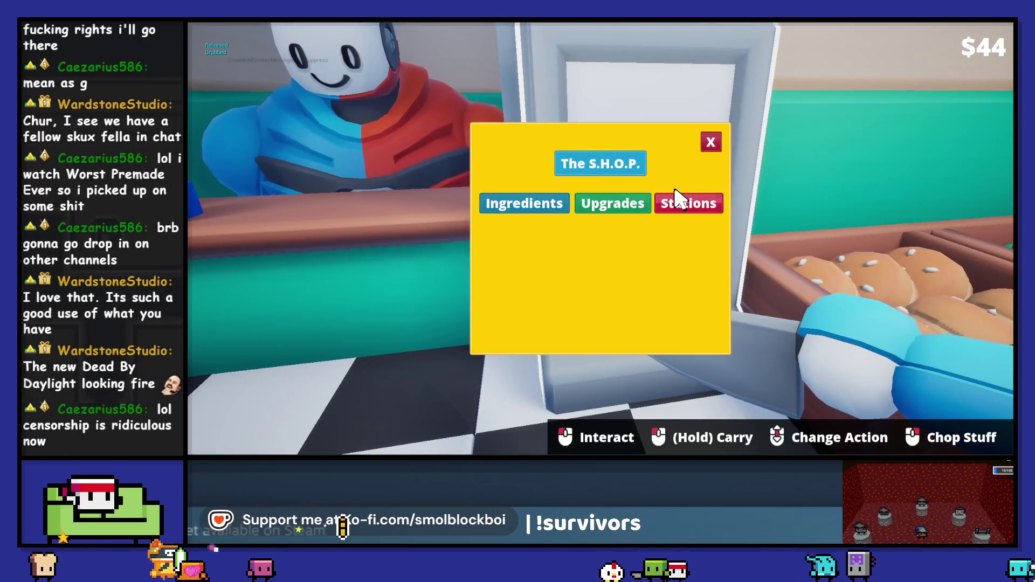
click(711, 142)
drag(600, 238, 600, 239)
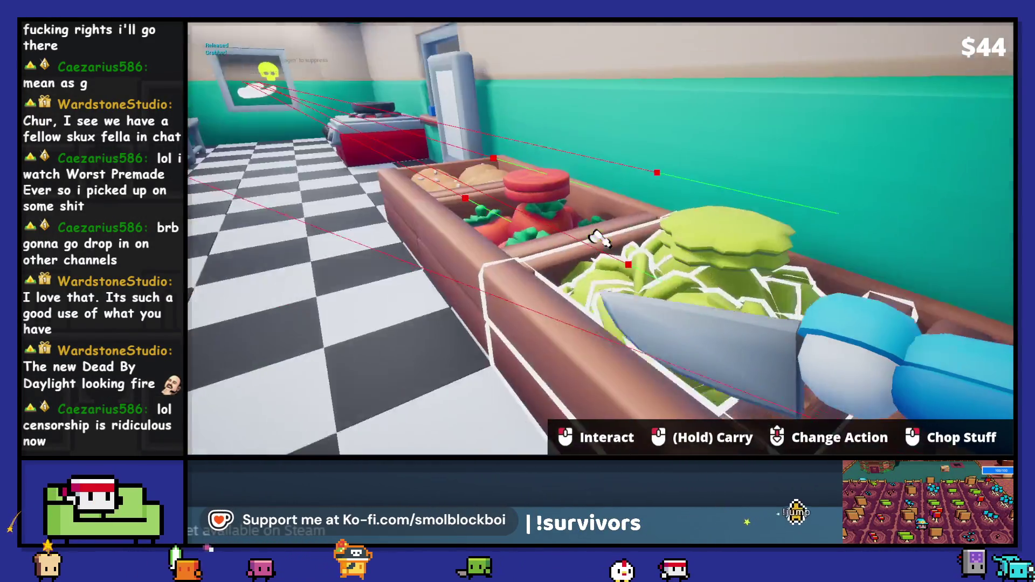
key(Escape)
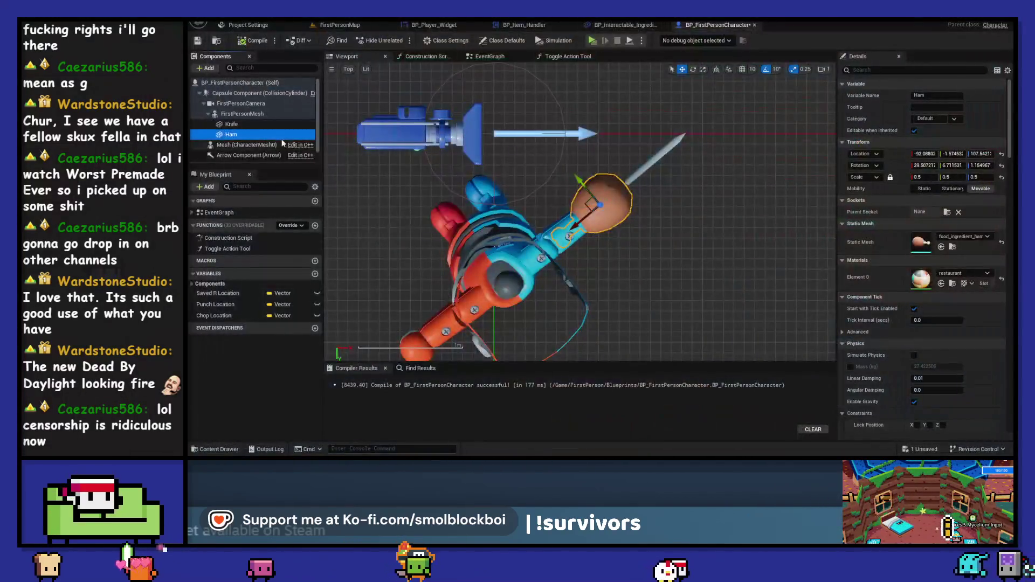
Turn off Generate Overlap Events on the Ham mesh and set its collision preset to NoCollision
scroll(899, 286, down, 5)
scroll(899, 286, down, 5)
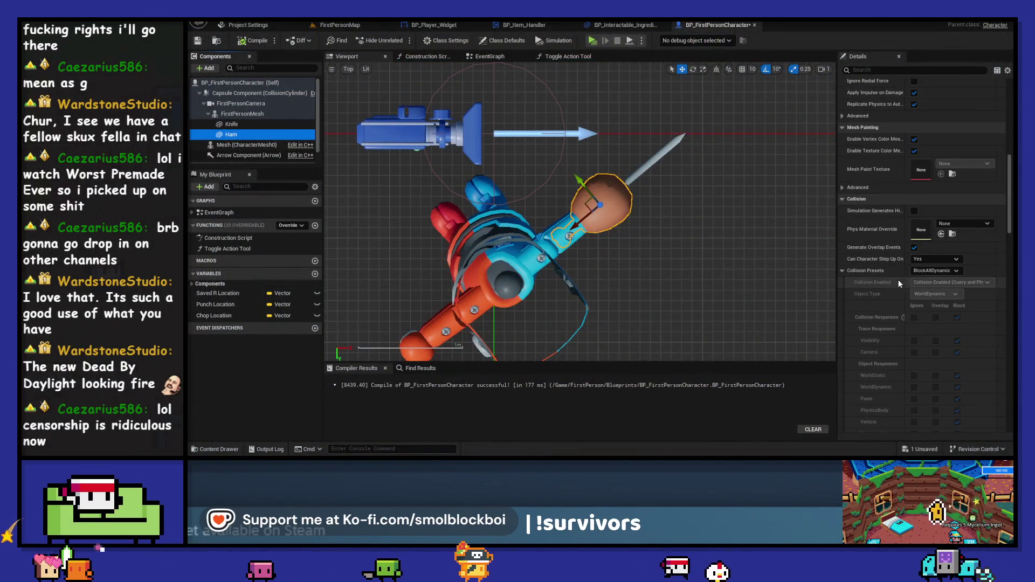
click(916, 247)
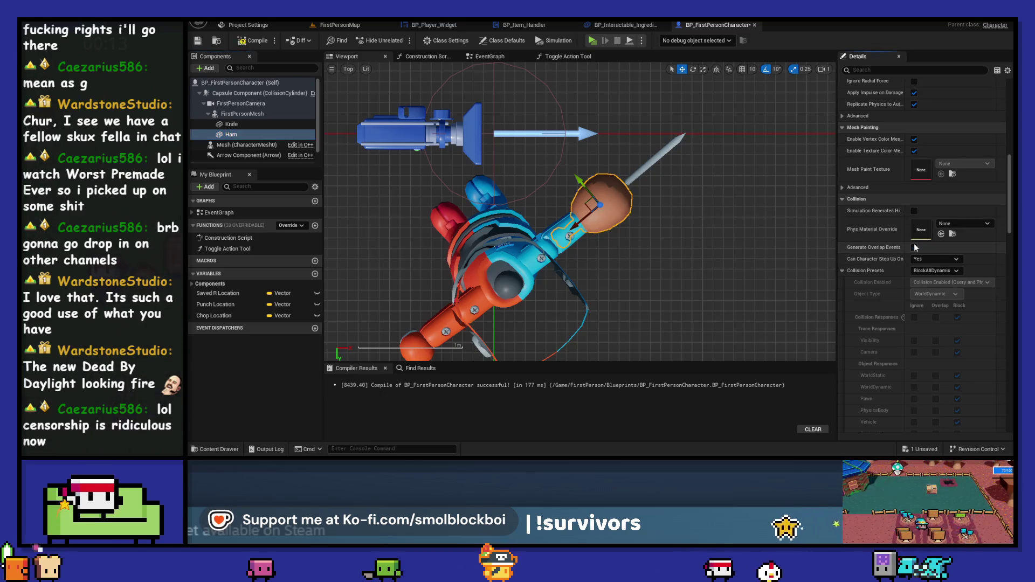
click(934, 271)
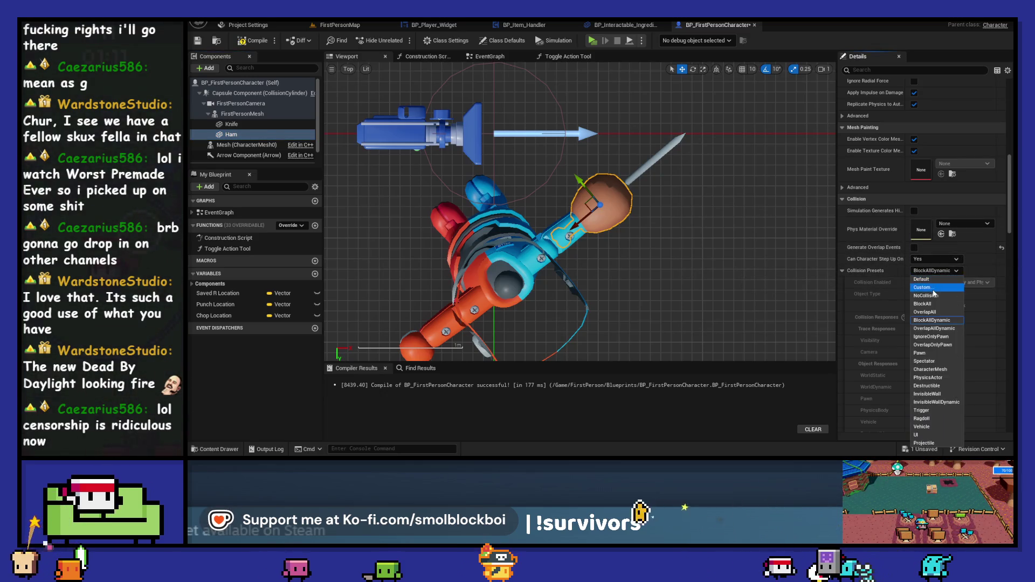
click(935, 296)
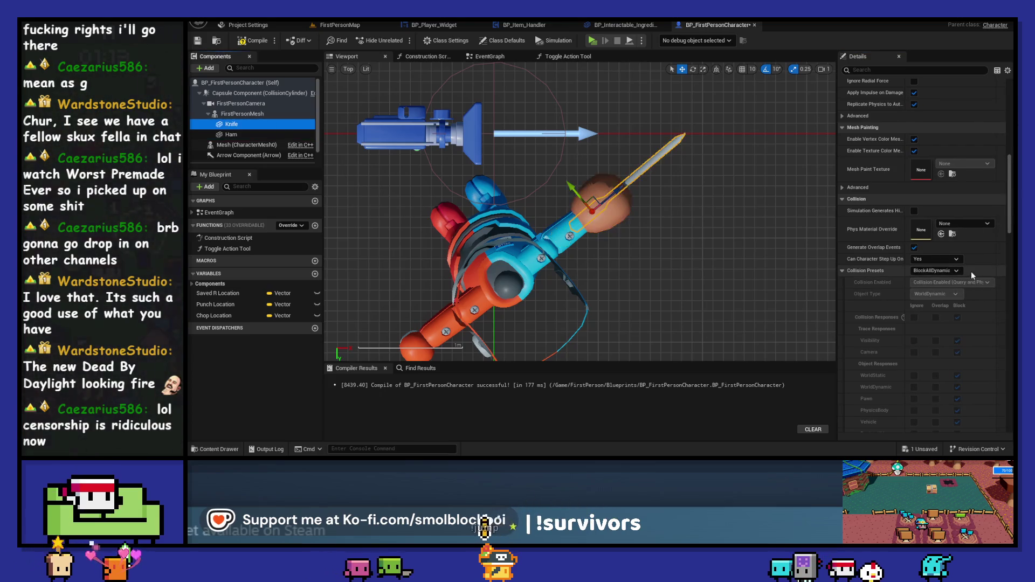
Give the Knife mesh no overlap events and the NoCollision preset, then start Play
click(915, 248)
click(930, 270)
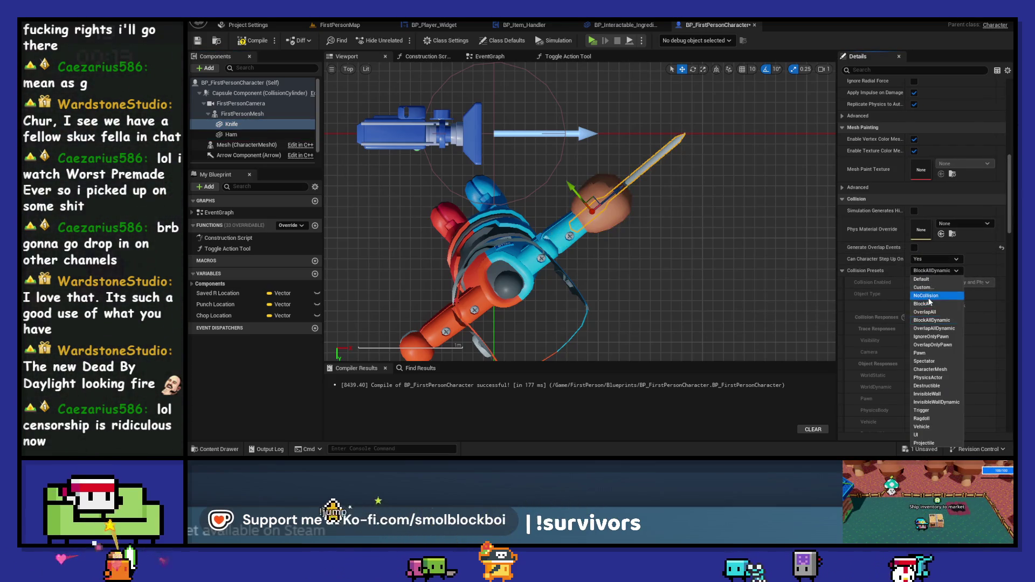
click(928, 296)
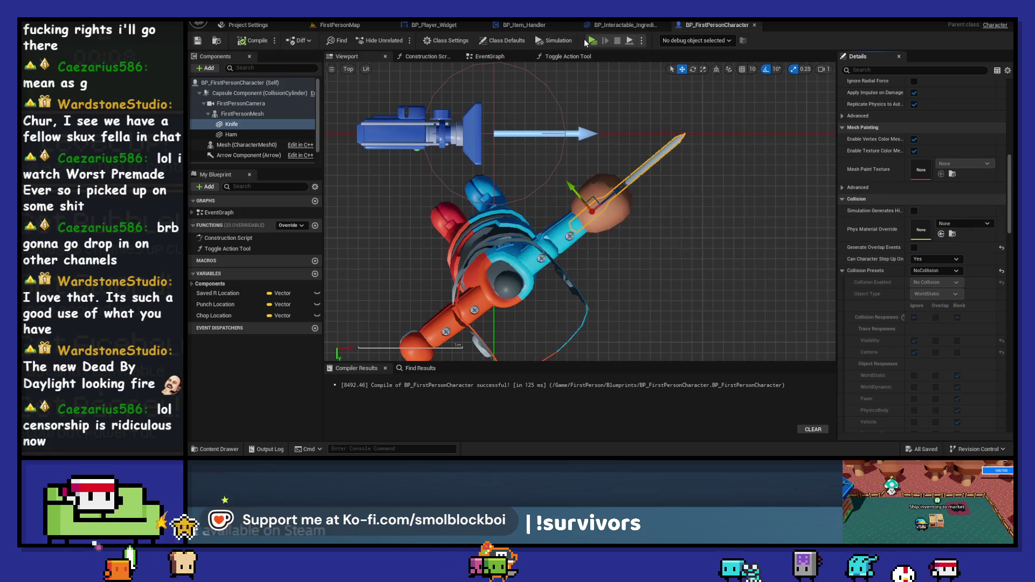
click(591, 40)
Swing the knife, then buy lettuce, onion and tomato from the terminal shop
key(w)
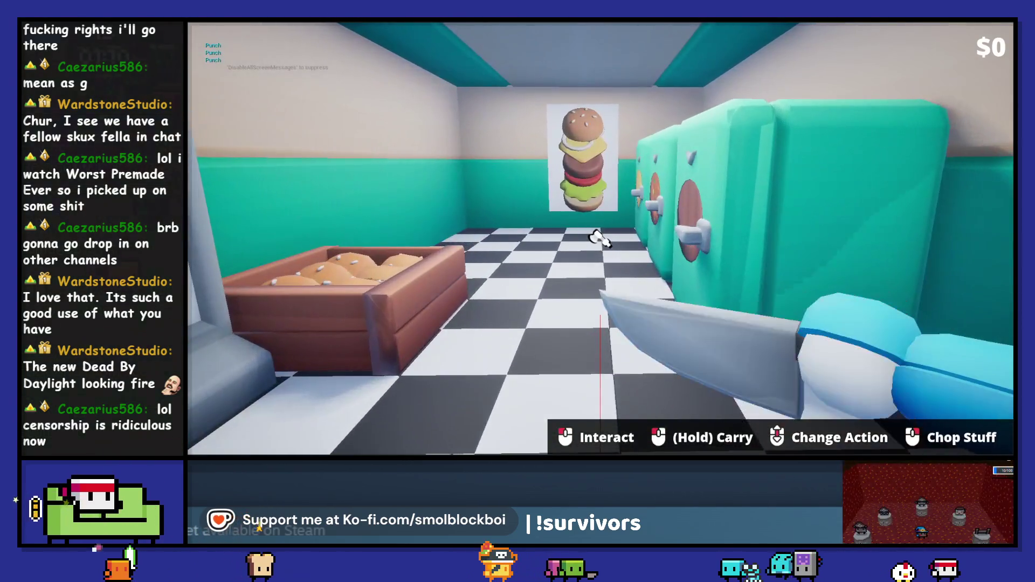
click(599, 238)
click(598, 238)
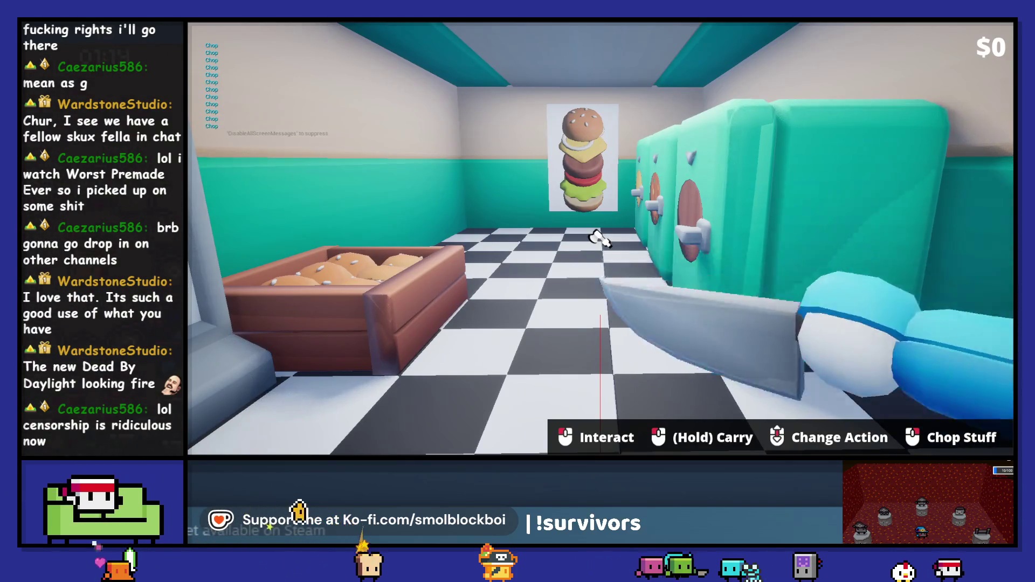
mouse_move(599, 238)
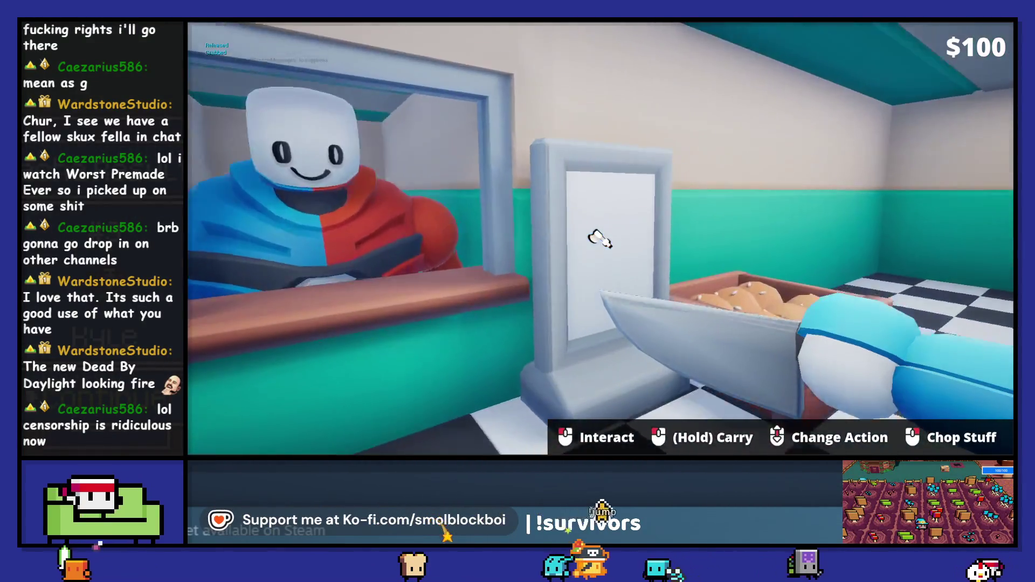
click(599, 238)
click(601, 238)
click(601, 237)
click(601, 238)
click(711, 143)
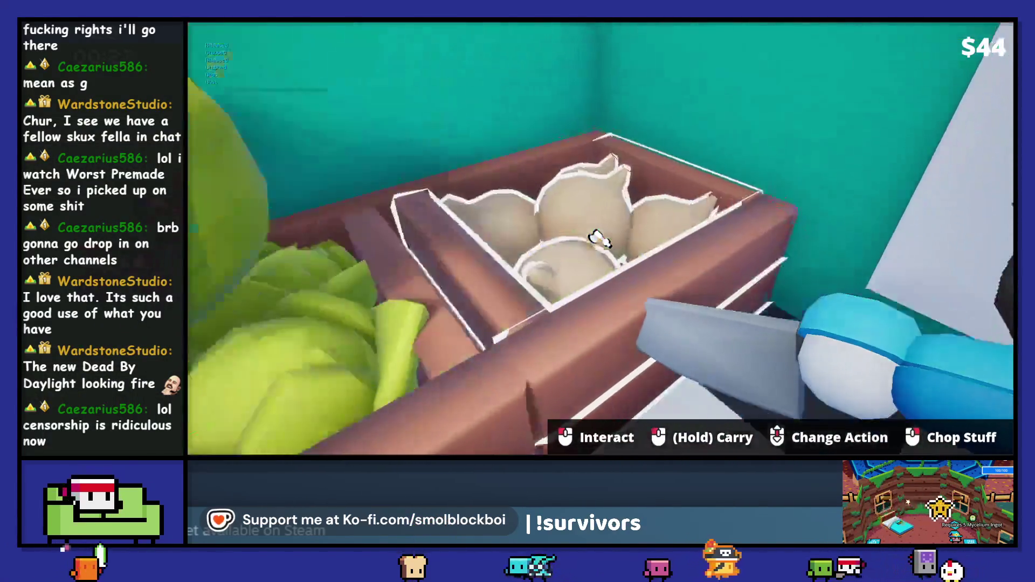
Chop the onion into rings and slice the tomato into discs
click(599, 237)
click(598, 237)
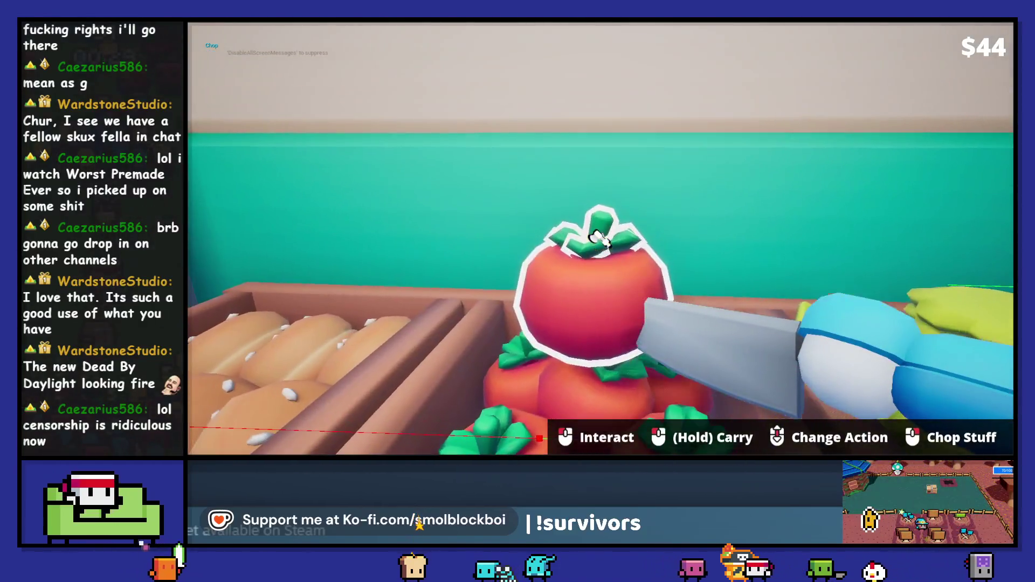
click(599, 238)
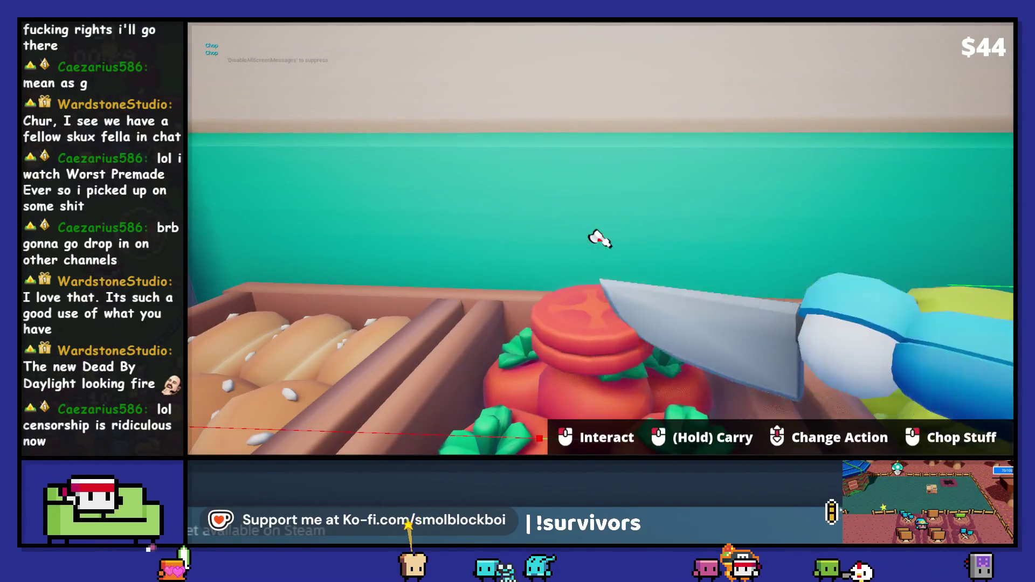
click(600, 239)
click(600, 238)
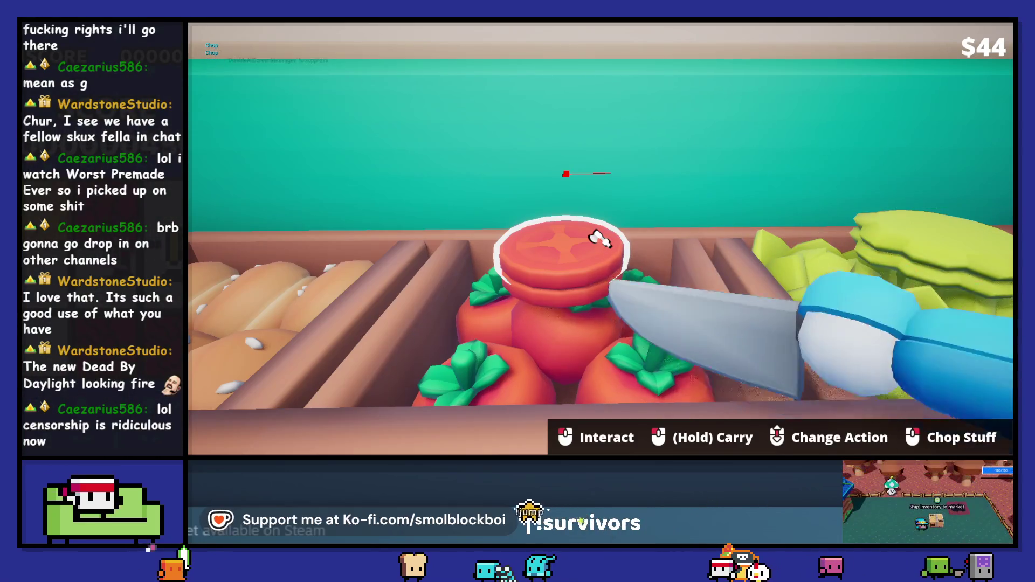
click(600, 239)
click(600, 239)
click(599, 239)
click(600, 239)
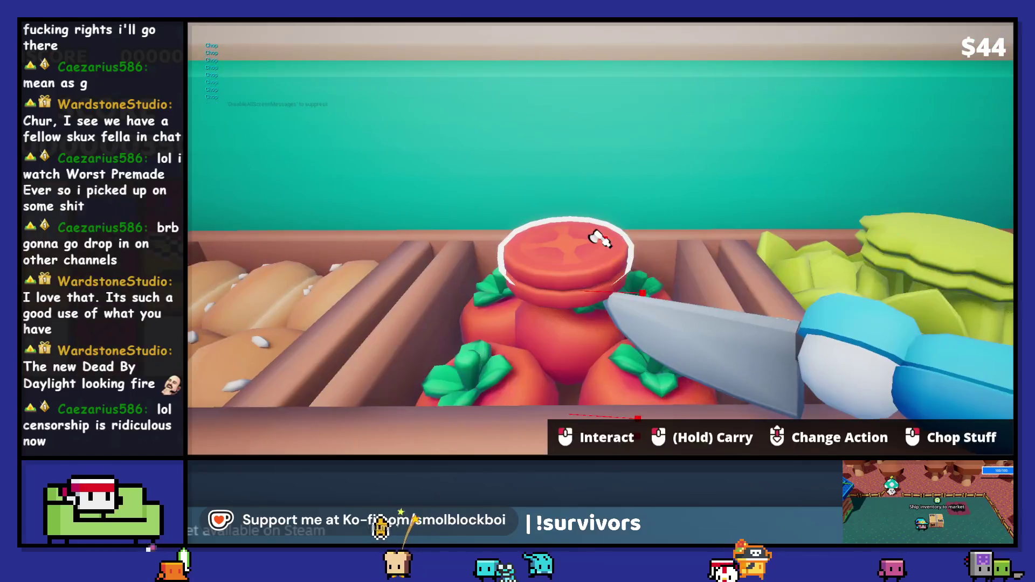
Punch the tomato slices around the crate, then grab, punch and release a bun
scroll(600, 239, down, 1)
click(599, 239)
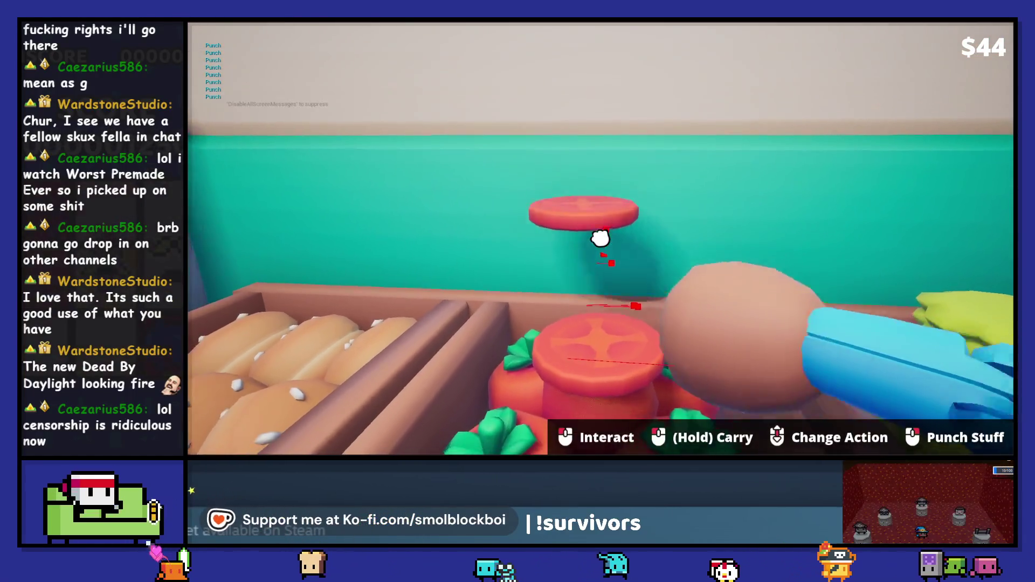
click(600, 238)
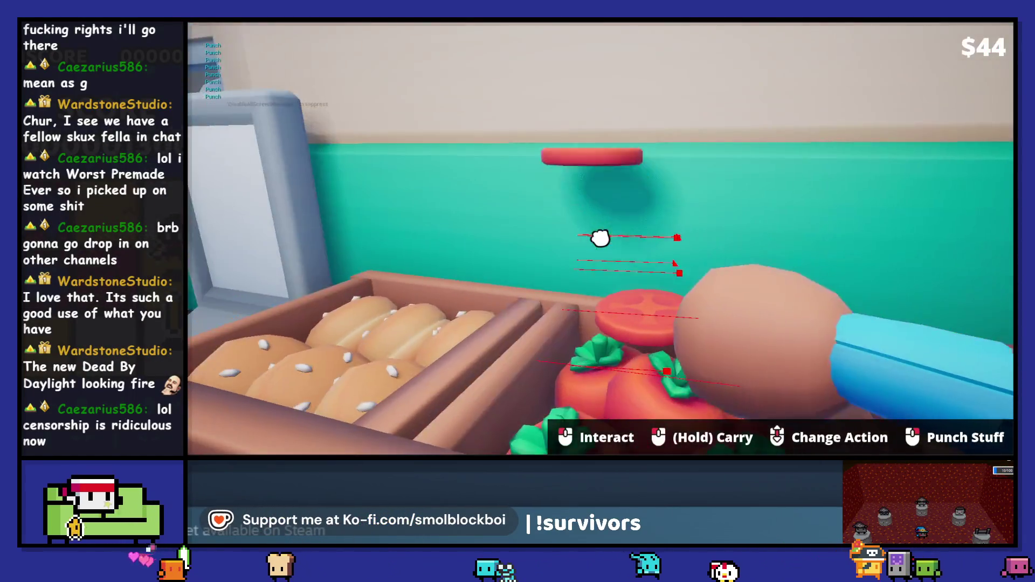
click(600, 238)
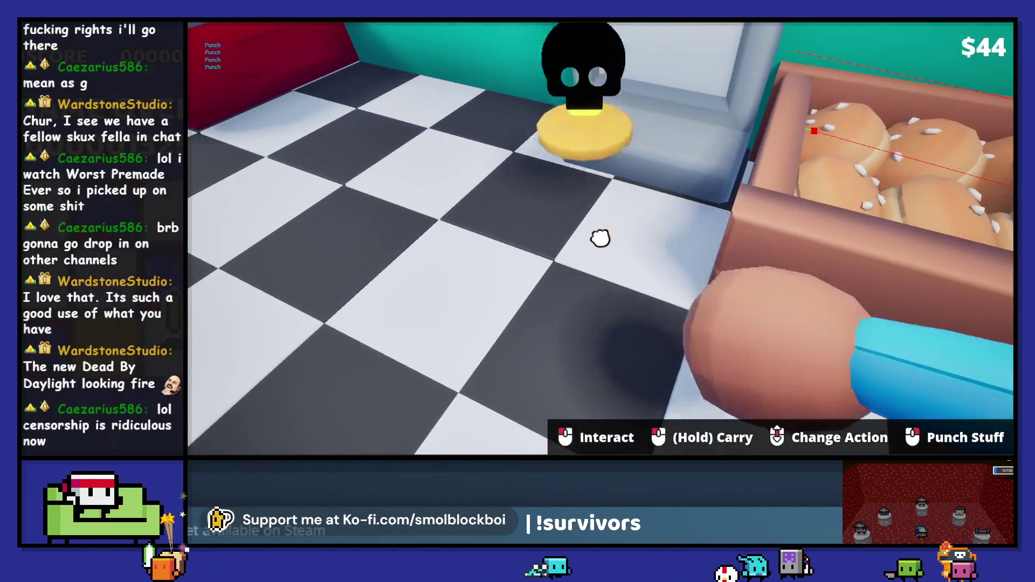
drag(600, 239, 600, 238)
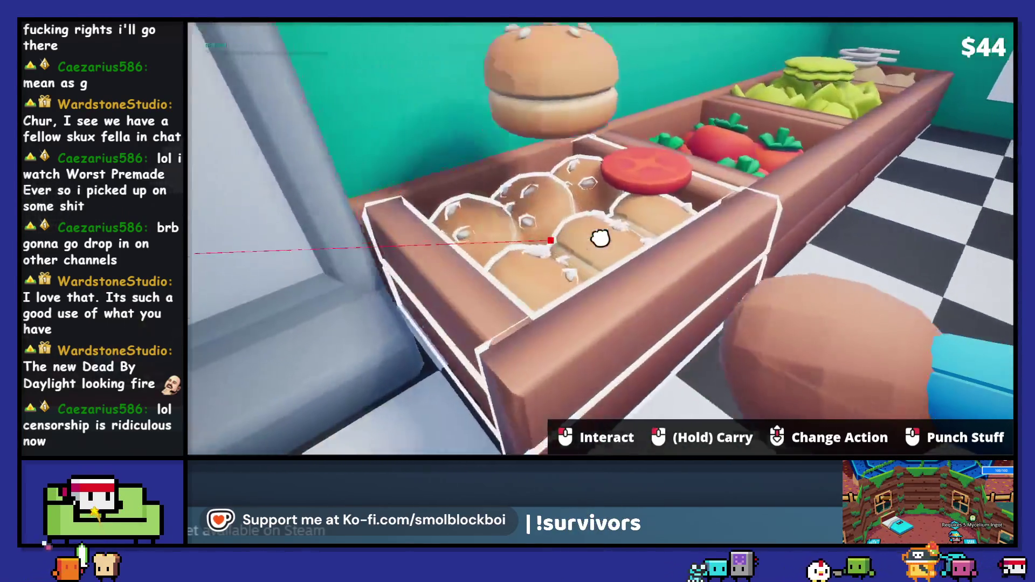
click(600, 238)
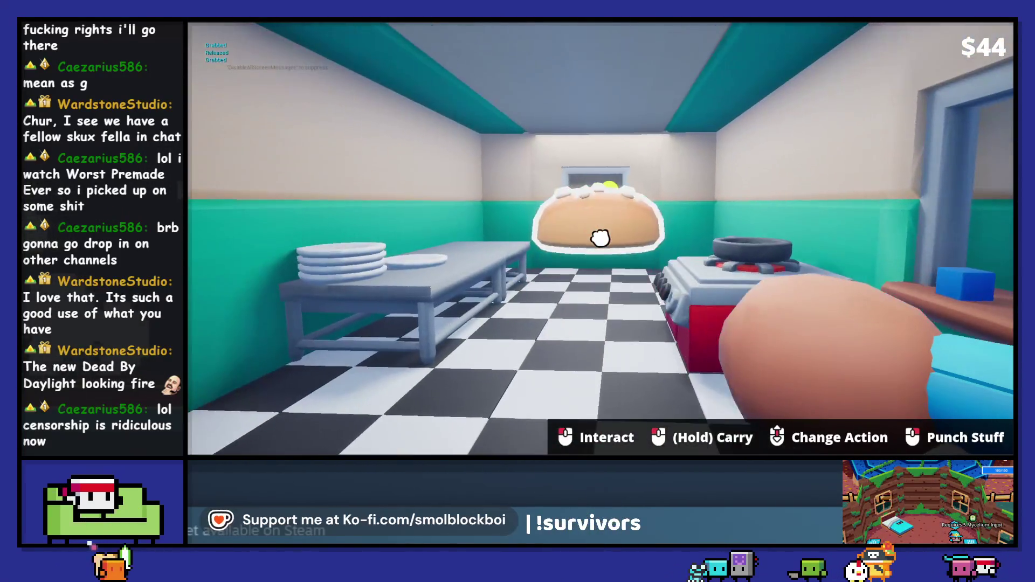
right_click(600, 238)
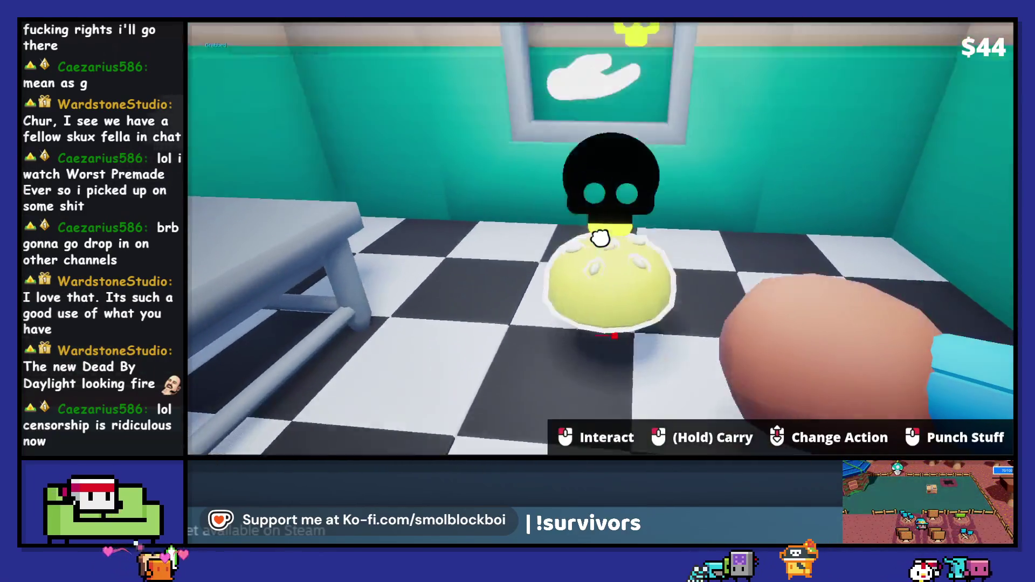
click(600, 237)
click(600, 238)
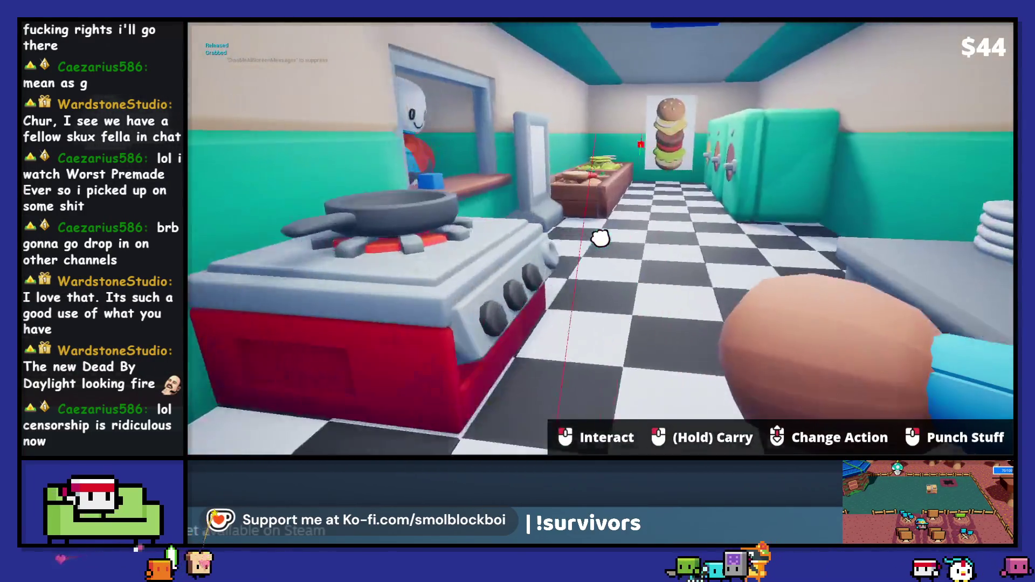
At the ingredient counter, grab an onion ring and punch the onion rings across the window
key(w)
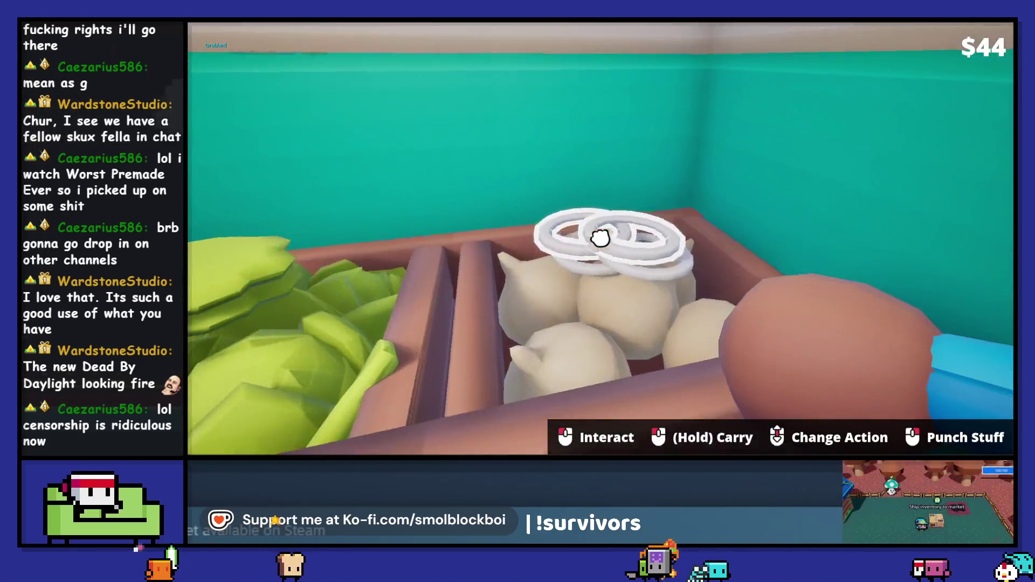
click(601, 238)
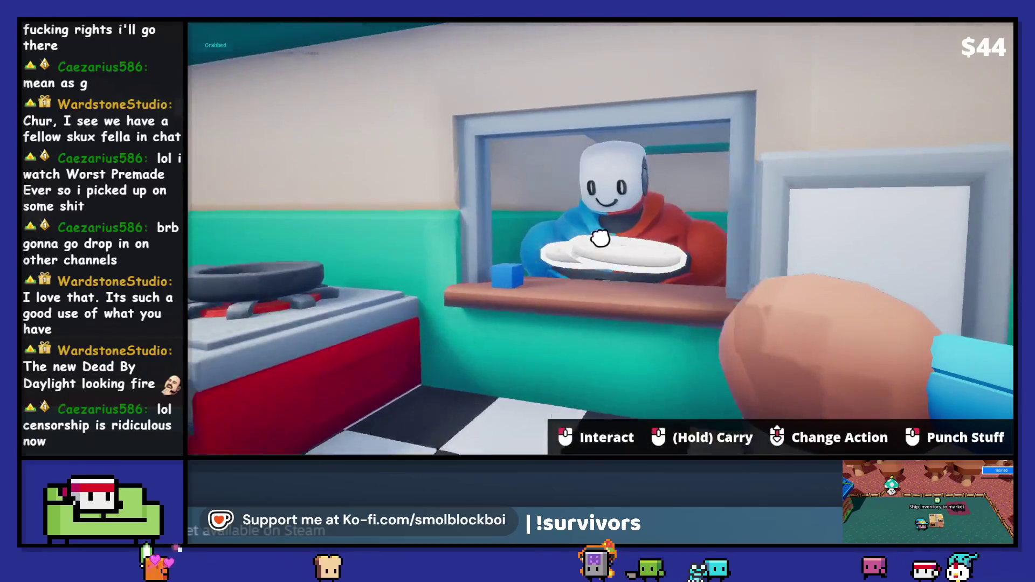
right_click(601, 237)
right_click(600, 237)
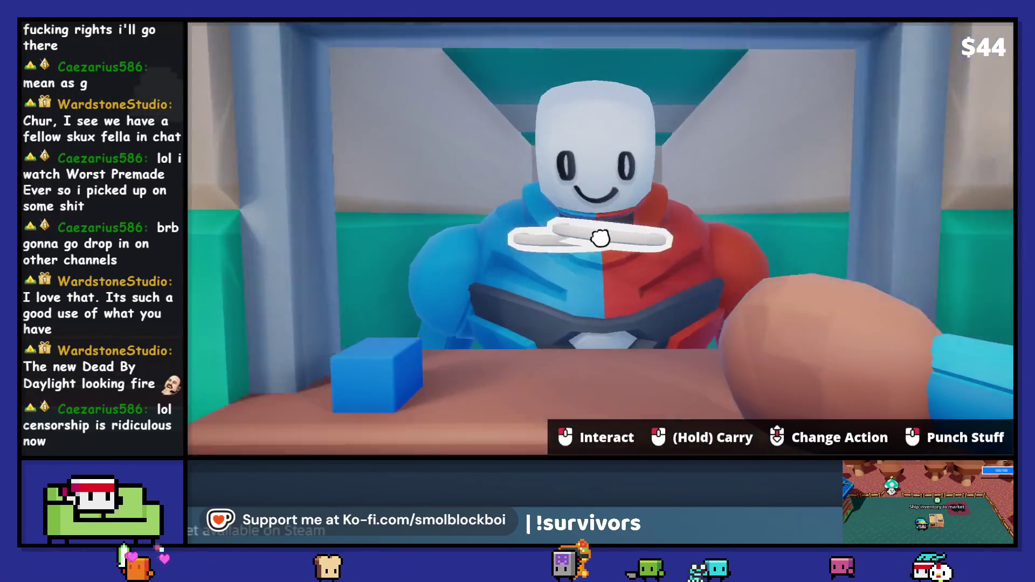
right_click(600, 238)
right_click(600, 238)
right_click(600, 237)
right_click(600, 238)
right_click(600, 238)
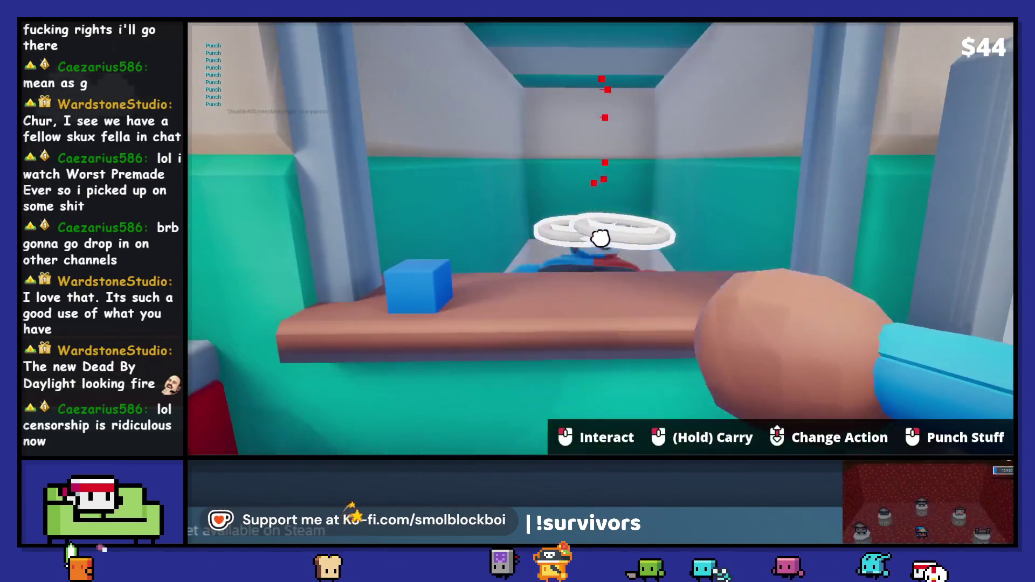
right_click(600, 238)
right_click(600, 238)
right_click(600, 238)
right_click(600, 238)
right_click(601, 238)
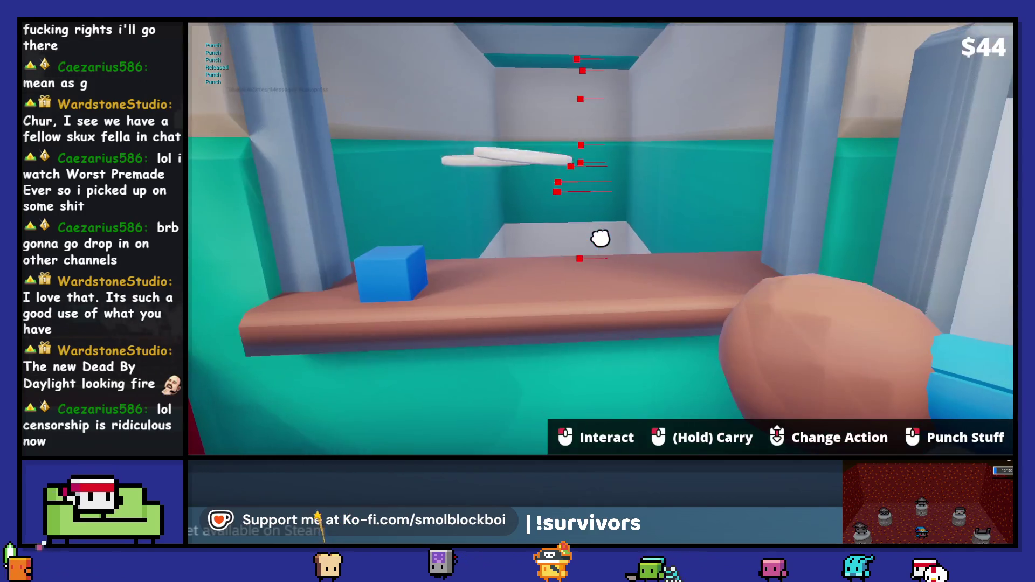
Grab, drop and re-grab the onion rings, then end the play session
click(600, 238)
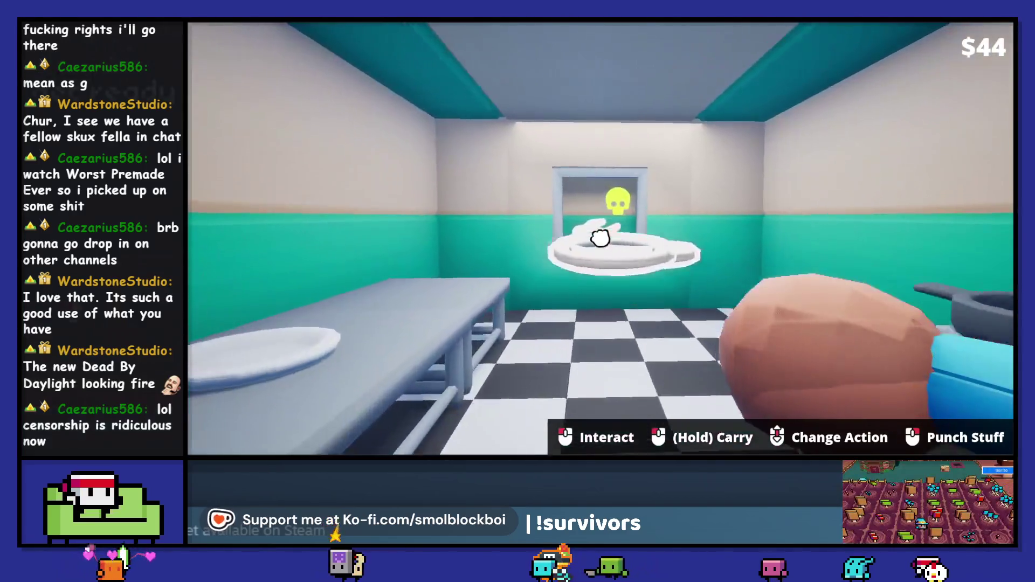
right_click(601, 238)
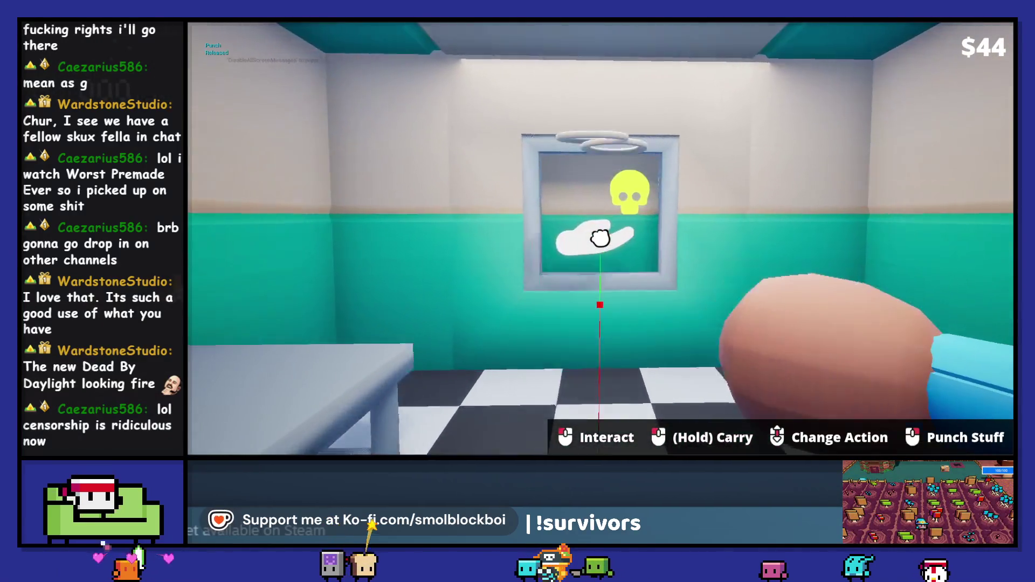
click(600, 237)
click(601, 238)
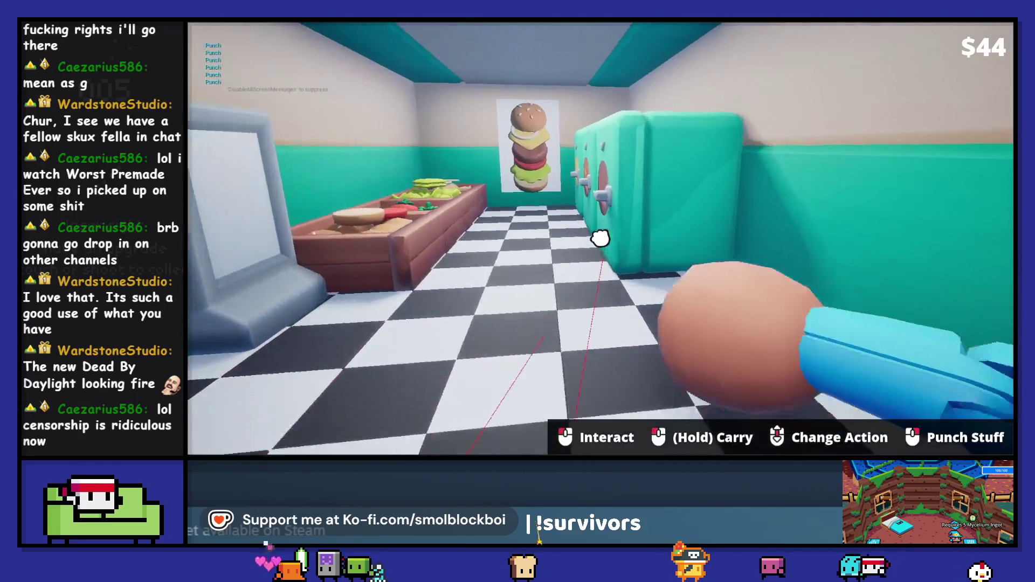
click(600, 238)
key(Escape)
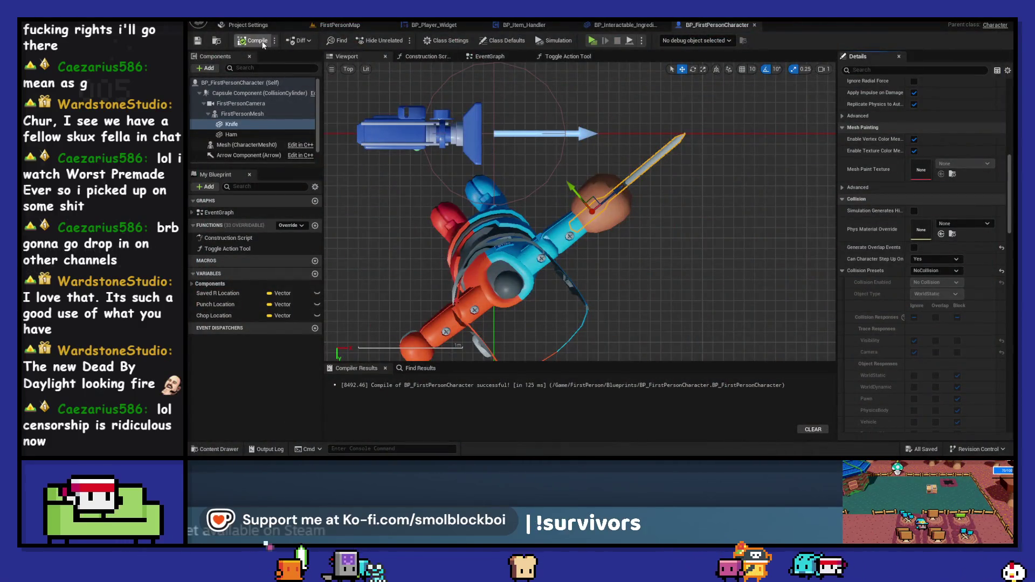
In FirstPersonMap, select BP_Assembling_Area_Unlock1 and open BP_Assembling_Area for editing
click(389, 27)
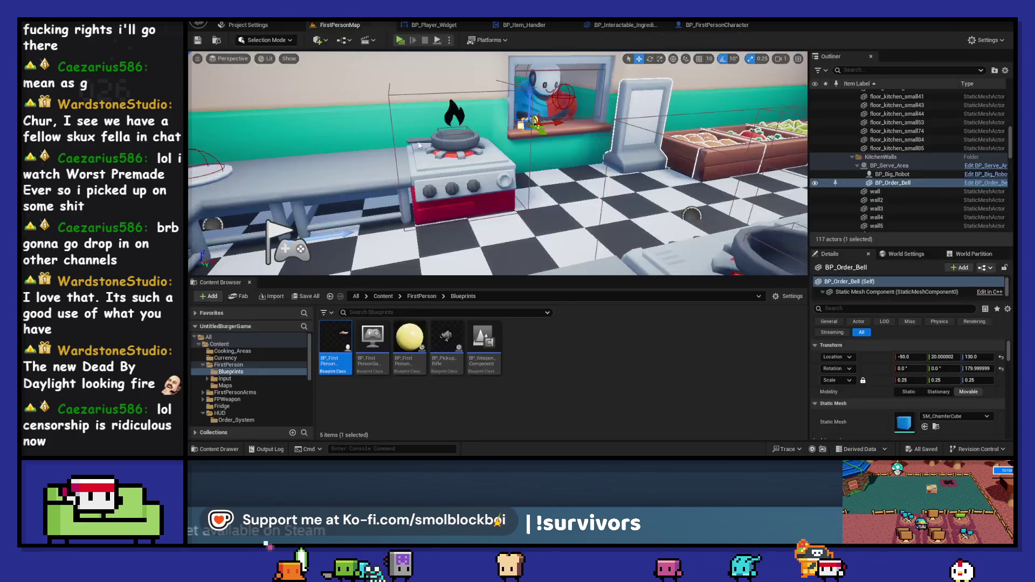
mouse_move(590, 273)
mouse_down()
mouse_move(496, 270)
mouse_move(625, 270)
mouse_up()
click(438, 199)
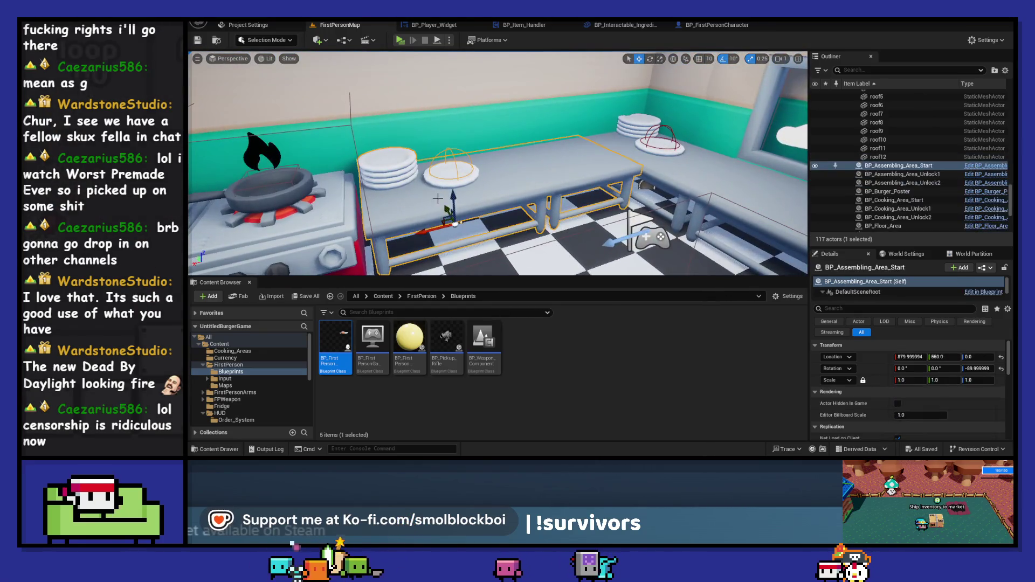
mouse_move(604, 227)
mouse_down()
mouse_move(647, 222)
mouse_move(464, 222)
mouse_move(522, 187)
mouse_move(514, 193)
mouse_up()
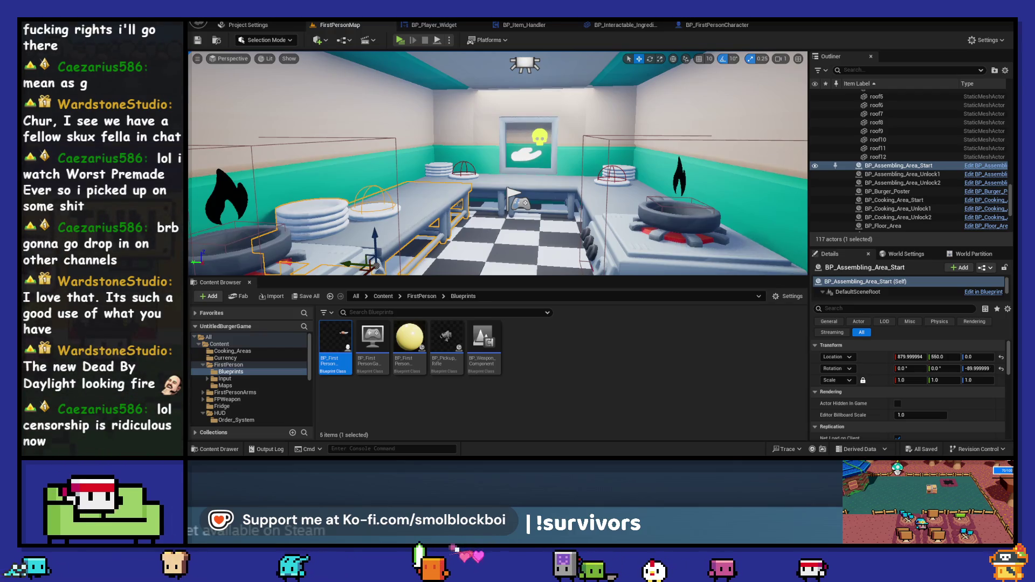
click(482, 178)
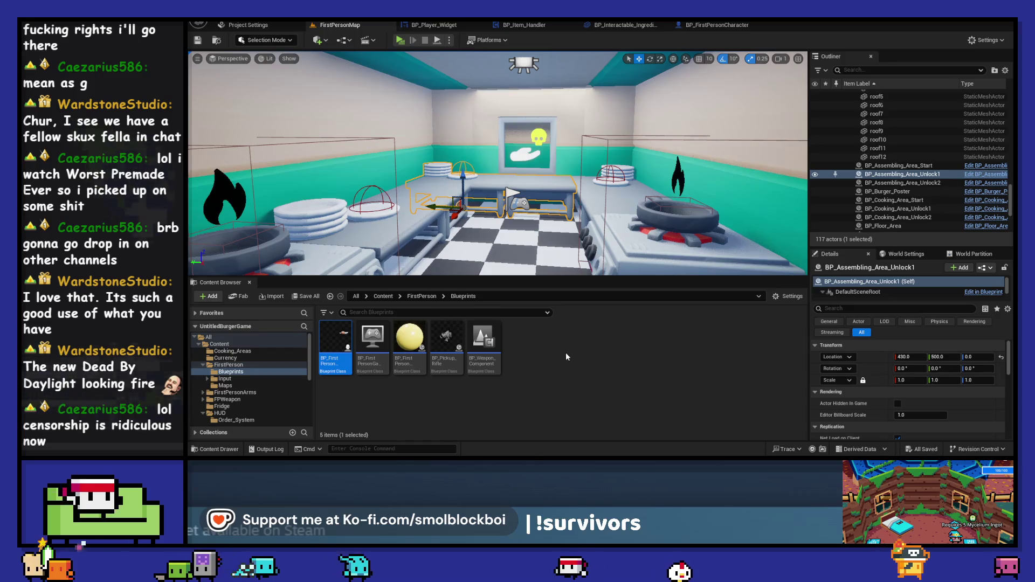
click(986, 174)
scroll(594, 264, down, 4)
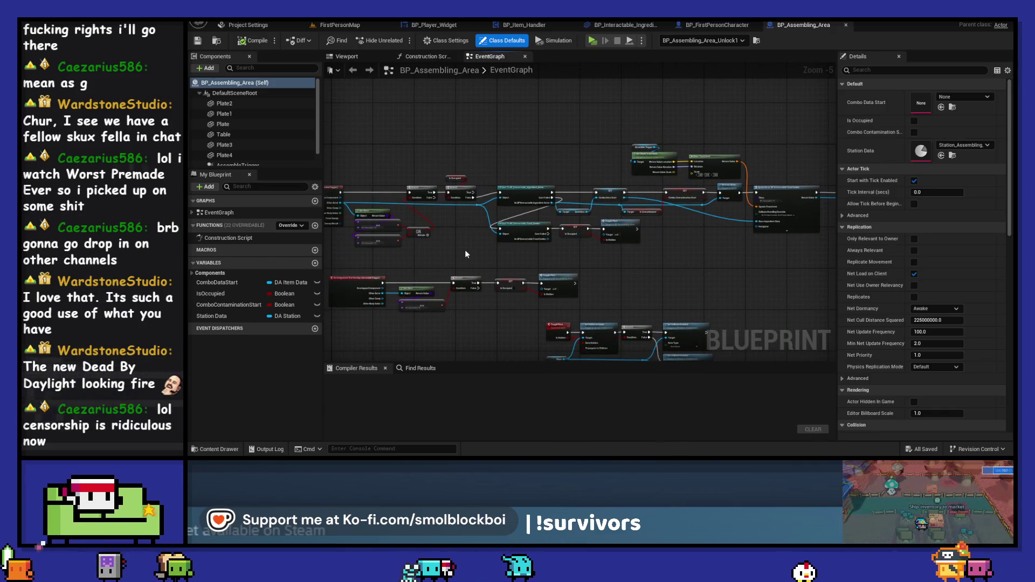
Clear space in the EventGraph and add an Event BeginPlay node
mouse_move(463, 251)
mouse_down()
mouse_move(638, 220)
mouse_move(636, 210)
mouse_up()
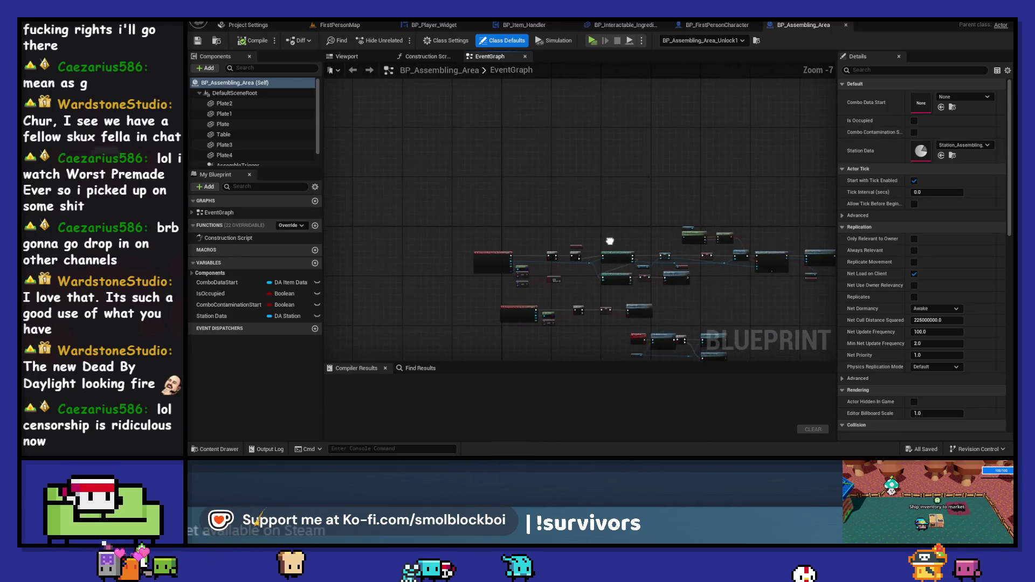
scroll(600, 212, up, 1)
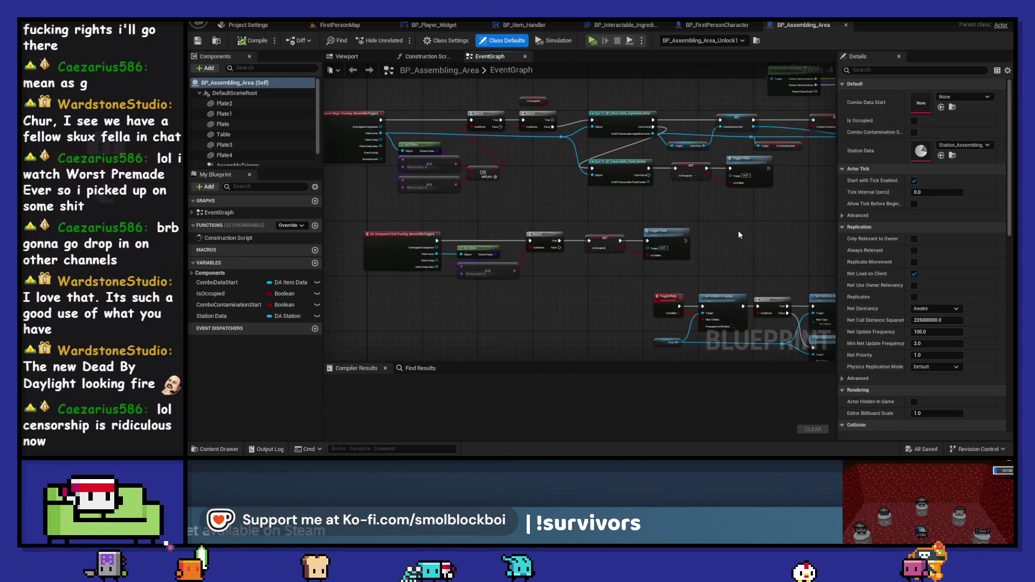
drag(553, 174, 511, 134)
right_click(511, 133)
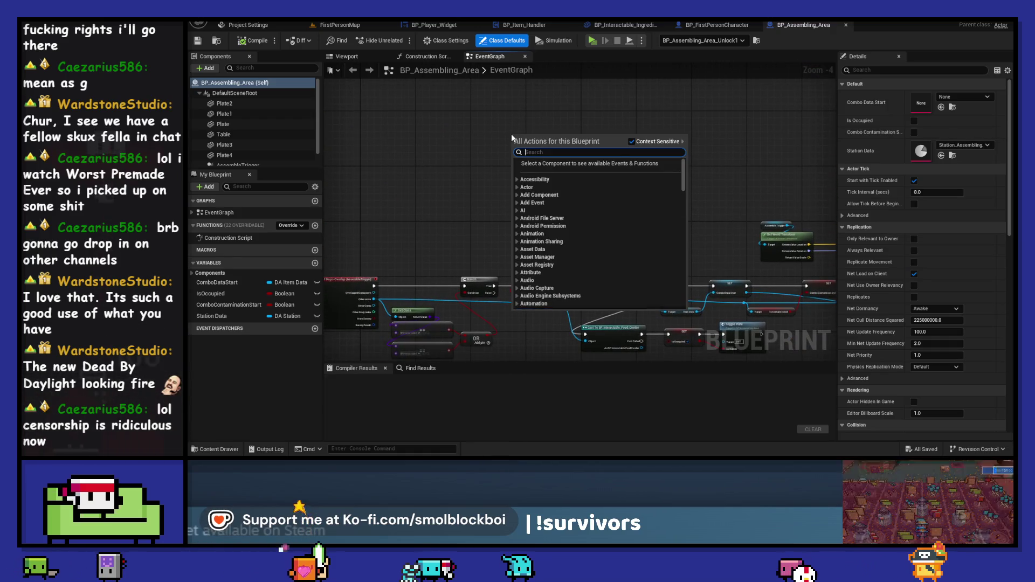
text(is)
key(Escape)
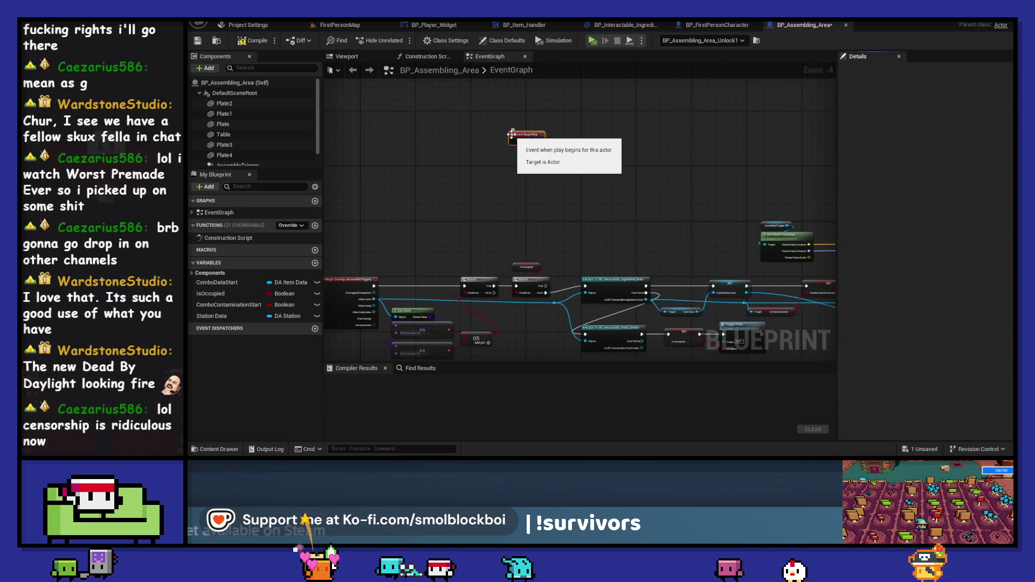
scroll(463, 145, up, 3)
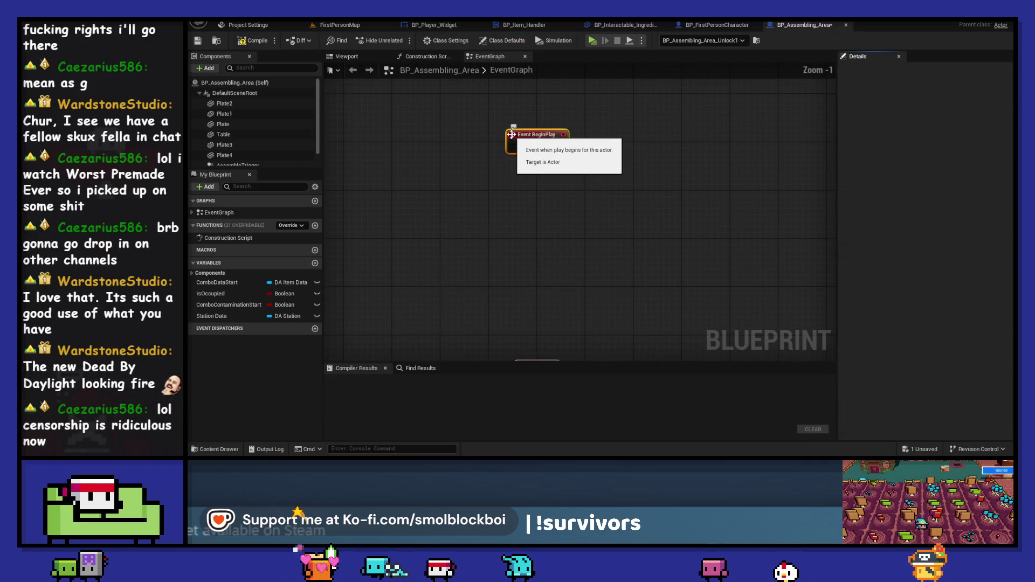
Create a Boolean variable named Has Plates and place a getter for it
click(315, 262)
text(Has P)
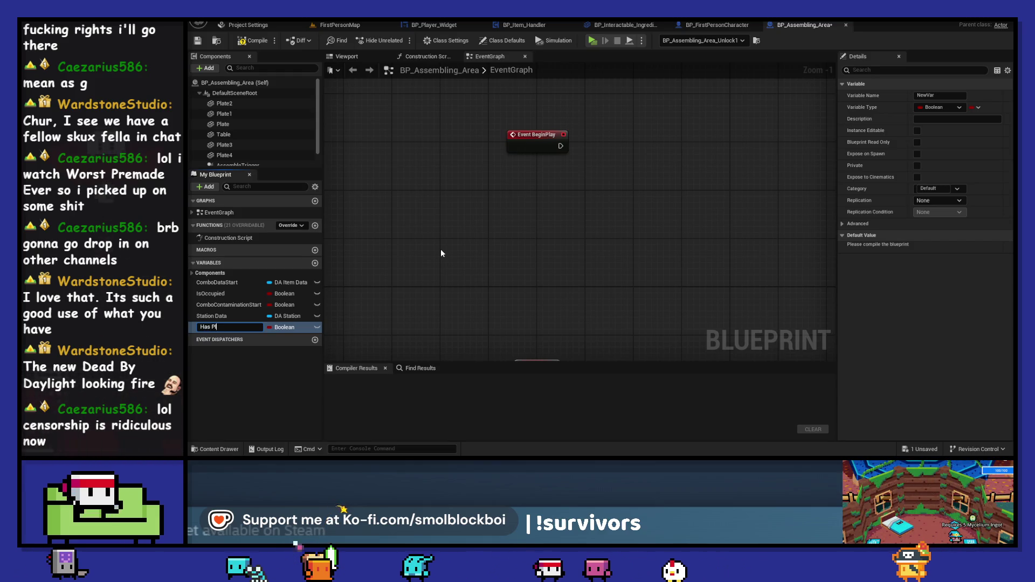
text(ates)
key(Return)
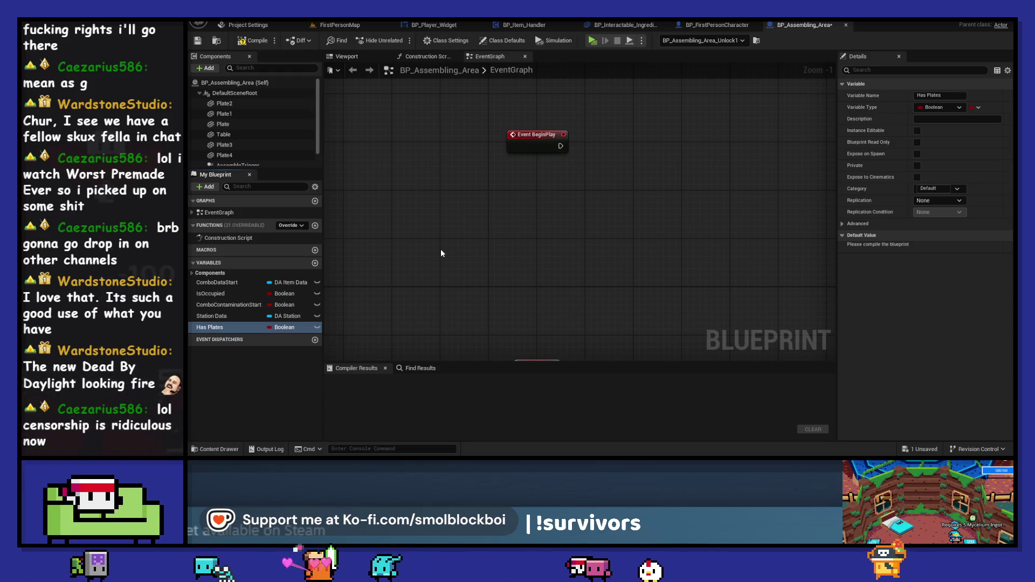
drag(216, 327, 571, 197)
click(594, 219)
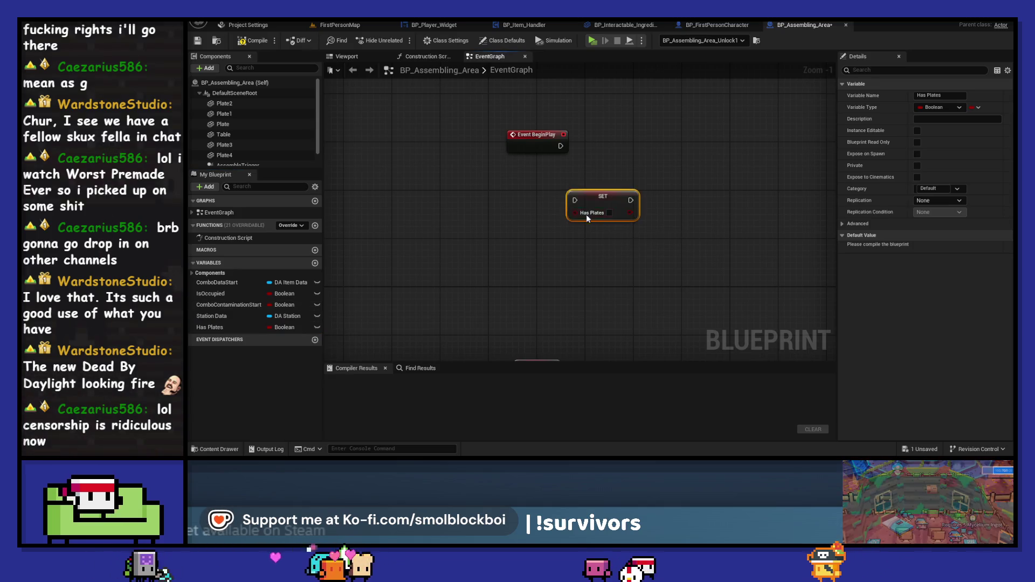
key(ctrl+z)
mouse_move(216, 327)
mouse_down()
mouse_move(613, 167)
mouse_move(535, 180)
mouse_move(643, 160)
mouse_move(640, 135)
mouse_up()
click(631, 179)
Add a Branch on Has Plates wired from Event BeginPlay, and drag in AssembleTrigger
text(branch)
key(Return)
drag(561, 146, 649, 145)
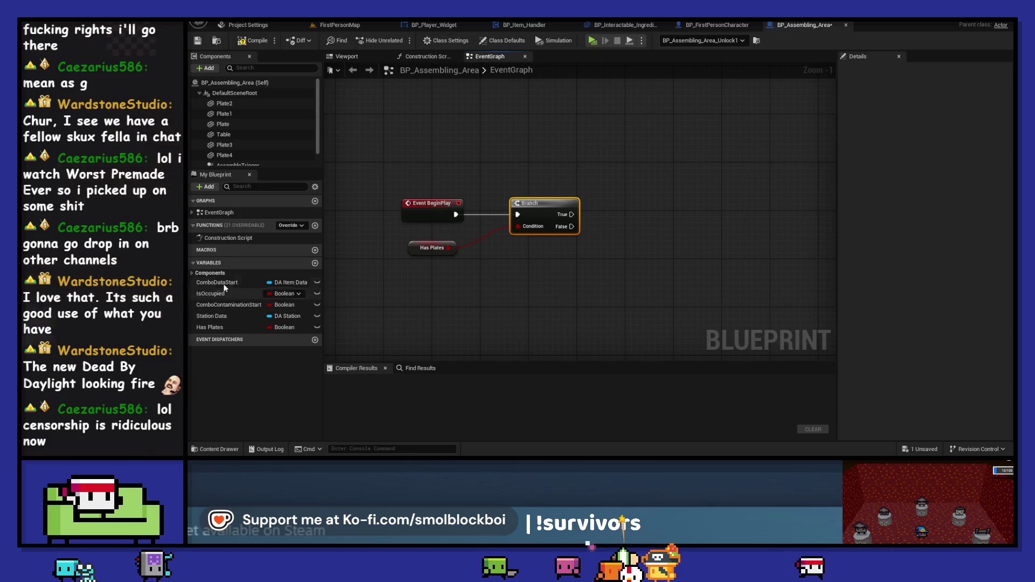
click(193, 274)
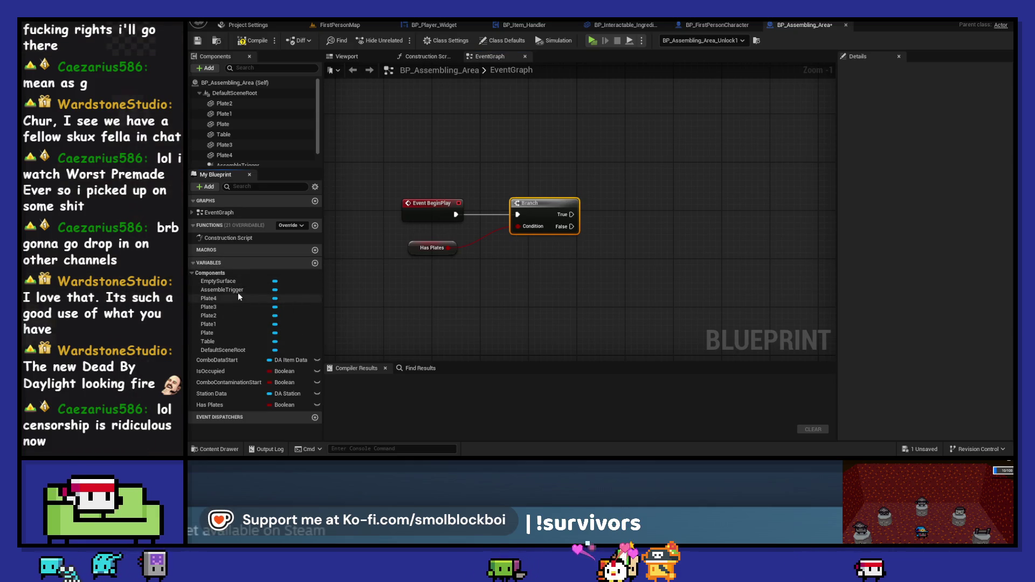
mouse_move(223, 290)
mouse_down()
mouse_move(517, 113)
mouse_move(603, 163)
mouse_up()
From the AssembleTrigger getter, add a Set Collision Enabled node set to No Collision
click(544, 126)
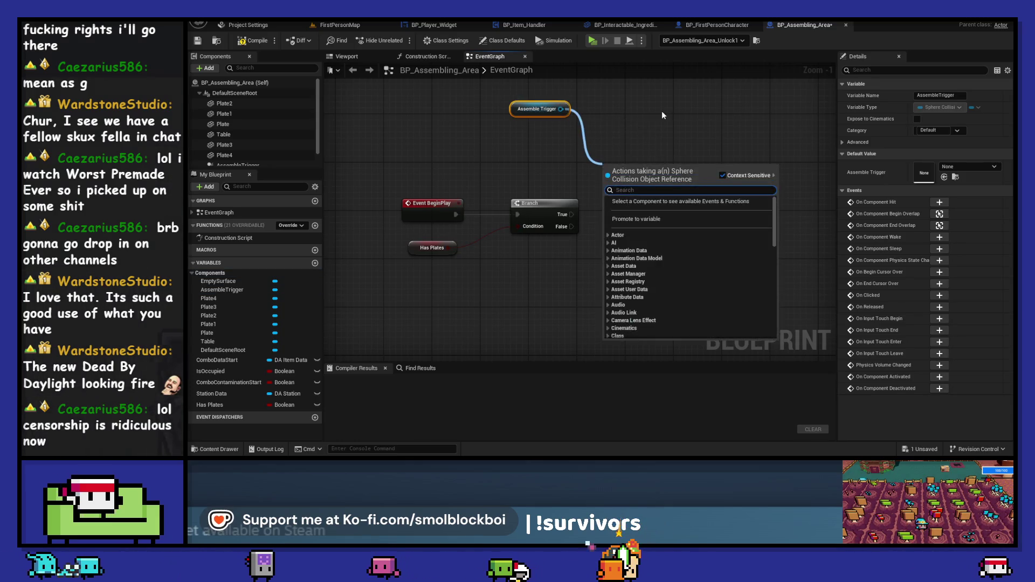
text(disab)
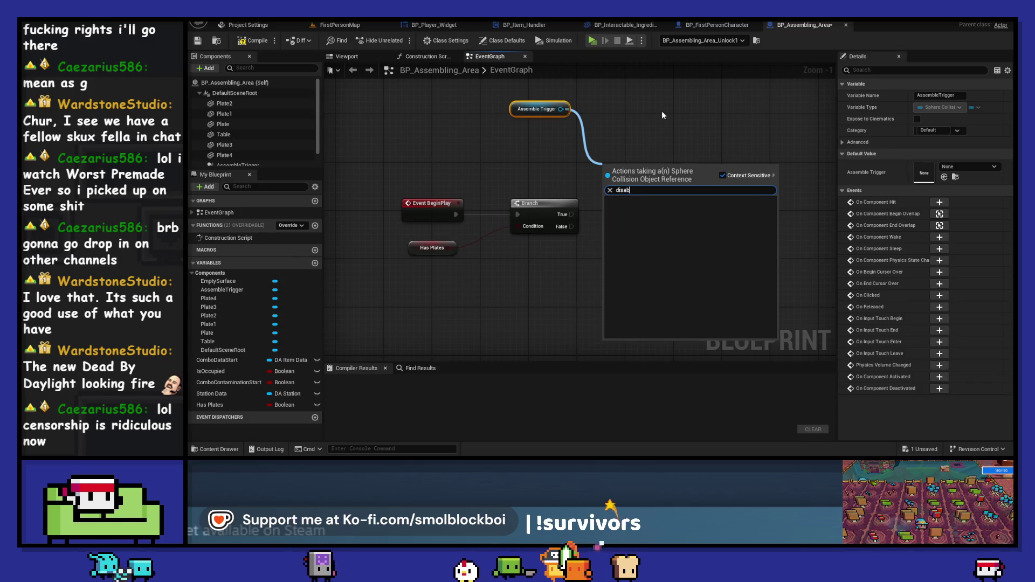
key(ctrl+a)
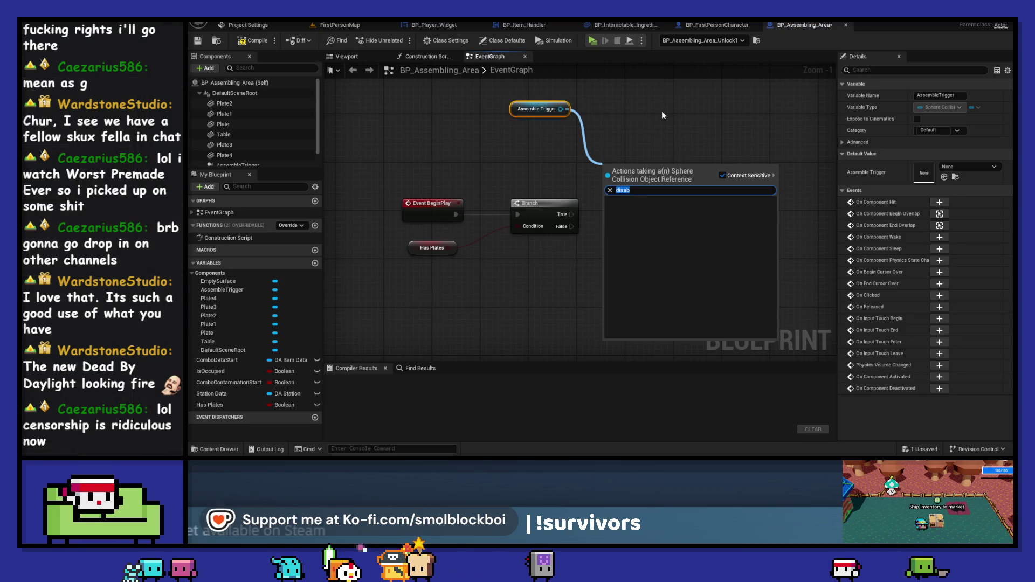
text(collision)
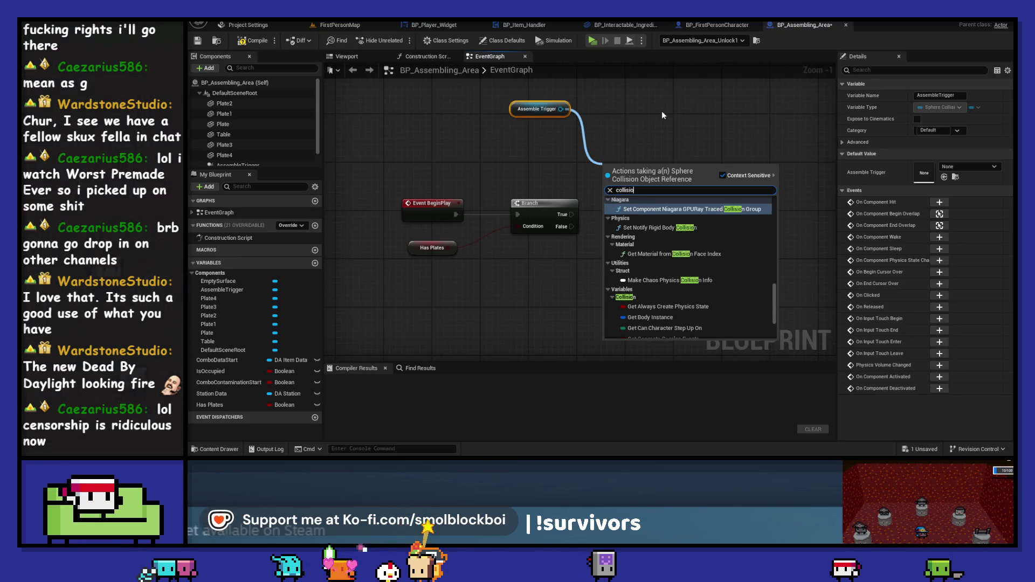
scroll(687, 348, down, 7)
scroll(707, 288, down, 5)
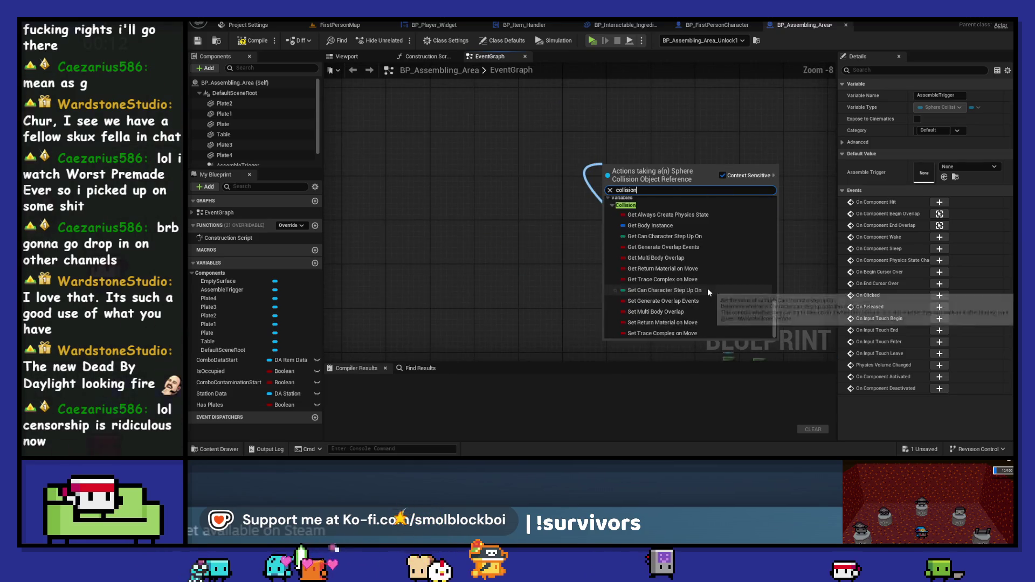
scroll(707, 288, down, 8)
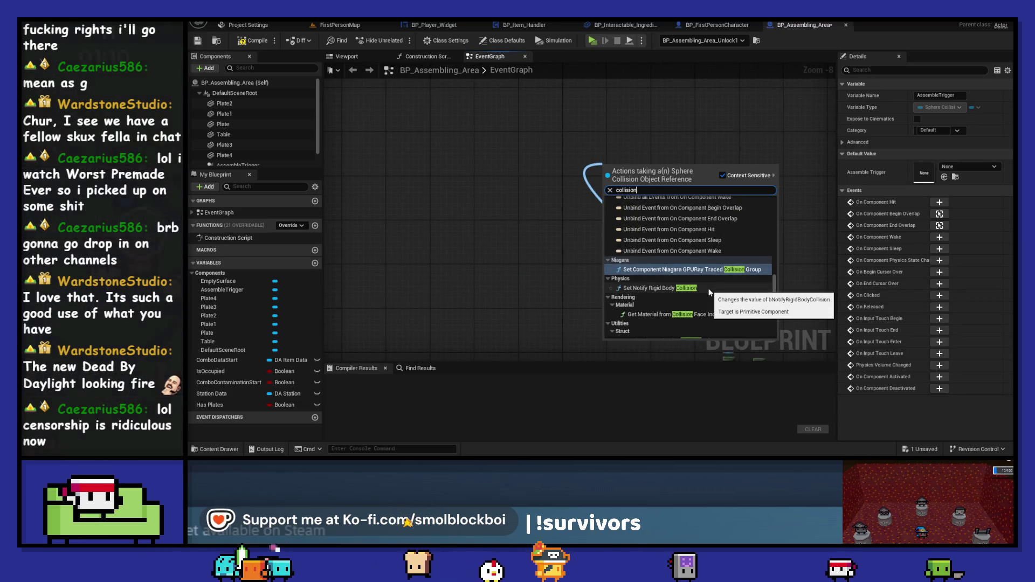
scroll(726, 276, up, 5)
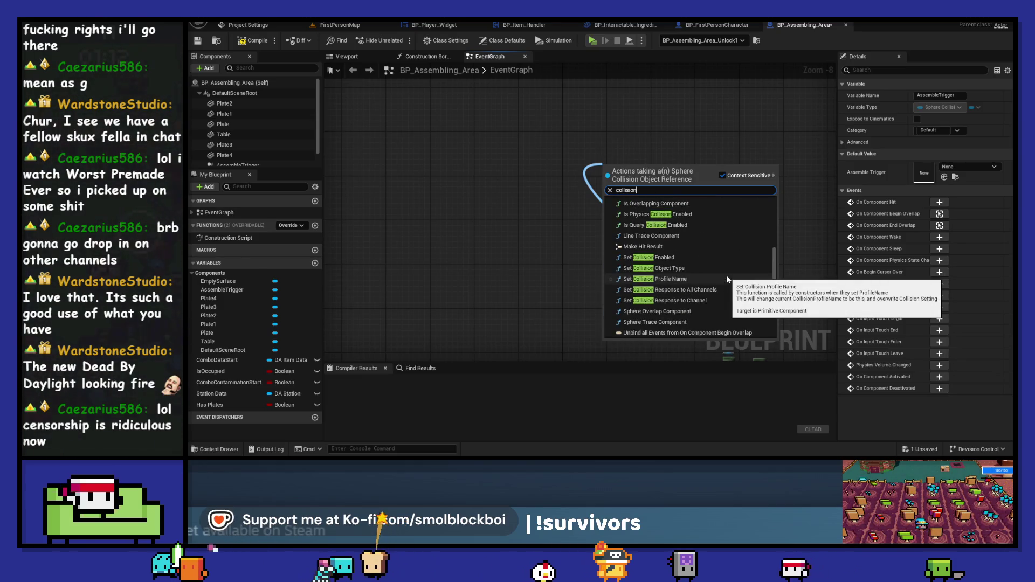
click(725, 257)
Arrange the Set Collision Enabled node and Assemble Trigger getter after the Branch
scroll(609, 247, up, 8)
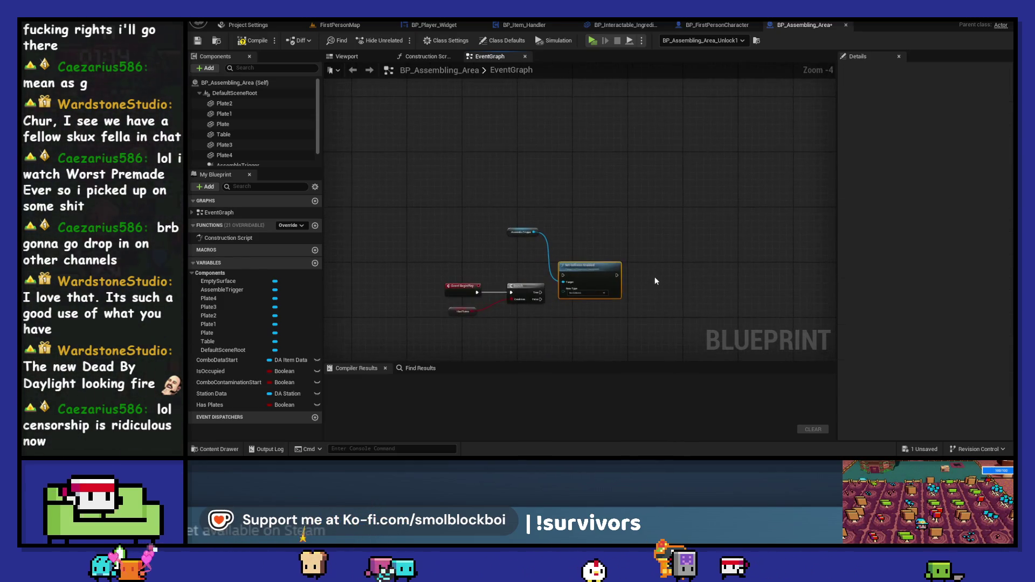
drag(550, 195, 598, 227)
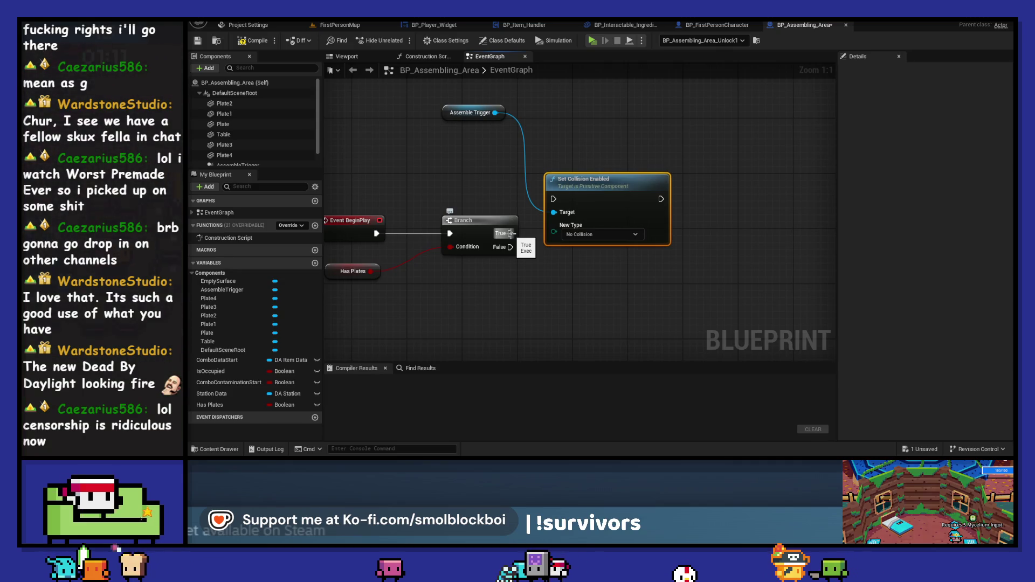
mouse_move(588, 186)
mouse_down()
mouse_move(624, 222)
mouse_move(603, 247)
mouse_up()
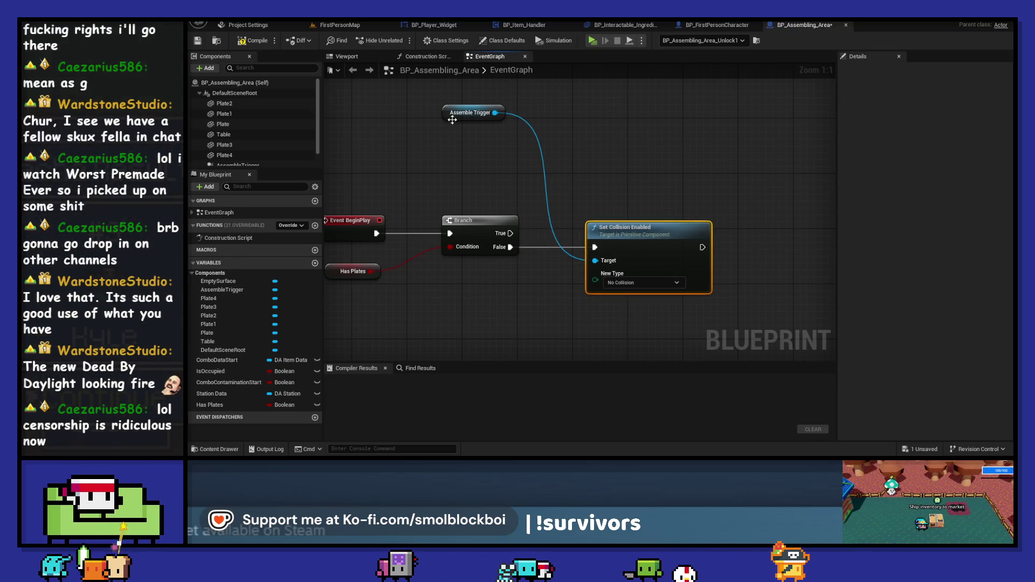
drag(455, 121, 582, 197)
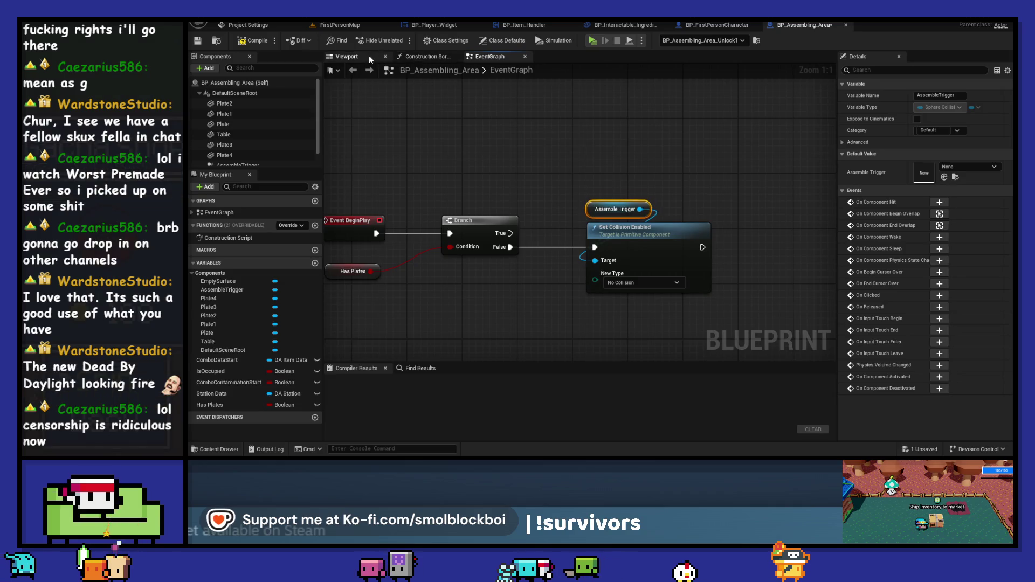
Inspect the trigger sphere and plate in the blueprint Viewport
click(370, 56)
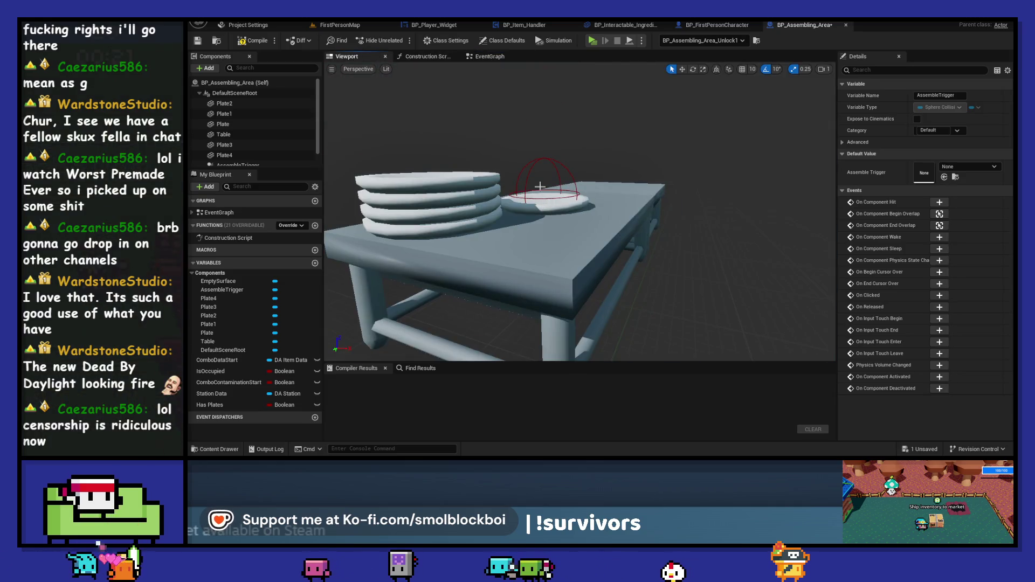
click(537, 178)
key(w)
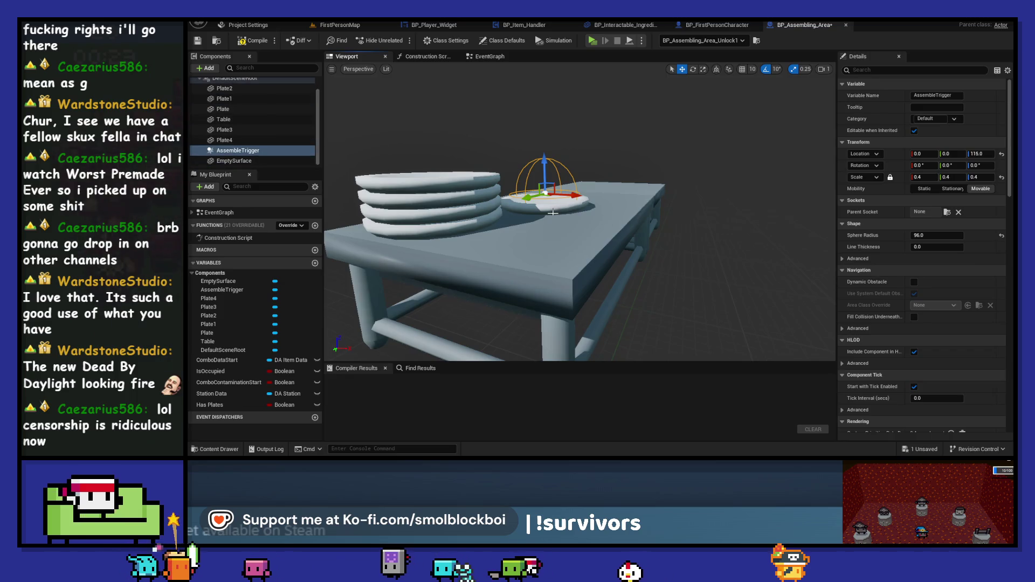
click(553, 213)
click(500, 58)
Chain Plate Set Collision Enabled and Set Visibility nodes after the trigger's collision node
mouse_move(223, 109)
mouse_down()
mouse_move(709, 166)
mouse_move(751, 199)
mouse_up()
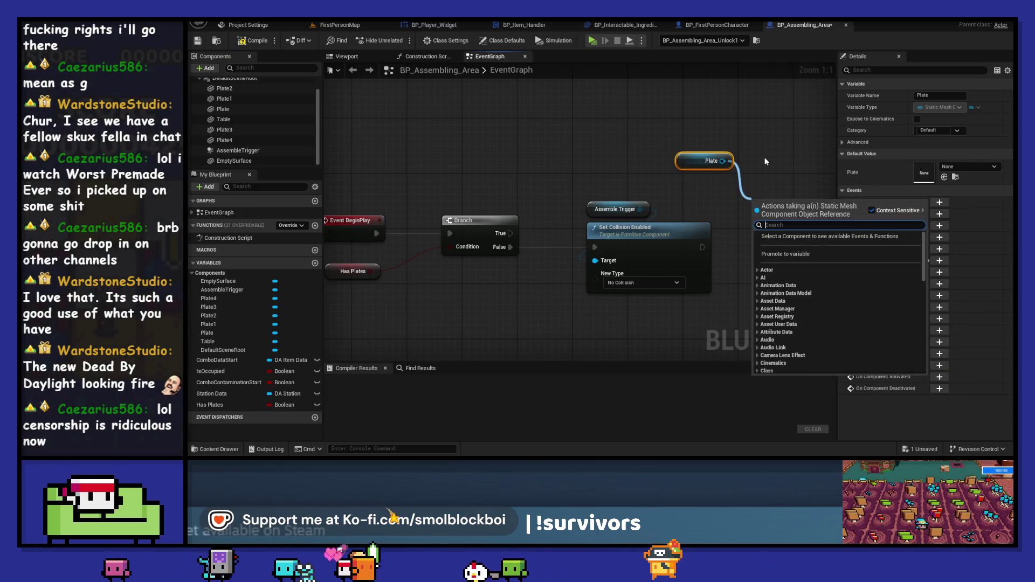
text(s)
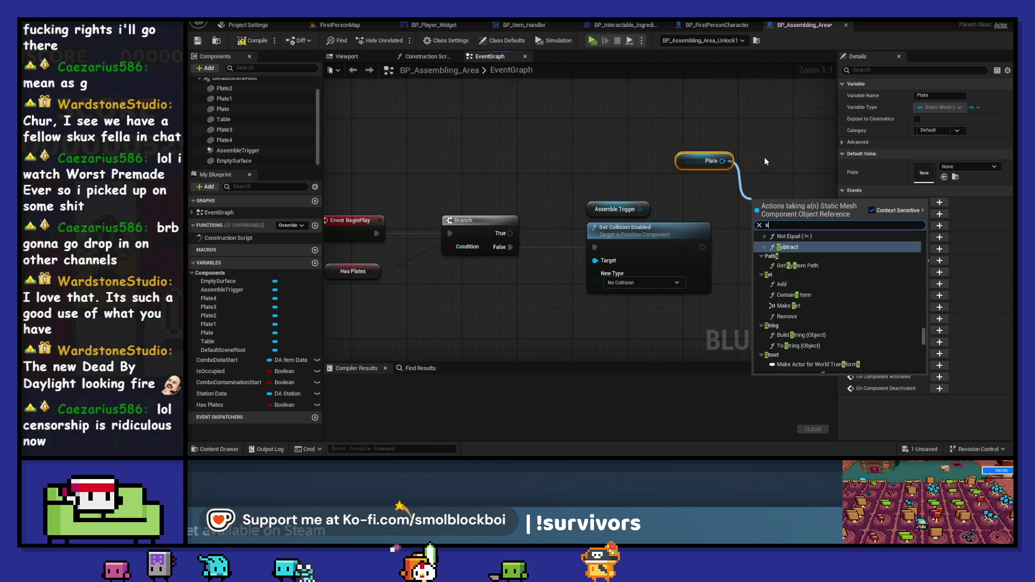
text(etcoll)
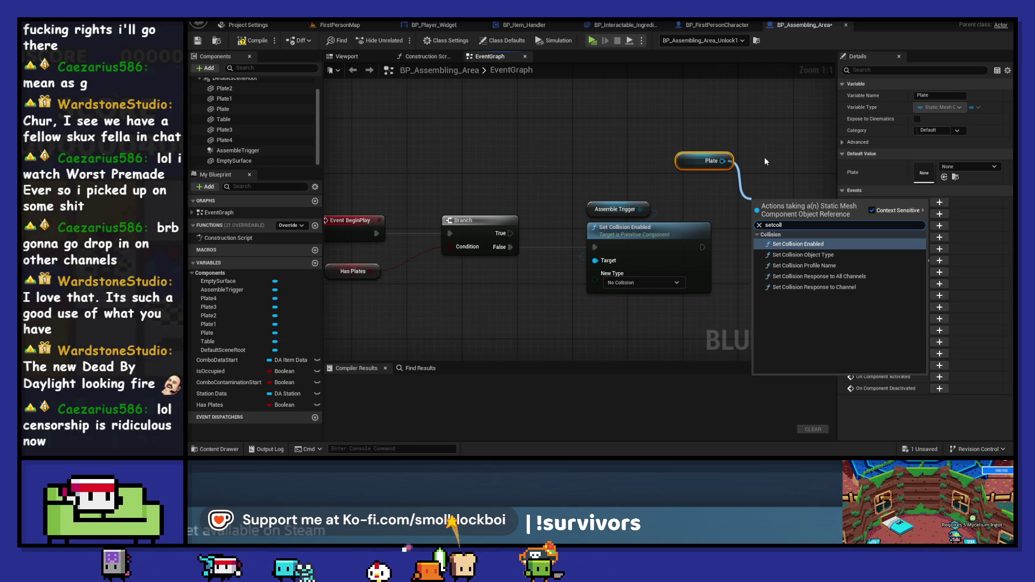
key(Return)
drag(752, 219, 709, 255)
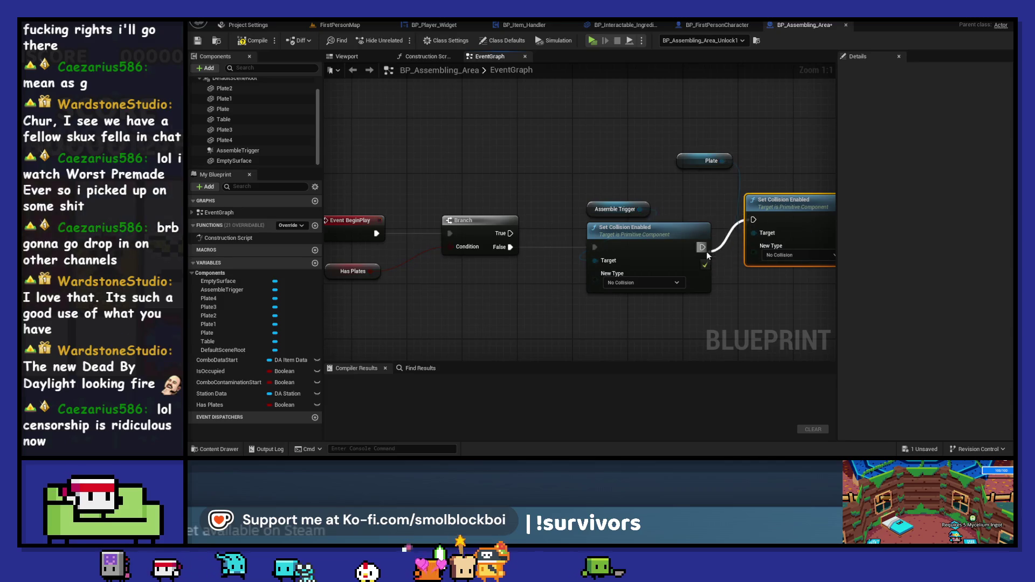
drag(751, 176, 678, 221)
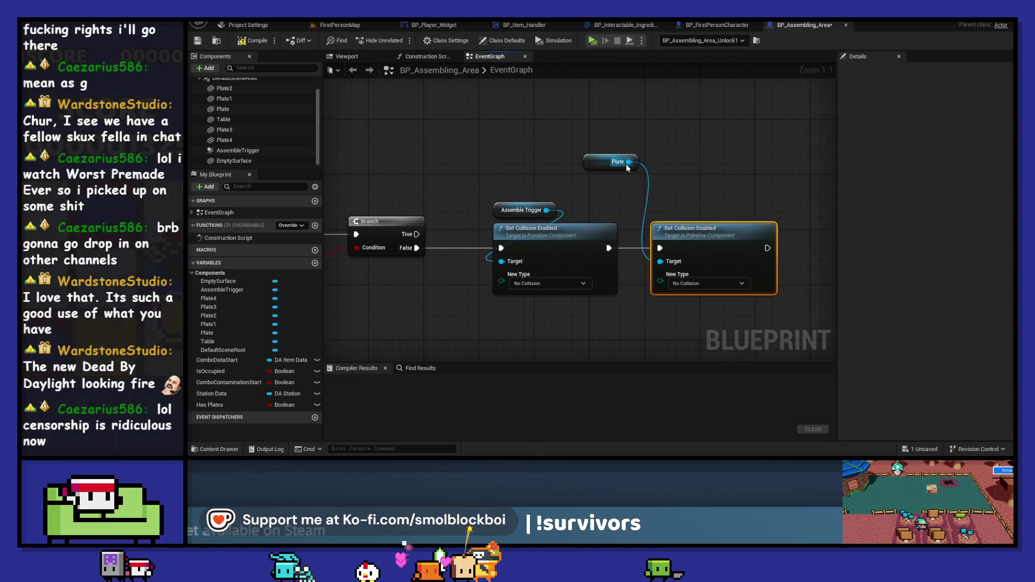
drag(683, 183, 683, 183)
text(setvisib)
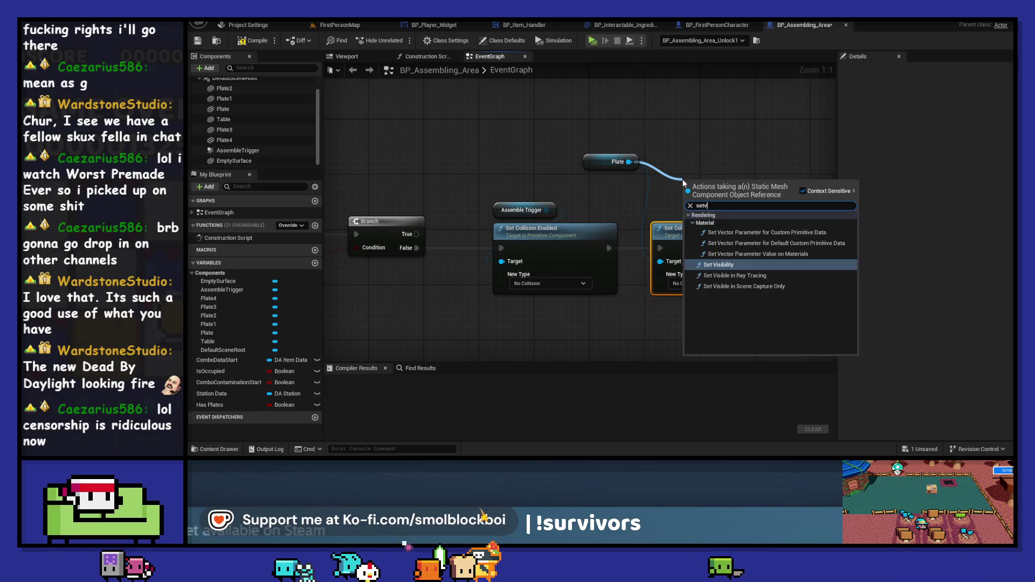
key(Return)
mouse_move(753, 190)
mouse_down()
mouse_move(647, 190)
mouse_move(731, 234)
mouse_move(715, 253)
mouse_up()
Select the Branch, Has Plates and collision/visibility nodes and cut them from the EventGraph
scroll(652, 154, down, 2)
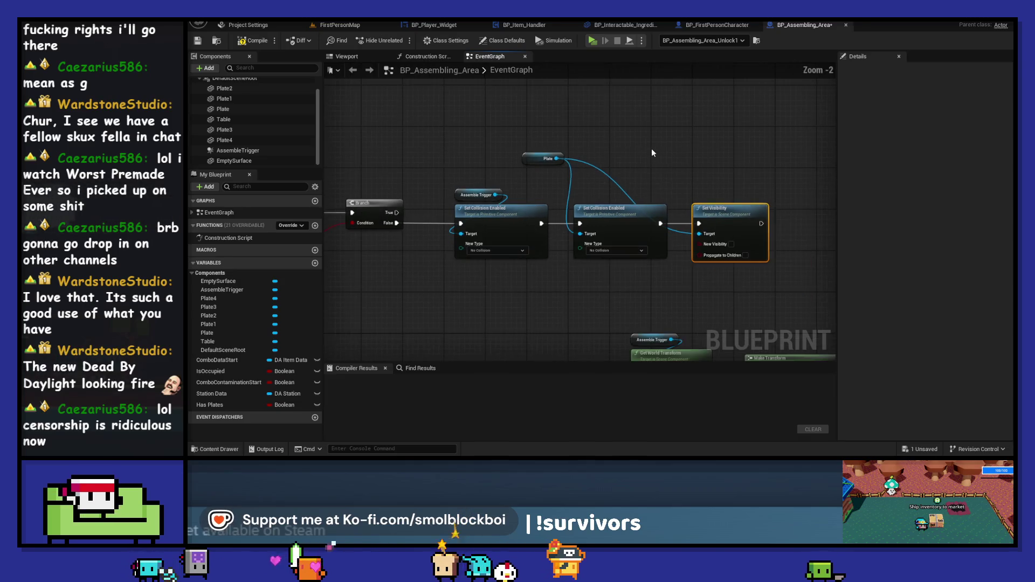
drag(531, 161, 546, 192)
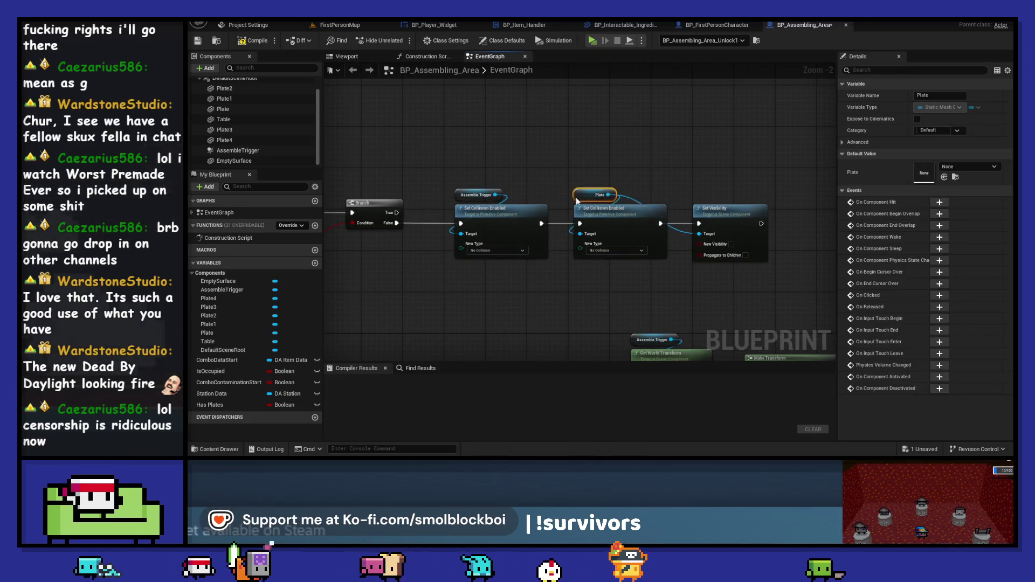
drag(503, 155, 619, 152)
drag(387, 276, 827, 238)
ctrl+click(480, 200)
key(ctrl+x)
click(426, 56)
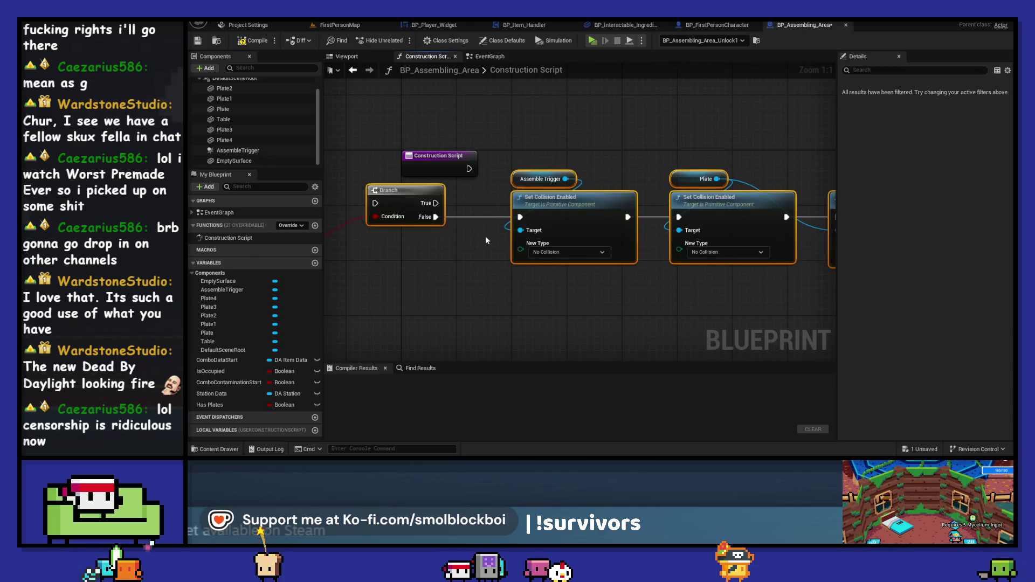
Wire the Construction Script into the pasted Branch, then save and compile
drag(593, 213, 717, 186)
drag(514, 189, 553, 184)
click(210, 405)
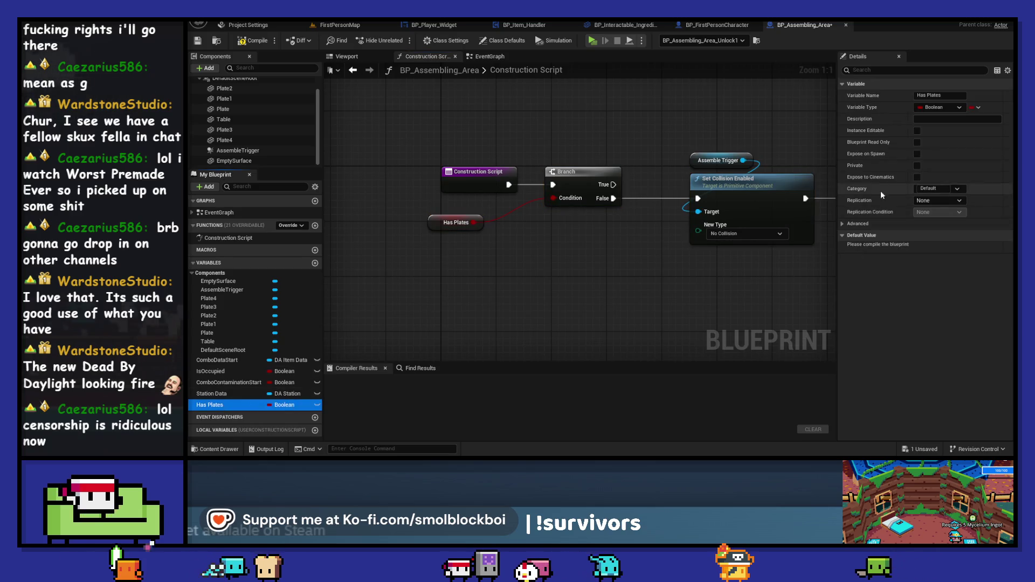
key(ctrl+s)
click(340, 25)
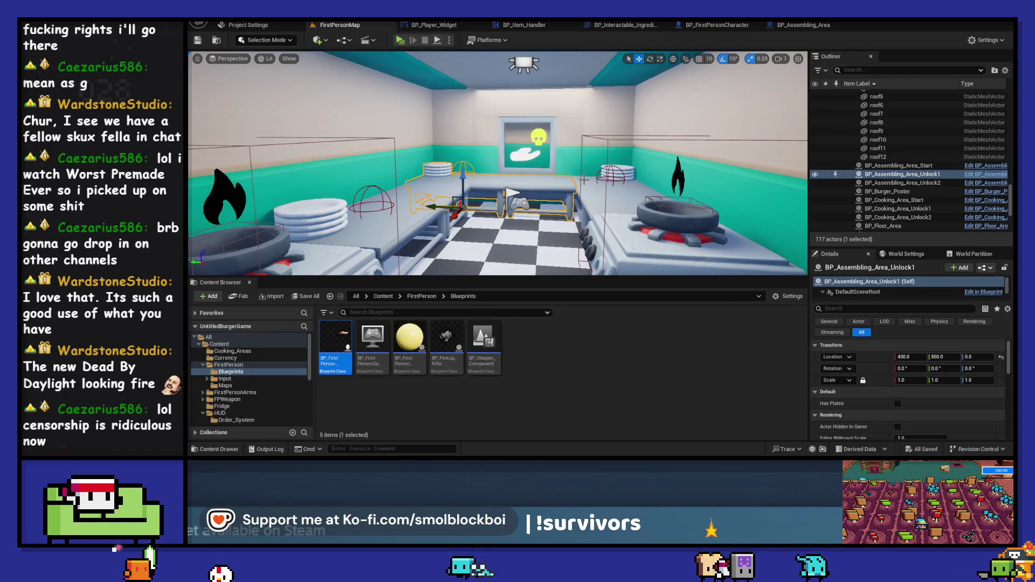
Check Has Plates on BP_Assembling_Area_Unlock2 in the level and start Play
click(584, 180)
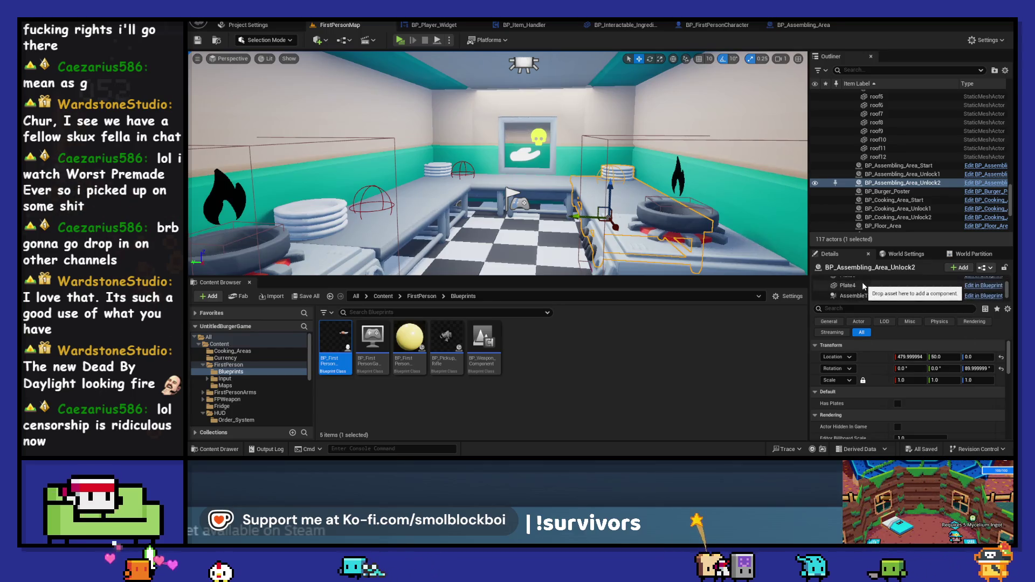
click(869, 291)
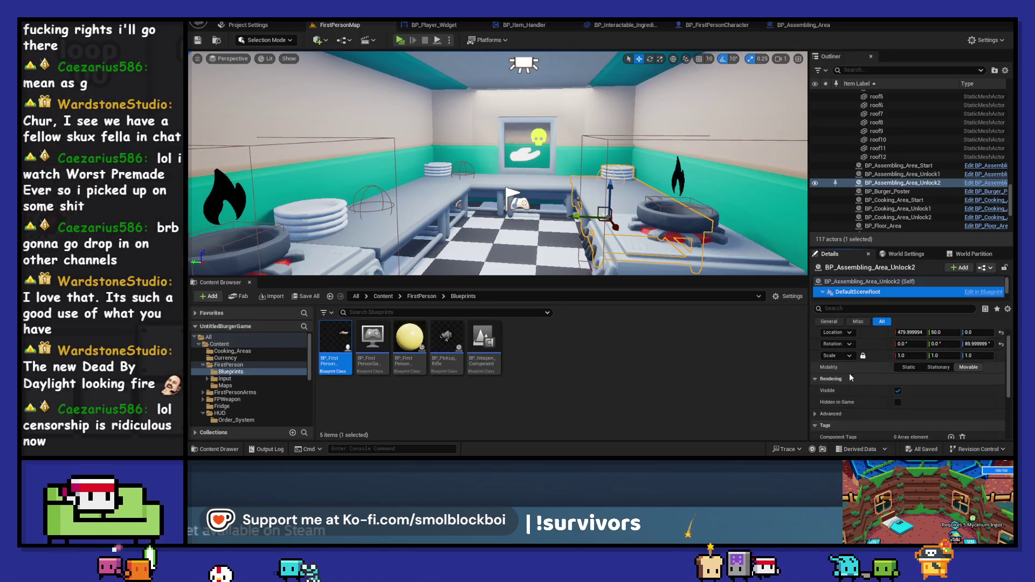
scroll(831, 395, down, 3)
scroll(832, 395, up, 1)
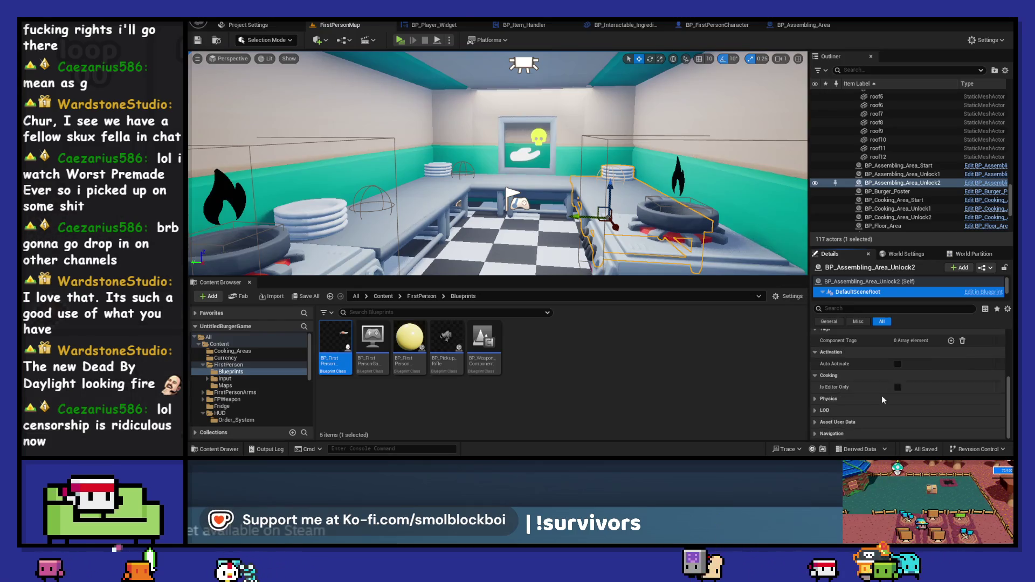
scroll(879, 393, up, 2)
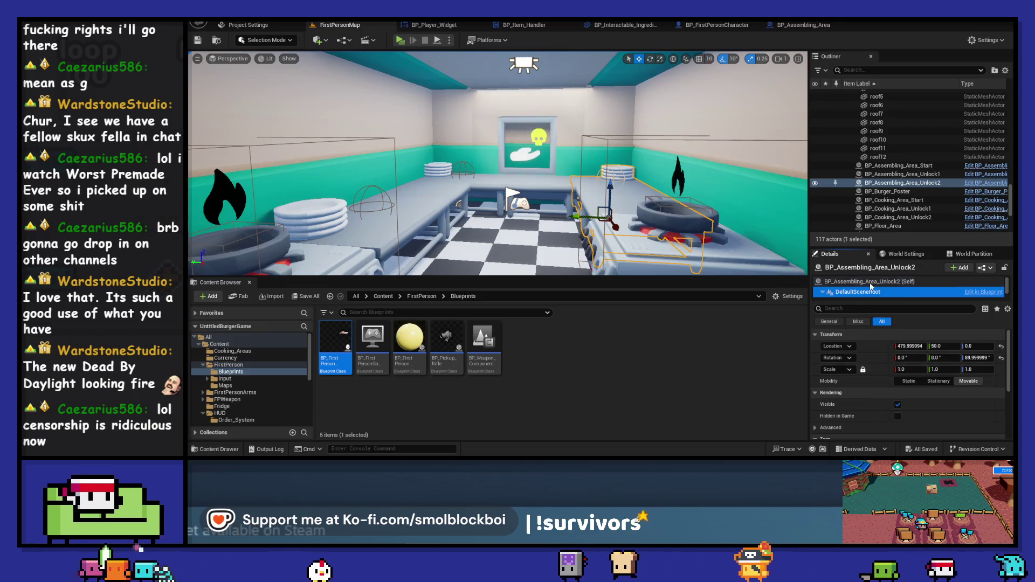
click(870, 281)
scroll(873, 365, down, 1)
click(898, 377)
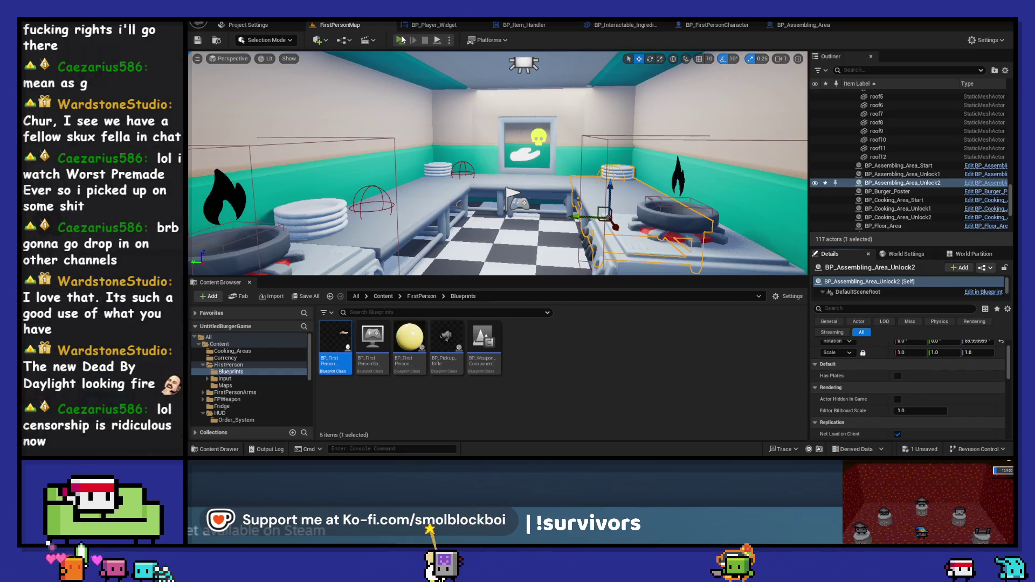
click(402, 39)
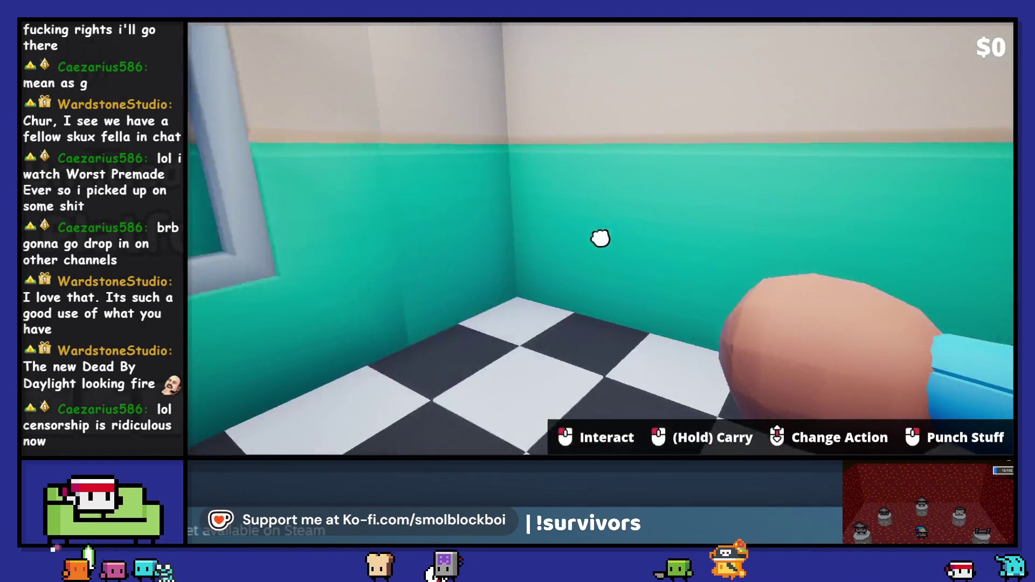
Collect register cash, buy the Assembling station under Stations, then stop the playtest
click(601, 239)
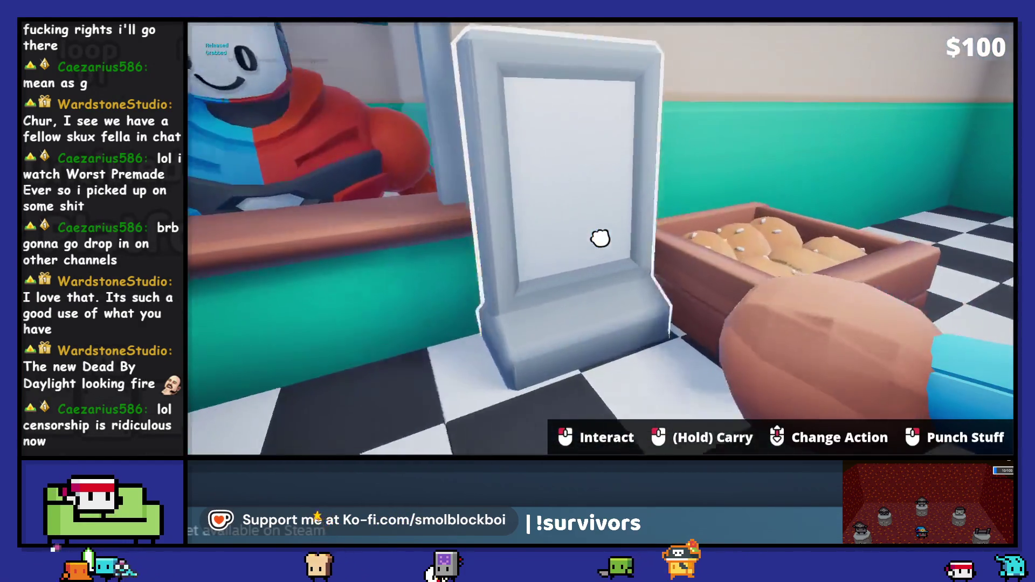
click(600, 238)
click(663, 203)
click(632, 267)
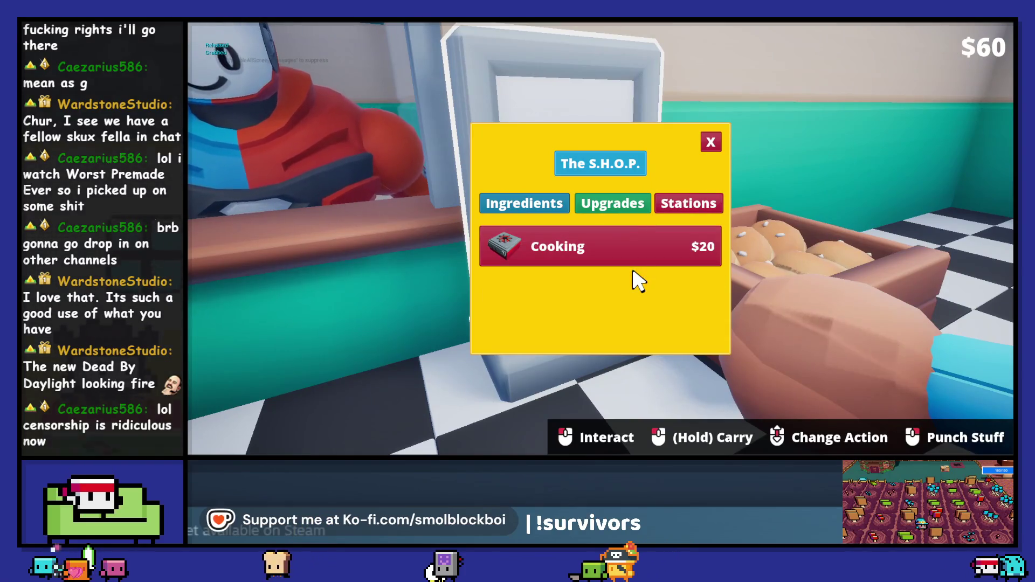
click(710, 142)
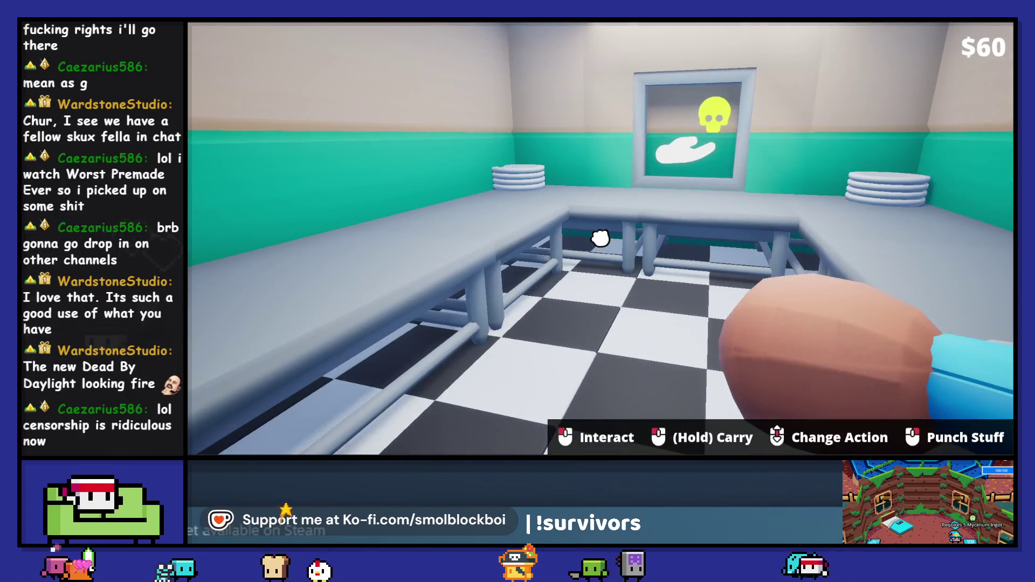
key(Escape)
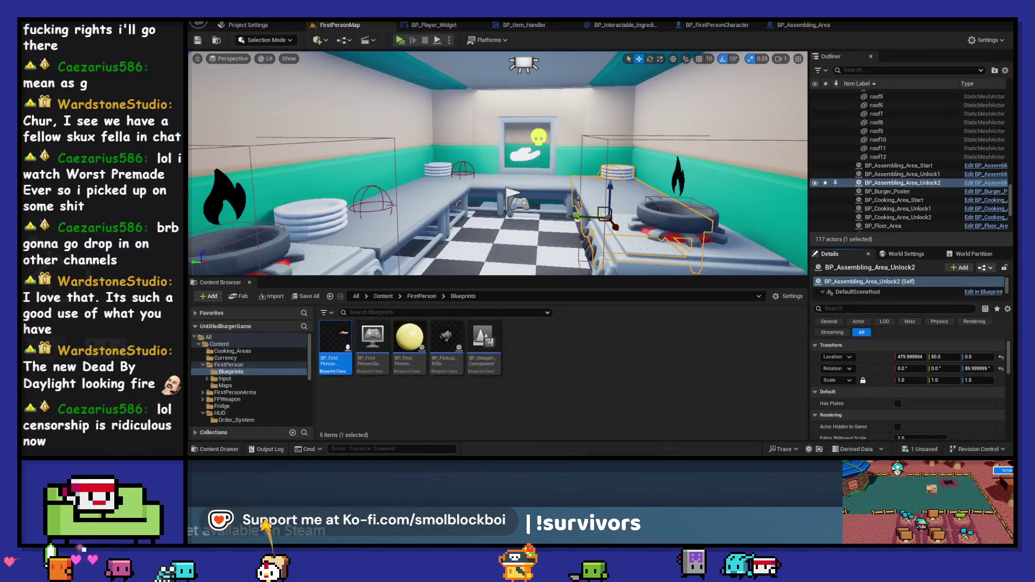
Toggle Has Plates on and back off for Unlock2, then save the level
scroll(883, 383, down, 1)
click(898, 376)
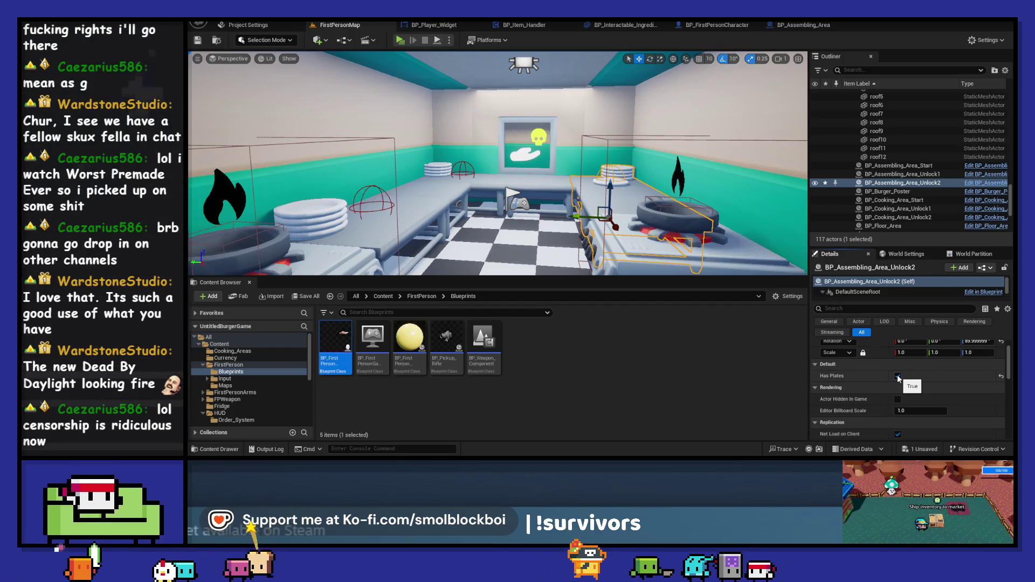
click(898, 376)
key(ctrl+s)
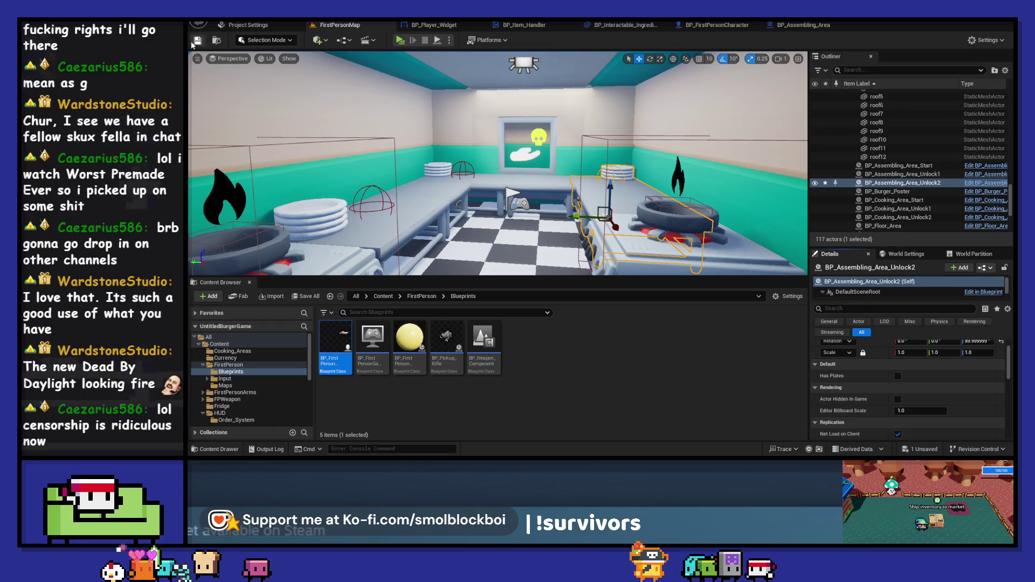
Set Has Plates' default value to true in BP_Assembling_Area and save the blueprint
click(804, 24)
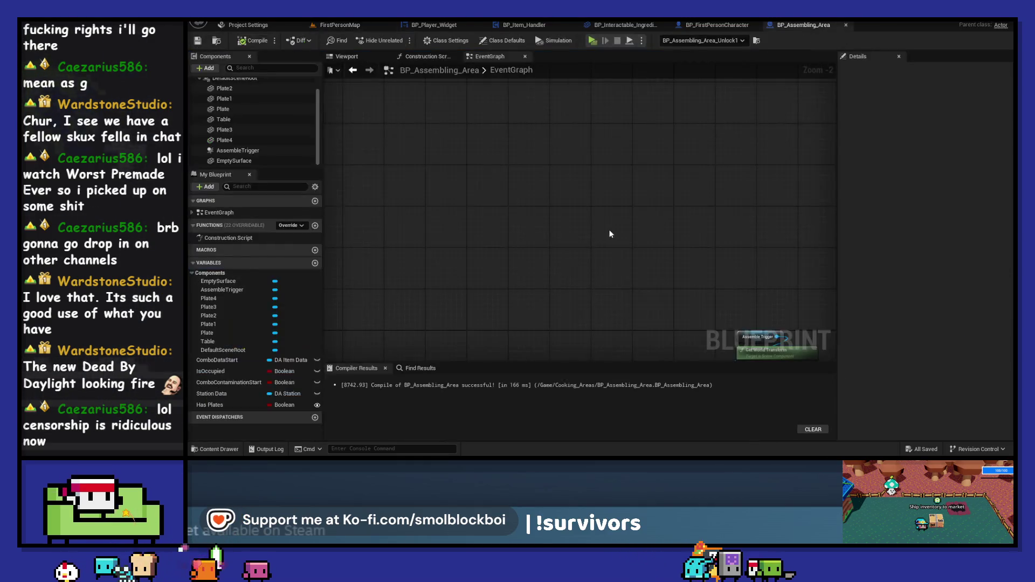
click(216, 405)
click(917, 247)
key(ctrl+s)
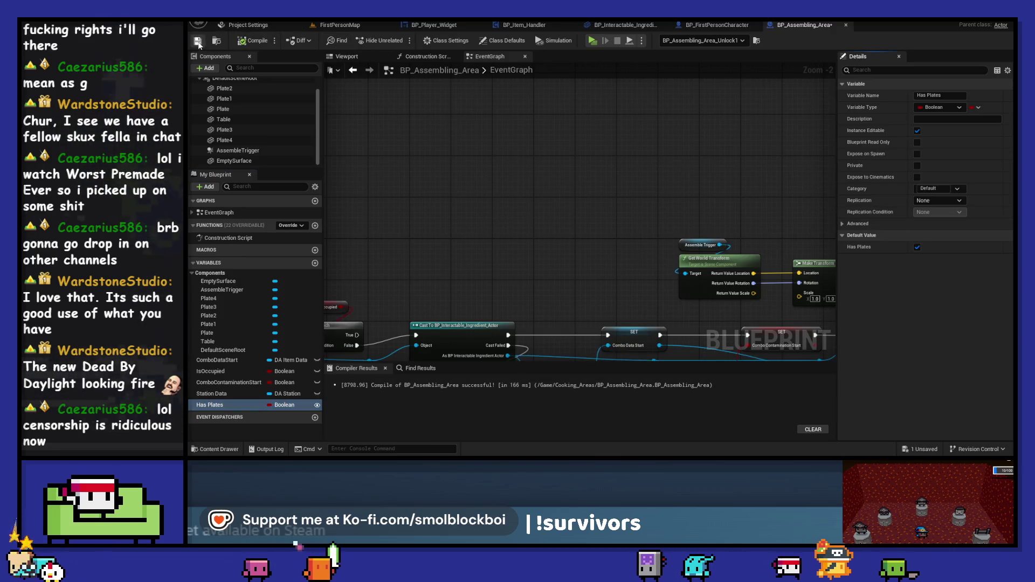
Turn Has Plates off on the Unlock1 assembling area in the level
click(323, 25)
click(898, 174)
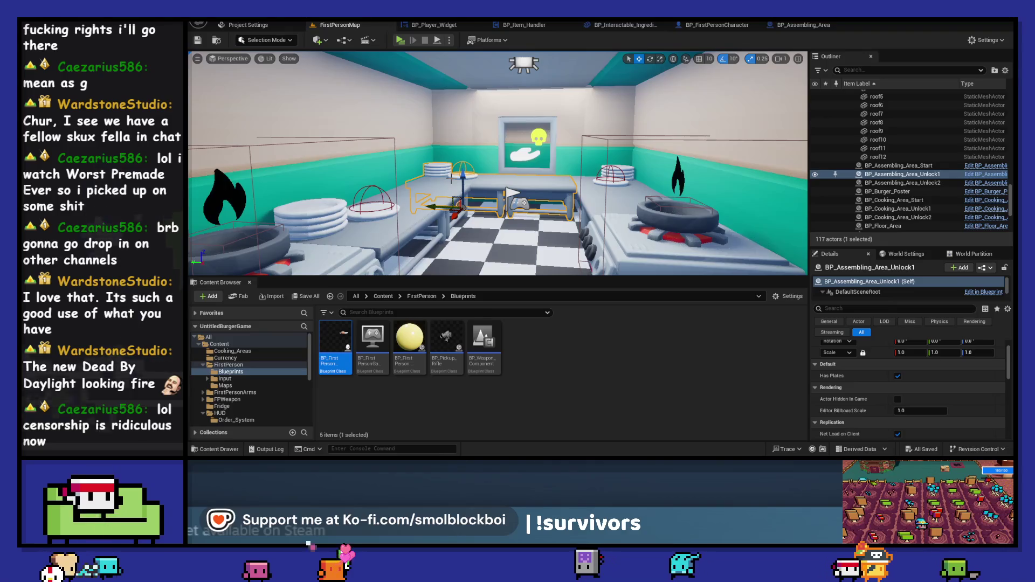
click(899, 376)
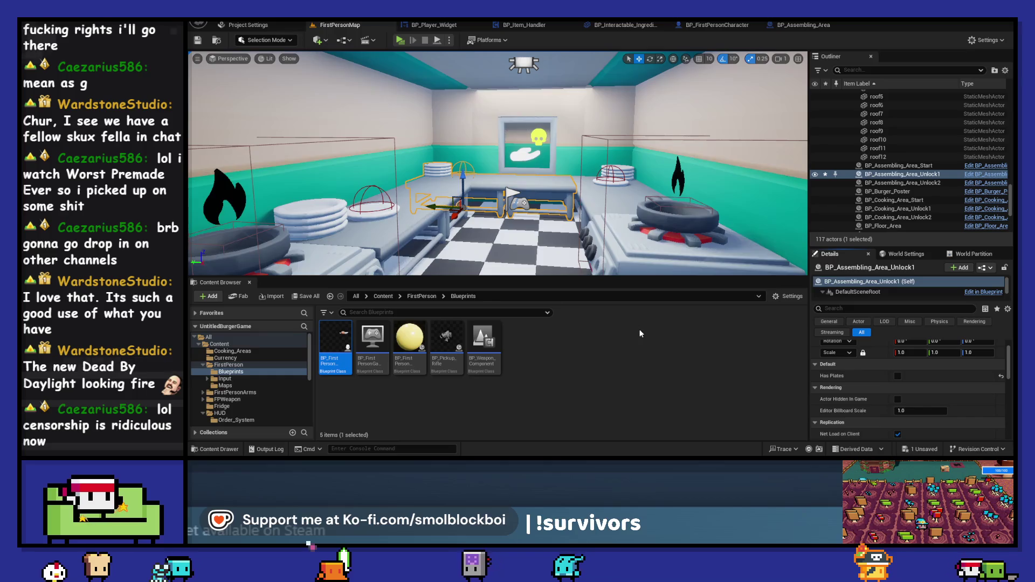
click(770, 25)
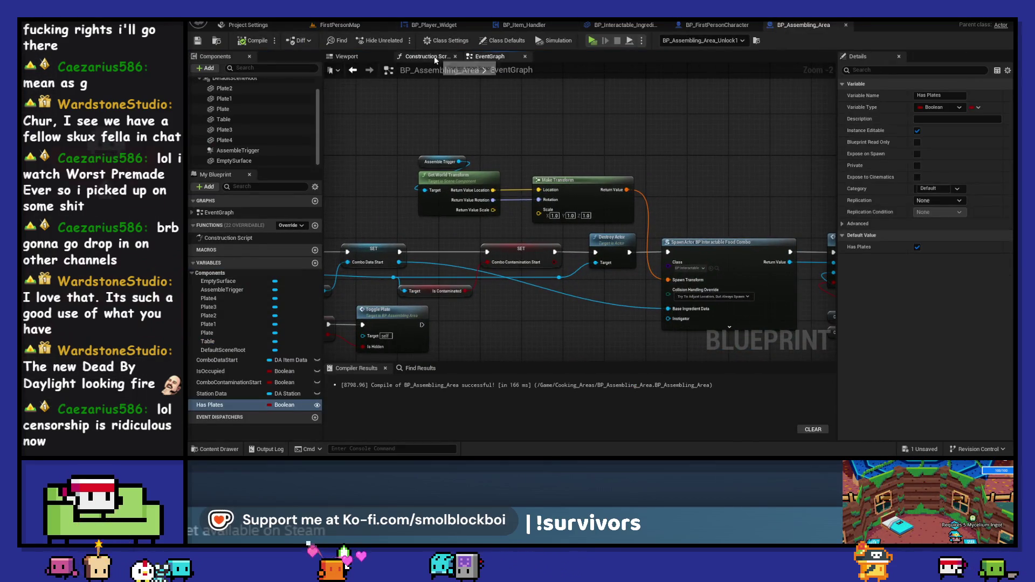
Add a Make Array node to the Construction Script, fed by the Plate reference
click(435, 56)
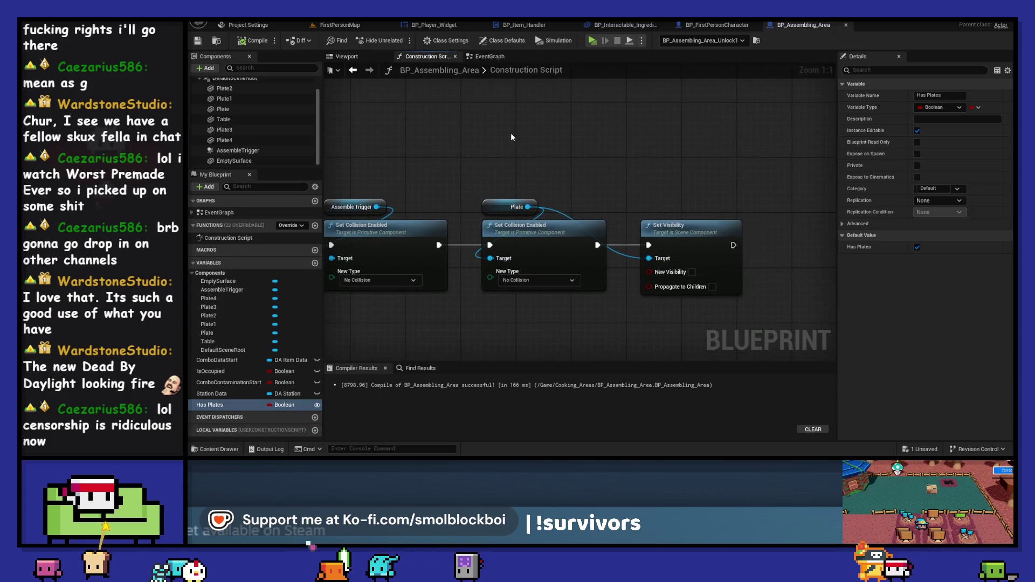
right_click(532, 154)
text(array)
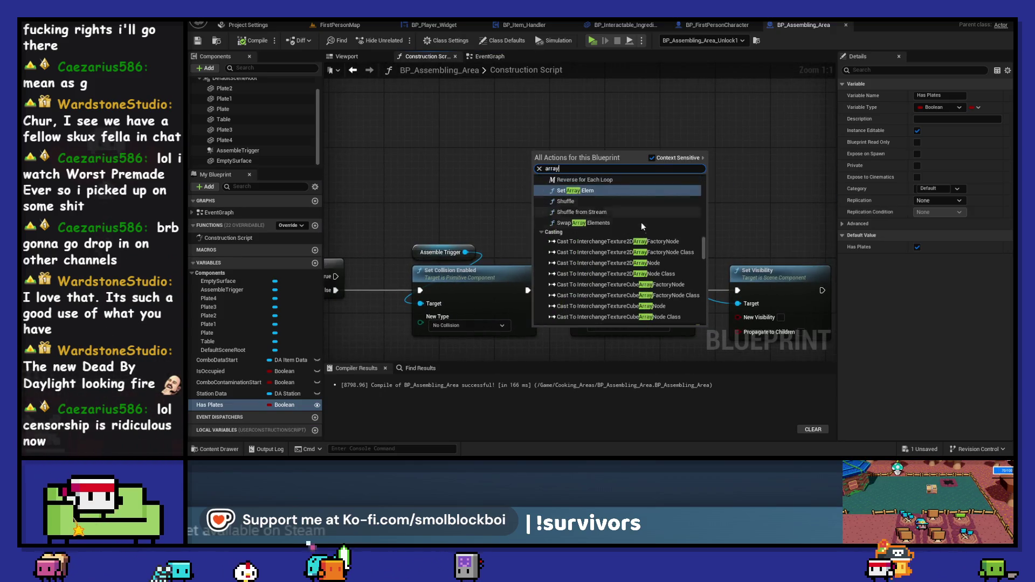
key(Escape)
drag(618, 252, 645, 201)
text(makear)
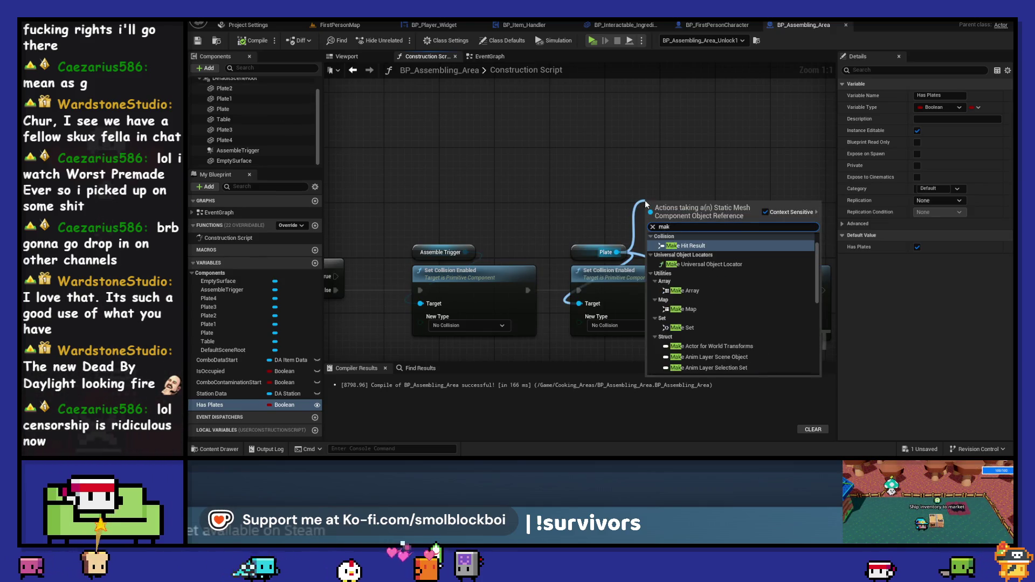
click(703, 254)
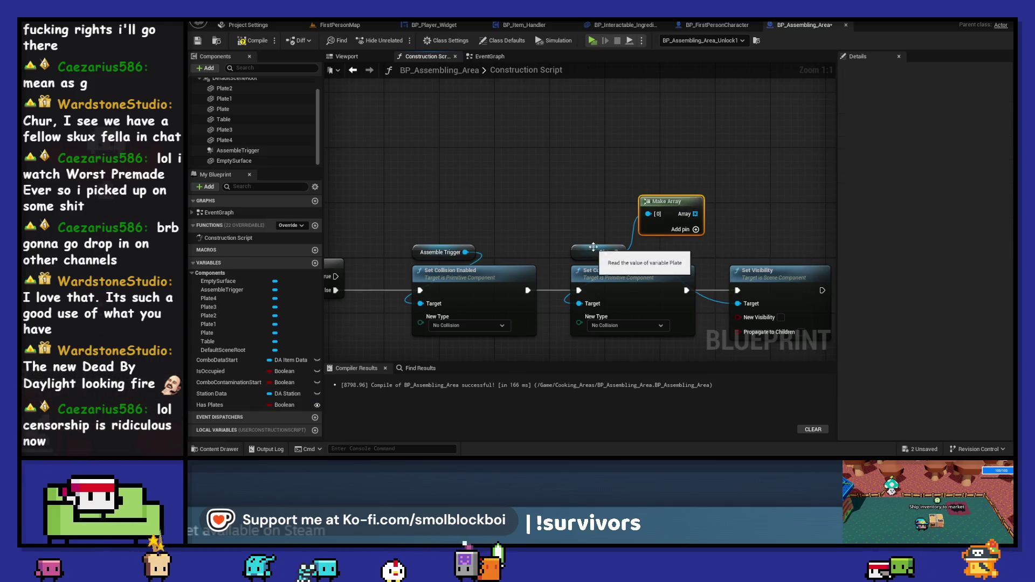
click(644, 240)
key(ctrl+x)
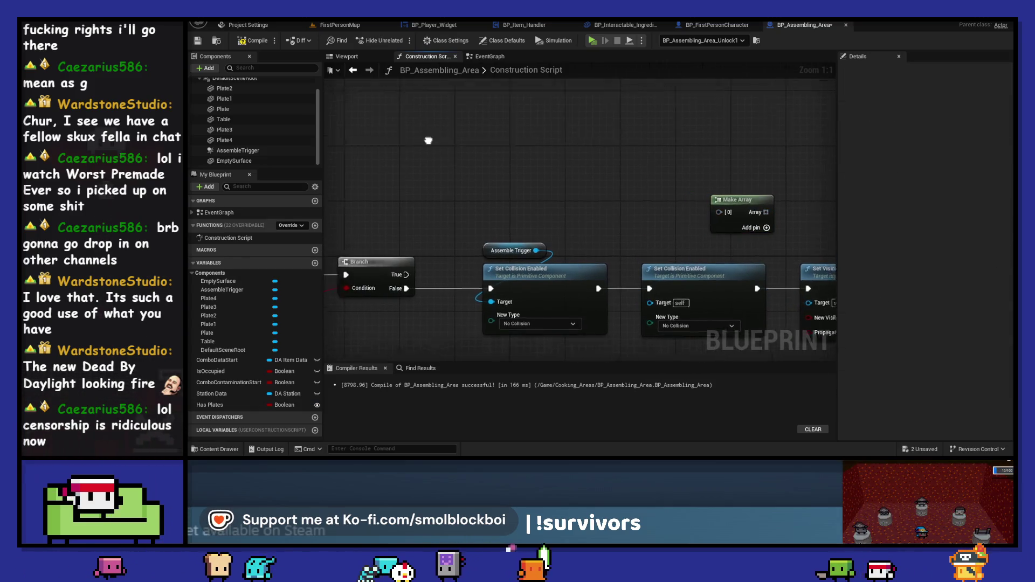
key(ctrl+v)
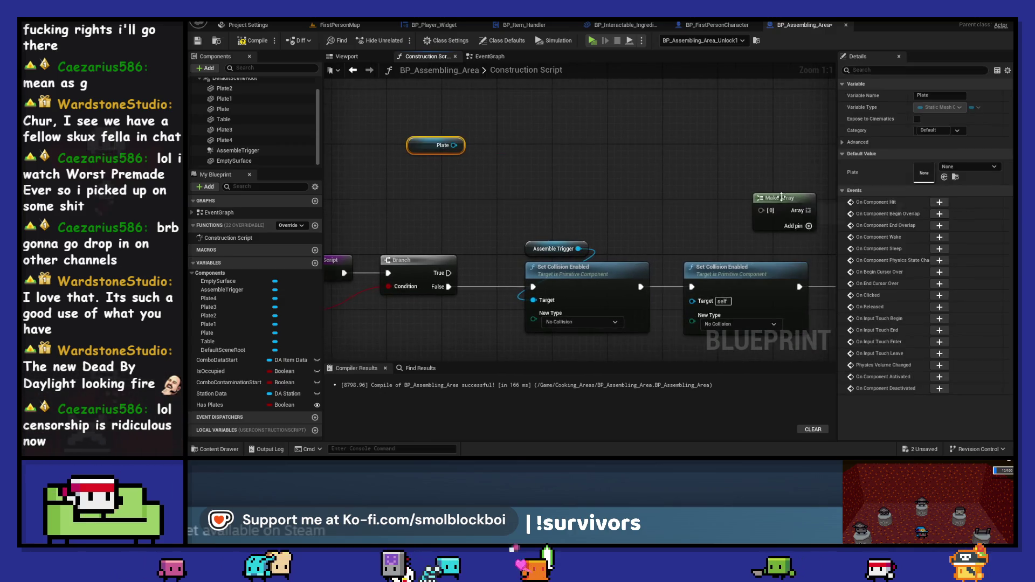
mouse_move(470, 179)
mouse_down()
mouse_move(364, 150)
mouse_move(548, 193)
mouse_move(487, 133)
mouse_up()
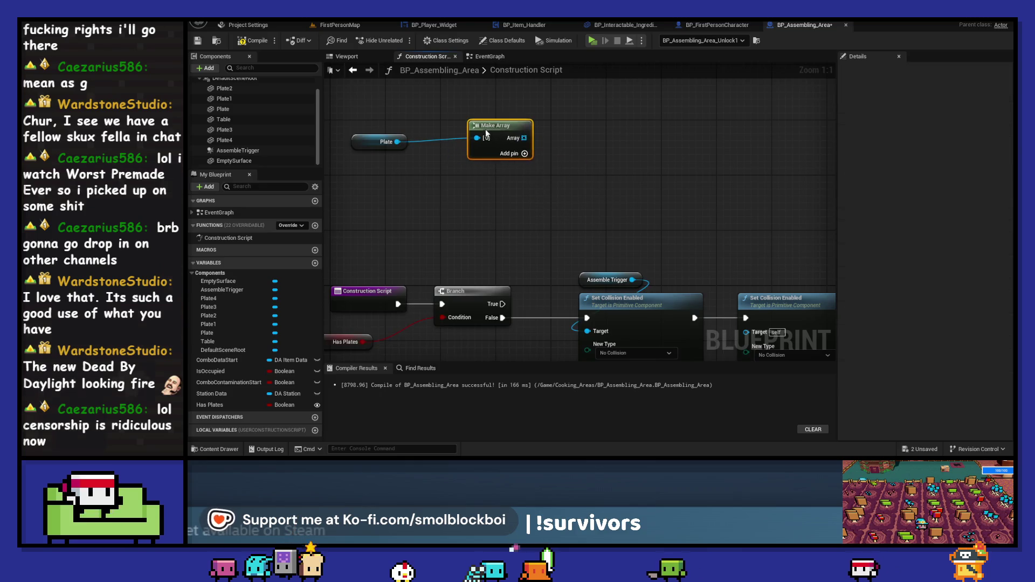
Wire Plate 2, Plate 3 and Plate 4 references into array slots [1]–[3]
click(518, 153)
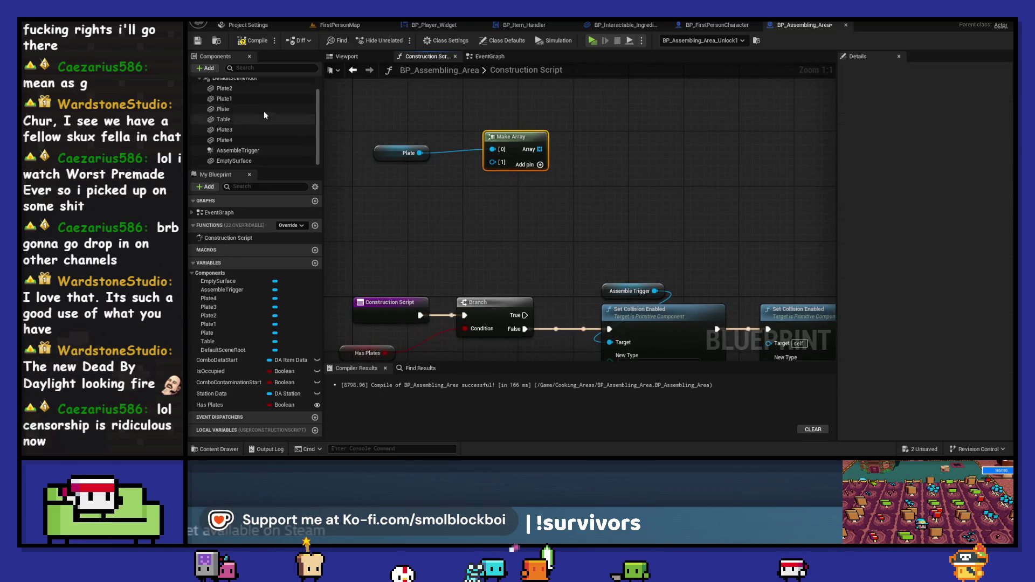
drag(245, 91, 402, 174)
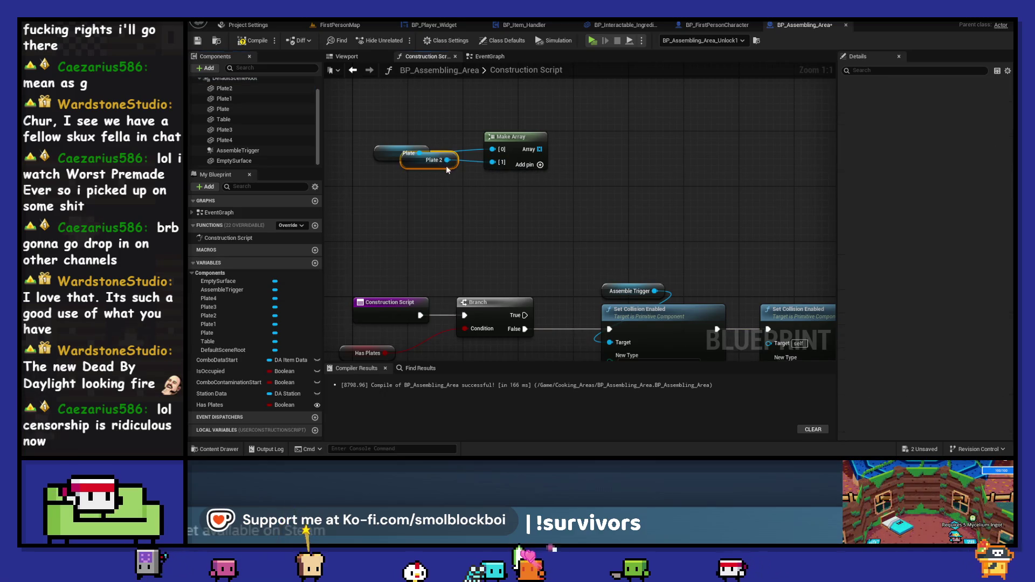
drag(492, 162, 420, 174)
mouse_move(225, 130)
mouse_down()
mouse_move(245, 126)
mouse_move(417, 205)
mouse_move(516, 147)
mouse_move(440, 201)
mouse_move(416, 202)
mouse_up()
click(535, 81)
click(540, 165)
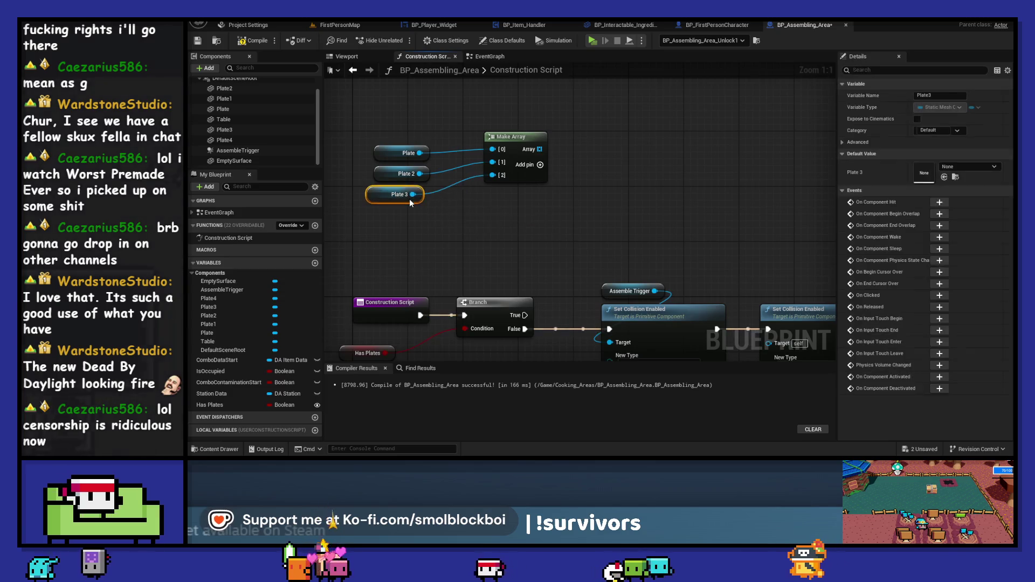
mouse_move(233, 141)
mouse_down()
mouse_move(347, 214)
mouse_move(431, 232)
mouse_move(461, 191)
mouse_move(516, 219)
mouse_move(375, 218)
mouse_up()
click(520, 137)
click(540, 165)
click(435, 239)
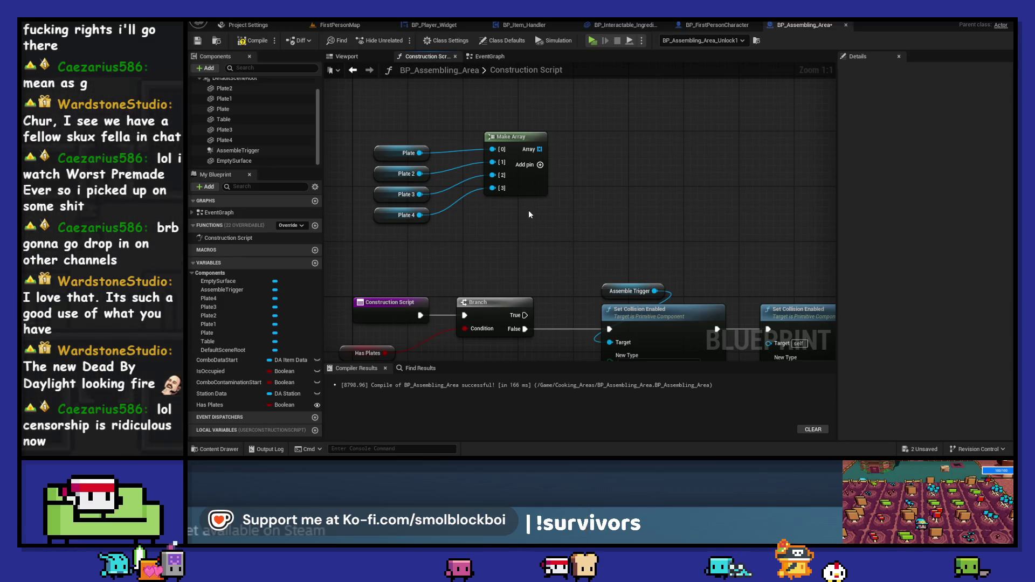
scroll(542, 199, down, 1)
drag(542, 199, 491, 200)
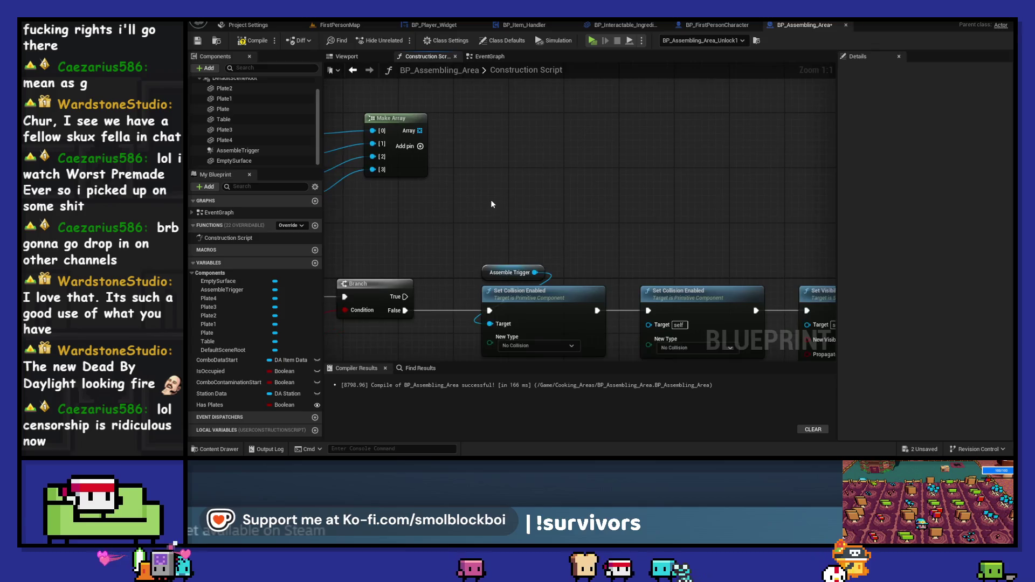
Make room and add a For Each Loop over the Make Array output
scroll(493, 198, down, 1)
drag(517, 99, 346, 207)
mouse_move(408, 135)
mouse_down()
mouse_move(703, 162)
mouse_move(462, 159)
mouse_up()
mouse_move(677, 225)
mouse_down()
mouse_move(545, 269)
mouse_move(670, 259)
mouse_up()
drag(493, 160, 531, 218)
text(for each)
key(Return)
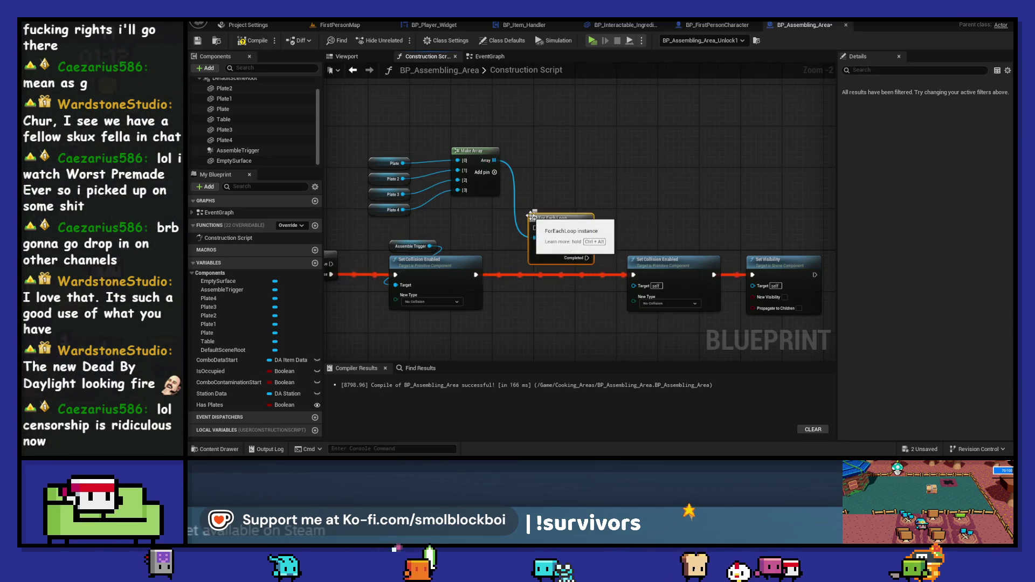
Run the loop after the trigger collision change and route Array Element to the Set Visibility target
mouse_move(475, 275)
mouse_down()
mouse_move(535, 227)
mouse_move(542, 273)
mouse_move(634, 275)
mouse_move(633, 285)
mouse_up()
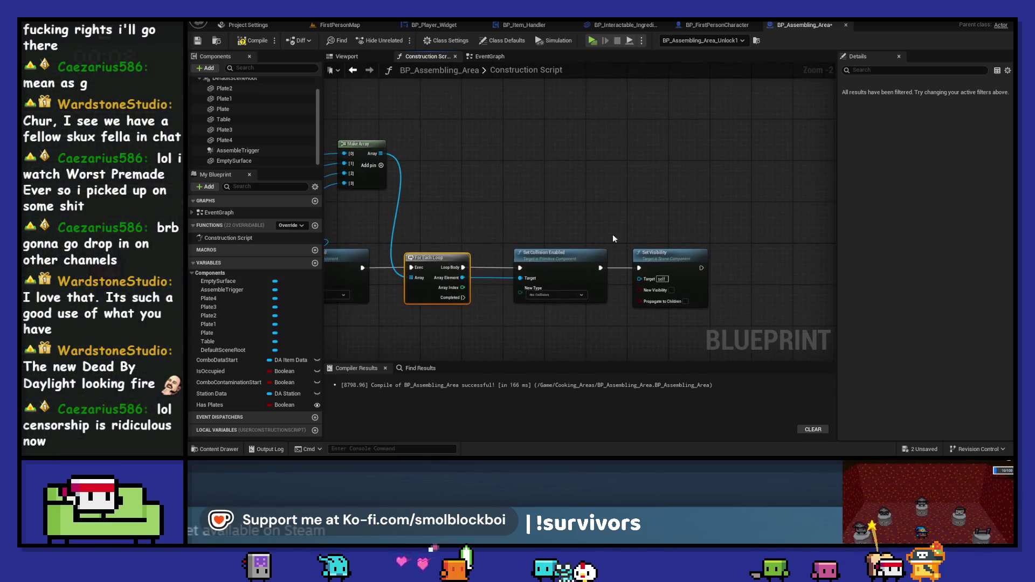
drag(461, 276, 651, 281)
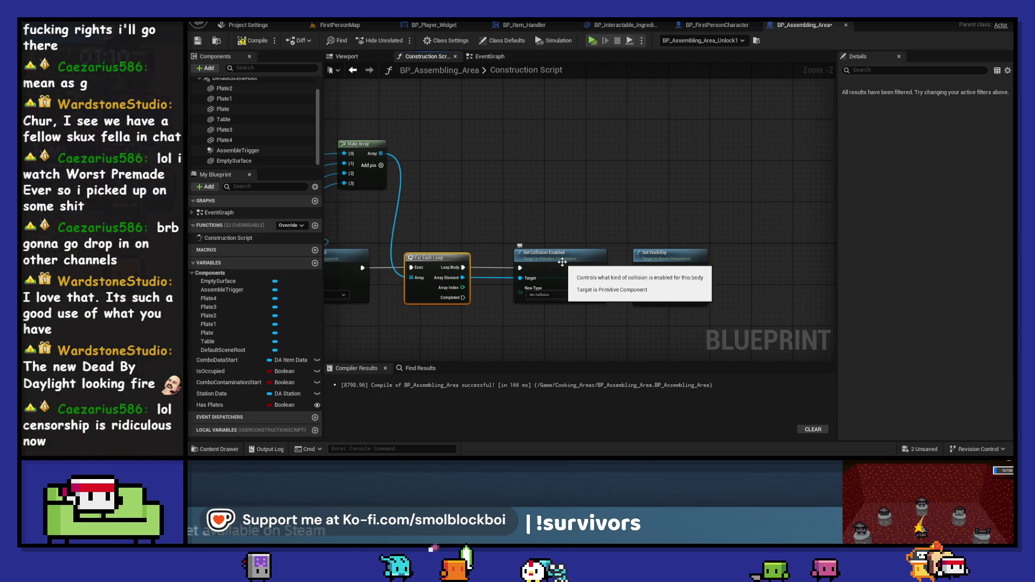
double_click(615, 278)
drag(614, 278, 600, 313)
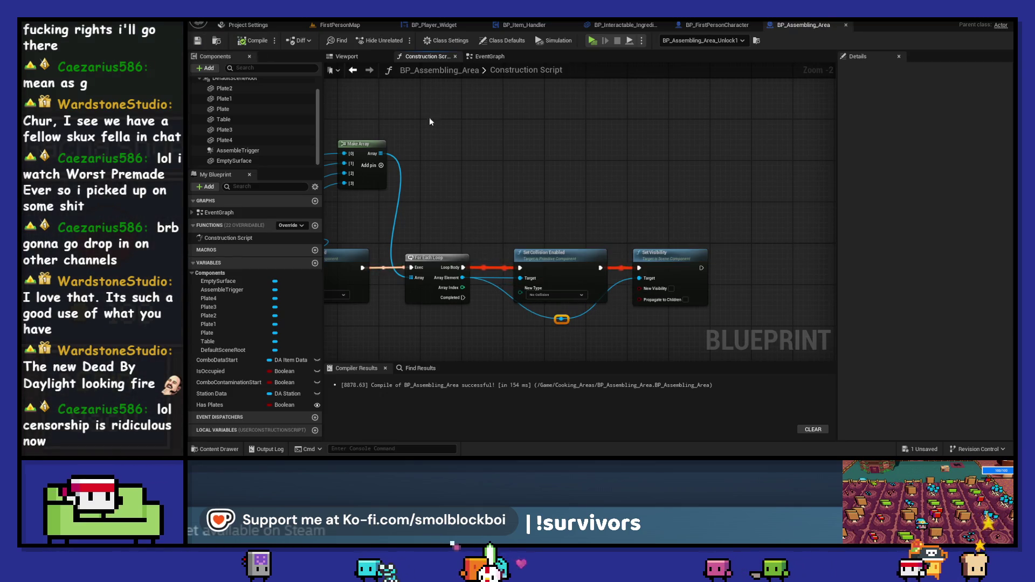
click(364, 24)
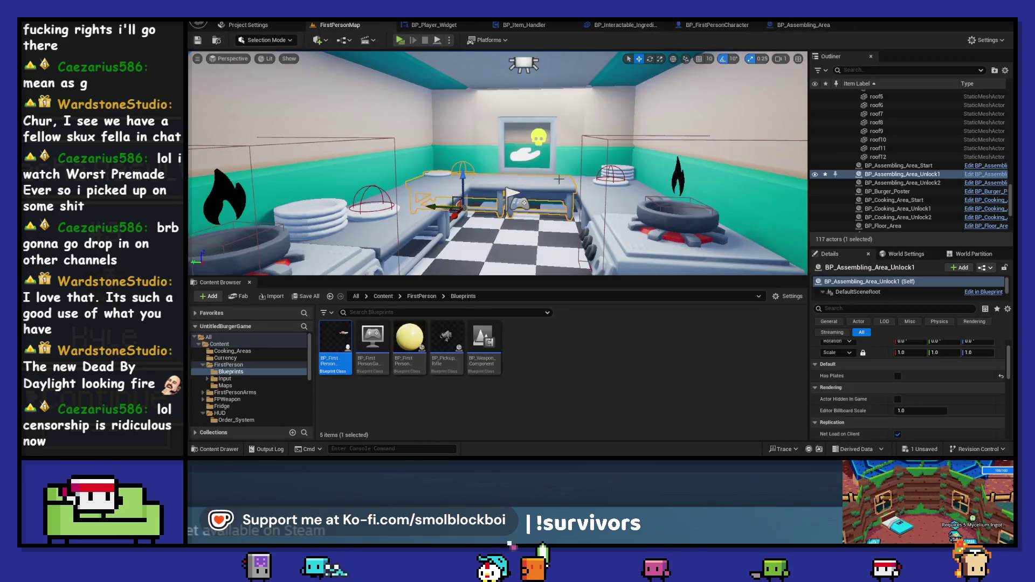
Identify Plate1 in the blueprint's 3D preview and return to the Construction Script
click(786, 27)
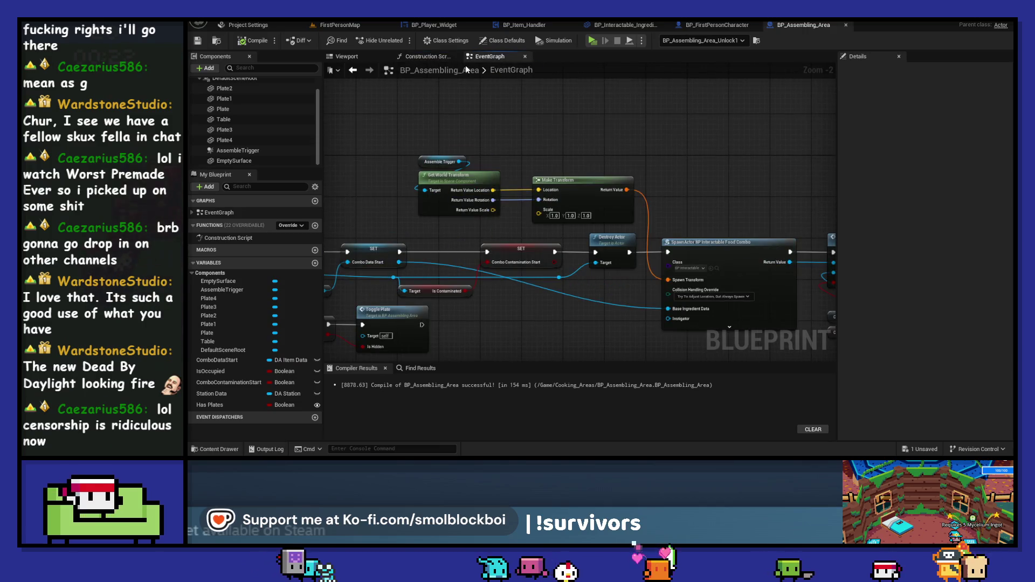
click(347, 56)
click(458, 227)
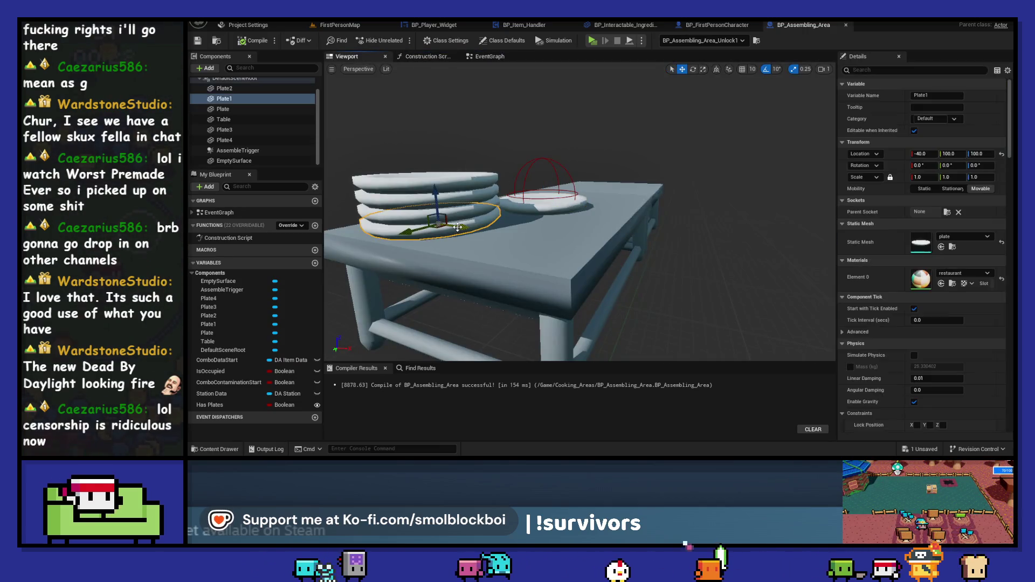
click(452, 57)
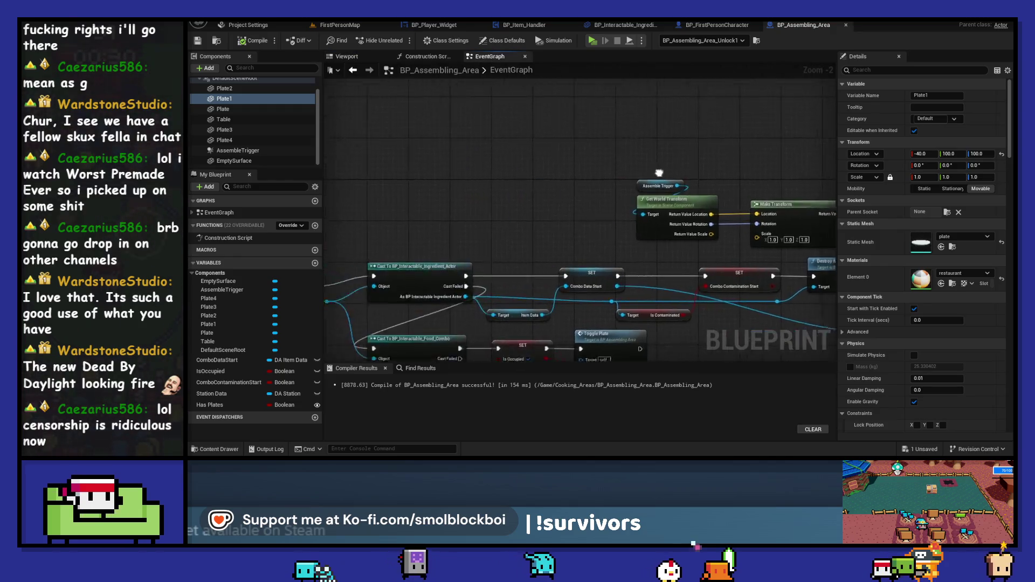
scroll(409, 172, up, 2)
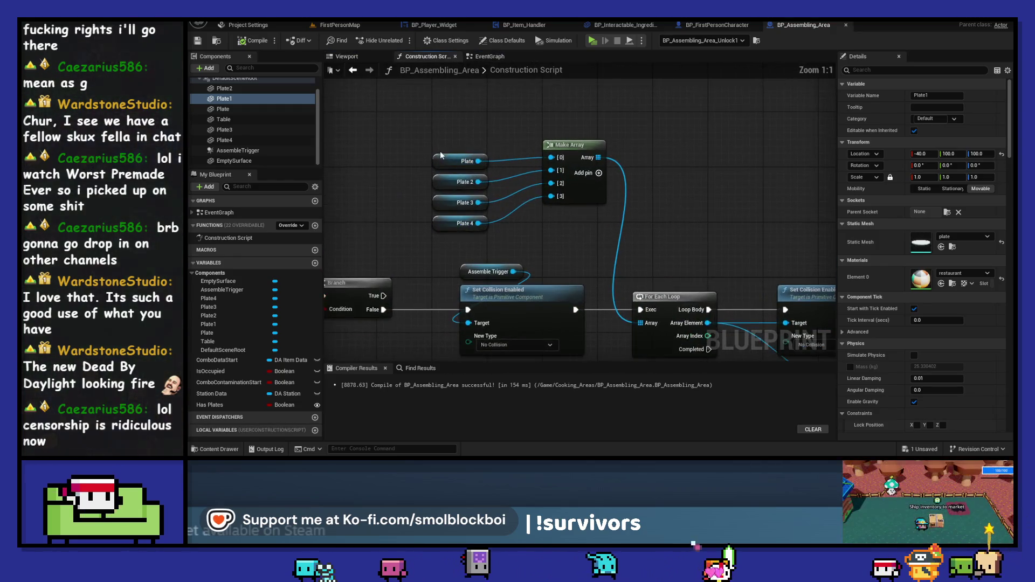
drag(458, 162, 458, 127)
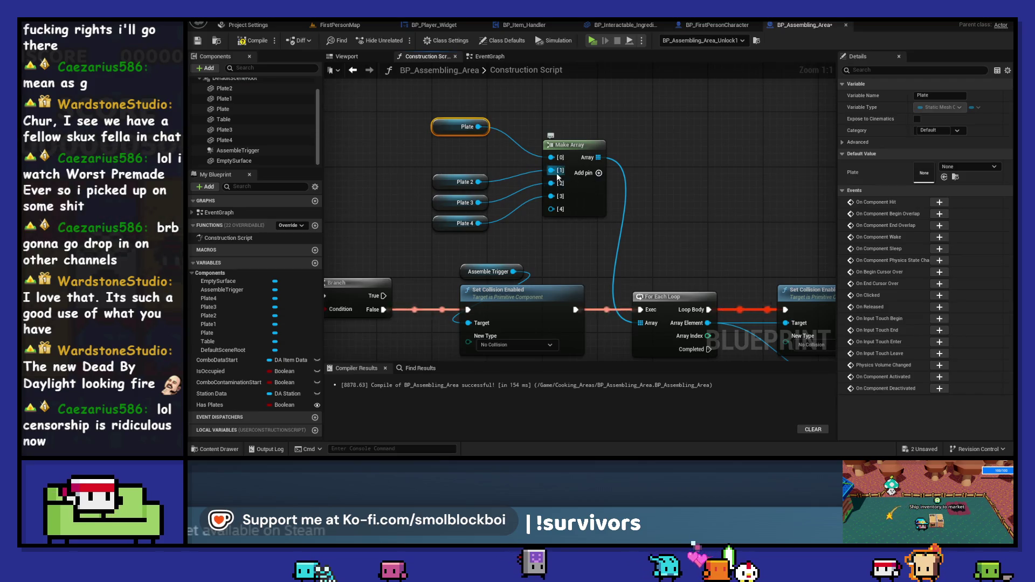
Move Plate 4 to the fifth array slot, wire Plate 1 into the second, and compile
drag(552, 195, 551, 208)
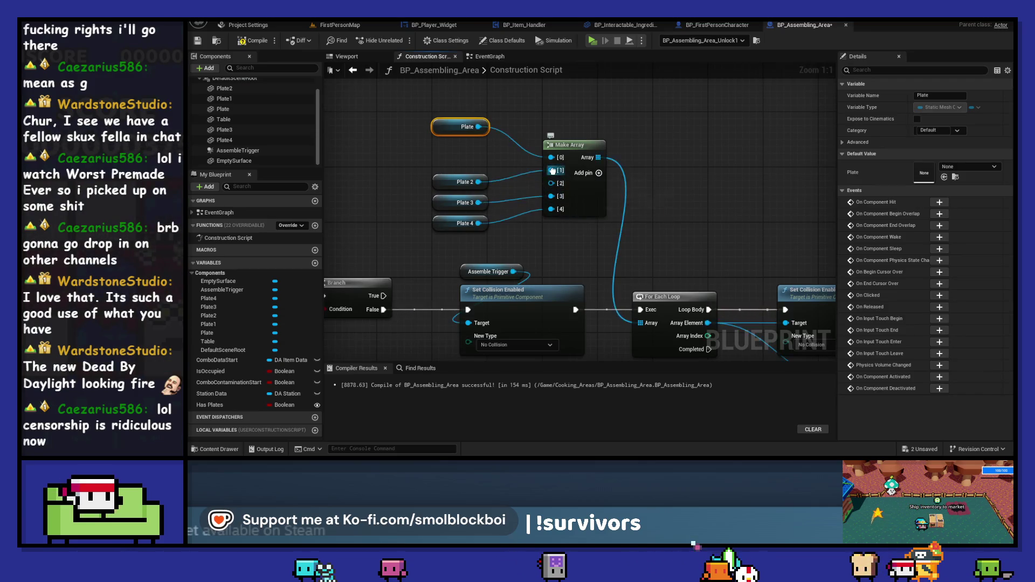
mouse_move(224, 98)
mouse_down()
mouse_move(280, 130)
mouse_move(551, 171)
mouse_up()
drag(408, 158, 444, 165)
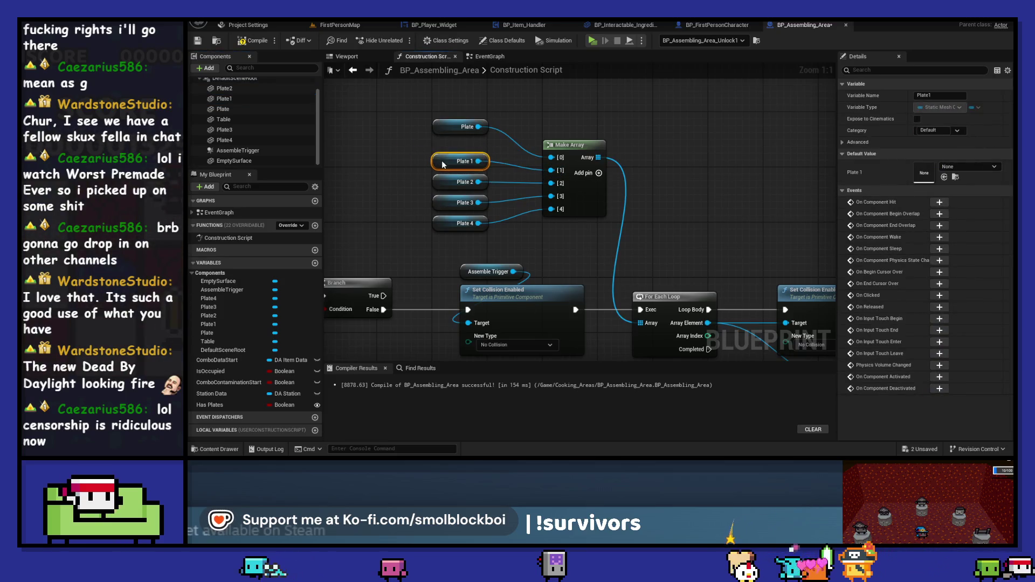
drag(453, 129, 452, 137)
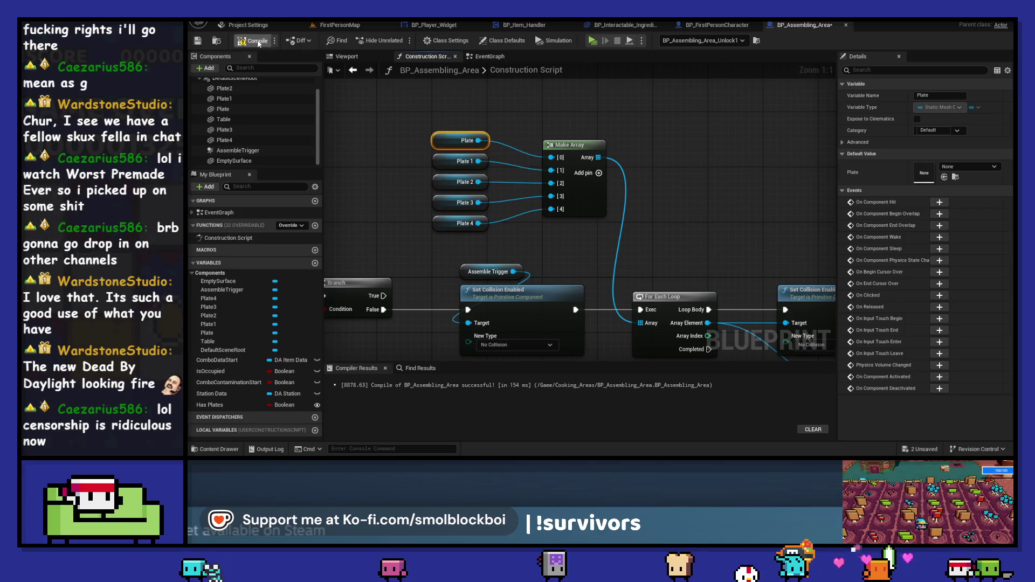
click(199, 42)
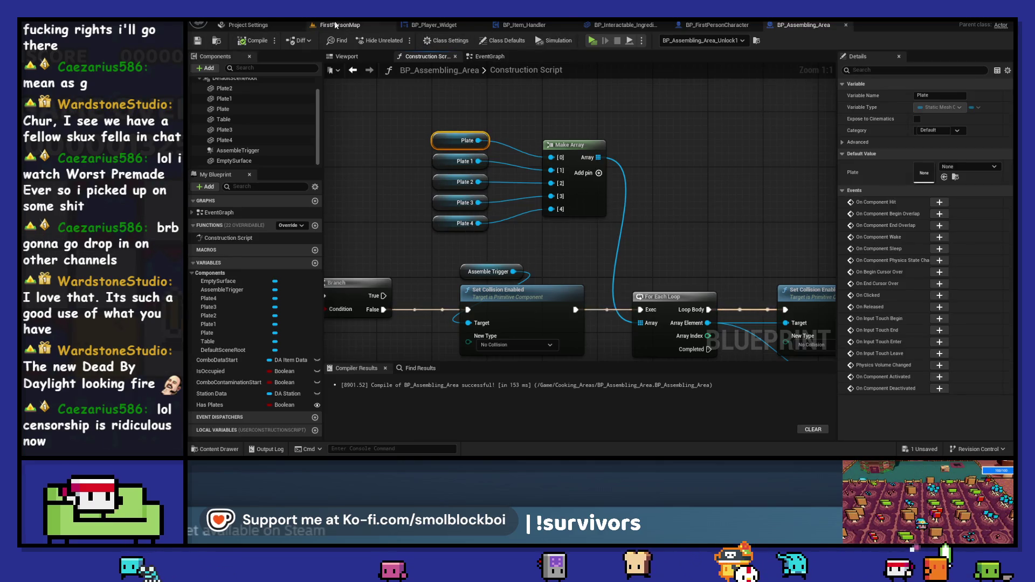
click(335, 25)
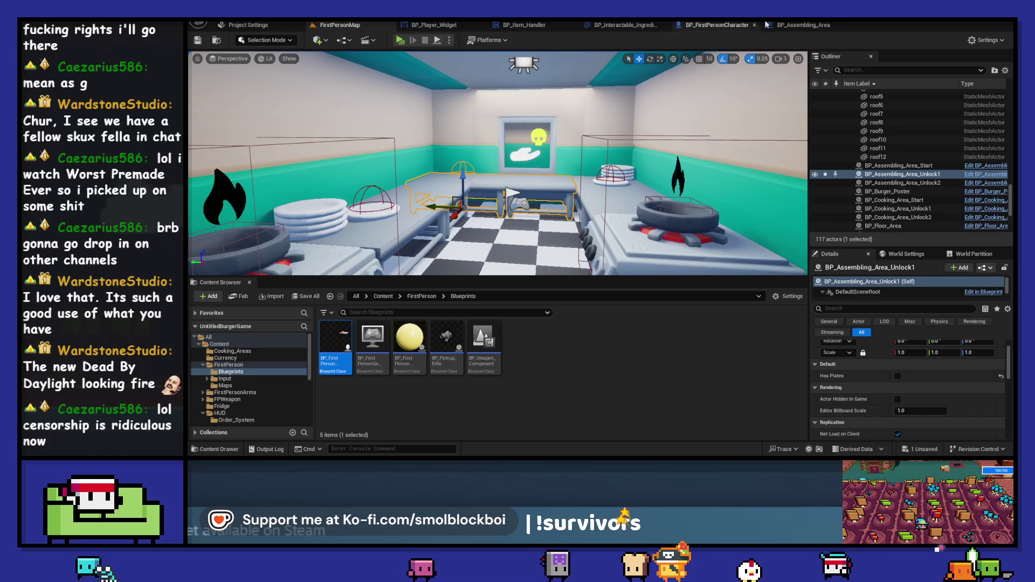
click(806, 25)
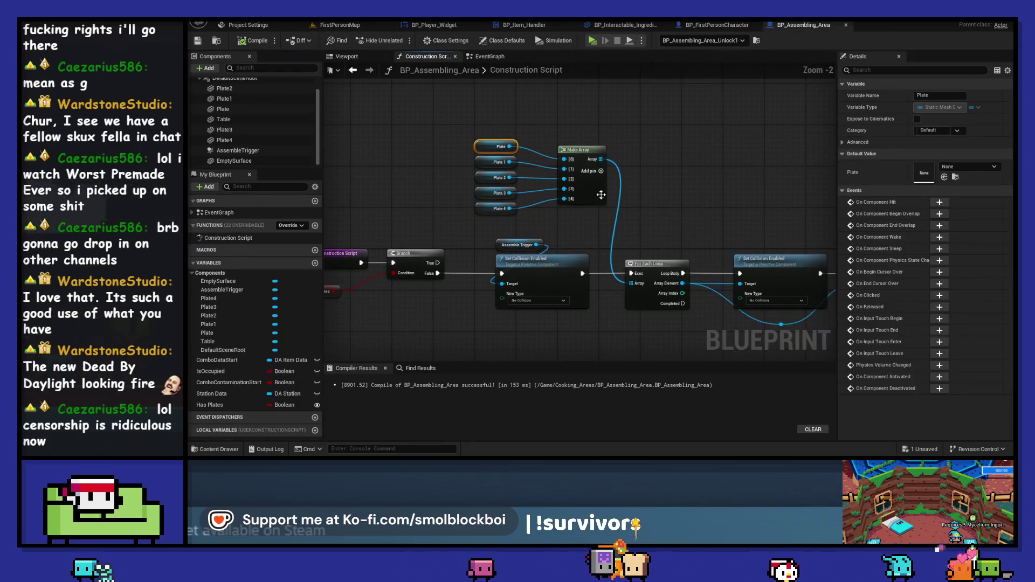
Move the plate group up and undo a stray Assemble Trigger link into the array
drag(512, 212, 511, 210)
drag(580, 151, 581, 104)
click(604, 203)
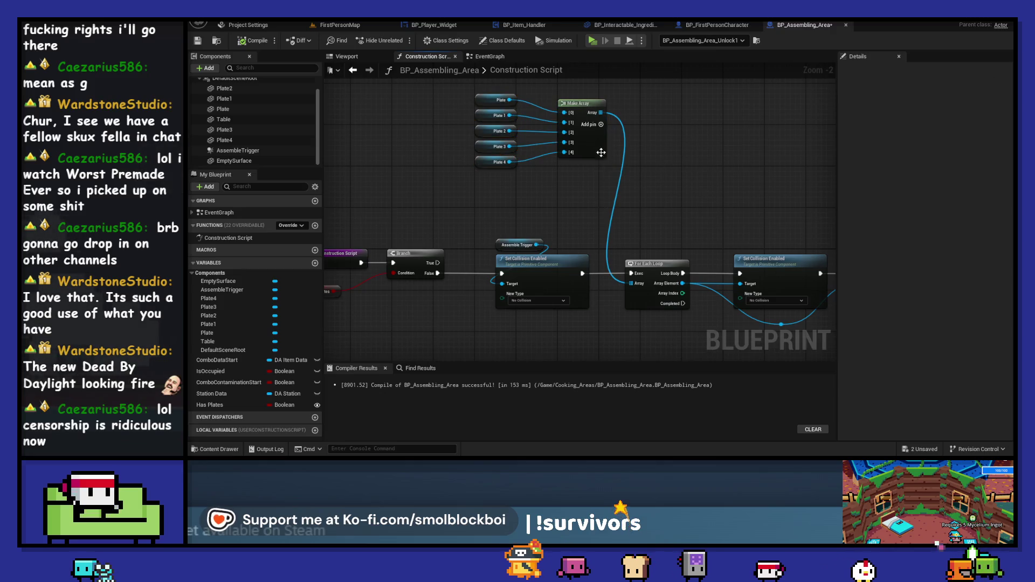
click(598, 125)
drag(537, 245, 540, 245)
drag(569, 167, 494, 173)
key(ctrl+z)
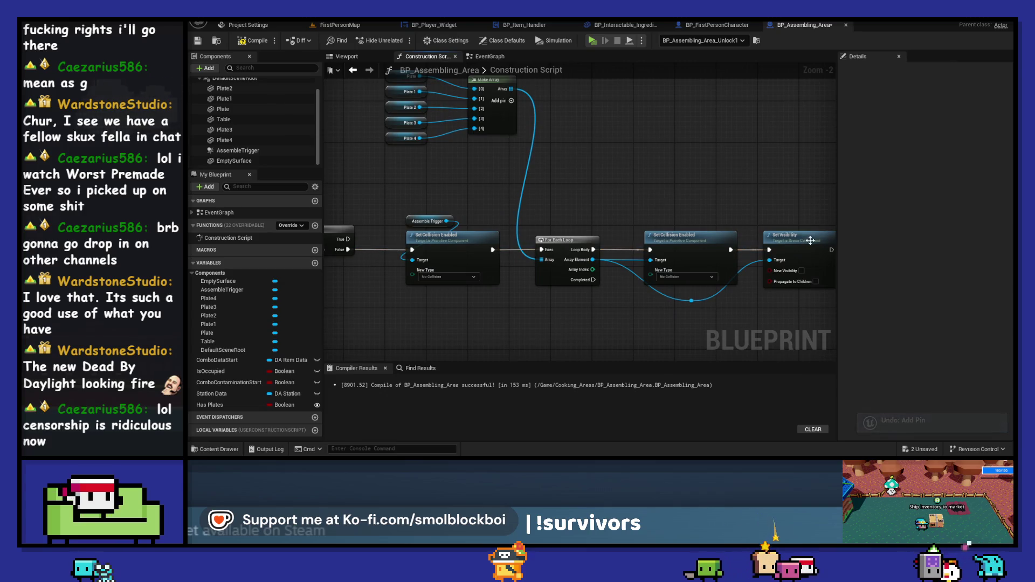
Shift the Construction Script start, Branch and collision nodes to the left
mouse_move(419, 240)
mouse_down()
mouse_move(585, 200)
mouse_move(570, 232)
mouse_up()
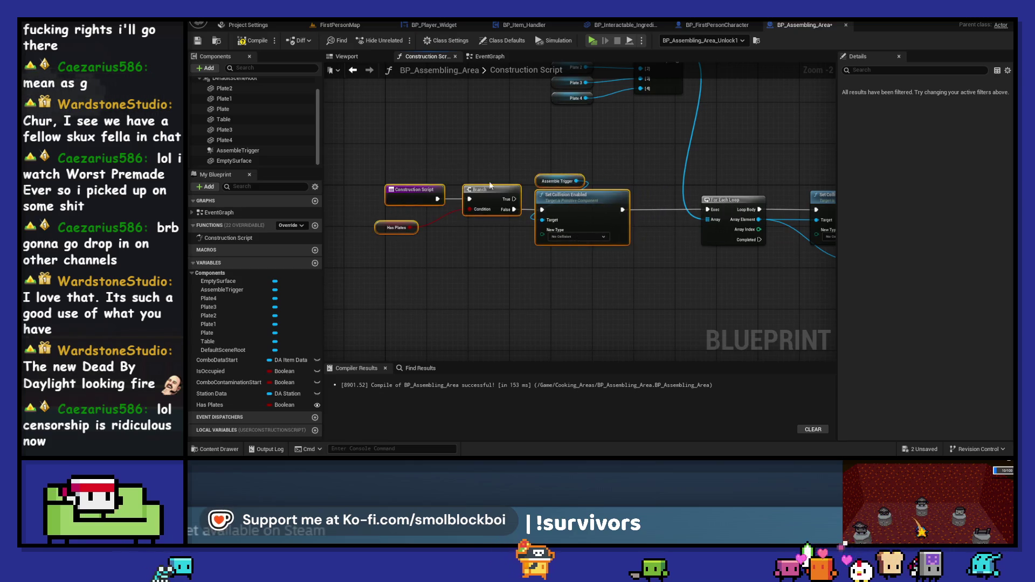
mouse_move(568, 197)
mouse_down()
mouse_move(490, 196)
mouse_move(611, 219)
mouse_move(611, 198)
mouse_move(589, 210)
mouse_up()
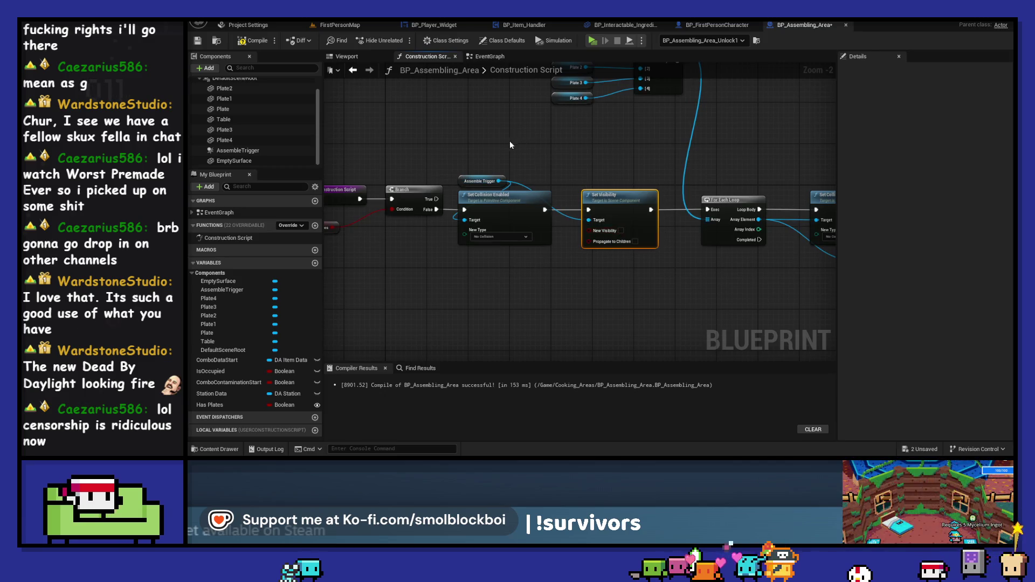
mouse_move(325, 109)
mouse_down()
mouse_move(493, 257)
mouse_move(405, 240)
mouse_up()
mouse_move(483, 281)
mouse_down()
mouse_move(365, 287)
mouse_move(312, 275)
mouse_move(399, 288)
mouse_move(555, 284)
mouse_up()
scroll(555, 284, down, 1)
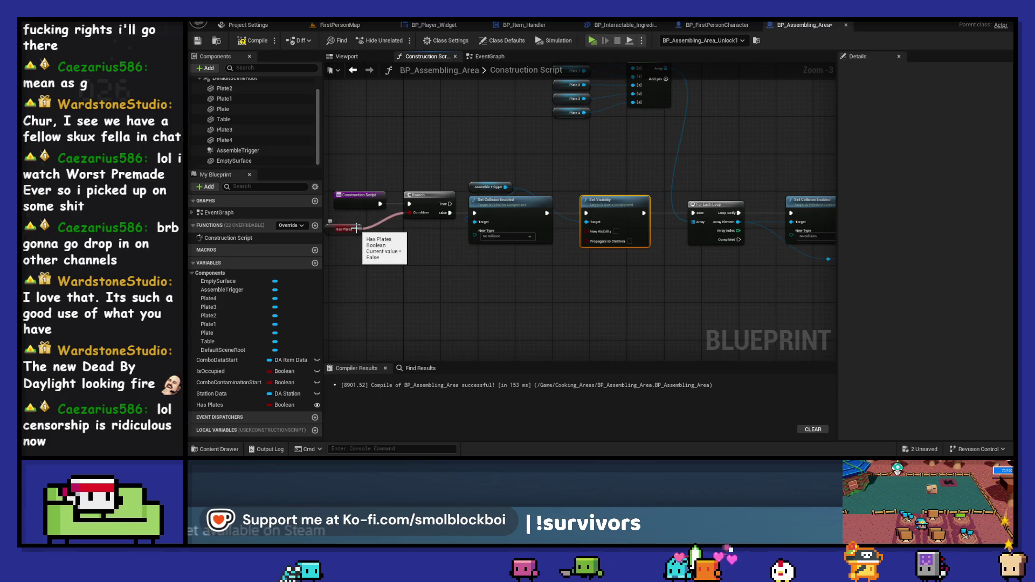
Undo an unwanted Has Plates connection and move the collision and visibility node row lower
drag(358, 228, 605, 223)
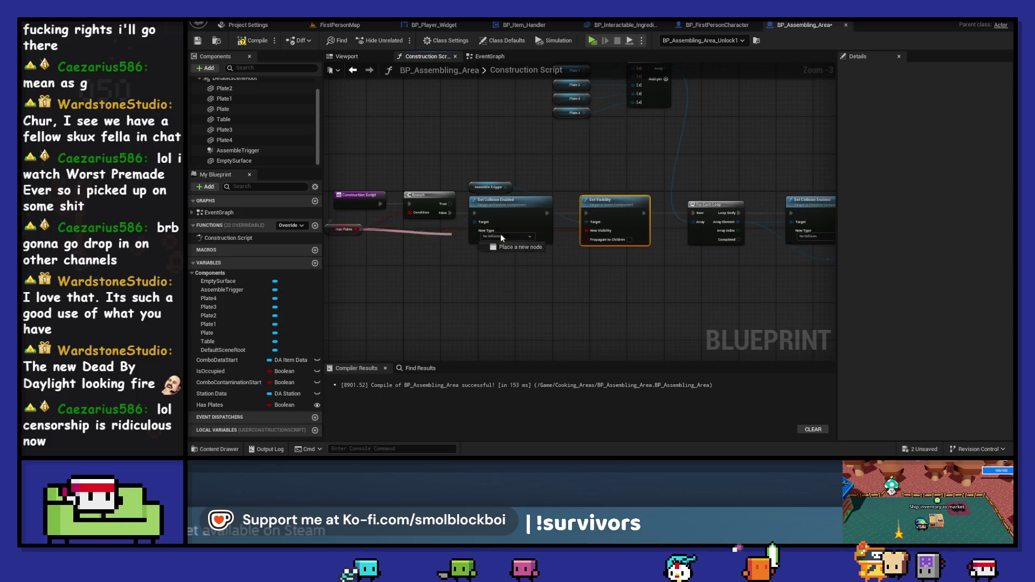
drag(451, 235, 783, 251)
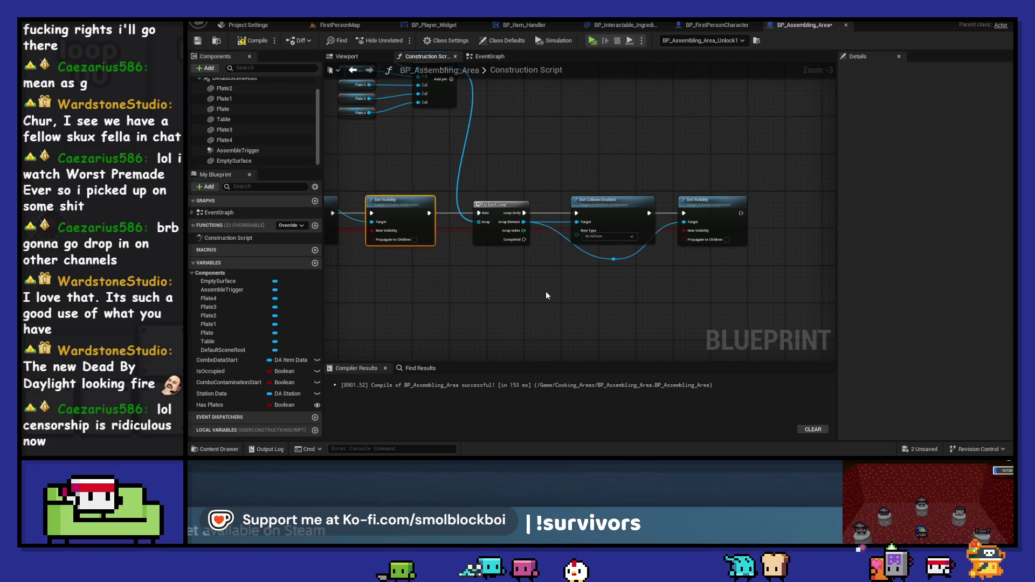
key(ctrl+z)
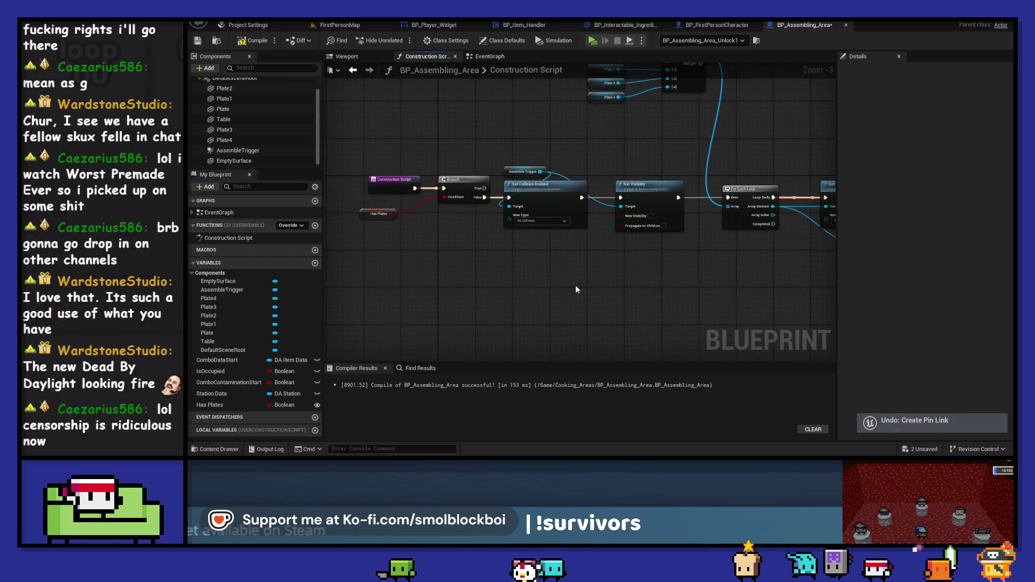
scroll(555, 284, down, 1)
drag(418, 181, 796, 251)
drag(532, 205, 534, 242)
click(521, 195)
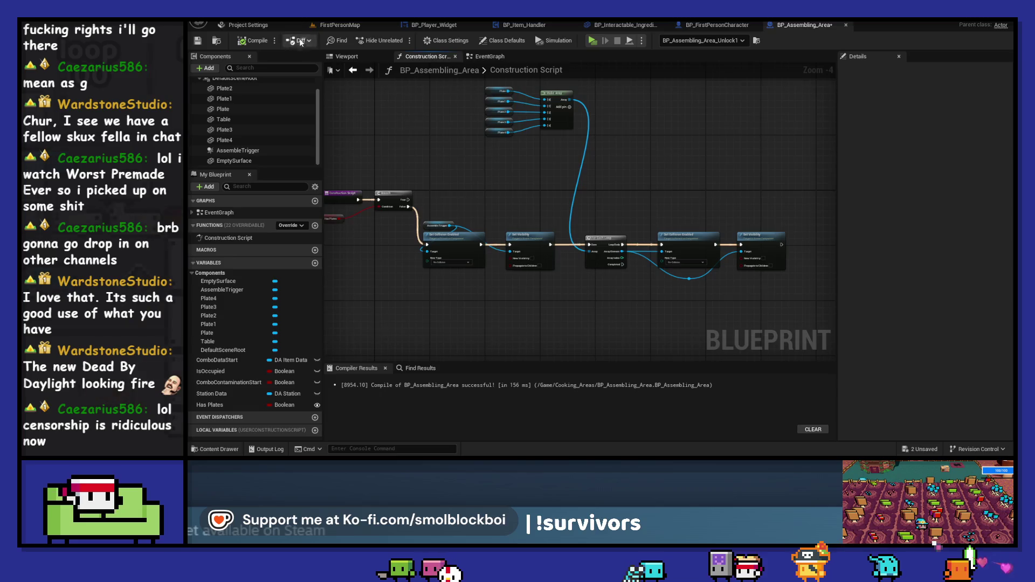
click(338, 25)
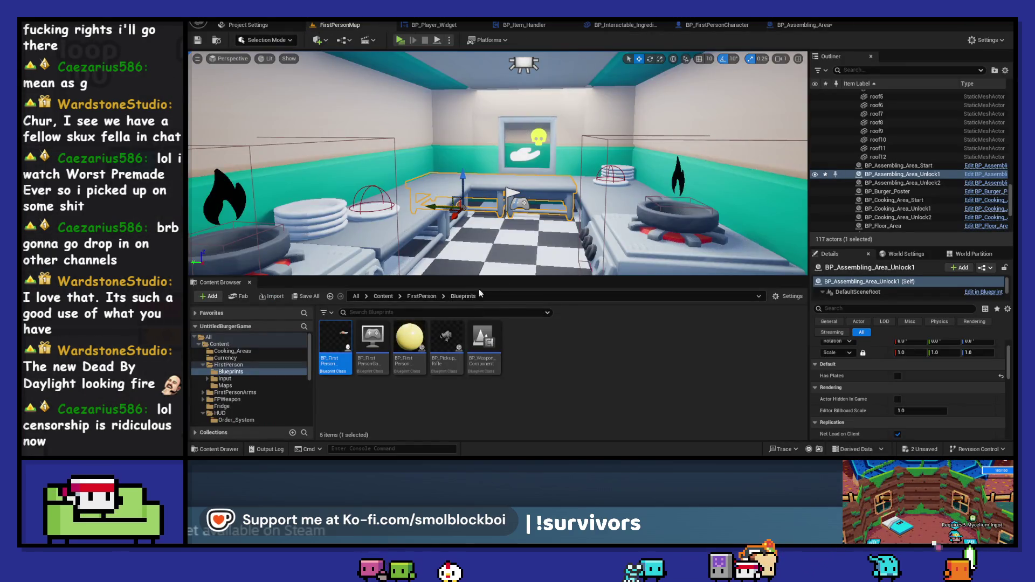
Uncheck Has Plates on the Unlock1 area, then move the blueprint's collision and visibility row up
click(898, 377)
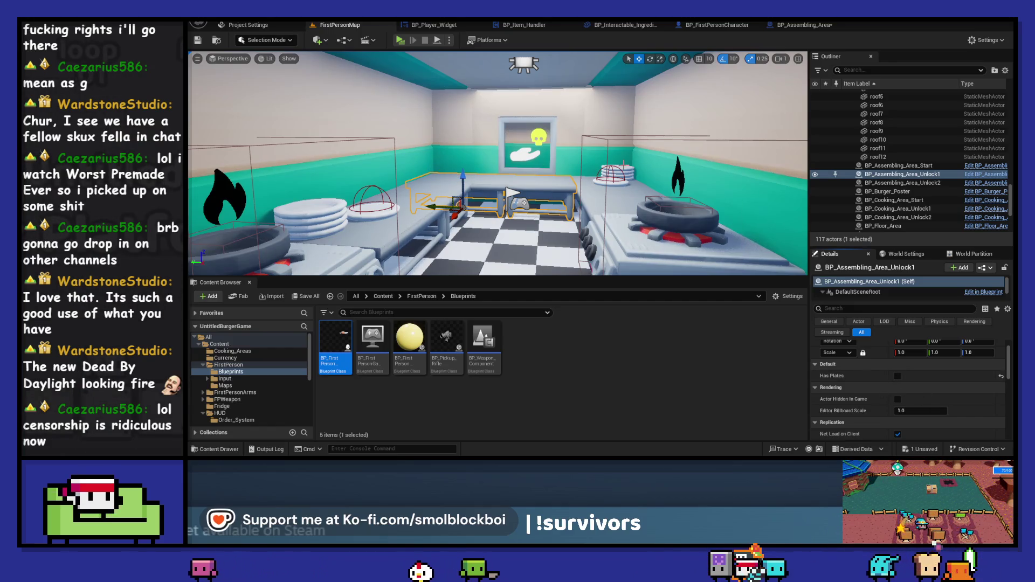
click(797, 25)
mouse_move(793, 282)
mouse_down()
mouse_move(620, 248)
mouse_move(420, 243)
mouse_move(463, 198)
mouse_up()
click(592, 144)
Reposition the Make Array group of plate nodes lower, nearer the plate loop
drag(593, 144, 479, 80)
mouse_move(560, 95)
mouse_down()
mouse_move(624, 145)
mouse_move(534, 148)
mouse_move(597, 144)
mouse_move(570, 148)
mouse_up()
click(581, 117)
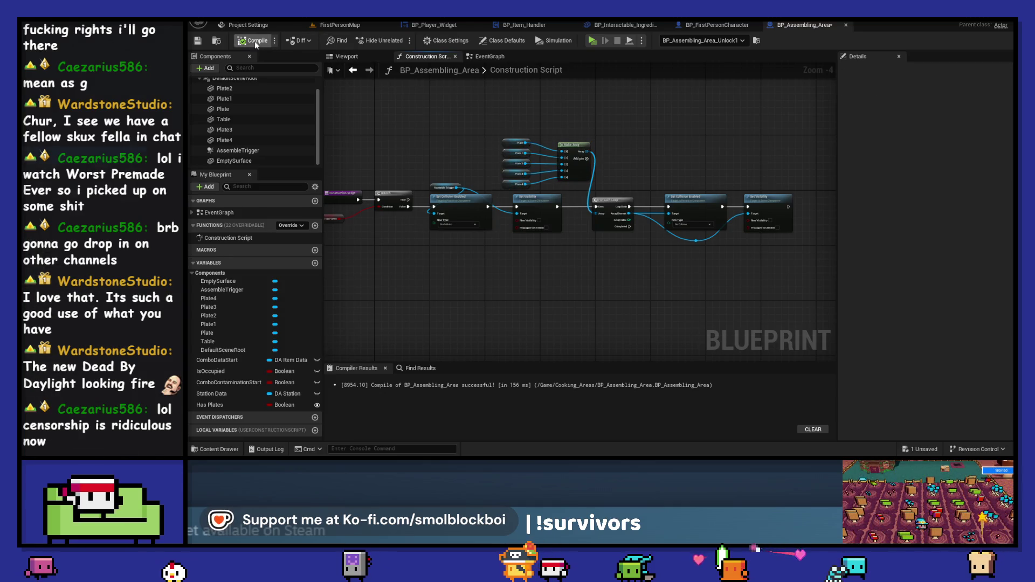
Start a play session and buy the Cooking and Assembling stations from the shop
click(348, 24)
key(alt+p)
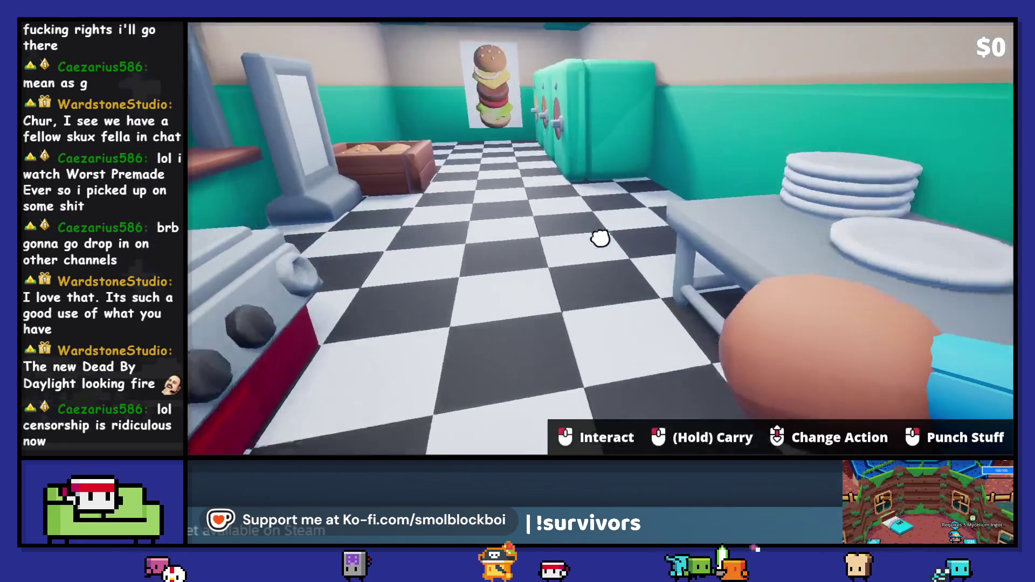
click(599, 237)
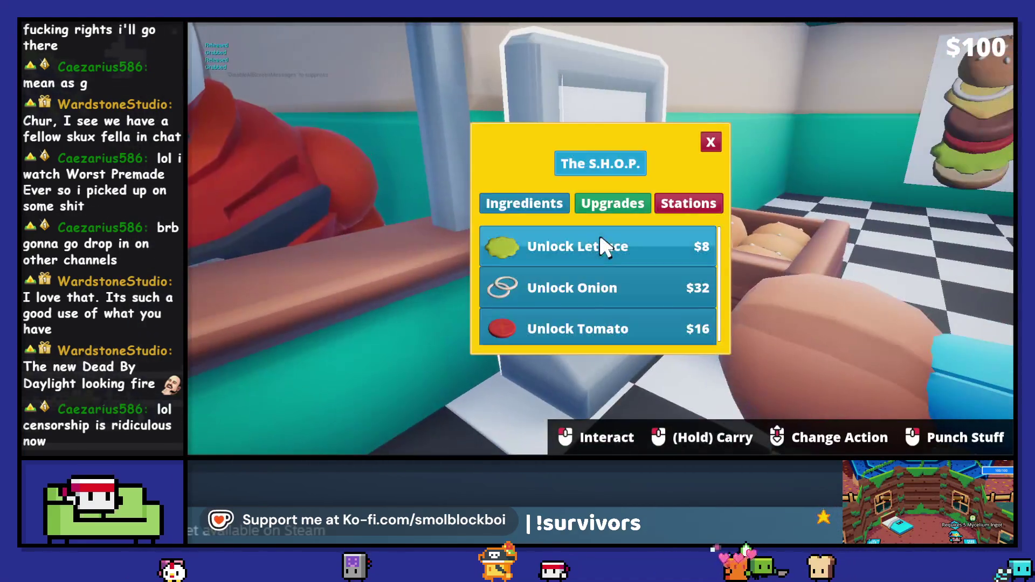
click(686, 204)
click(639, 254)
click(637, 258)
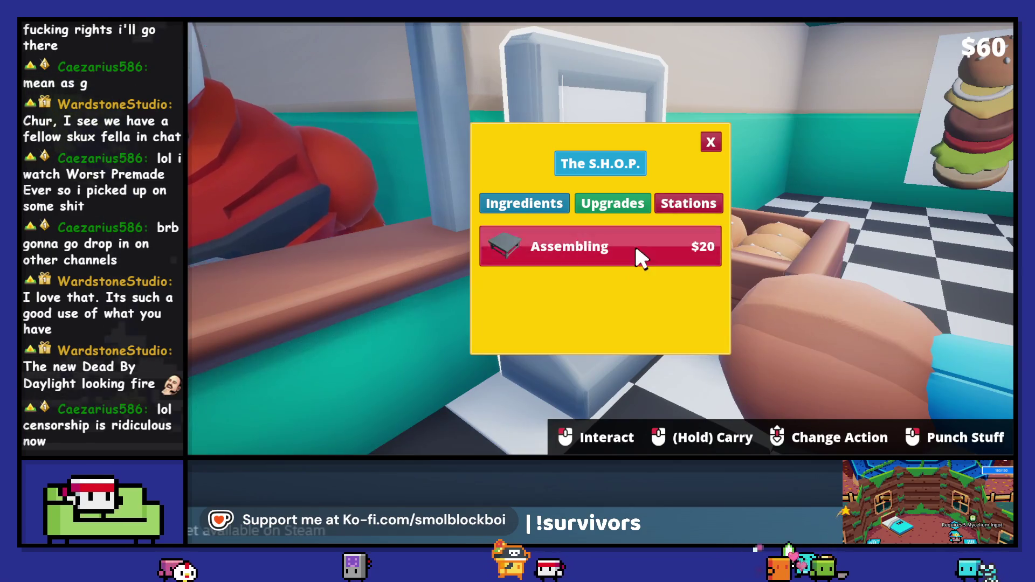
click(639, 264)
click(678, 254)
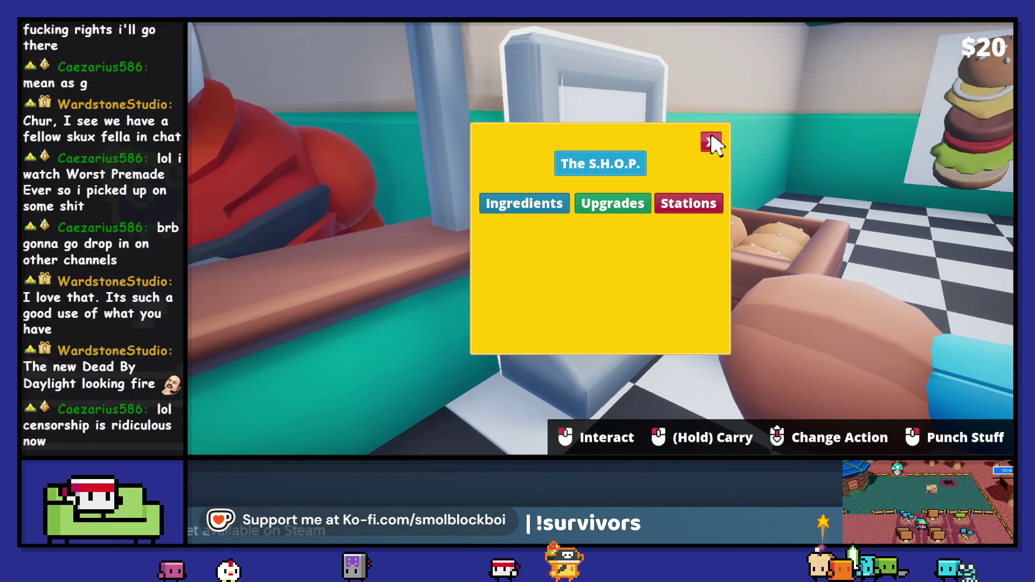
click(711, 141)
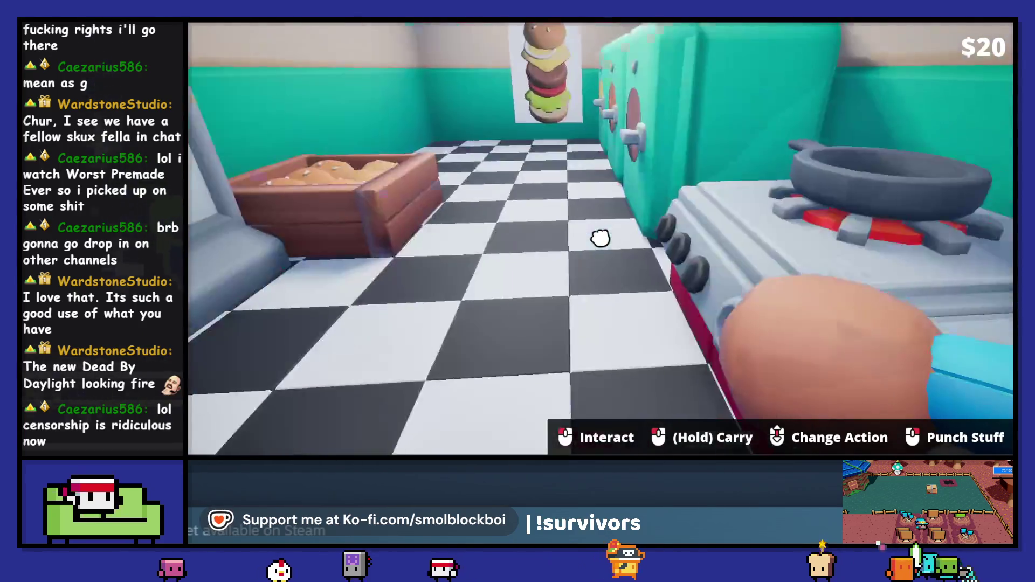
Carry a raw patty from the fridge onto a plate, then stop the session
click(600, 238)
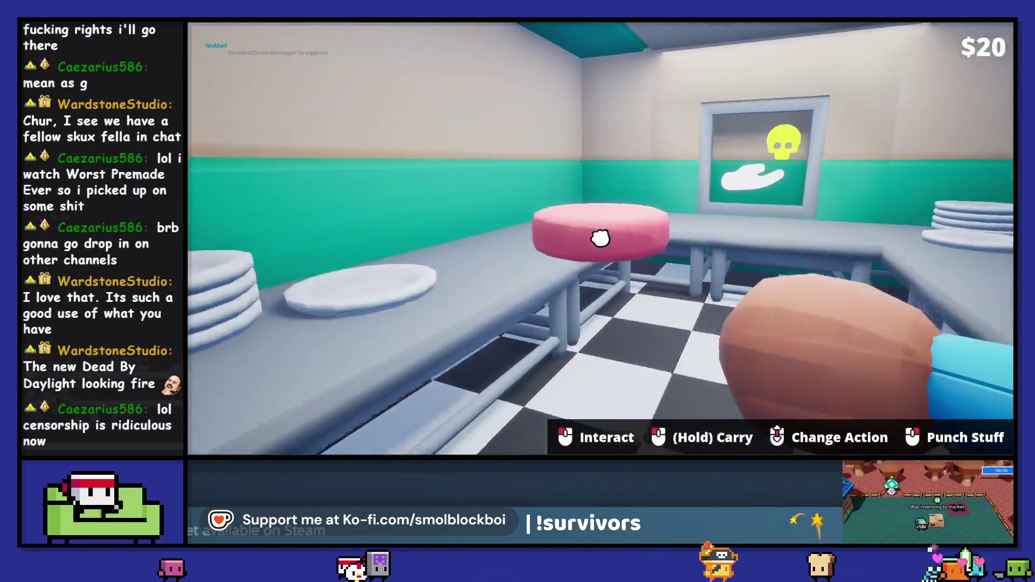
click(600, 237)
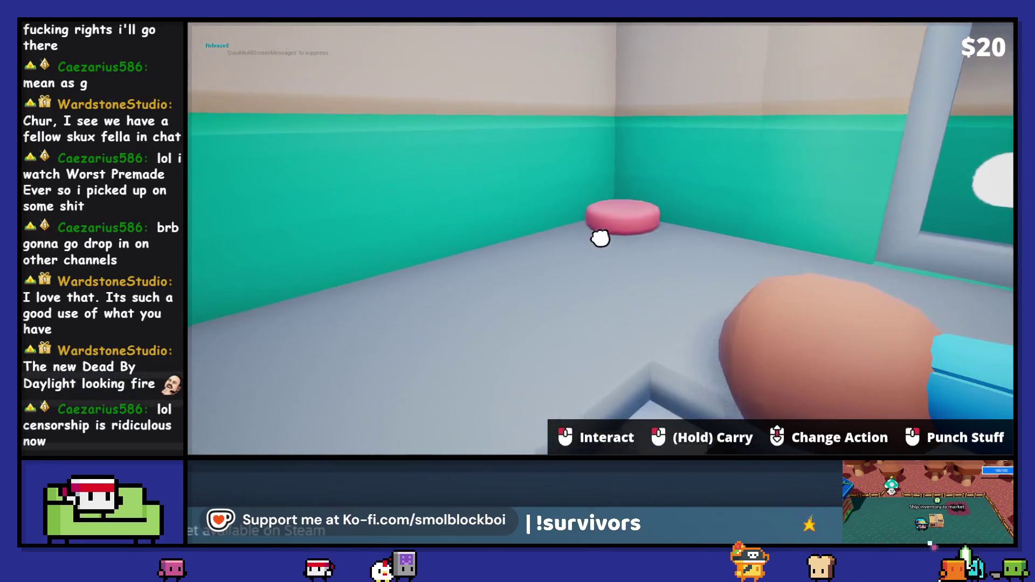
click(600, 238)
click(600, 238)
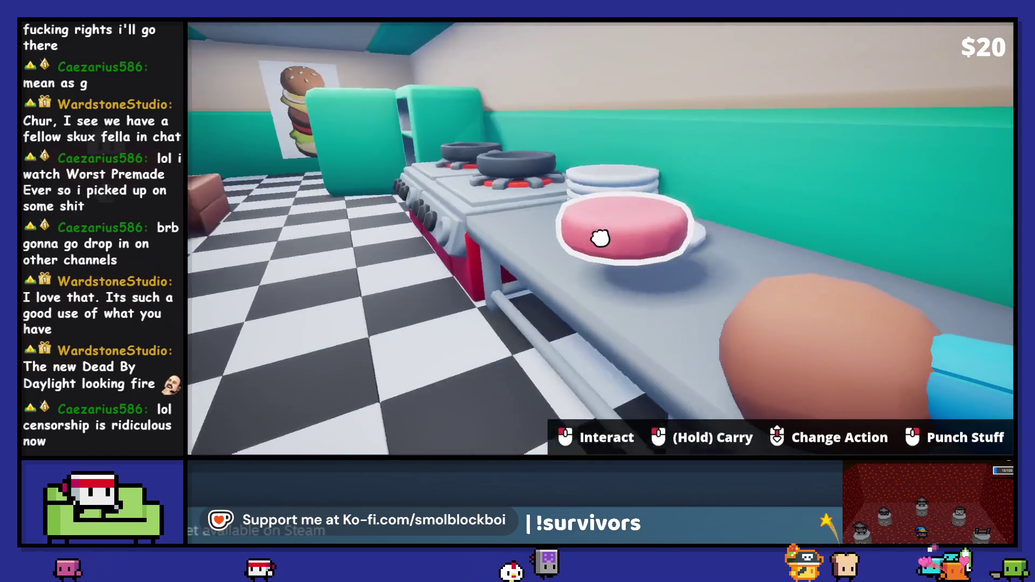
click(600, 238)
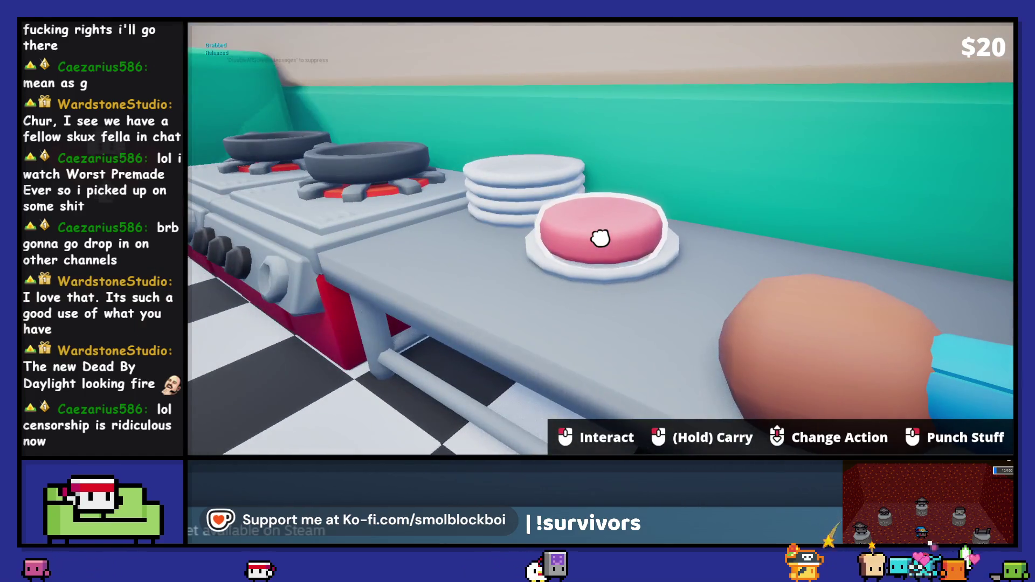
click(600, 238)
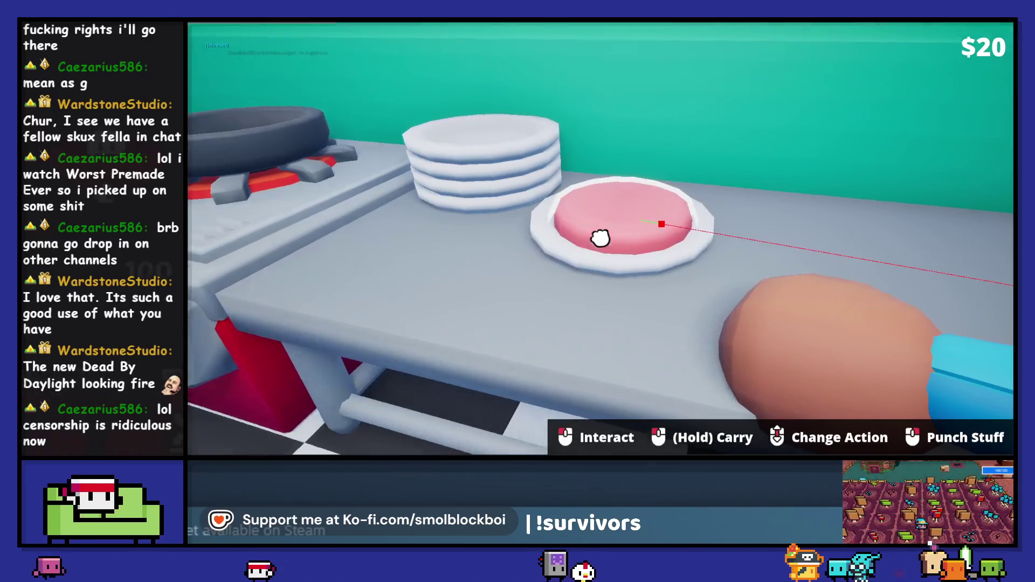
key(Escape)
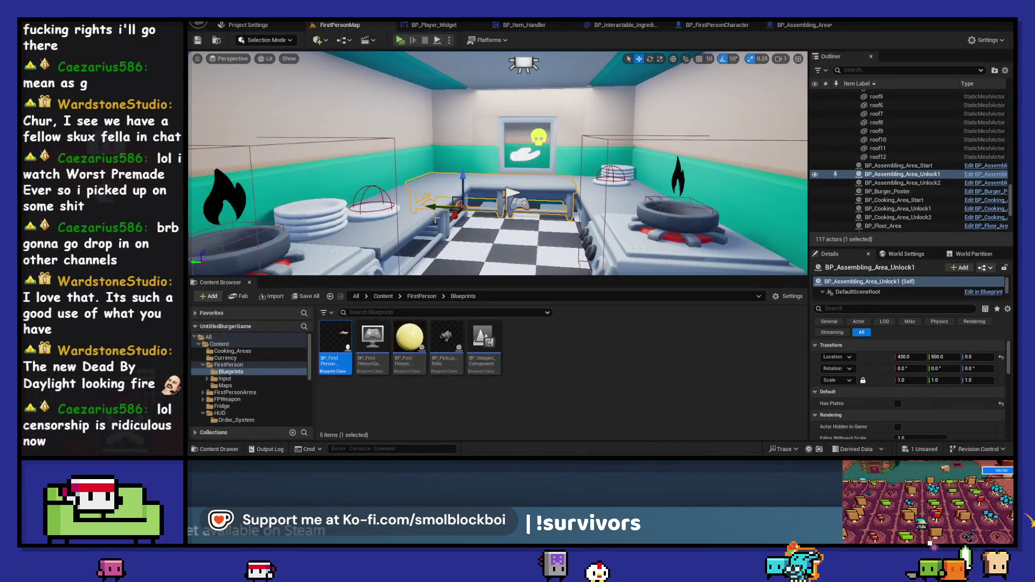
Move the action nodes down and the Make Array plate group to the top-left
click(796, 27)
scroll(540, 264, up, 3)
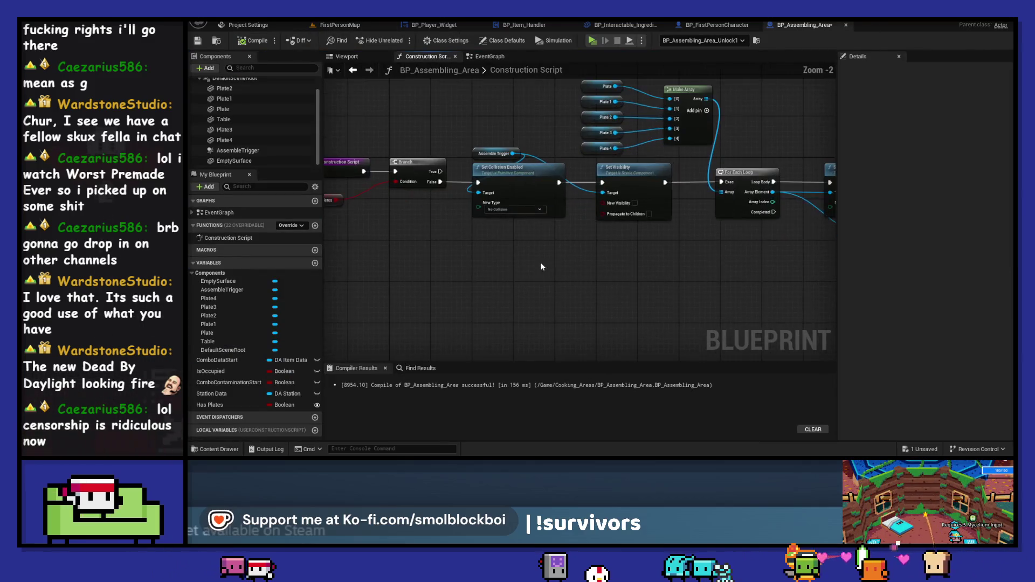
scroll(642, 259, down, 3)
scroll(516, 270, up, 1)
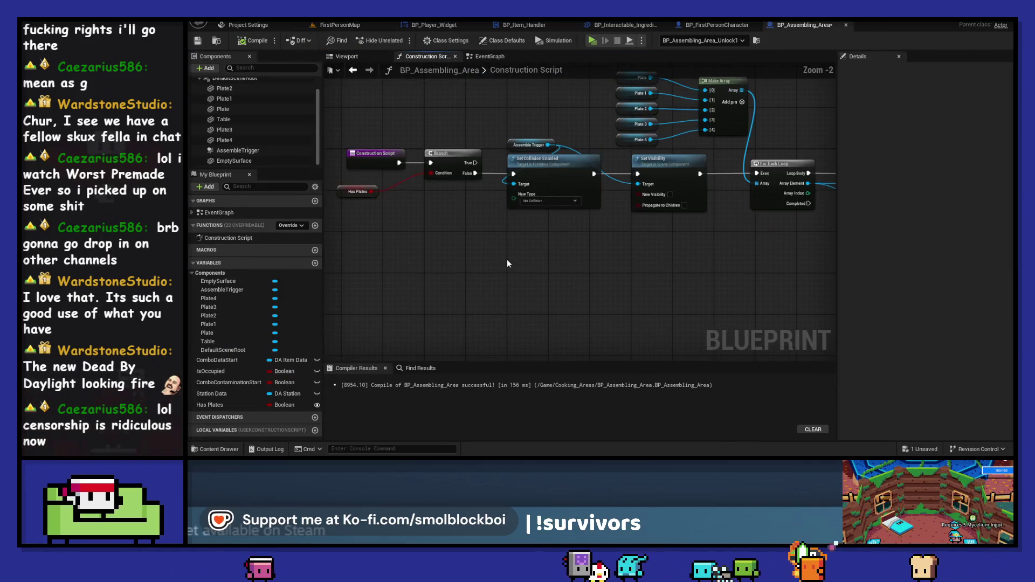
mouse_move(807, 270)
mouse_down()
mouse_move(477, 159)
mouse_move(392, 153)
mouse_move(405, 227)
mouse_up()
click(531, 178)
drag(552, 204, 555, 206)
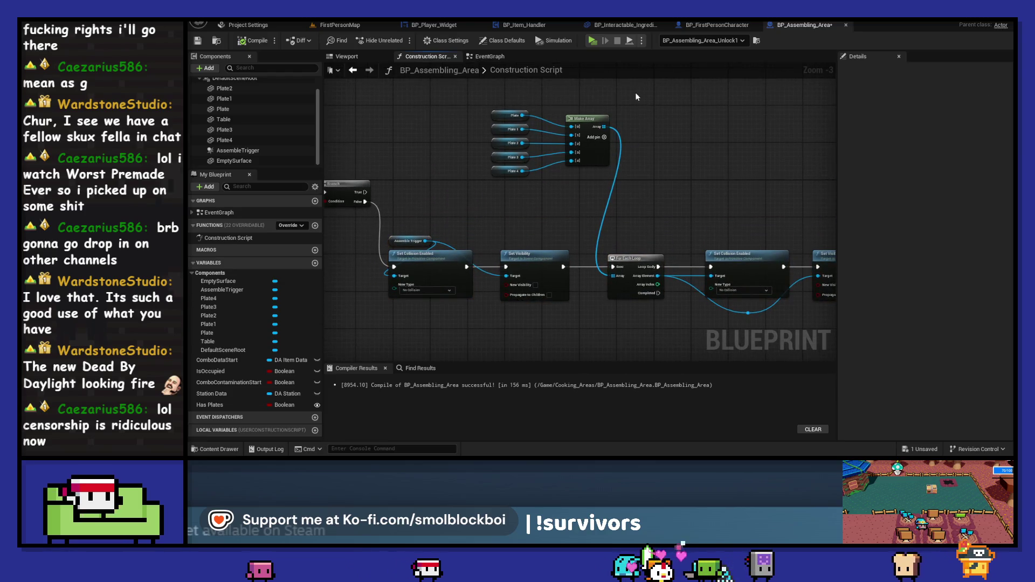
mouse_move(568, 132)
mouse_down()
mouse_move(539, 102)
mouse_move(434, 89)
mouse_move(352, 97)
mouse_up()
click(430, 174)
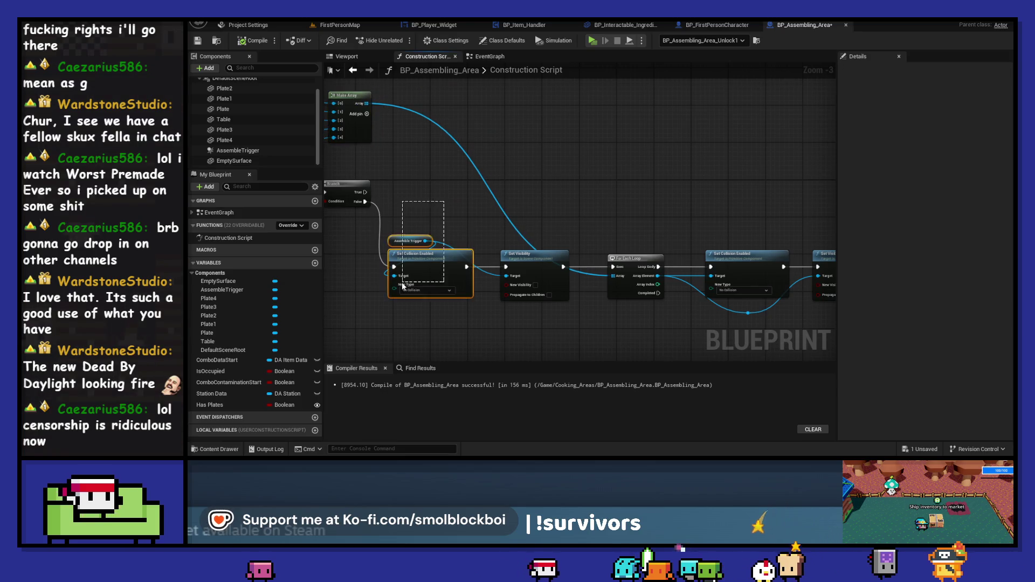
Duplicate the trigger collision nodes, wire Branch True to them, and set Query and Physics
key(ctrl+w)
scroll(404, 185, up, 2)
drag(354, 198, 411, 199)
click(449, 231)
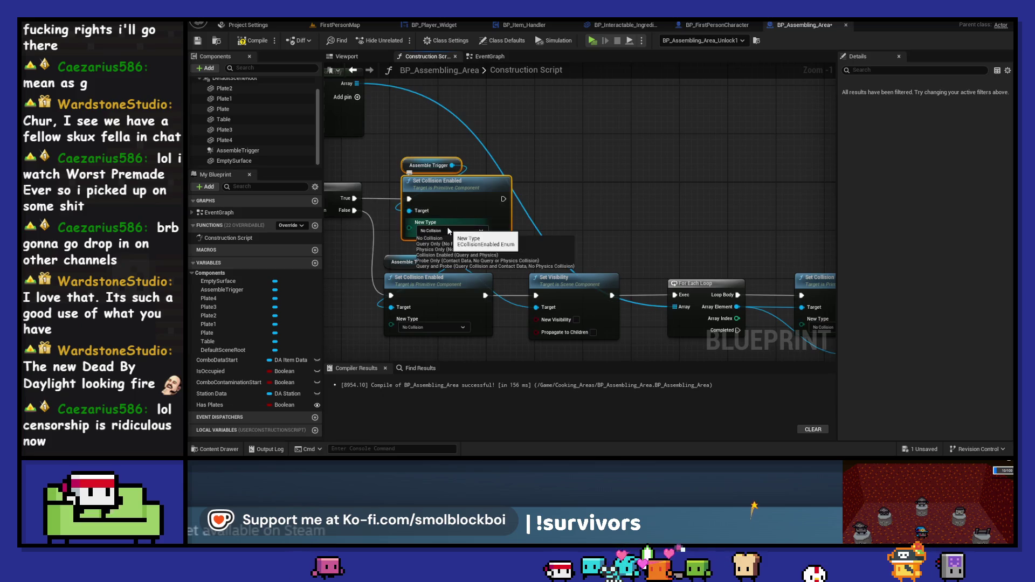
click(493, 255)
drag(454, 187, 443, 187)
click(606, 173)
Move Set Visibility and For Each Loop up and drive New Visibility from Has Plates
scroll(605, 173, down, 1)
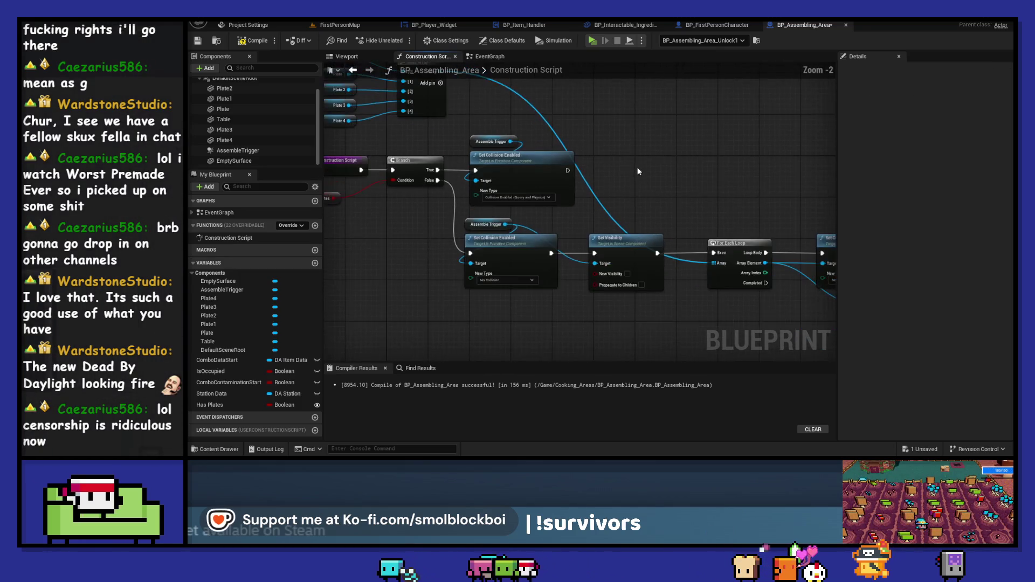
drag(658, 173, 566, 165)
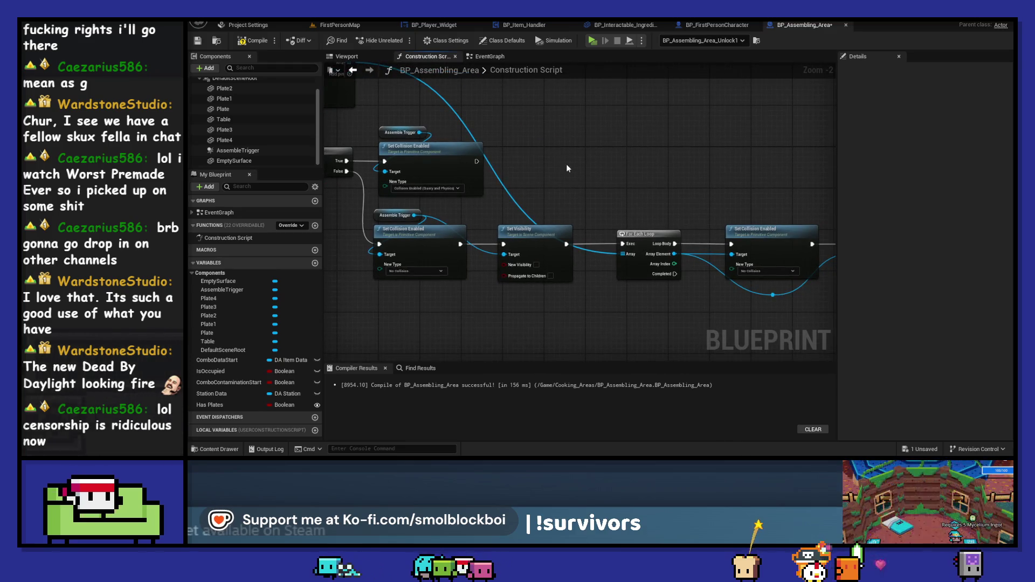
mouse_move(640, 316)
mouse_down()
mouse_move(501, 259)
mouse_move(552, 213)
mouse_move(557, 189)
mouse_up()
drag(536, 271, 631, 276)
drag(340, 196, 617, 224)
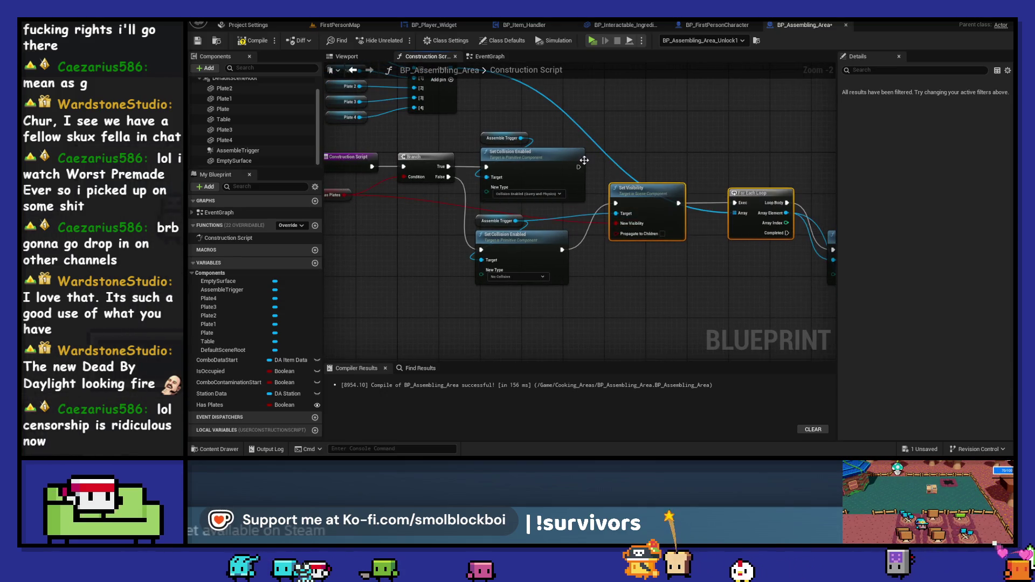
mouse_move(786, 308)
mouse_down()
mouse_move(499, 293)
mouse_move(590, 200)
mouse_move(595, 174)
mouse_up()
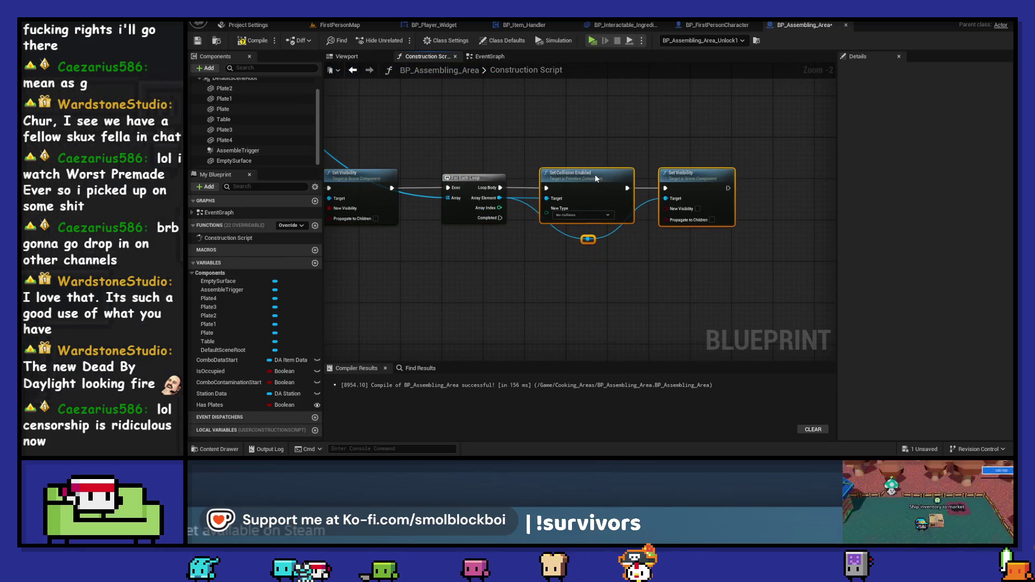
Place a Has Plates getter and wire it to both New Visibility pins through a reroute
scroll(585, 172, down, 2)
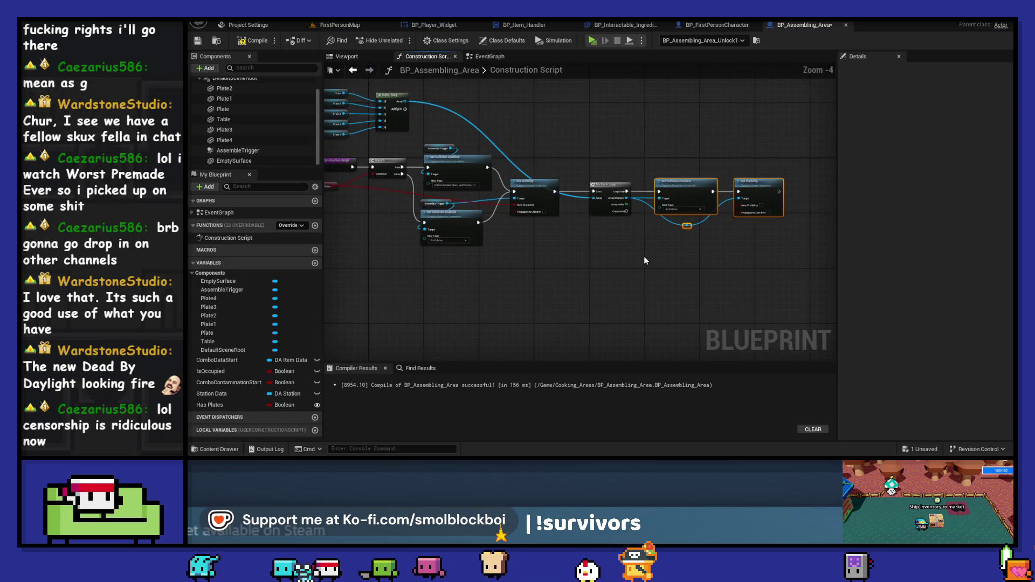
drag(442, 204, 492, 206)
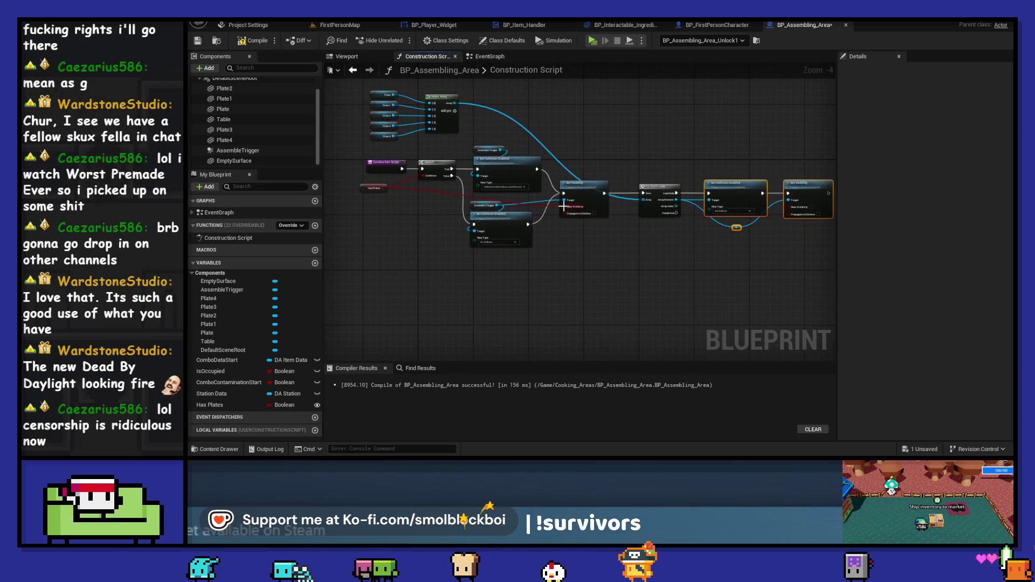
scroll(542, 246, up, 1)
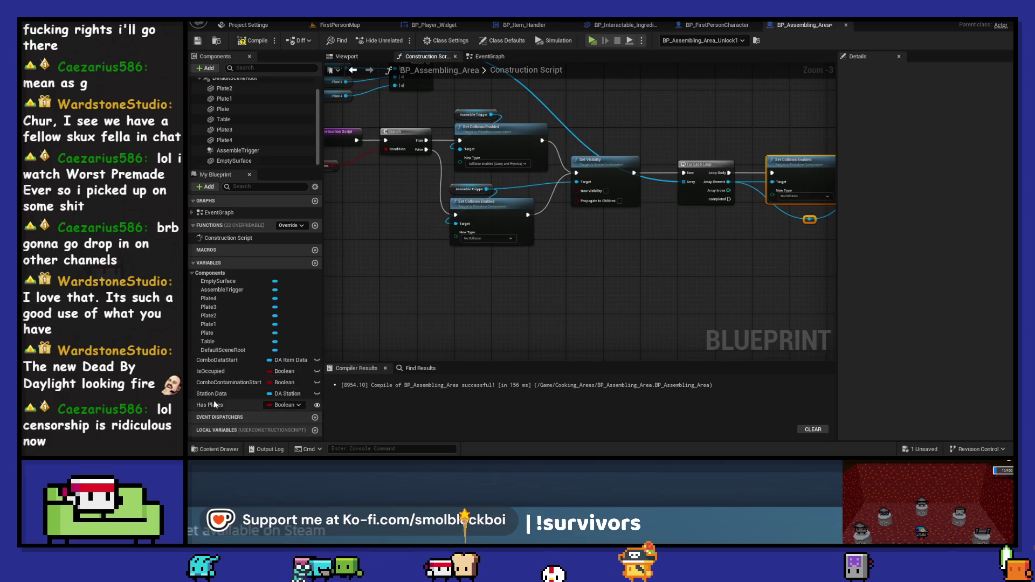
drag(214, 404, 498, 246)
drag(565, 192, 567, 192)
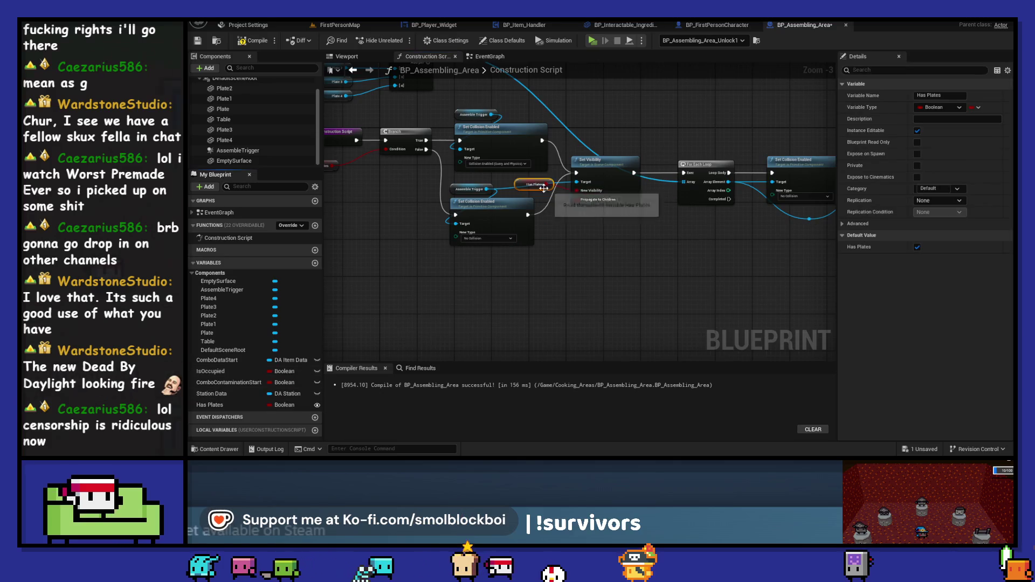
drag(678, 251, 508, 258)
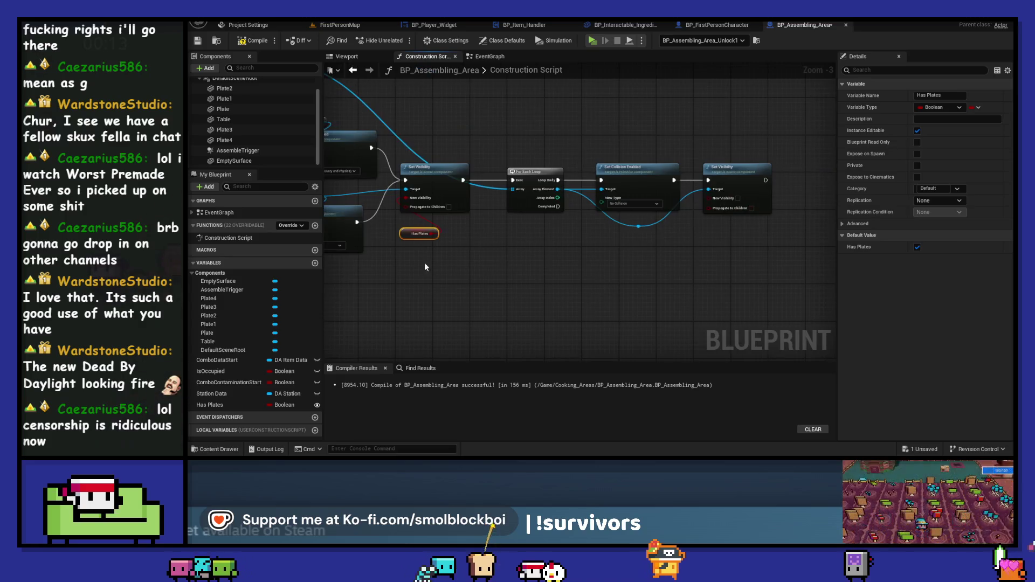
drag(437, 234, 708, 198)
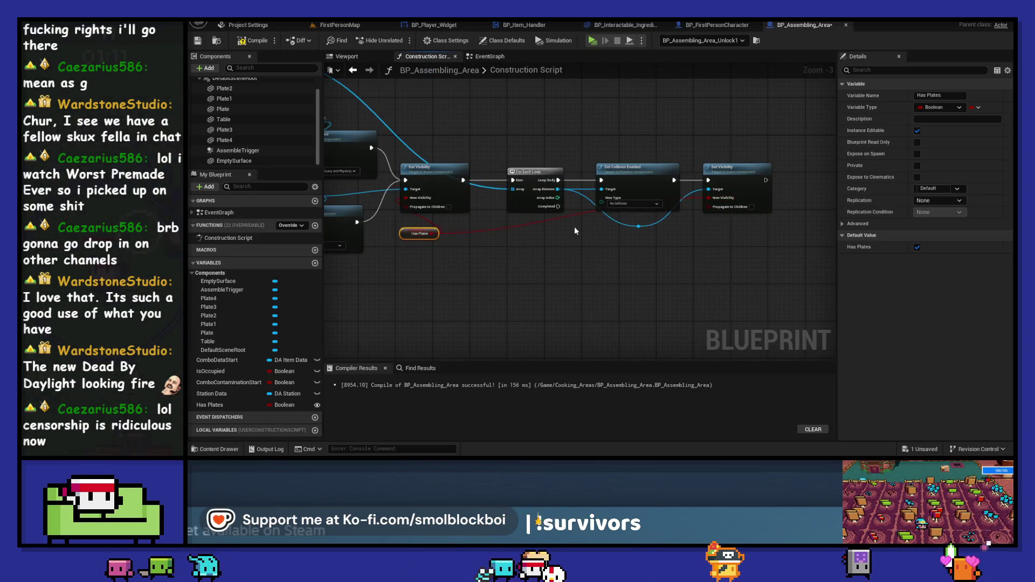
double_click(624, 212)
mouse_move(626, 215)
mouse_down()
mouse_move(700, 244)
mouse_move(669, 232)
mouse_up()
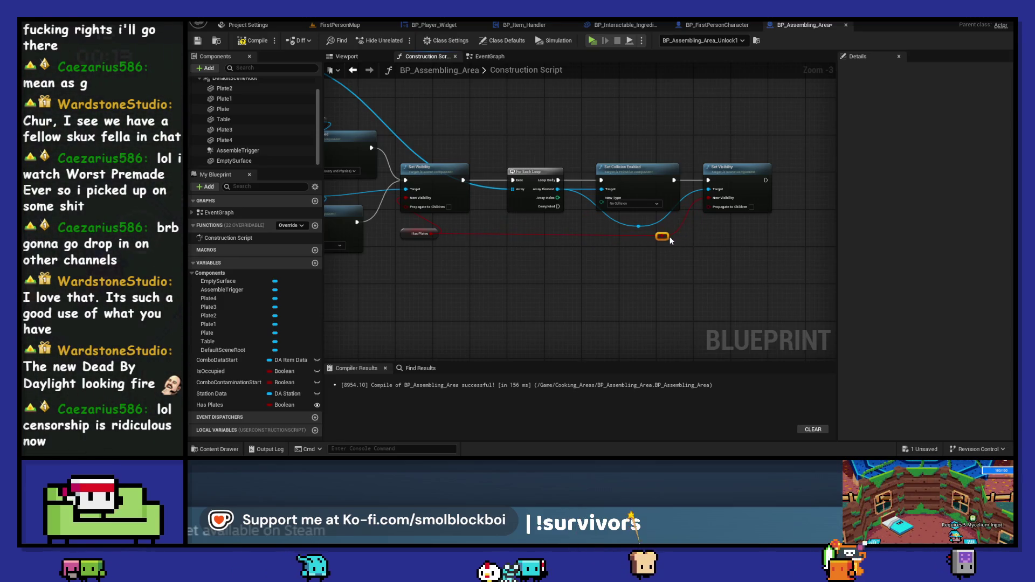
click(591, 41)
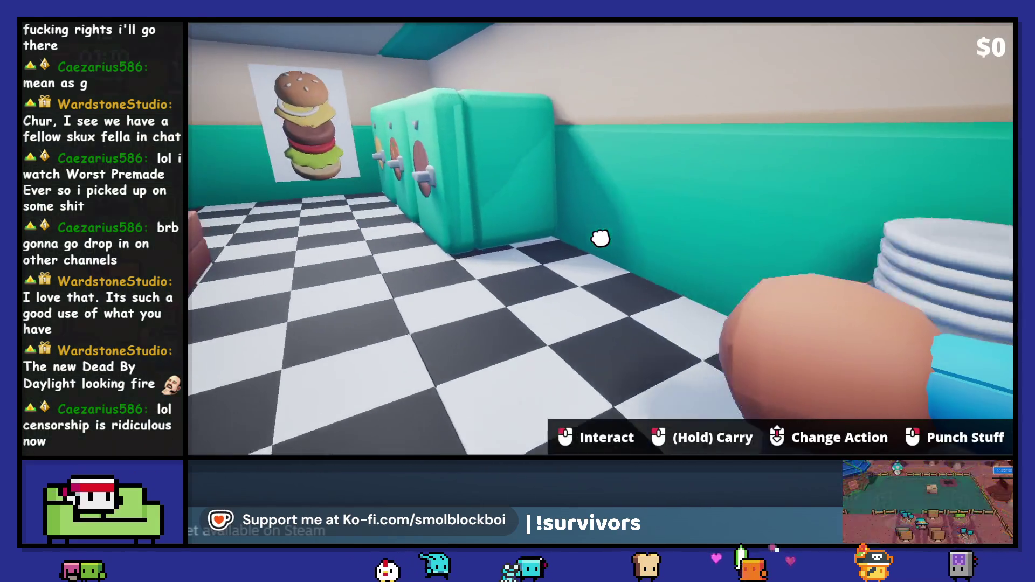
click(600, 238)
click(600, 238)
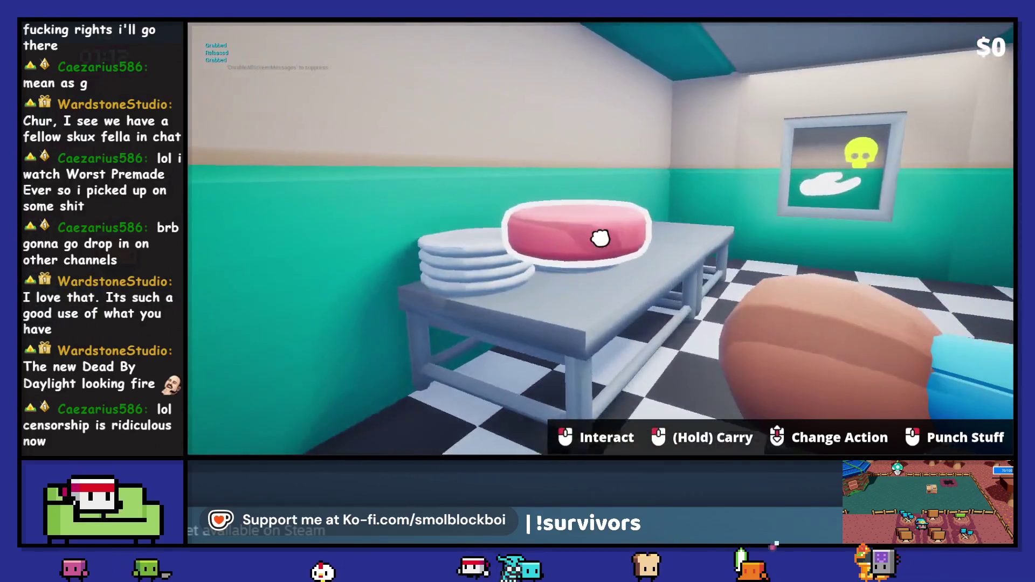
click(600, 238)
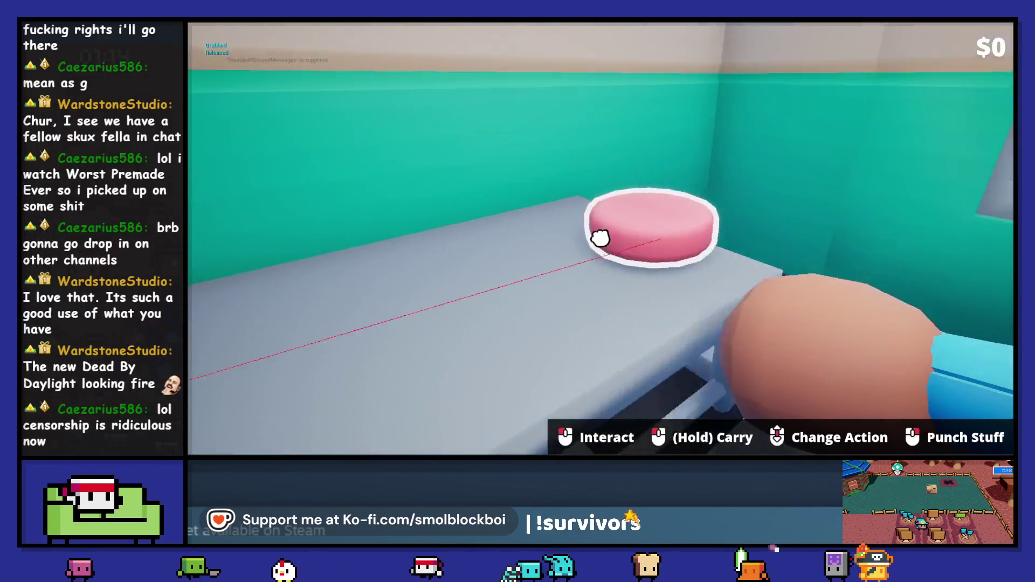
click(600, 237)
key(Escape)
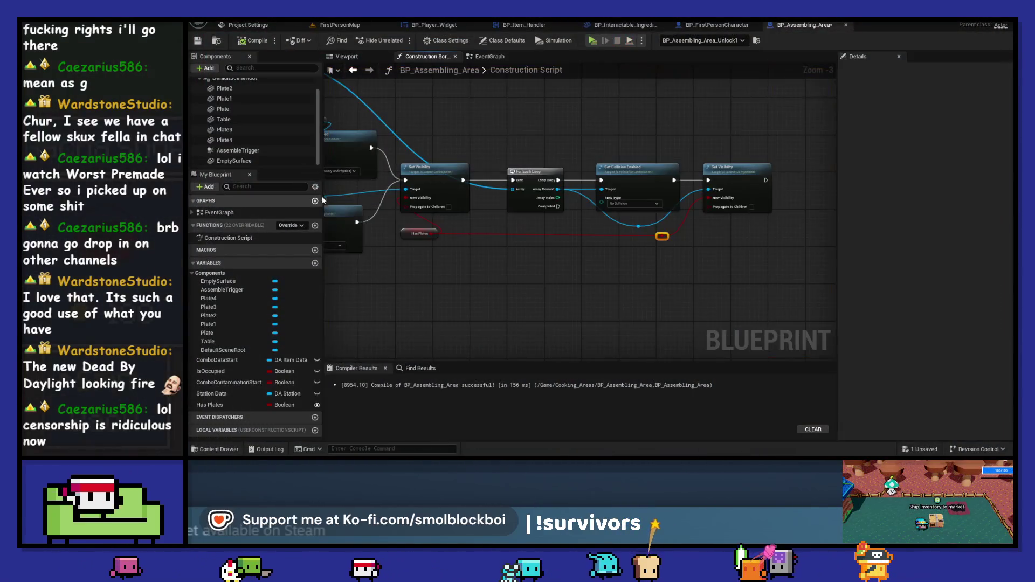
scroll(470, 119, up, 1)
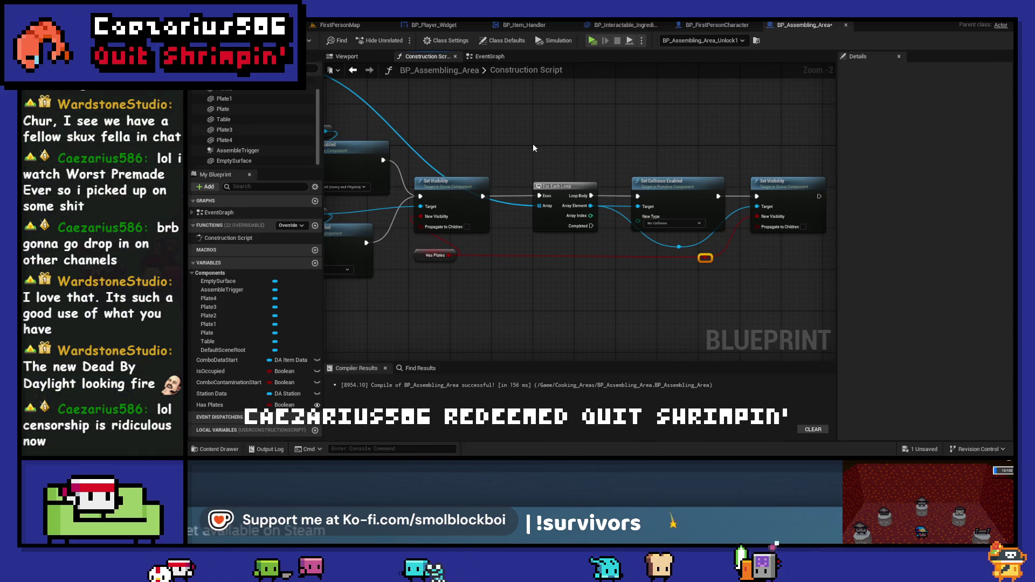
drag(727, 149, 625, 143)
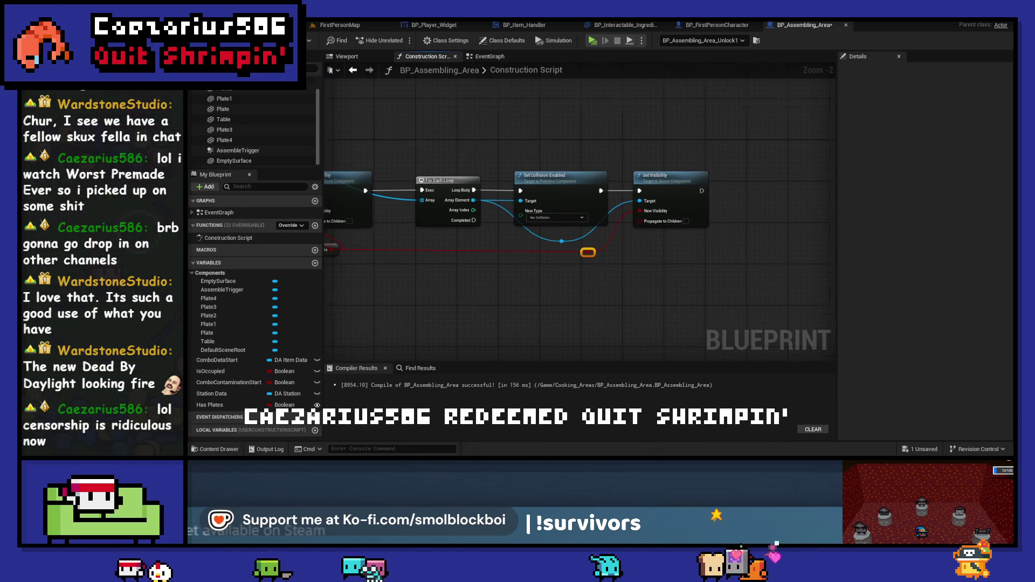
key(ctrl+z)
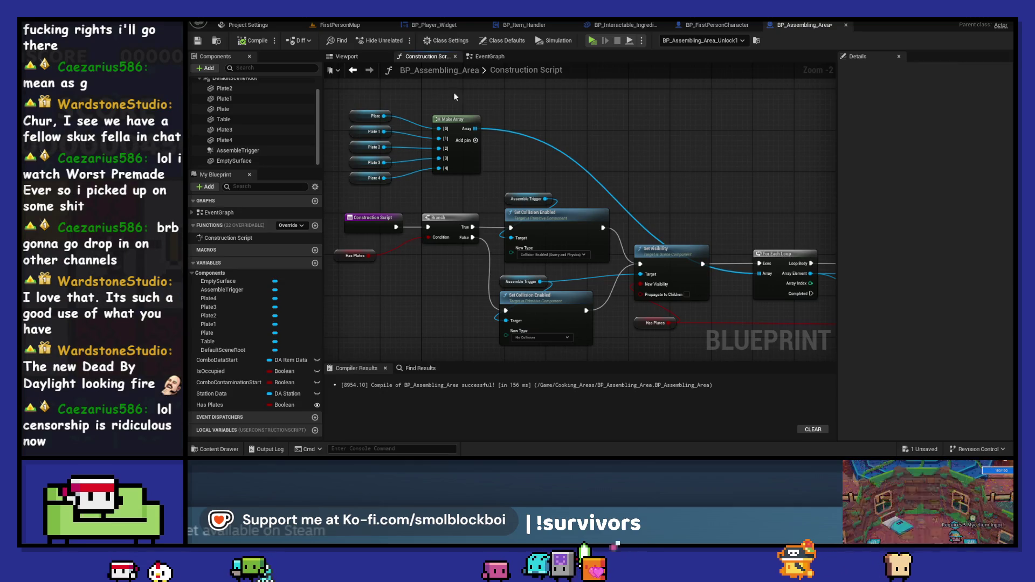
Save the blueprint and select BP_Assembling_Area_Start in the FirstPersonMap level
click(197, 40)
click(490, 56)
click(426, 56)
click(339, 25)
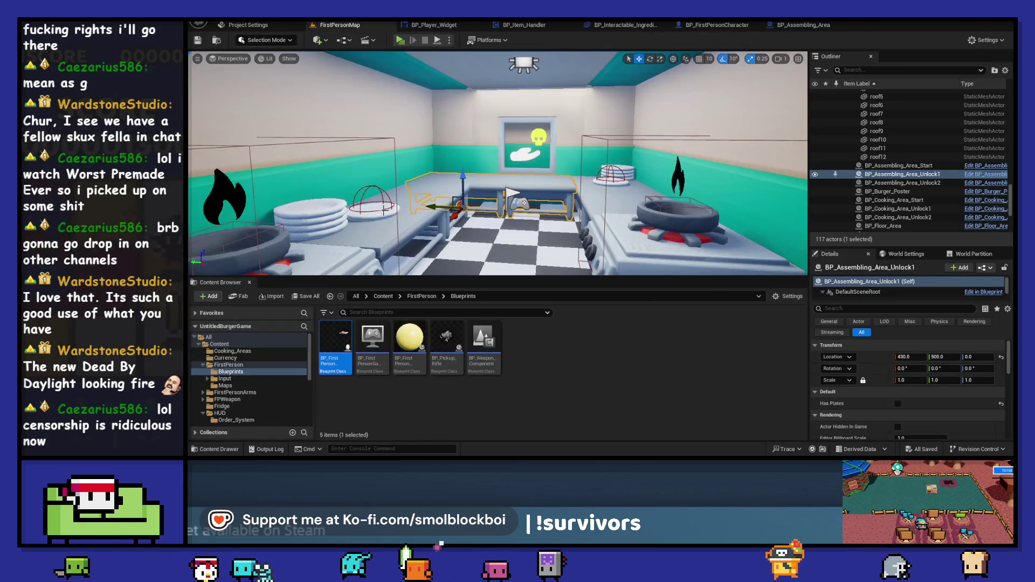
click(379, 208)
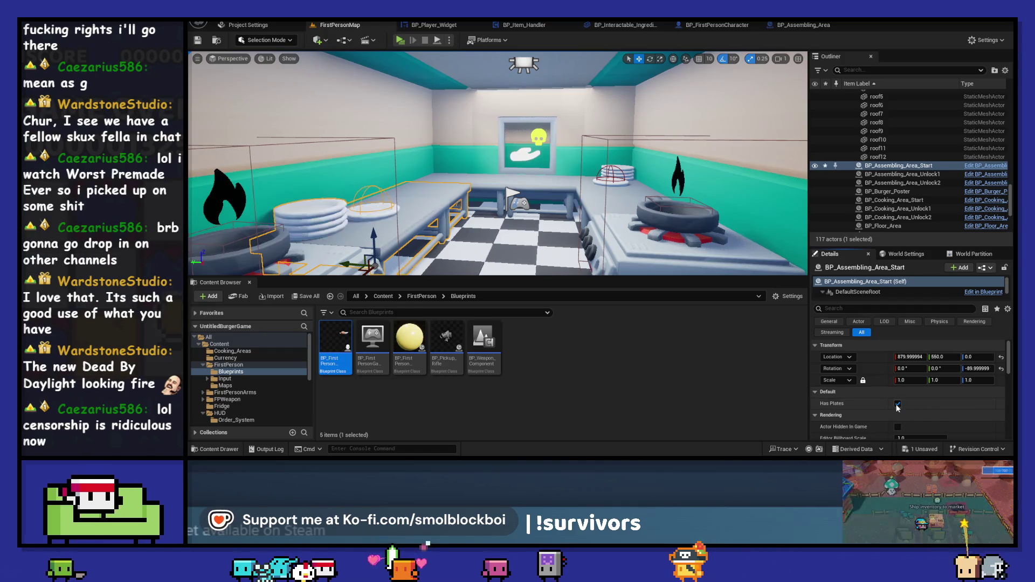
Play-test carrying a bun onto a plate, then return to the BP_Assembling_Area blueprint
click(401, 41)
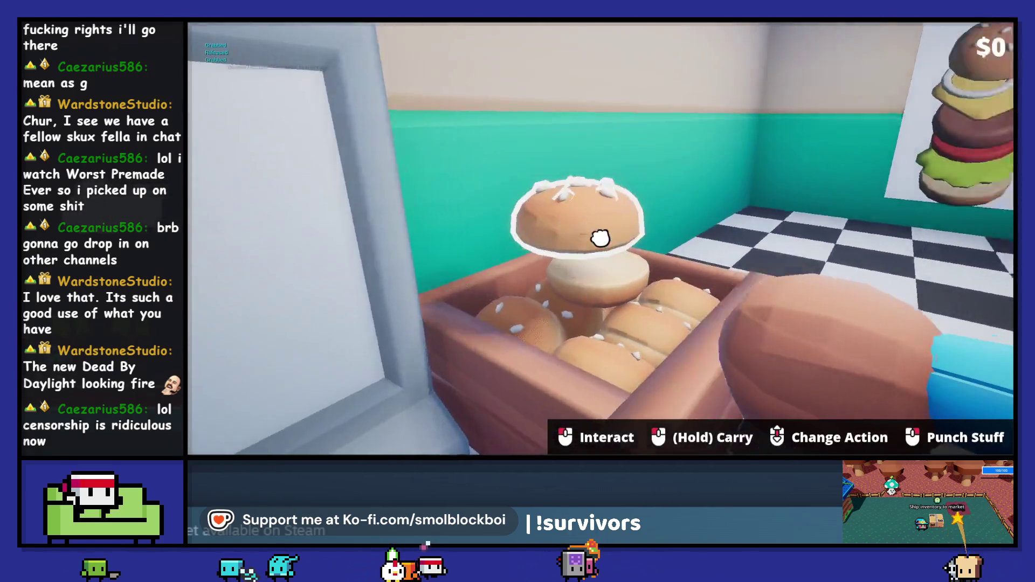
drag(601, 238, 601, 238)
click(600, 238)
key(Escape)
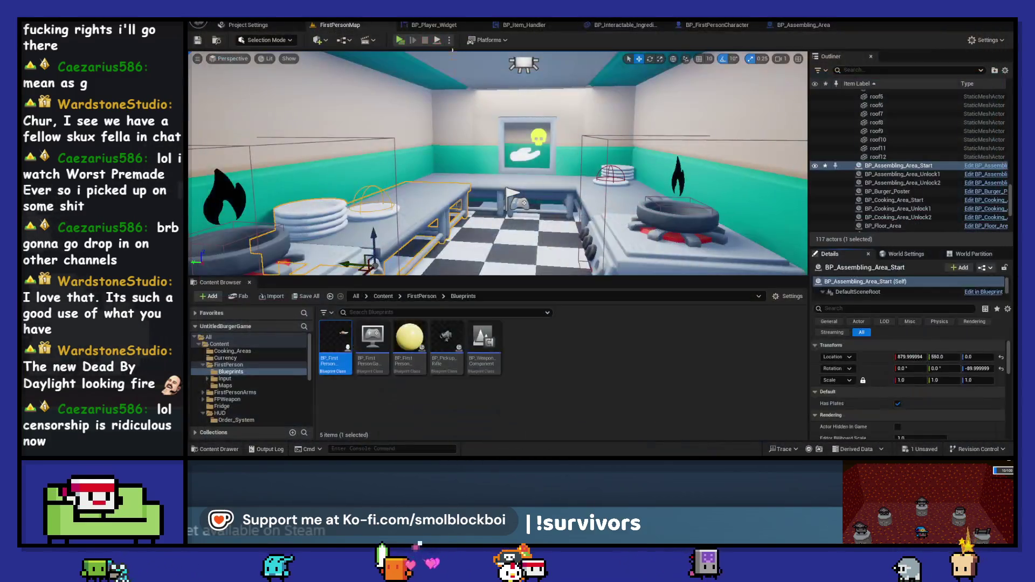
click(813, 25)
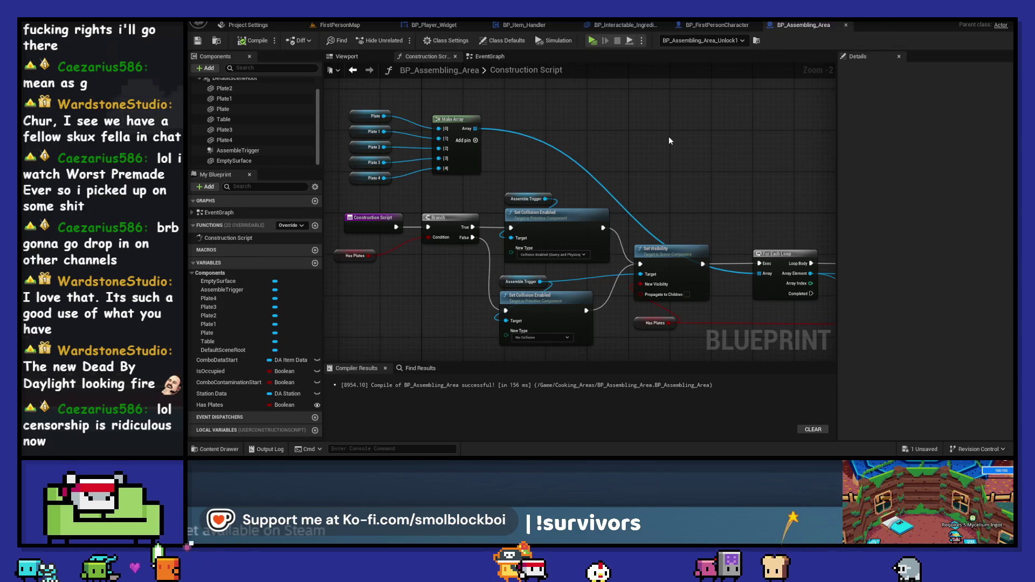
click(340, 25)
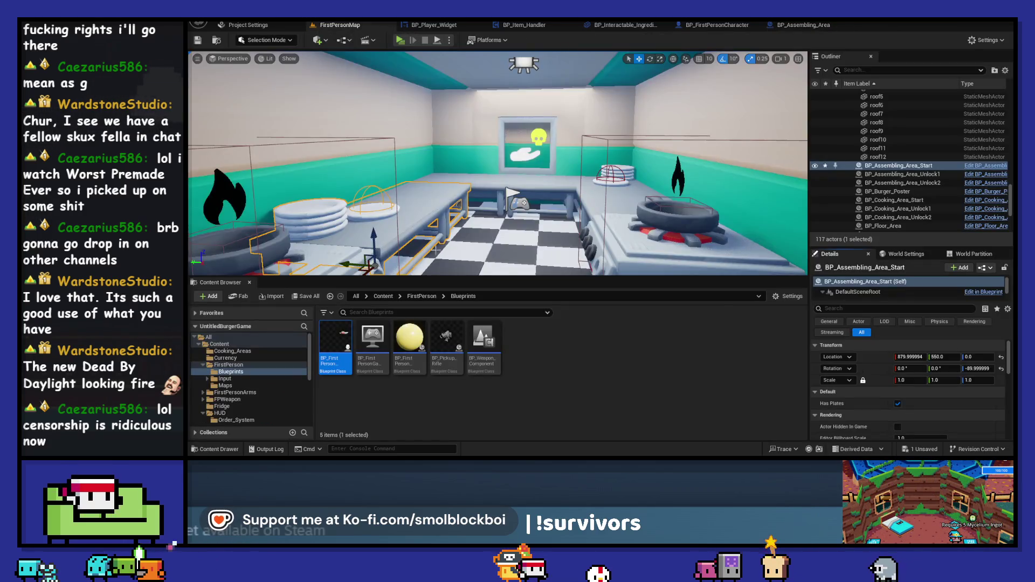
click(809, 26)
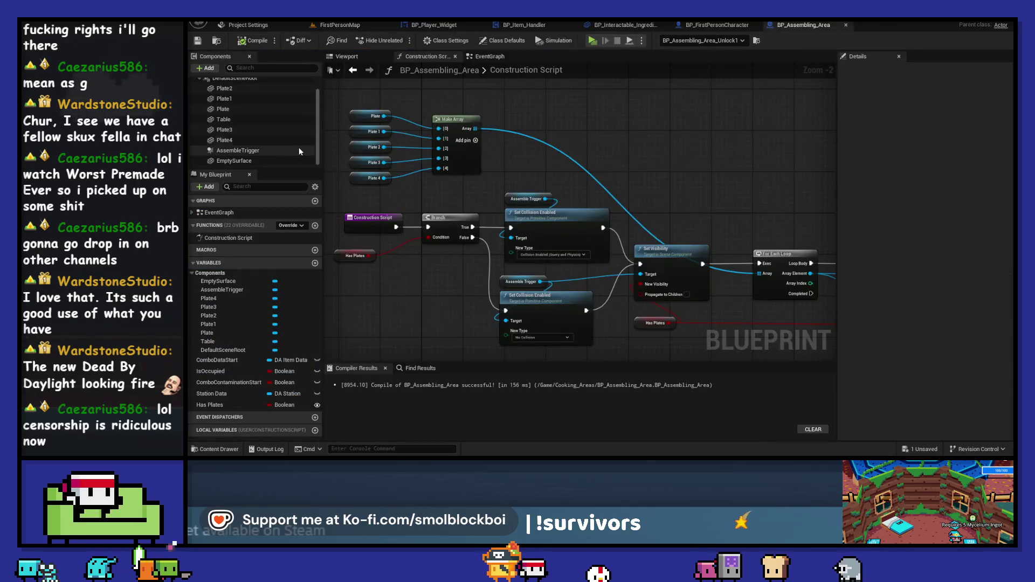
Set the upper Set Collision Enabled node's New Type to Query Only (No Physics Collision)
click(254, 150)
scroll(885, 257, down, 2)
scroll(870, 242, down, 6)
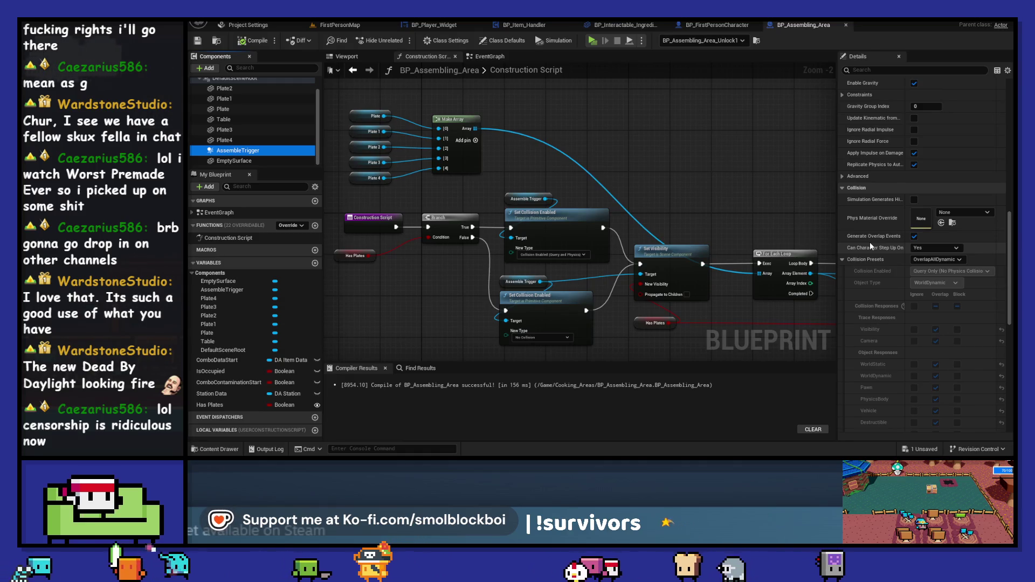
click(548, 254)
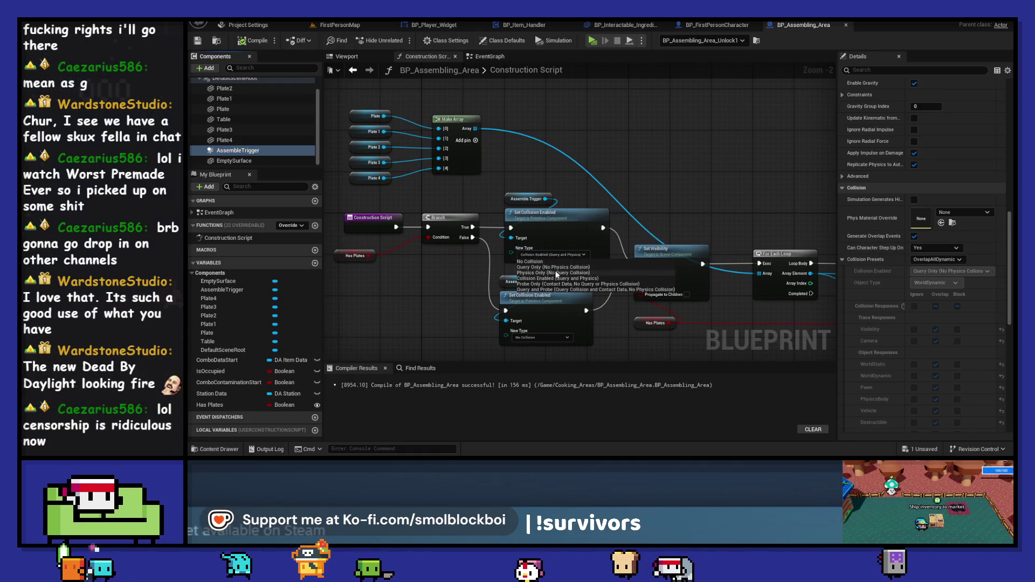
click(567, 270)
Recompile with F7 and briefly play-test walking a bun to a plate
key(F7)
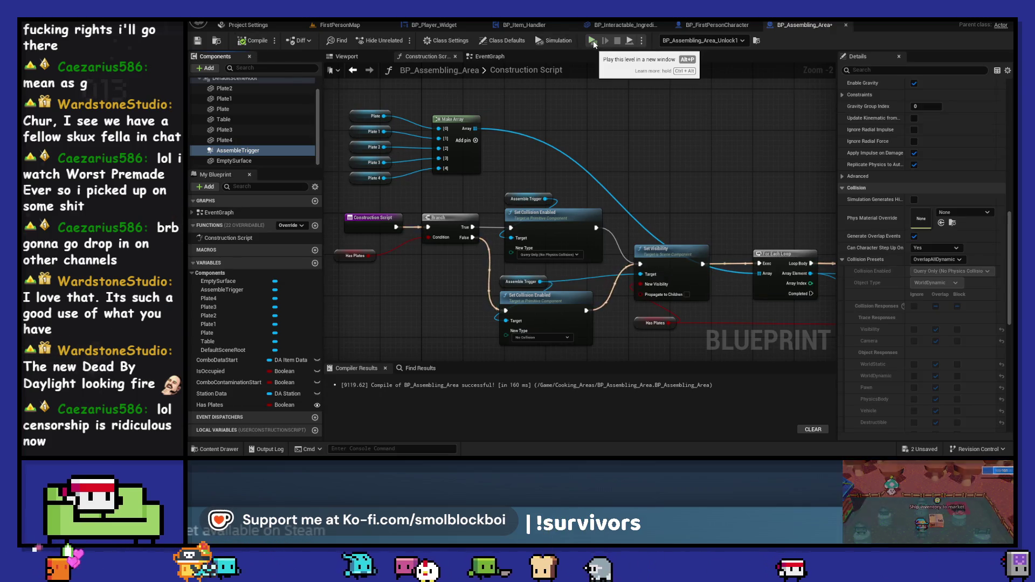
click(593, 40)
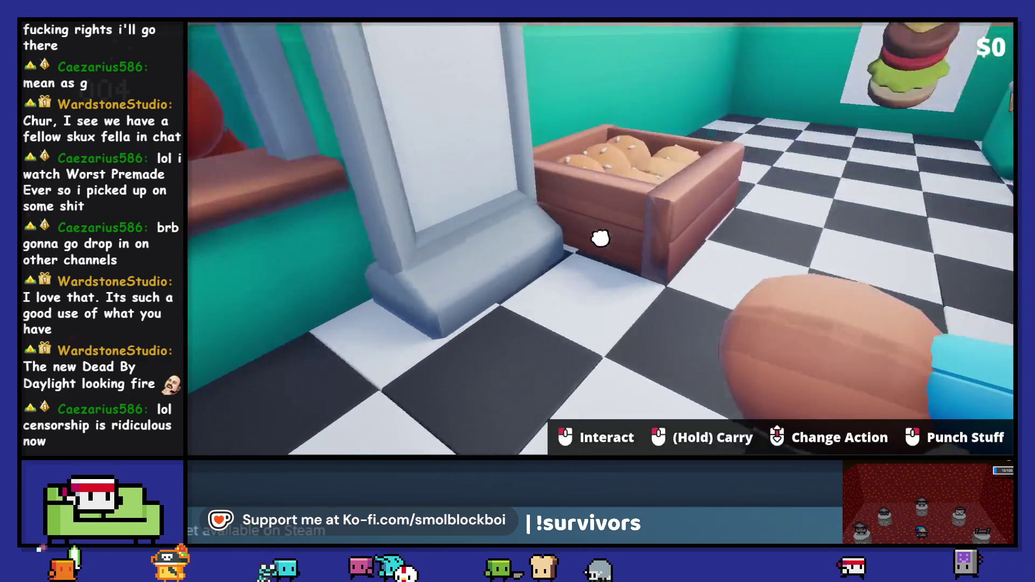
key(w)
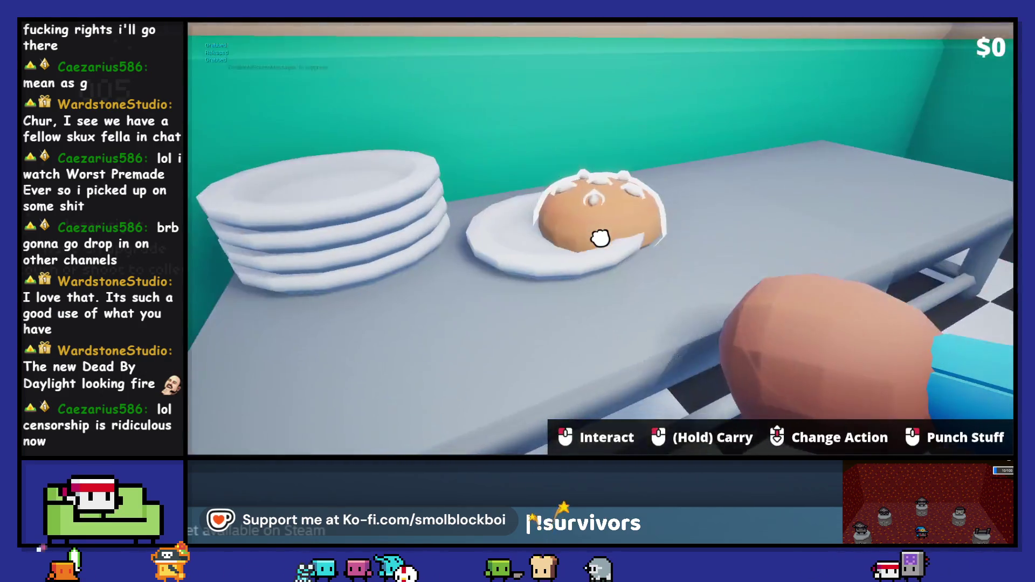
key(Escape)
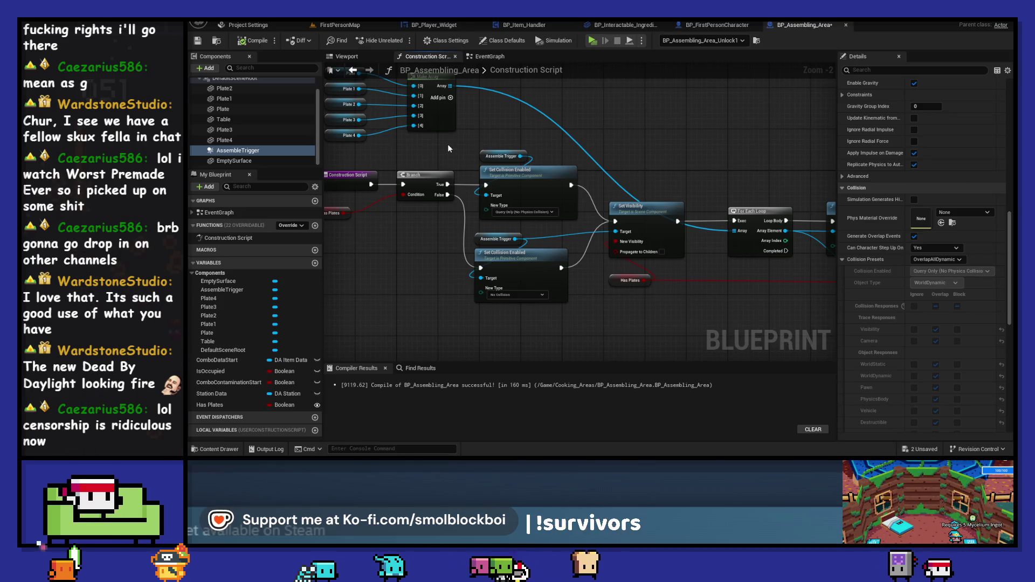
Pan the Construction Script to the loop section and disconnect the Branch from the entry node
click(521, 260)
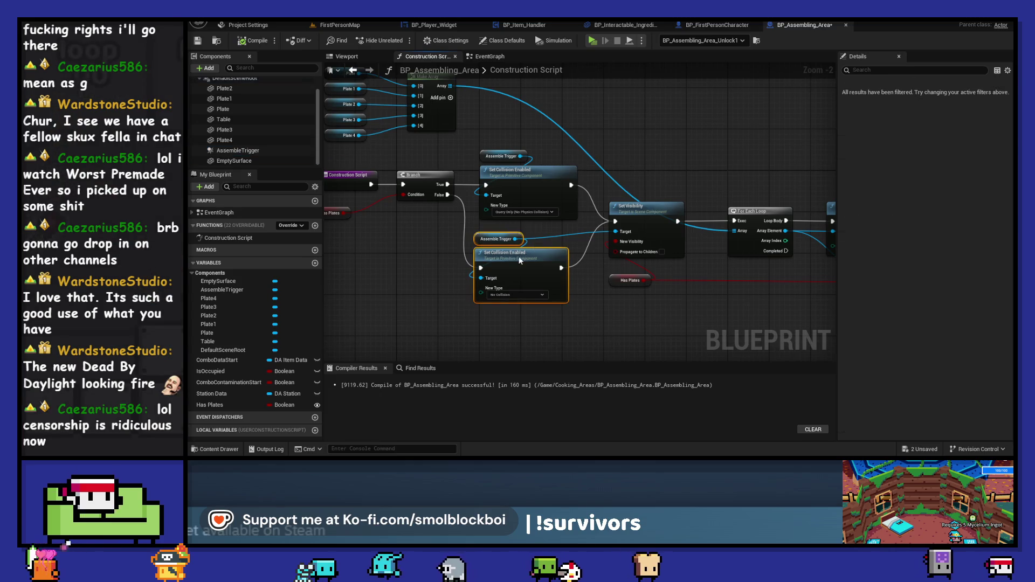
click(639, 162)
mouse_move(639, 162)
mouse_down()
mouse_move(691, 188)
mouse_move(555, 174)
mouse_up()
mouse_move(511, 173)
mouse_down()
mouse_move(481, 169)
mouse_move(582, 227)
mouse_move(456, 136)
mouse_up()
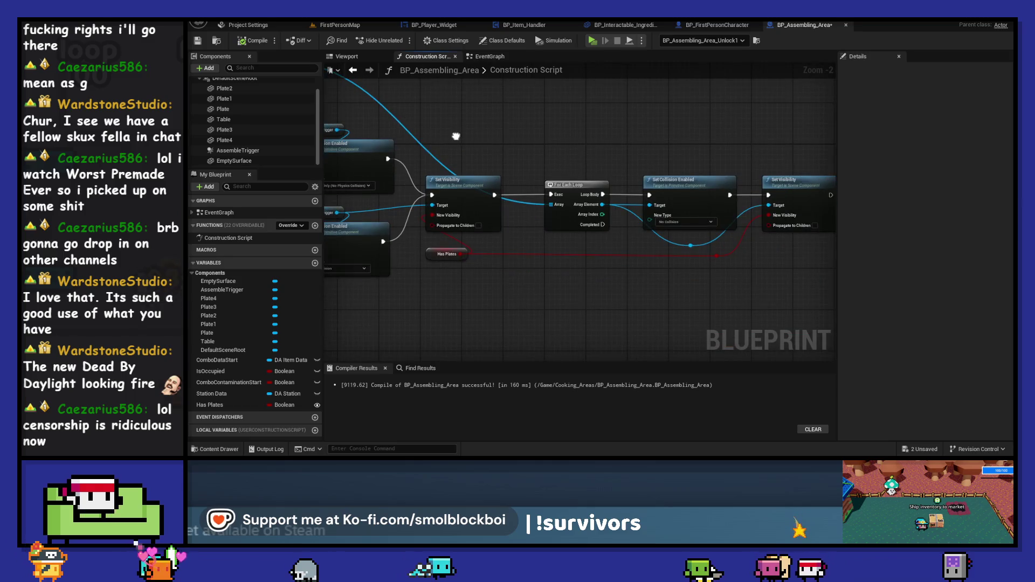
click(339, 25)
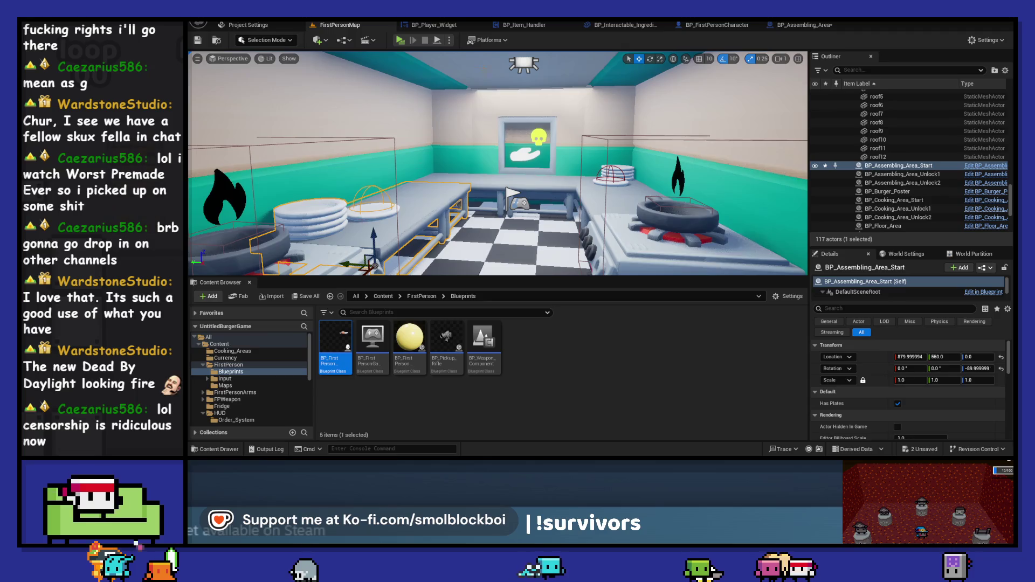
click(803, 25)
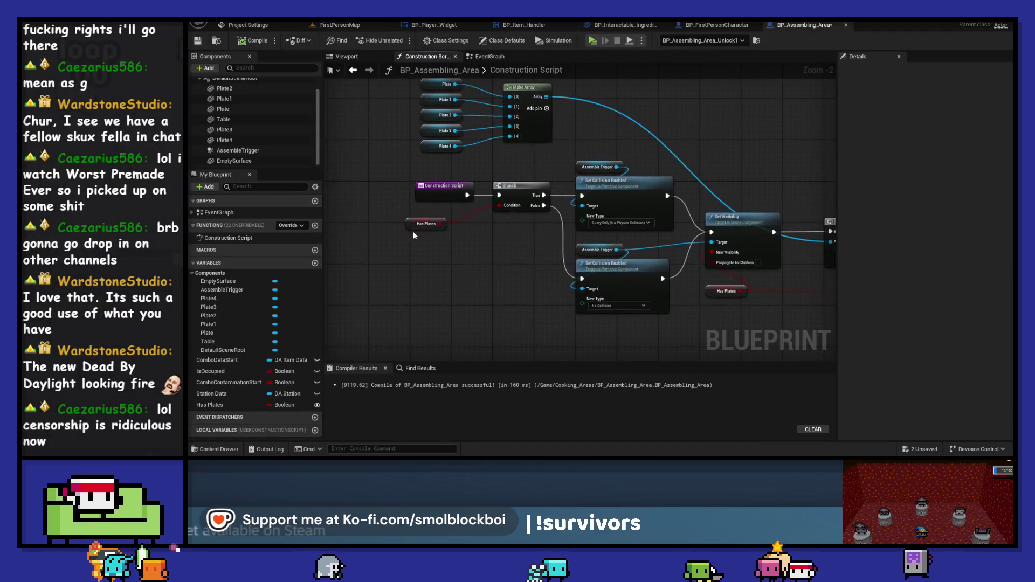
alt+click(467, 194)
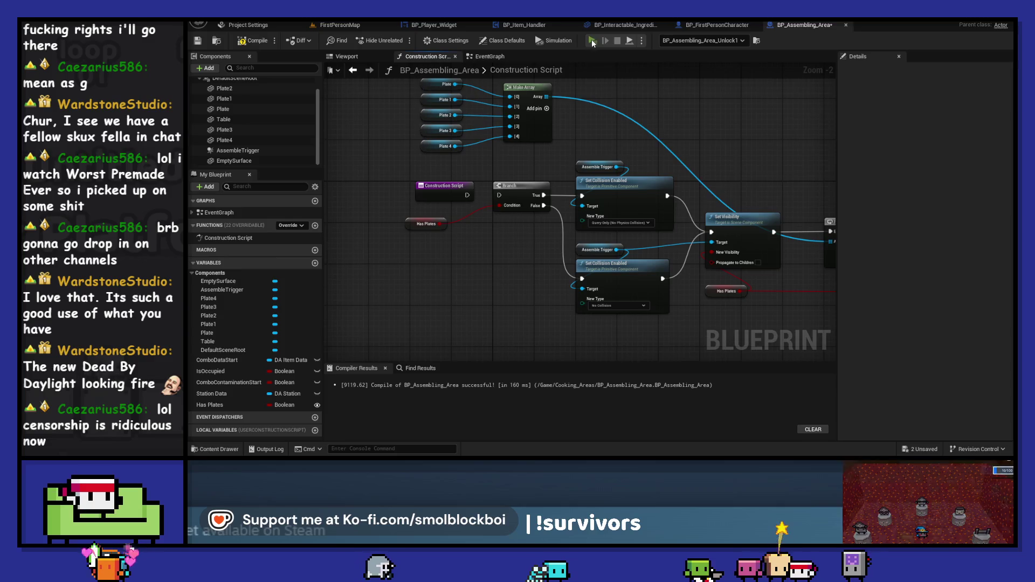
Play-test setting a bun down on a plate, then stop Play In Editor
click(591, 41)
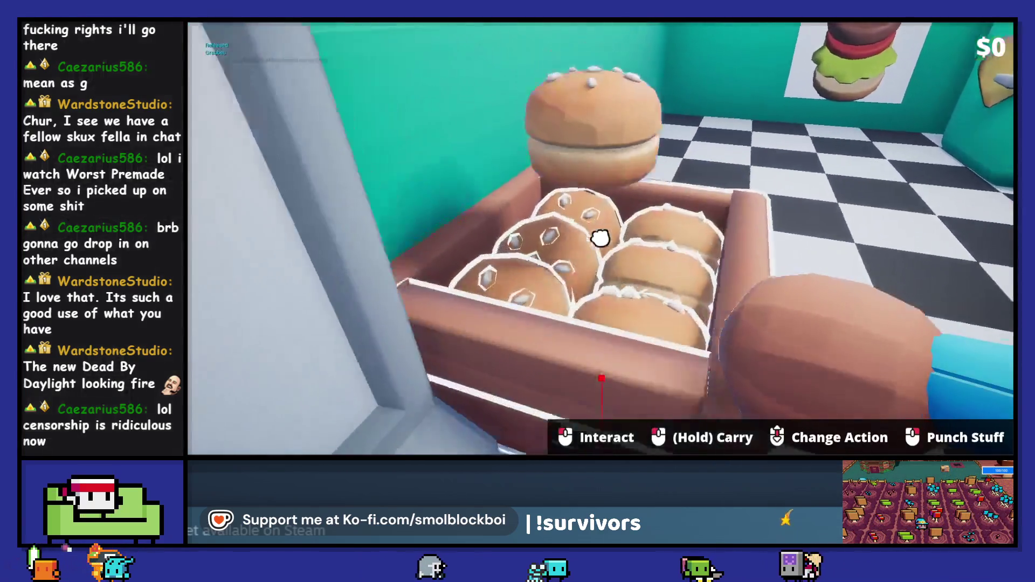
click(600, 238)
click(600, 238)
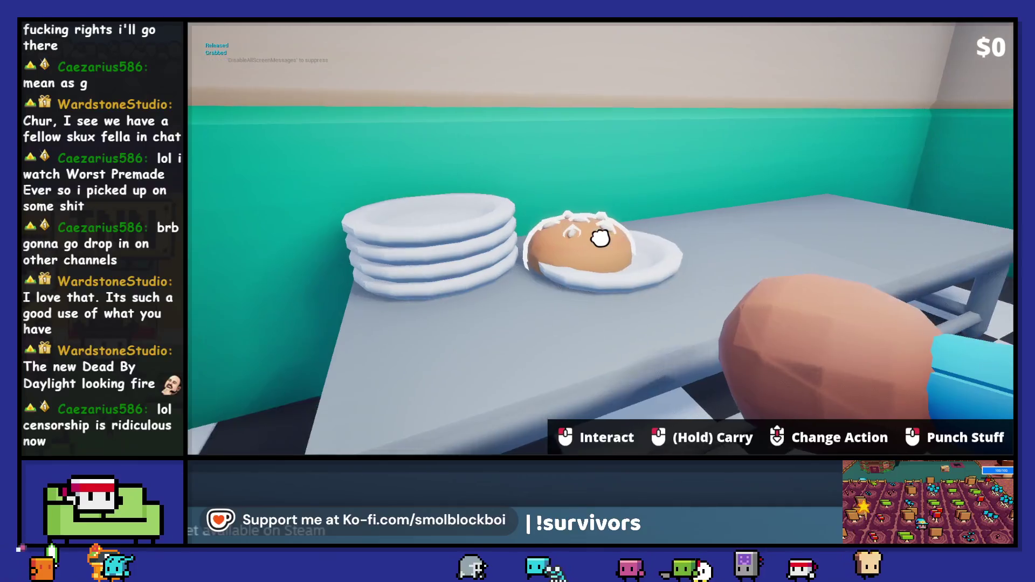
key(Escape)
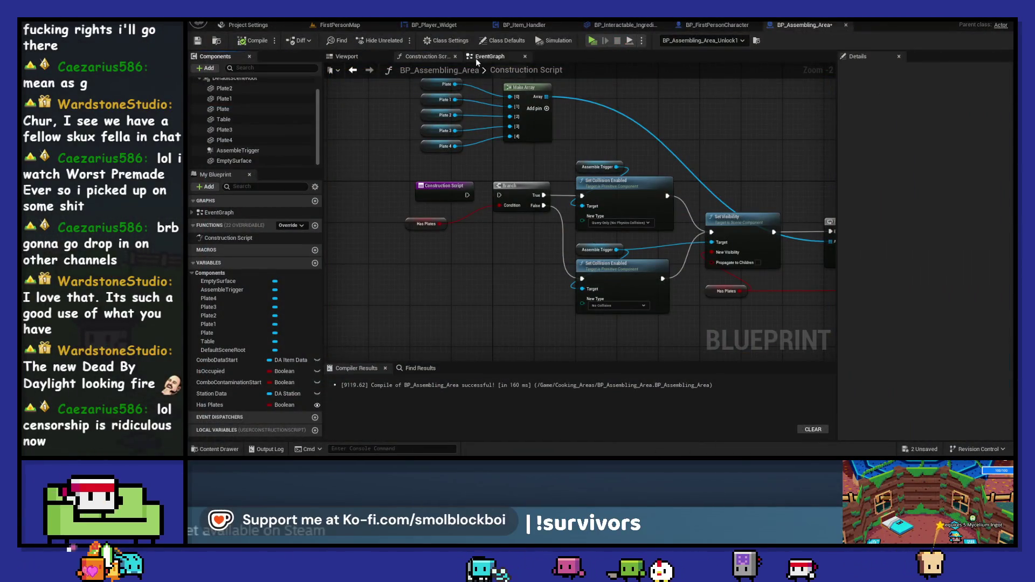
In the EventGraph, review the AssembleTrigger component's collision settings in Details
click(476, 58)
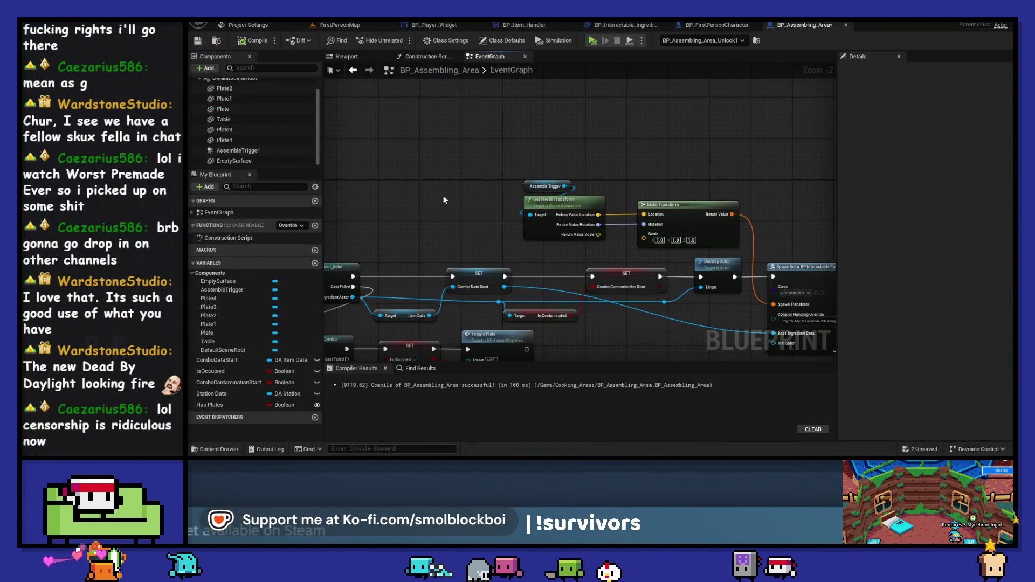
click(244, 290)
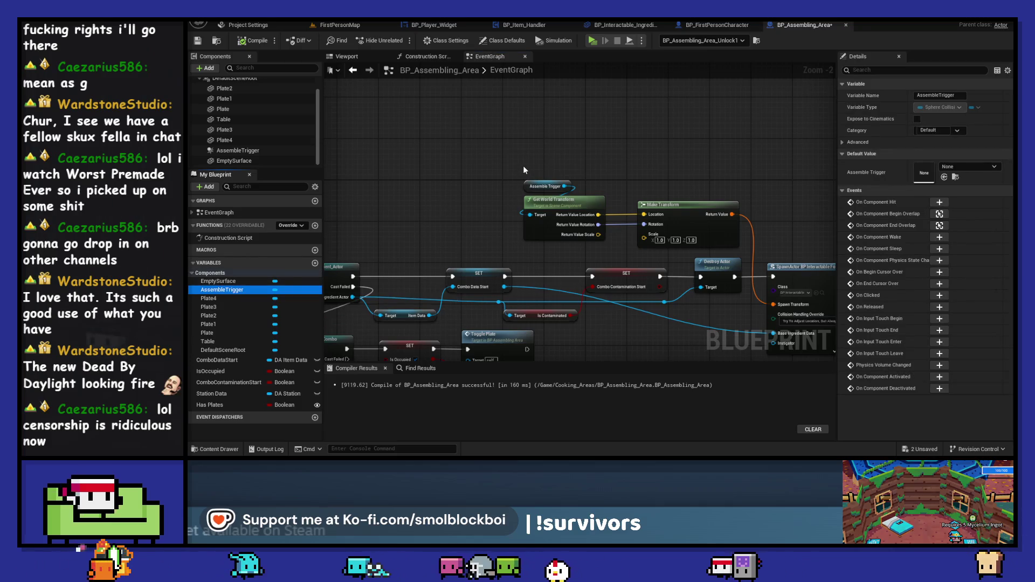
scroll(439, 195, down, 1)
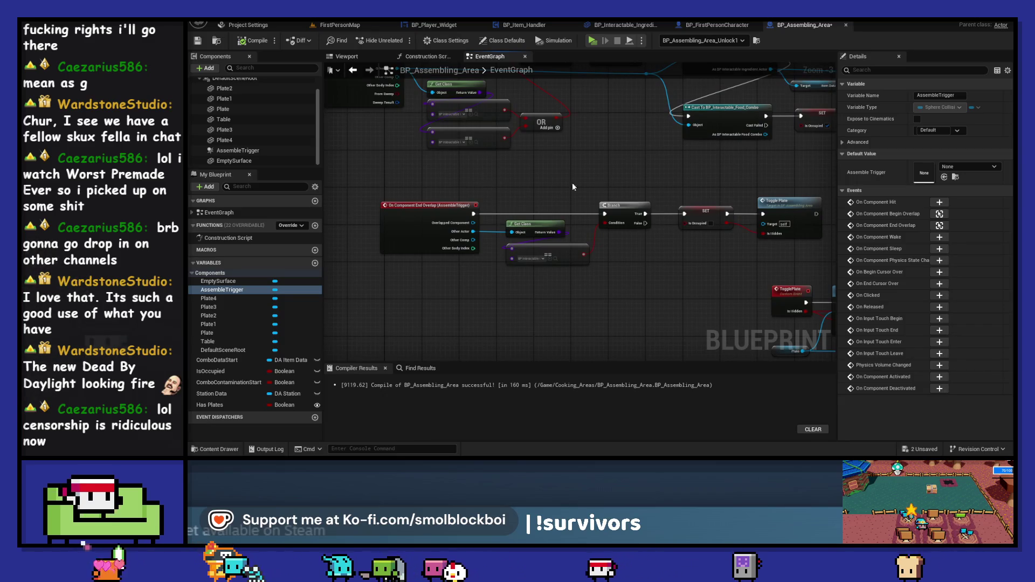
click(253, 152)
scroll(884, 267, down, 10)
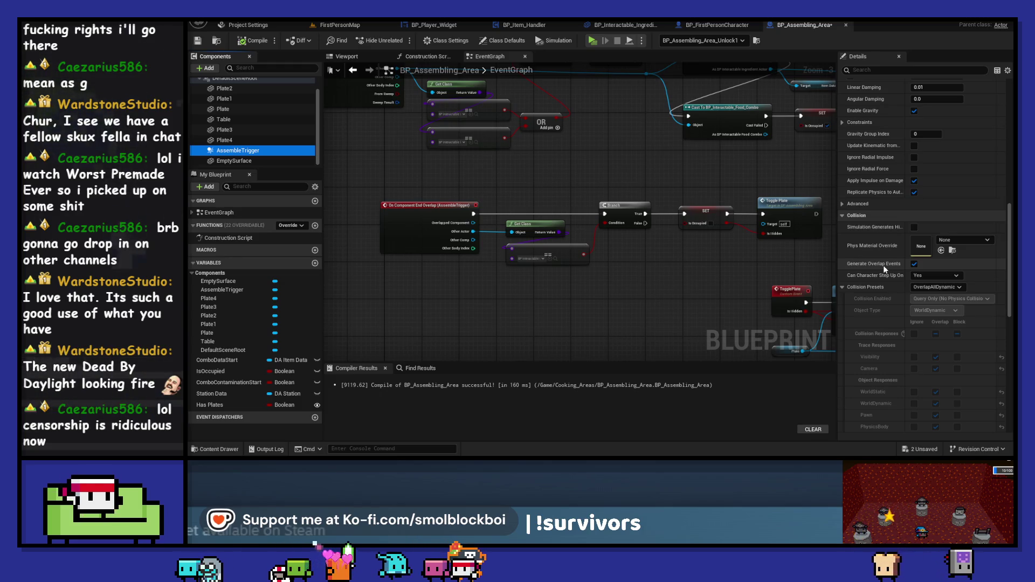
Play with BP_Assembling_Area_Start as the debug object, put a bun on a plate, and stop
click(596, 44)
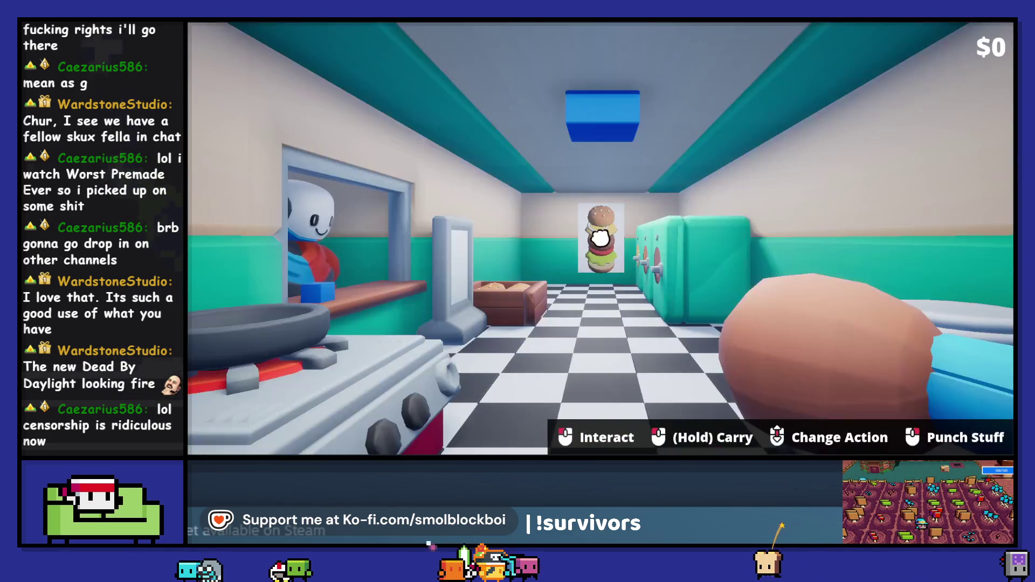
key(alt+Tab)
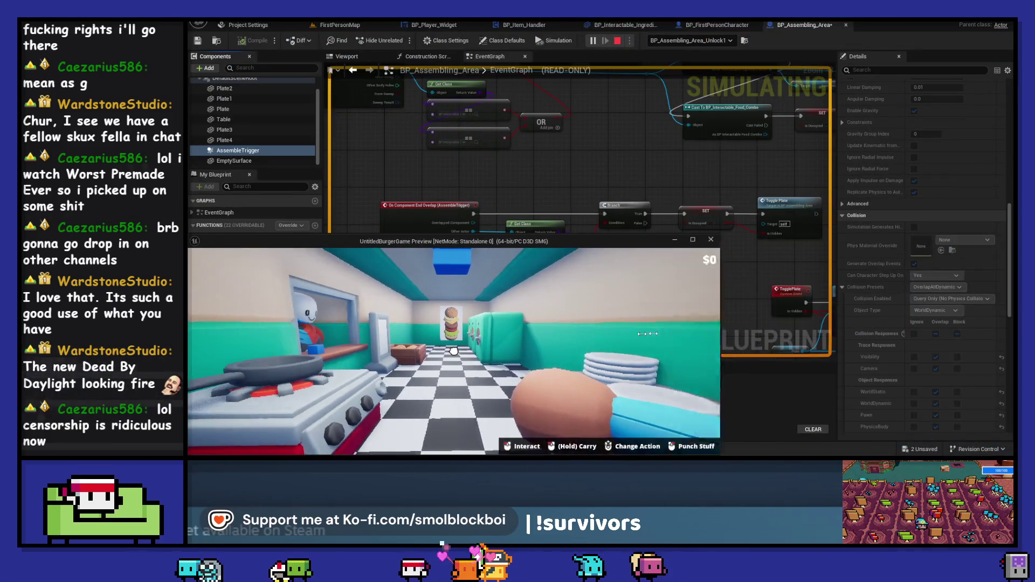
click(680, 41)
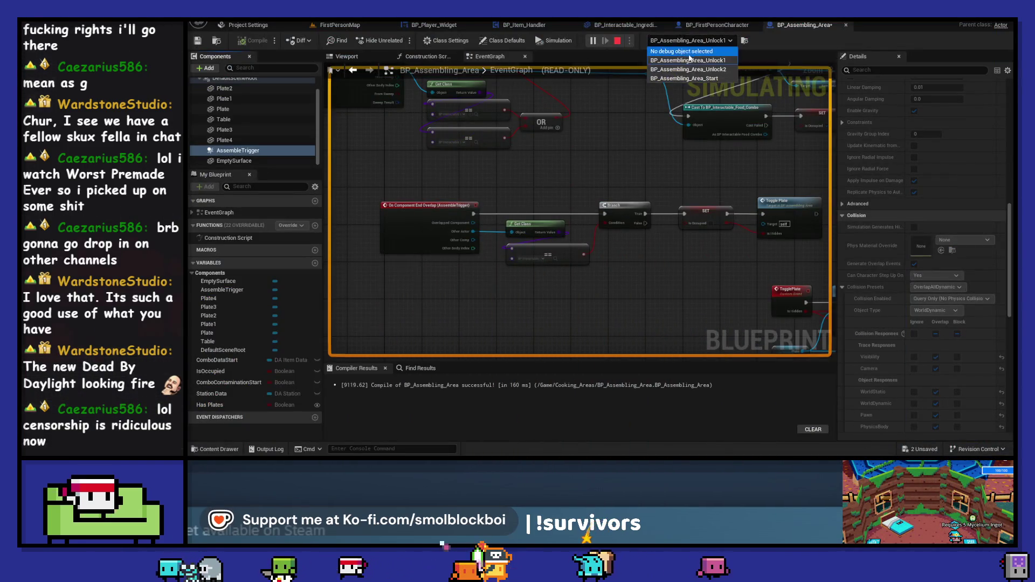
click(711, 80)
key(alt+Tab)
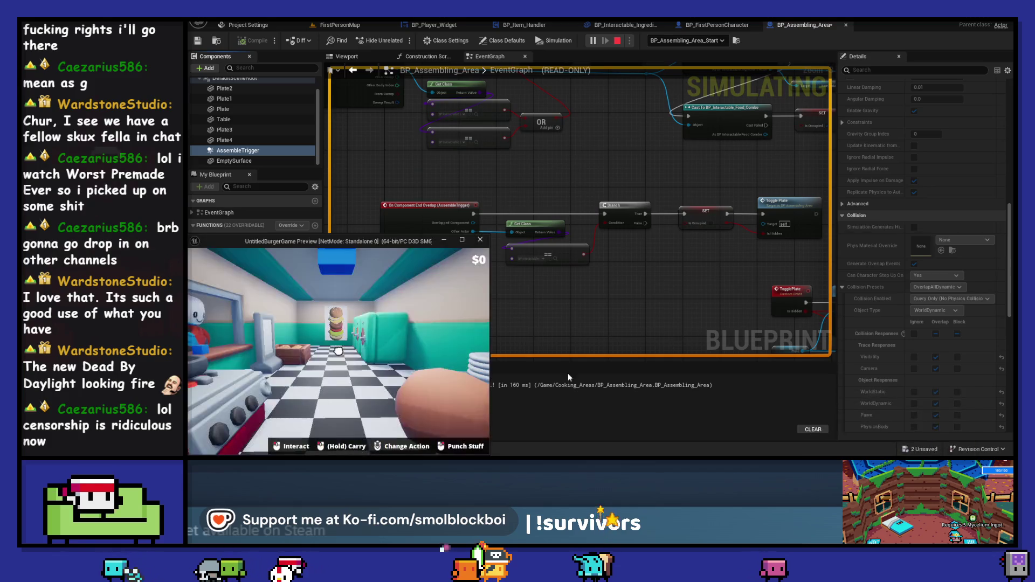
drag(338, 351, 338, 351)
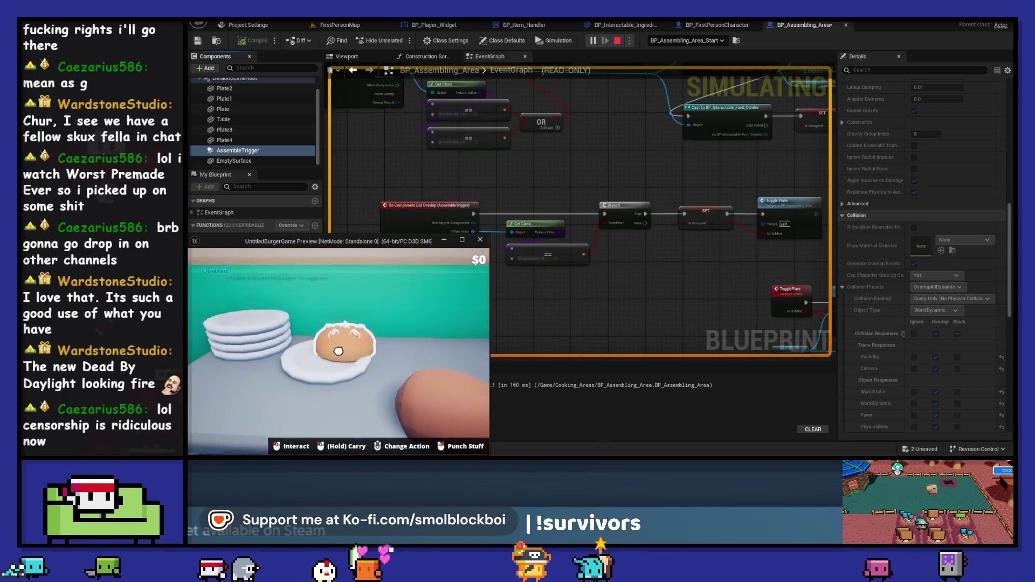
key(alt+Tab)
key(Escape)
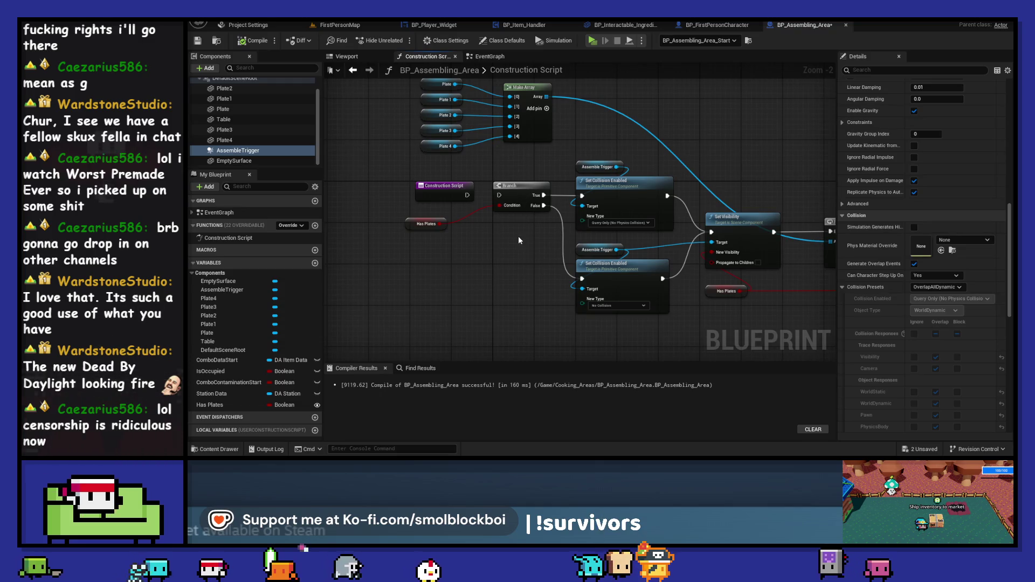
Keep AssembleTrigger on OverlapAllDynamic preset with Query Only collision, then compile and save
scroll(519, 236, down, 1)
drag(519, 236, 438, 257)
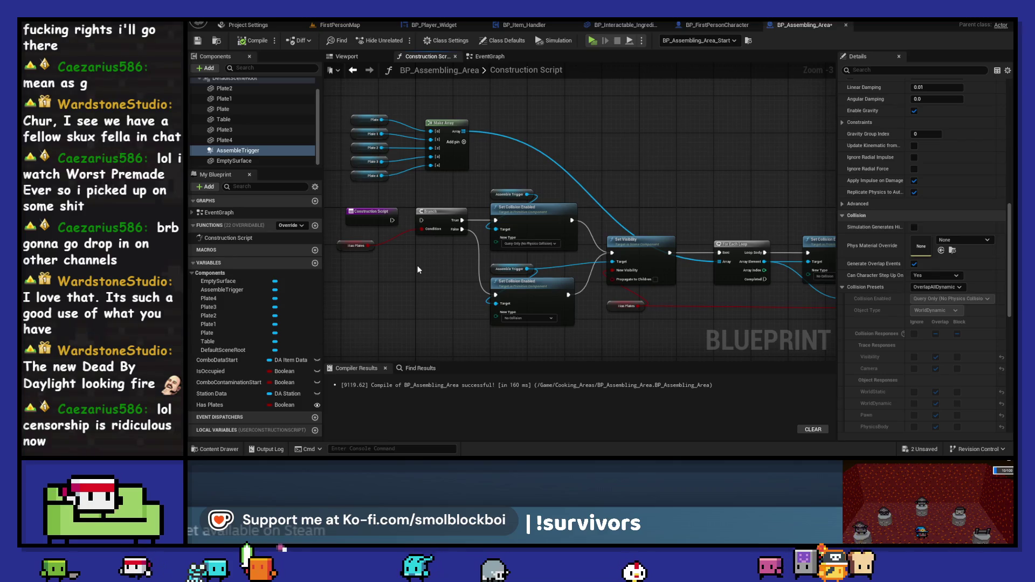
click(241, 149)
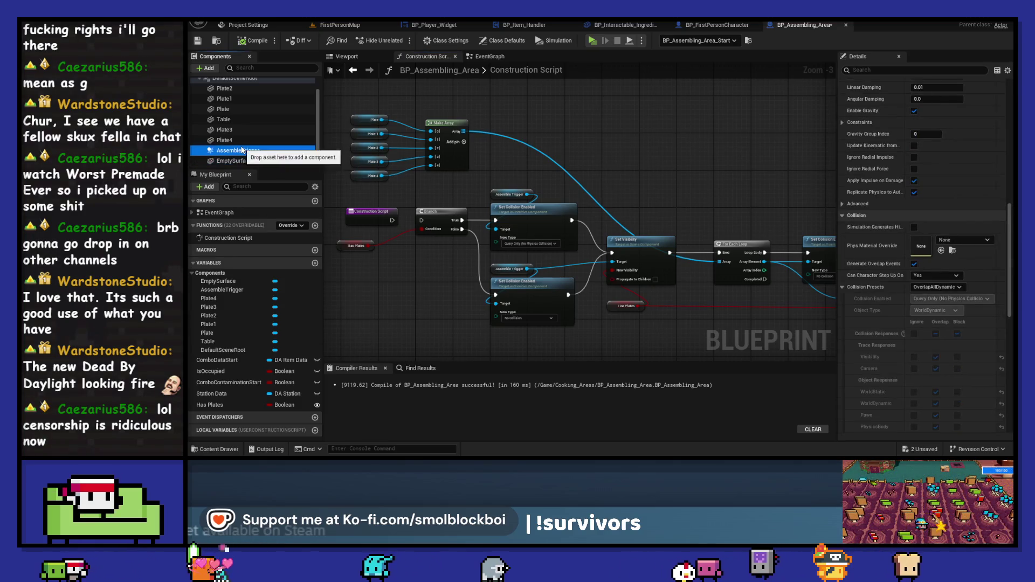
click(920, 286)
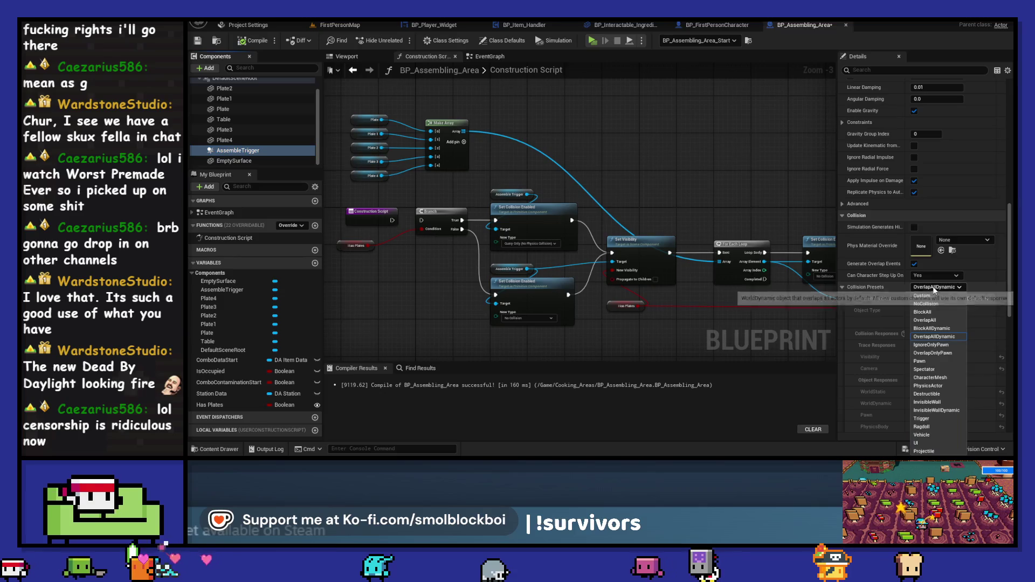
click(941, 301)
click(940, 298)
click(940, 335)
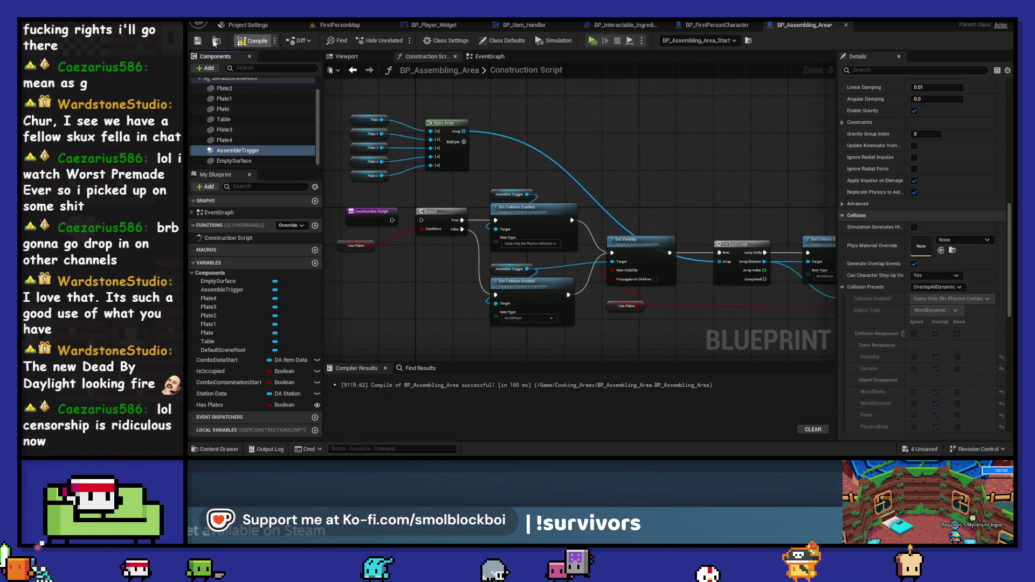
click(254, 40)
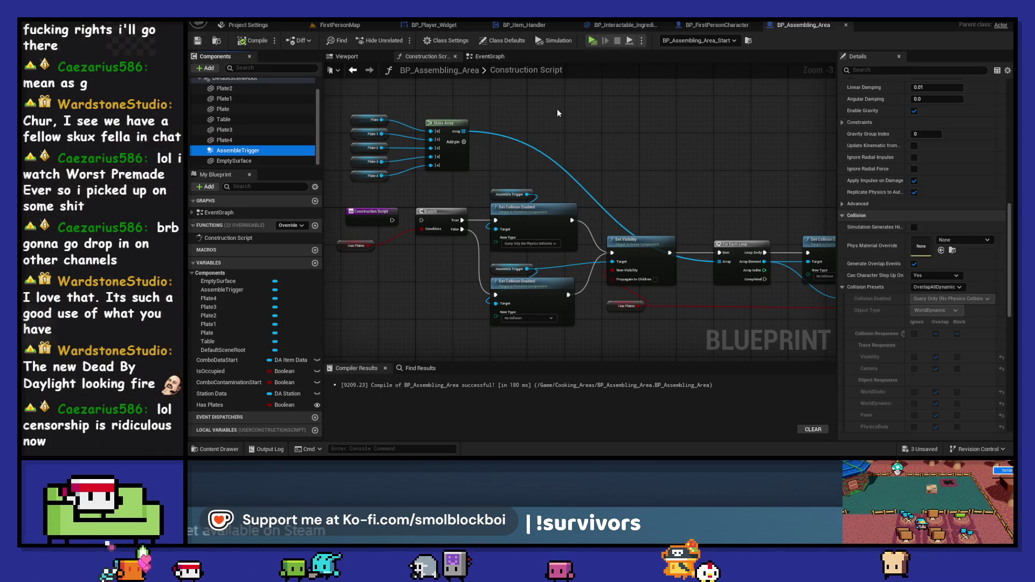
From the EventGraph, play-test picking up a bun and dropping it onto a plate, then stop
click(490, 56)
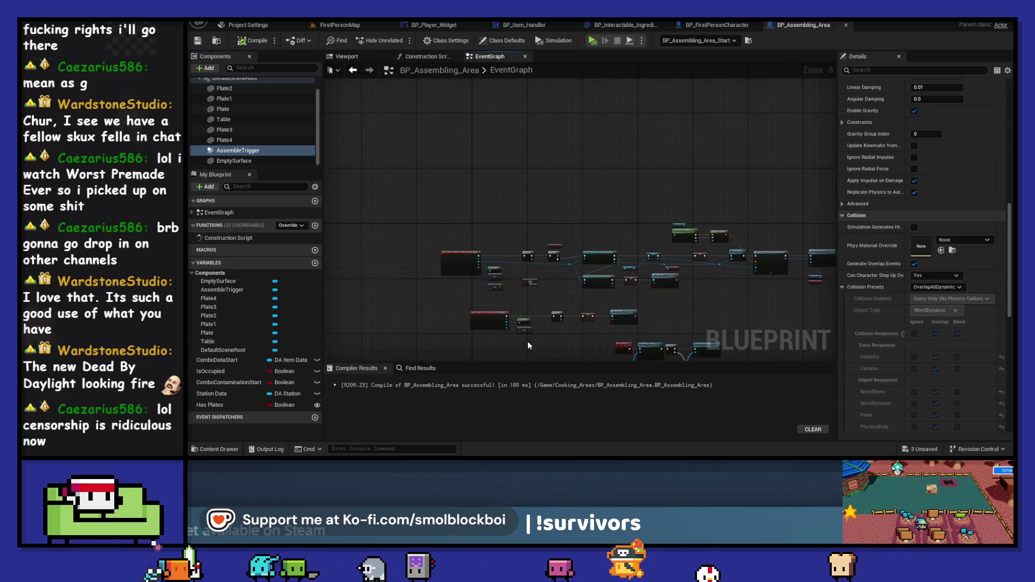
scroll(528, 345, up, 4)
scroll(871, 302, down, 10)
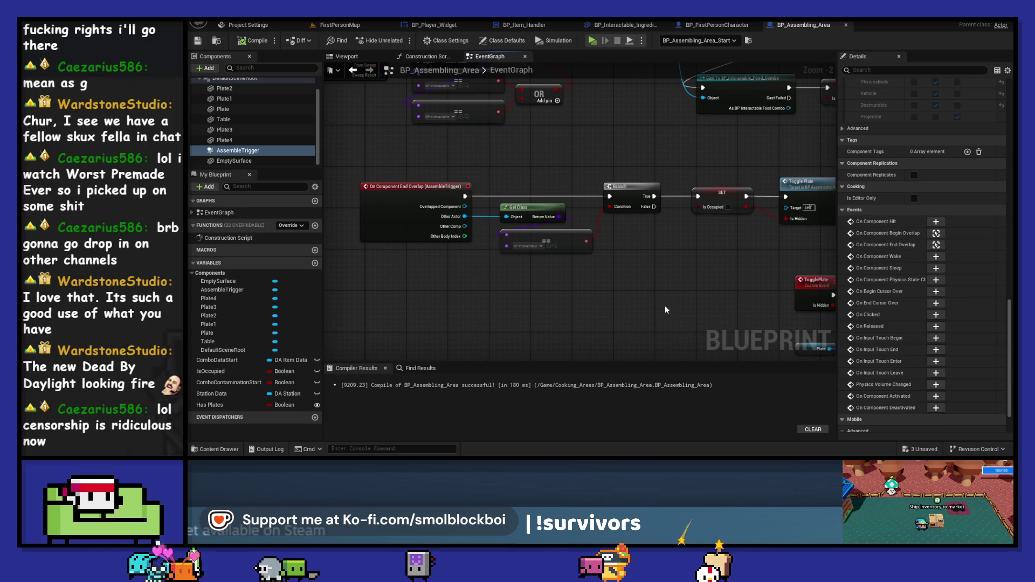
scroll(659, 296, down, 4)
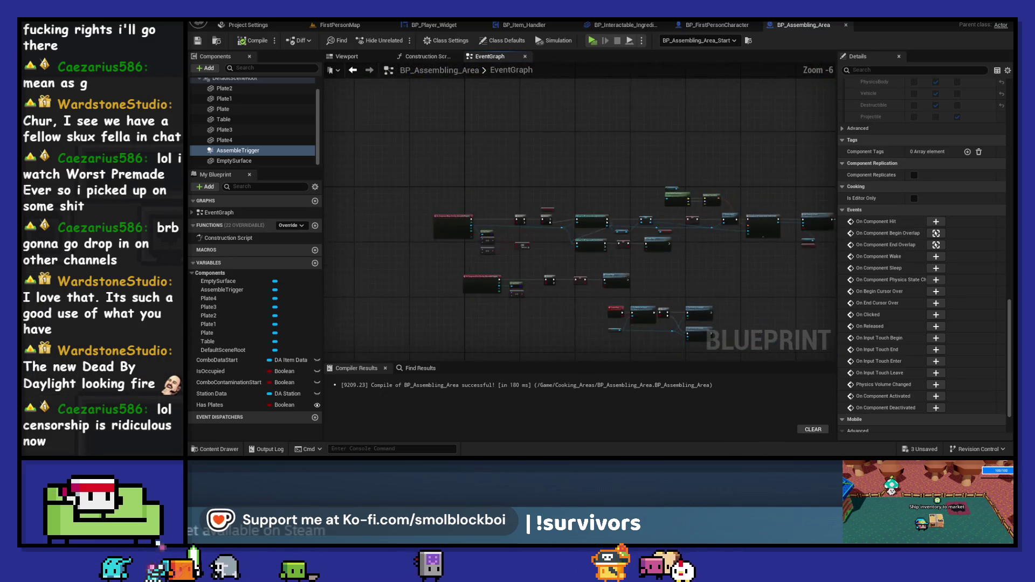
drag(654, 281, 636, 255)
click(592, 41)
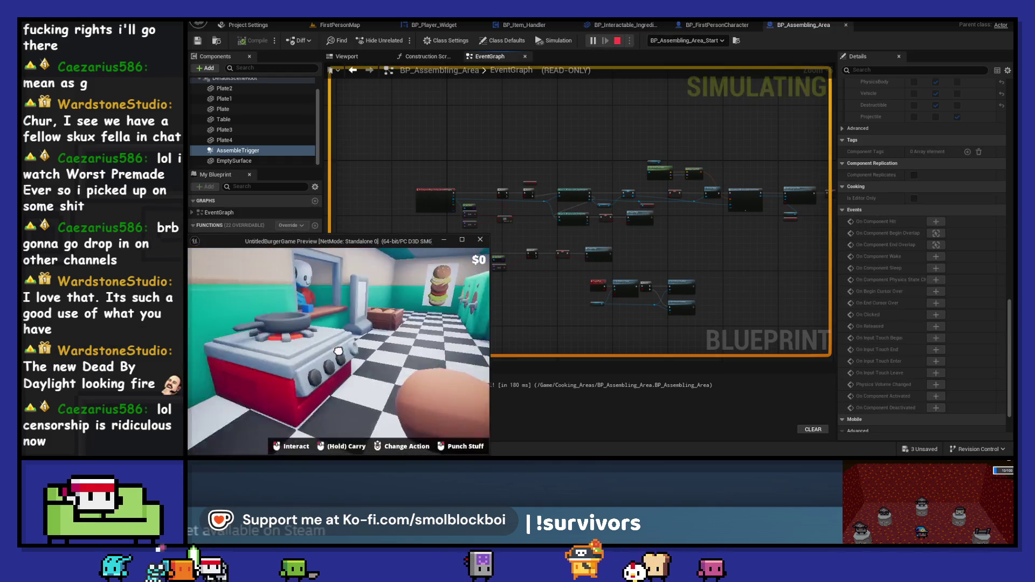
click(338, 351)
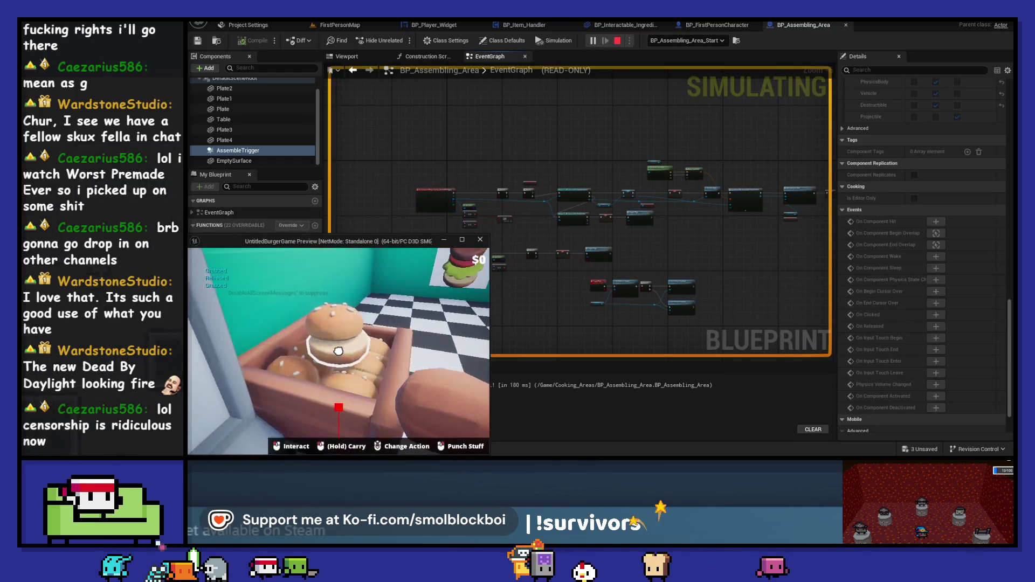
click(338, 351)
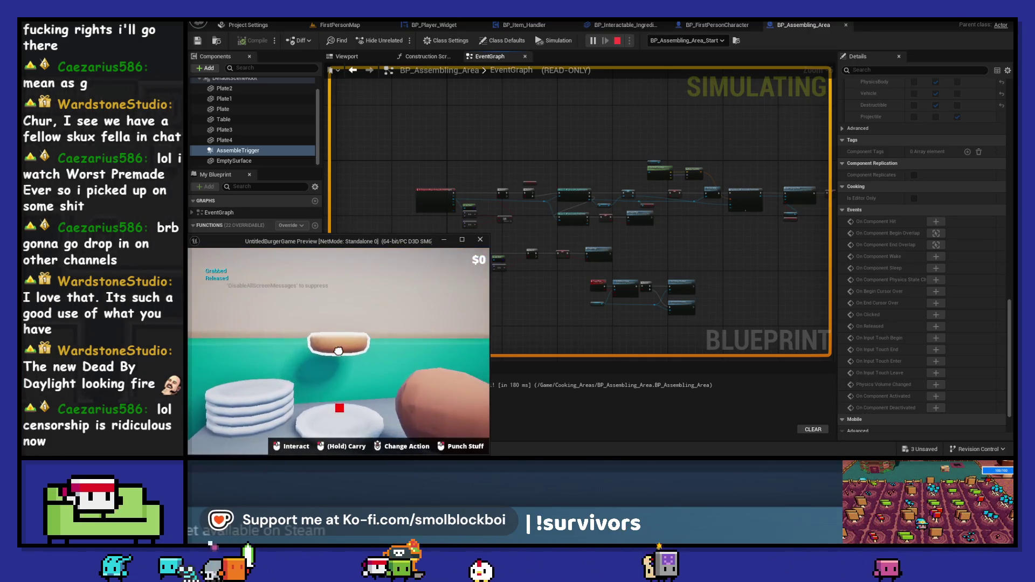
key(Escape)
scroll(541, 266, up, 5)
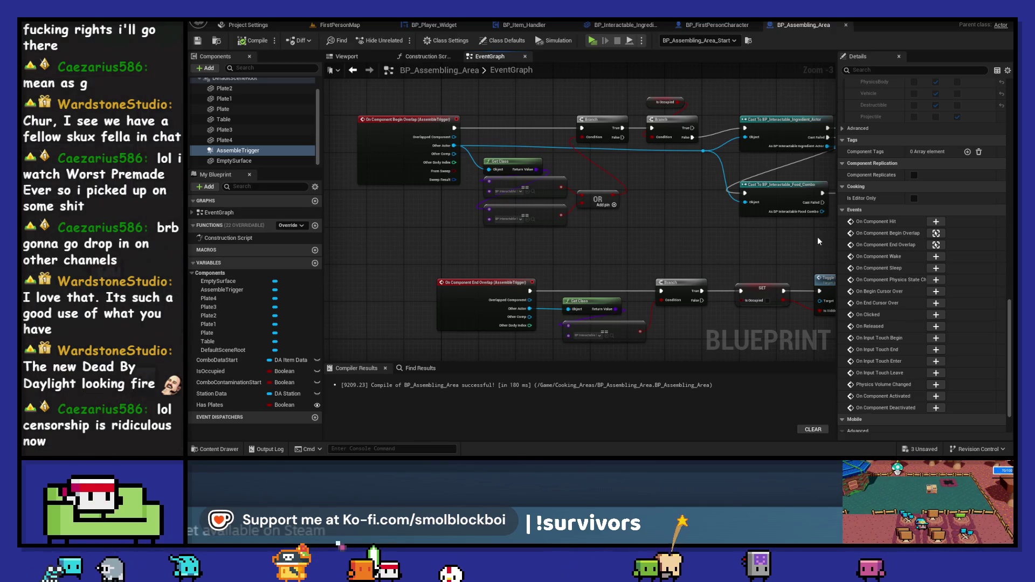
Check the Has Plates setting on the level instance and return to the Construction Script
scroll(895, 223, up, 5)
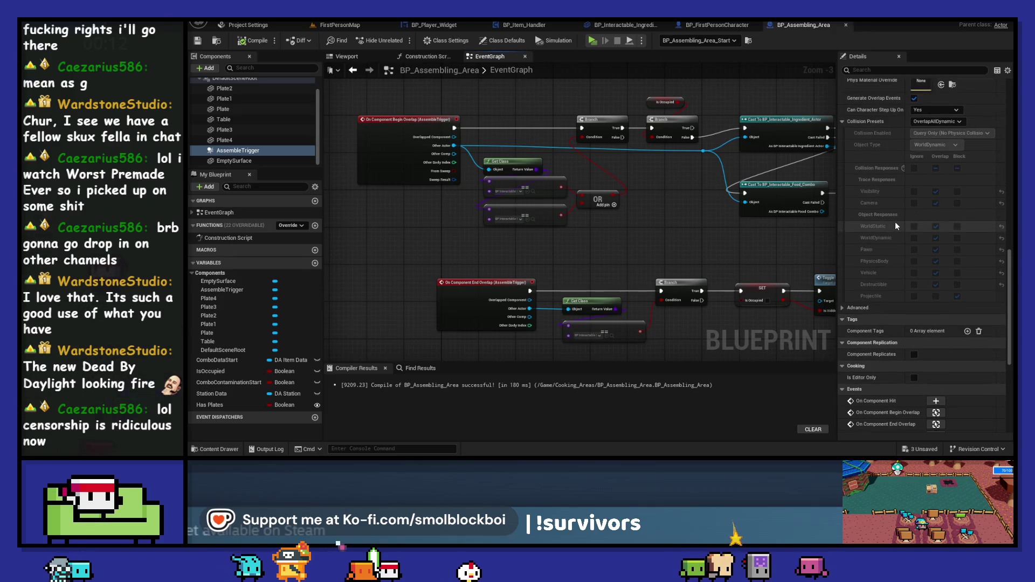
click(420, 57)
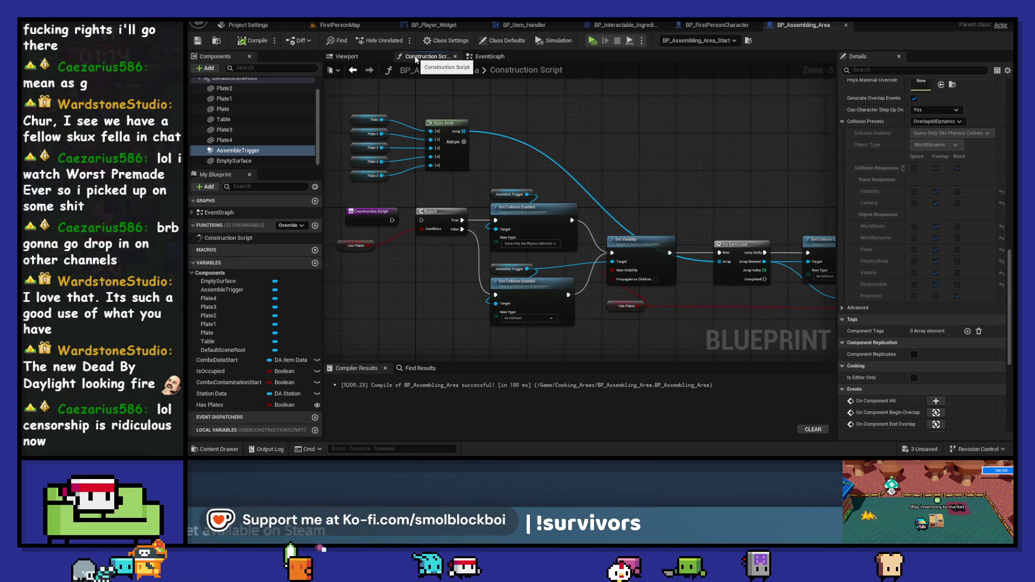
click(346, 28)
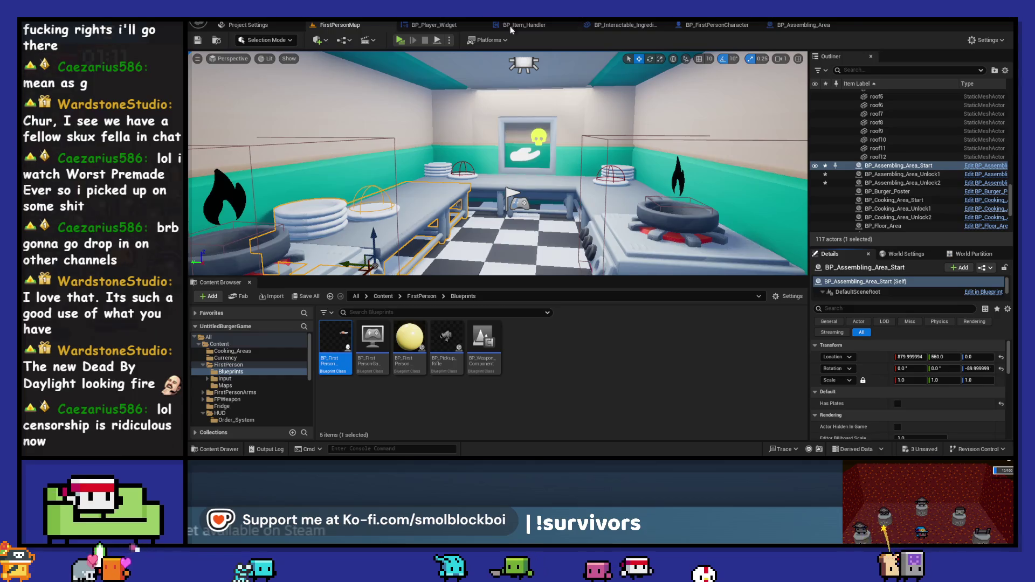
click(803, 25)
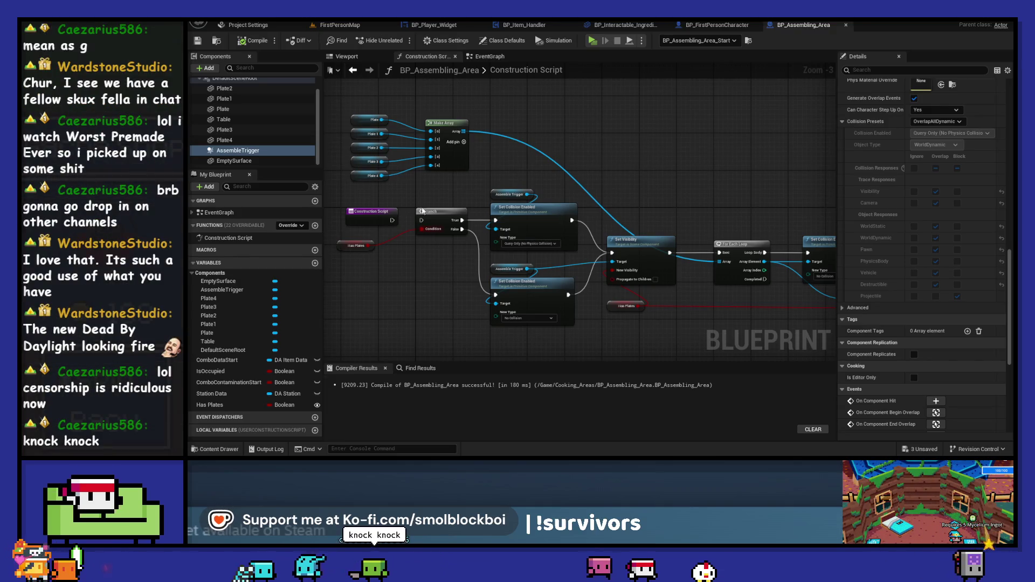
Box-select the five Plate nodes and Make Array, and drag them up and right
drag(430, 135, 421, 163)
drag(449, 126, 562, 118)
mouse_move(709, 175)
mouse_down()
mouse_move(566, 168)
mouse_move(607, 198)
mouse_up()
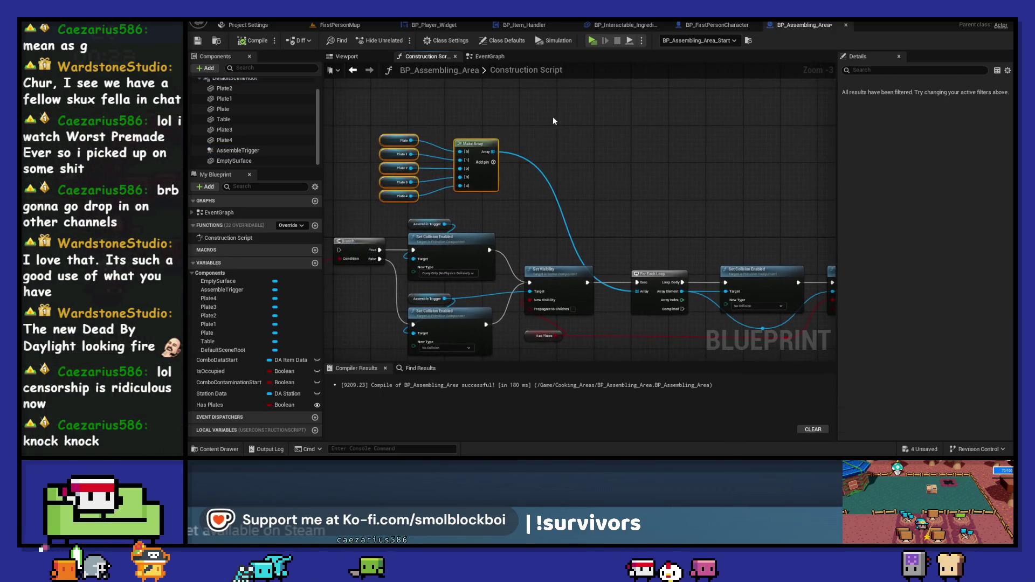
drag(491, 143, 577, 143)
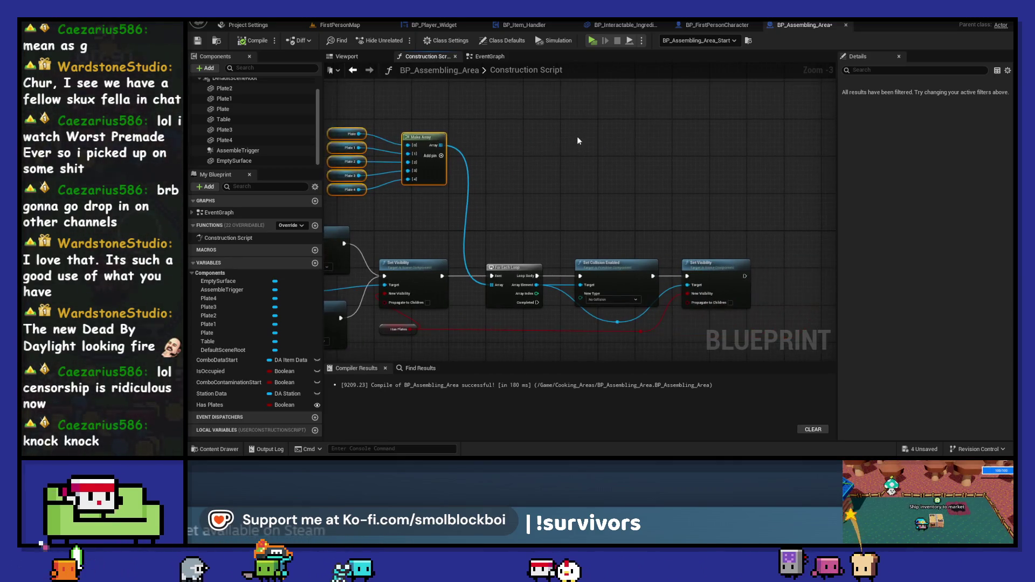
drag(682, 202, 674, 136)
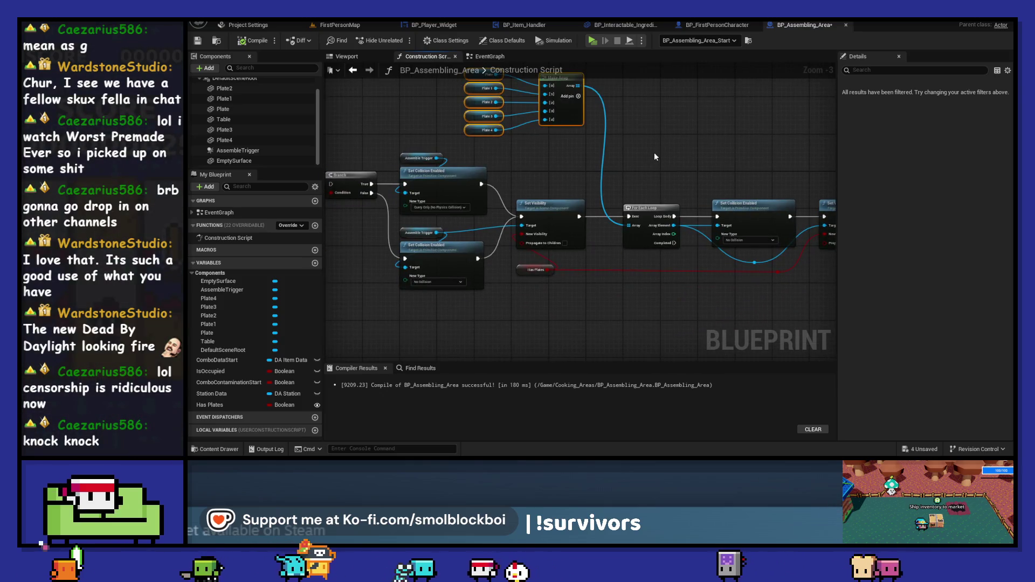
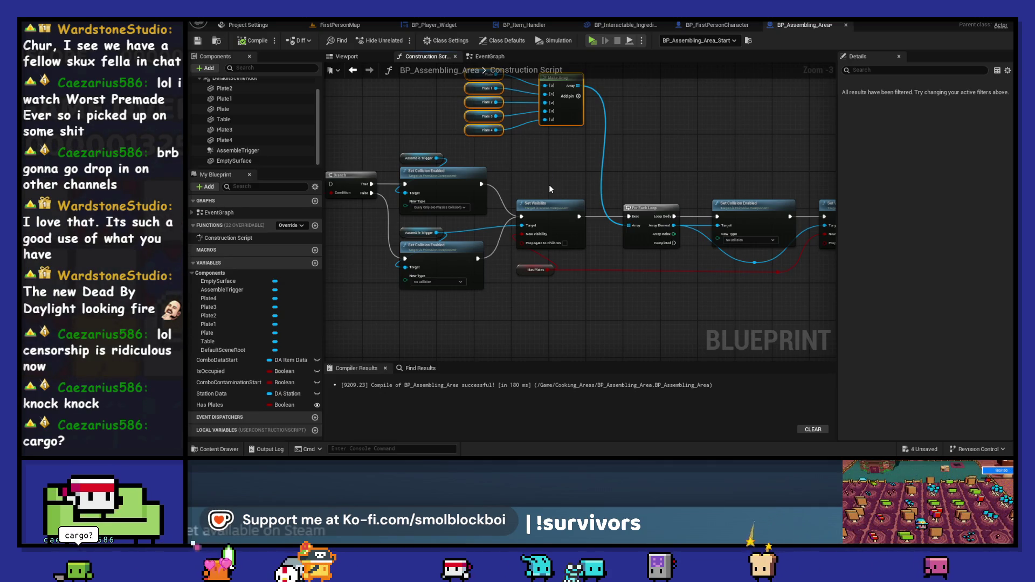
Wire the Construction Script into the Branch and remove the Has Plates link to New Visibility
drag(551, 270, 521, 235)
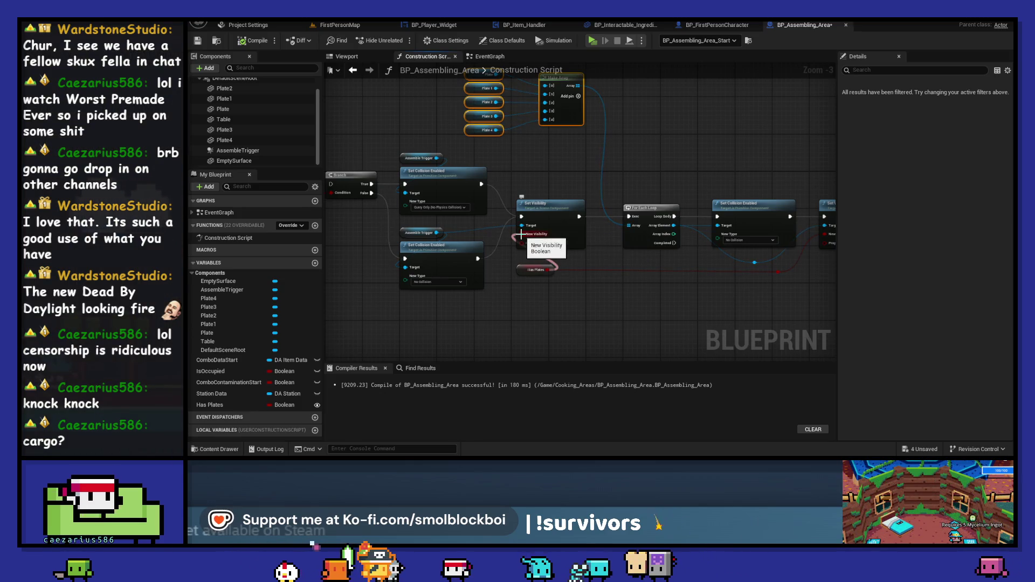
drag(521, 235, 651, 239)
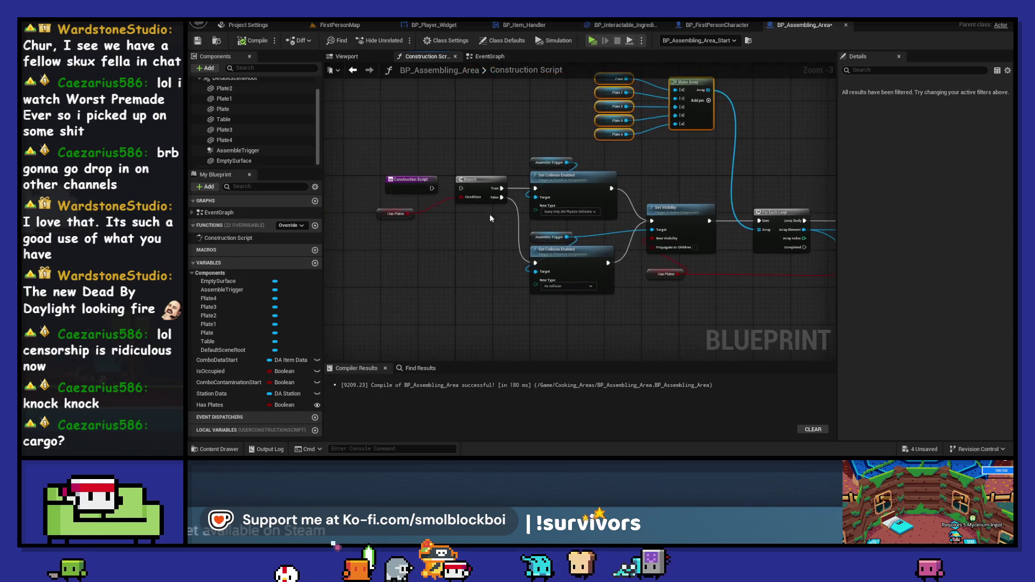
drag(431, 189, 462, 188)
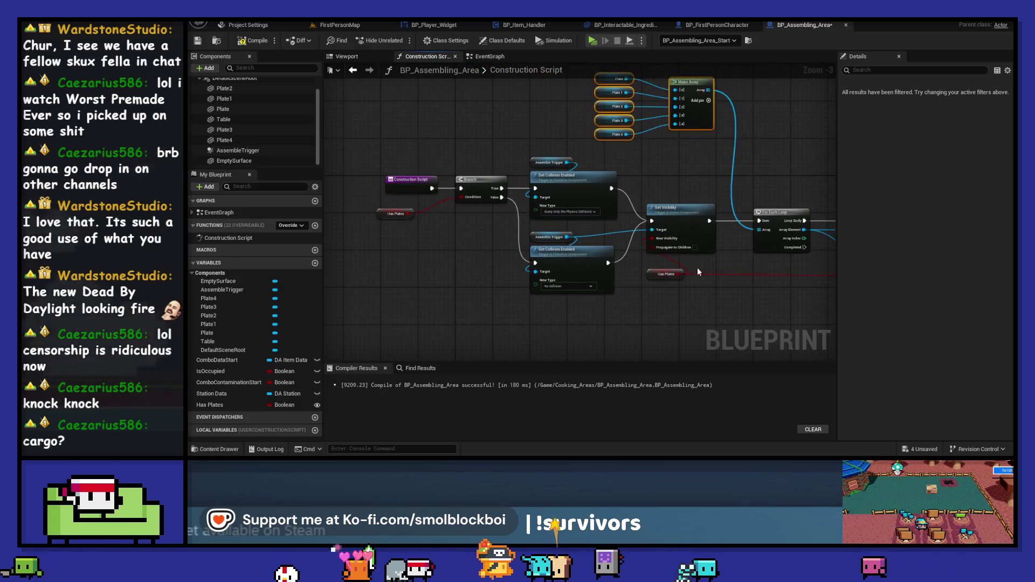
drag(703, 276, 576, 276)
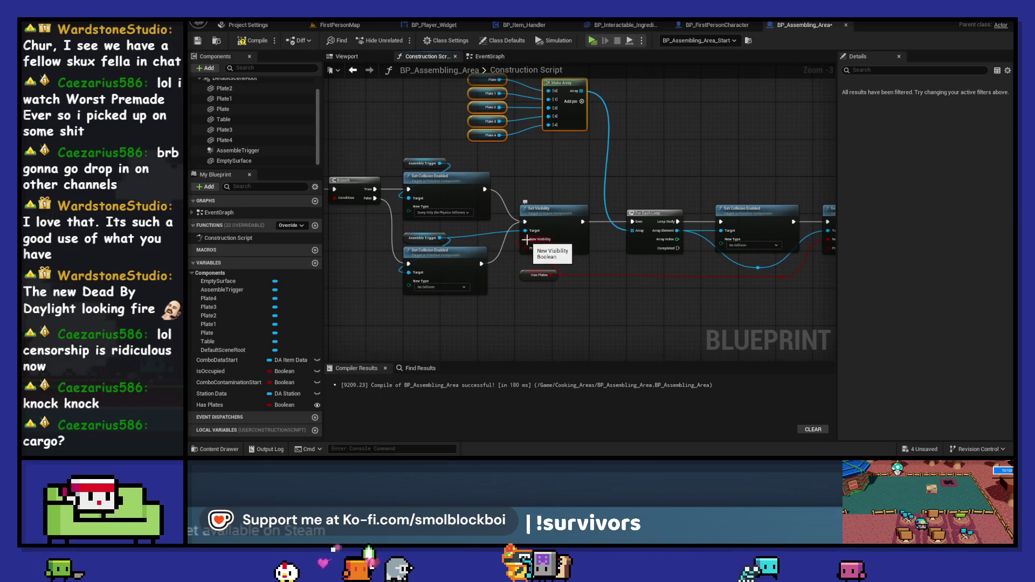
mouse_move(562, 276)
mouse_down()
mouse_move(490, 275)
mouse_move(699, 276)
mouse_move(777, 233)
mouse_up()
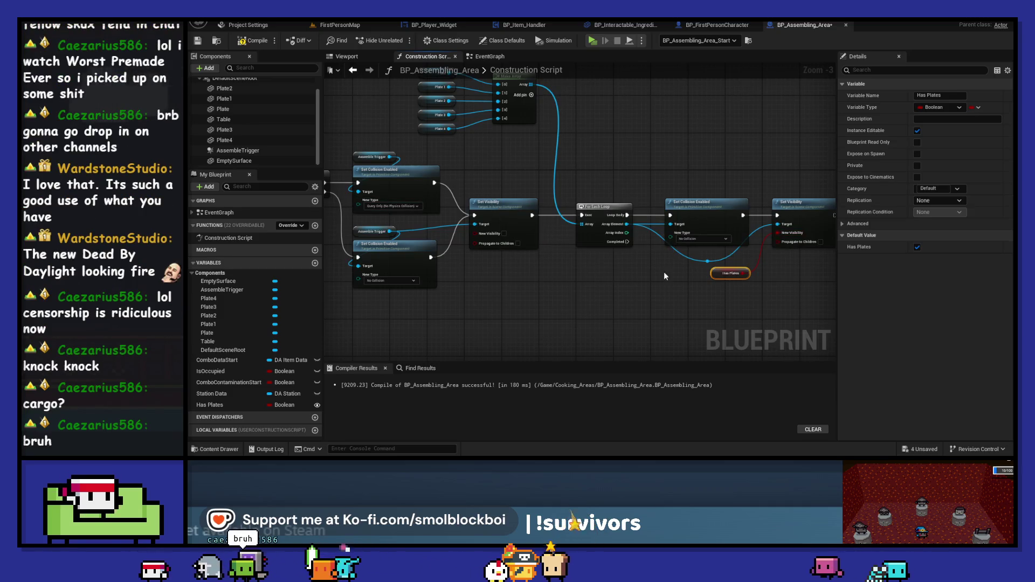
Insert Set Visibility between the upper Set Collision Enabled and the For Each Loop
drag(808, 312, 549, 218)
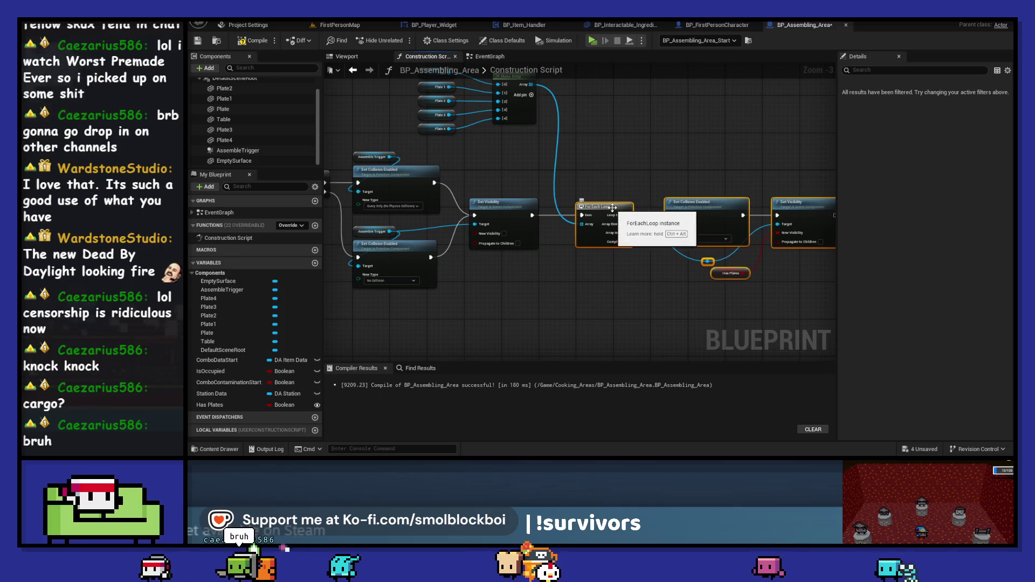
alt+click(531, 215)
alt+click(475, 215)
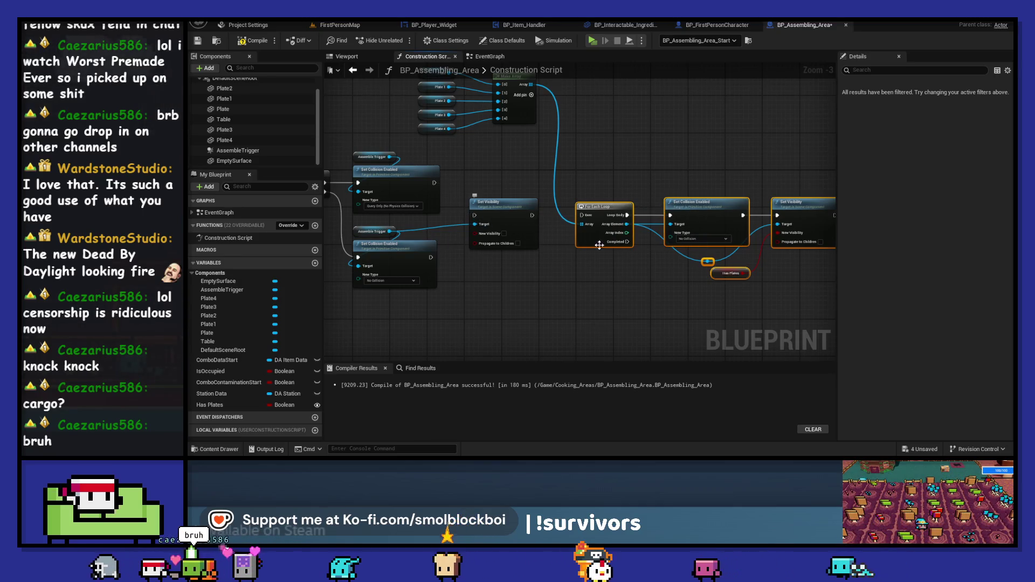
drag(597, 208, 600, 173)
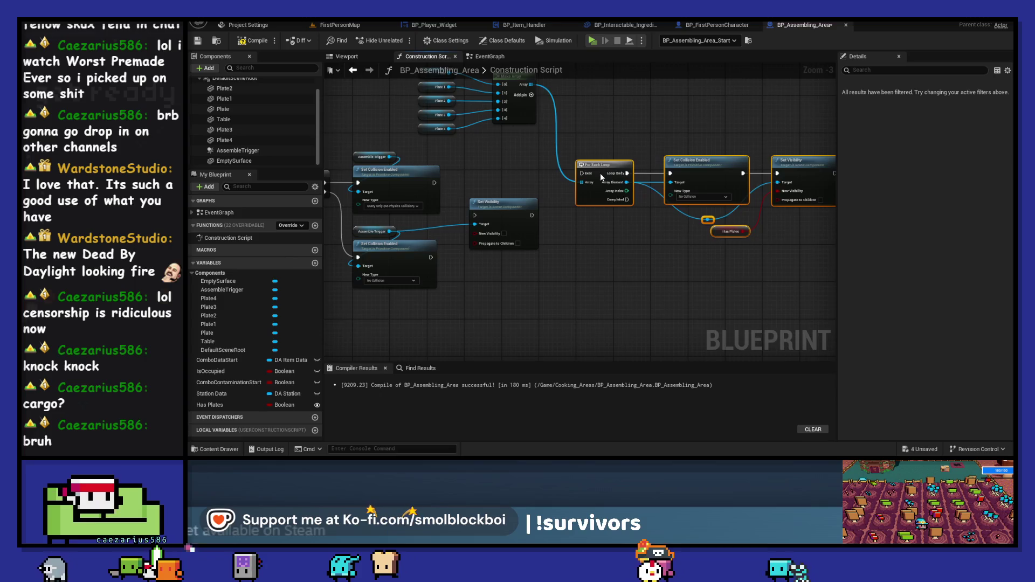
drag(435, 183, 599, 176)
key(q)
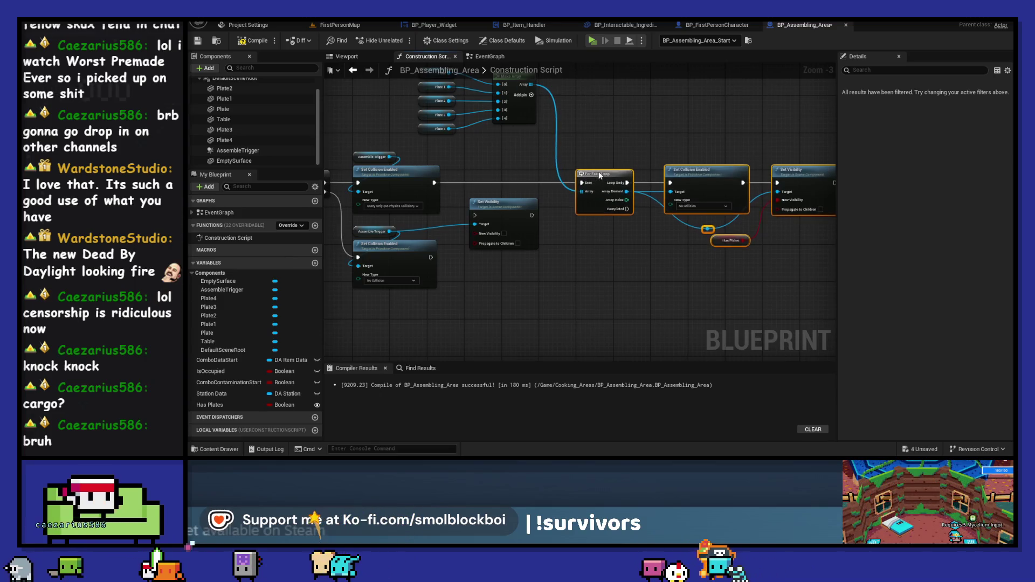
drag(435, 183, 474, 216)
drag(532, 216, 581, 182)
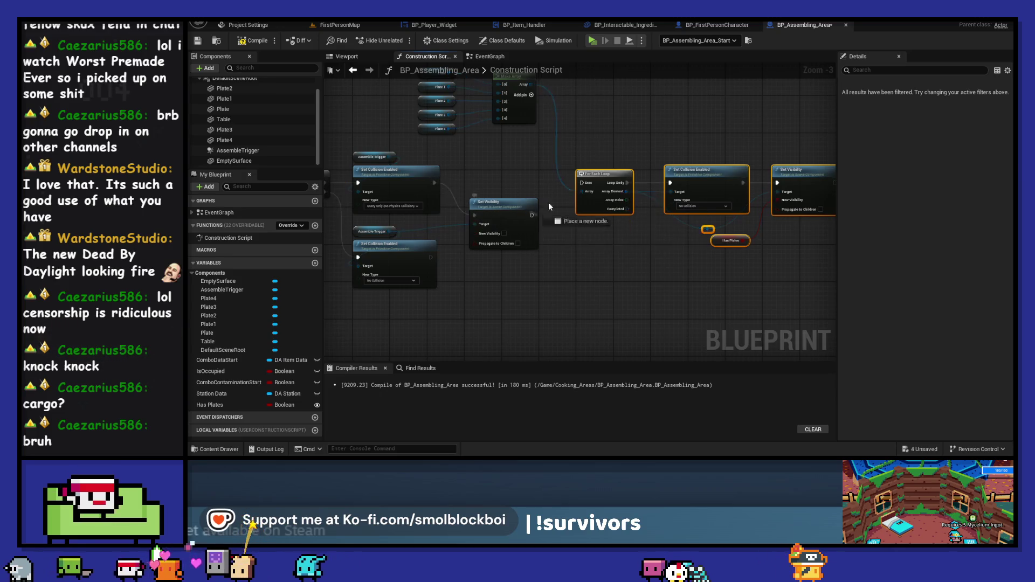
drag(507, 202, 501, 170)
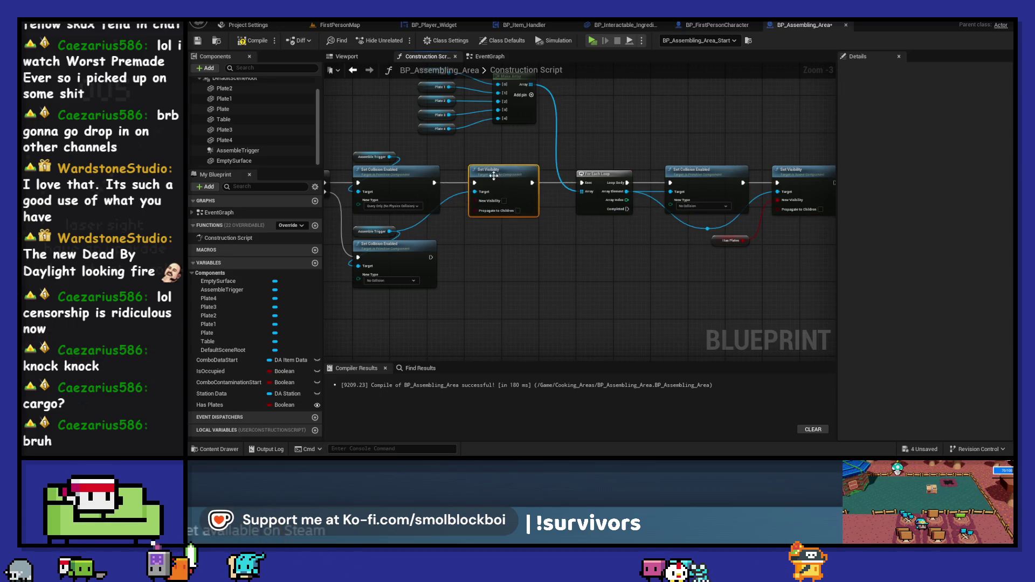
Target Set Visibility at Assemble Trigger and paste a copy after the lower Set Collision Enabled
mouse_move(389, 158)
mouse_down()
mouse_move(475, 191)
mouse_move(390, 157)
mouse_up()
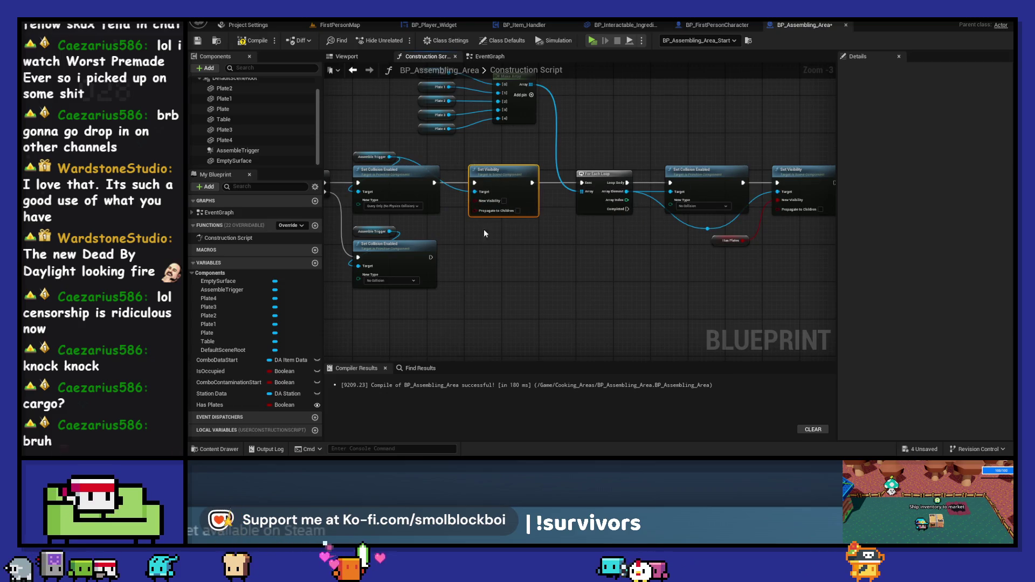
key(ctrl+c)
key(ctrl+v)
mouse_move(430, 259)
mouse_down()
mouse_move(479, 262)
mouse_move(498, 244)
mouse_up()
Tick New Visibility on the upper Set Visibility and feed the copy into the plate loop
click(504, 200)
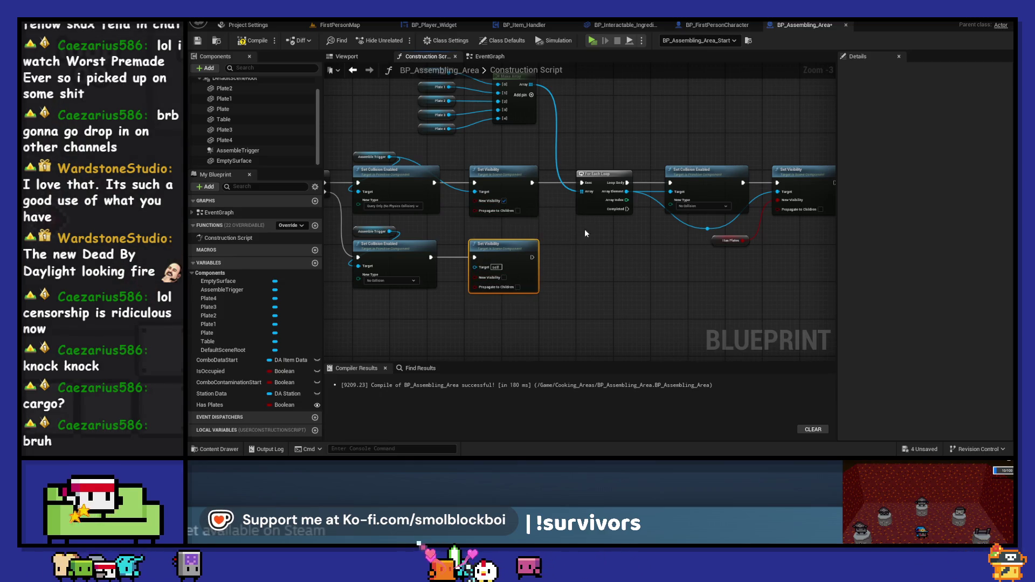
drag(537, 262, 581, 185)
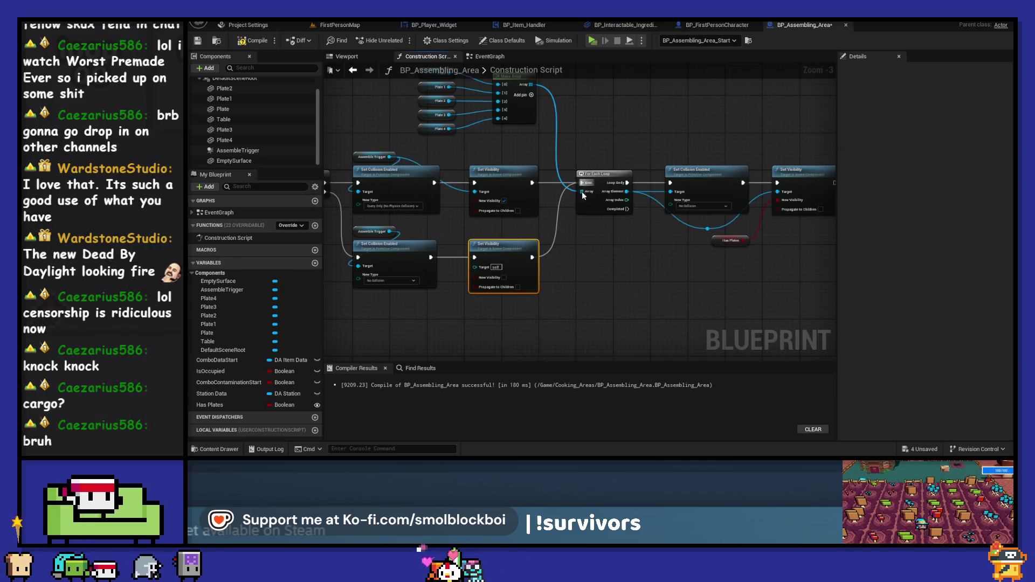
drag(428, 145, 503, 156)
Connect the copied Set Visibility's Target, then compile and save the blueprint without errors
click(250, 41)
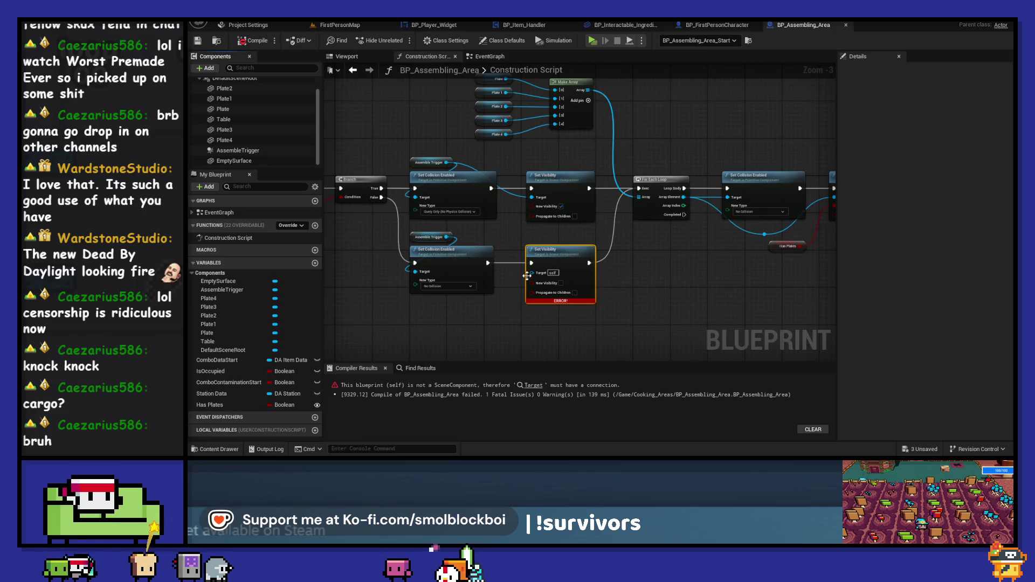
mouse_move(532, 272)
mouse_down()
mouse_move(436, 225)
mouse_move(443, 236)
mouse_up()
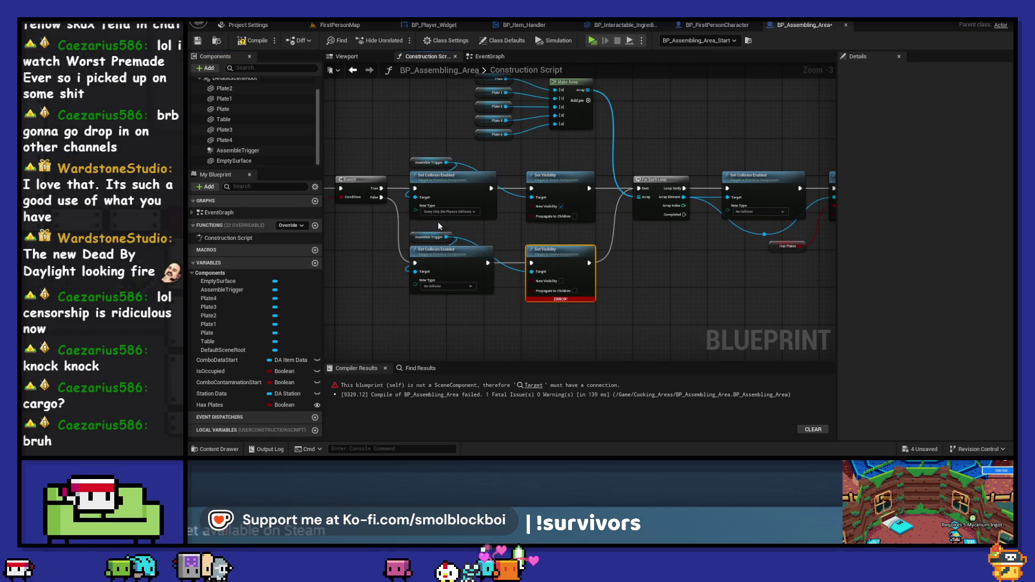
click(243, 42)
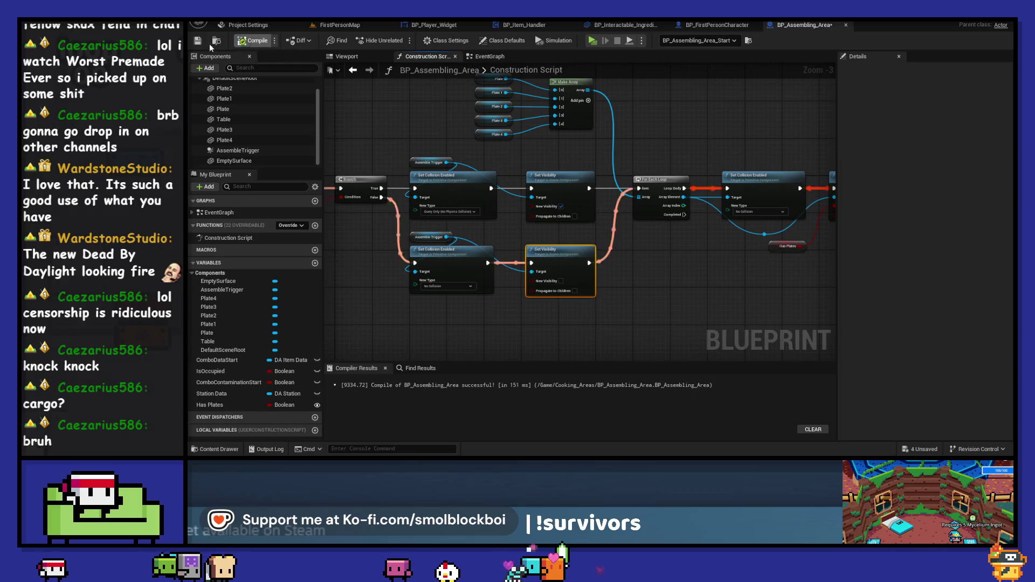
click(339, 24)
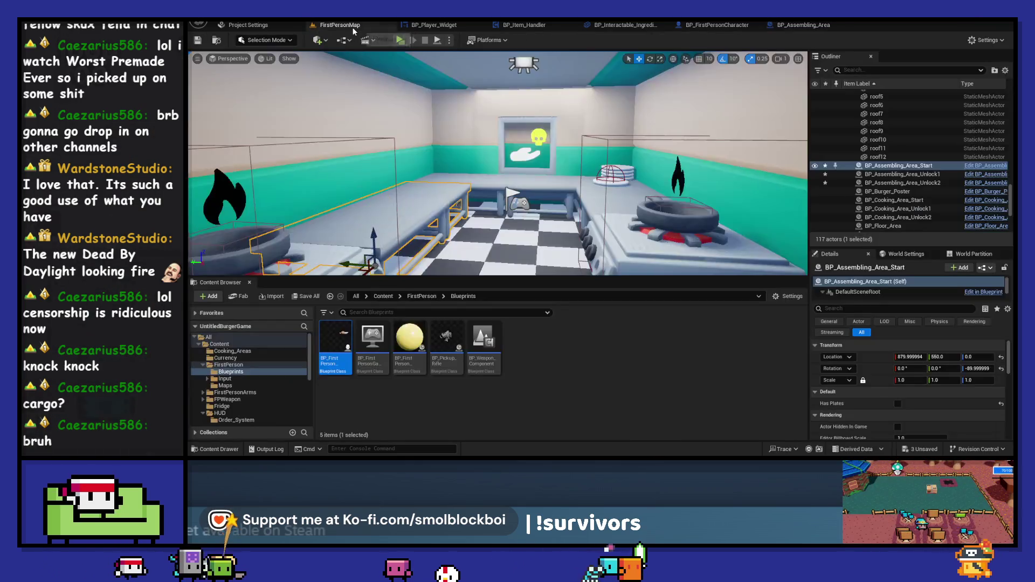
Enable Has Plates on BP_Assembling_Area_Start and play-test putting a bun on a plate
click(898, 404)
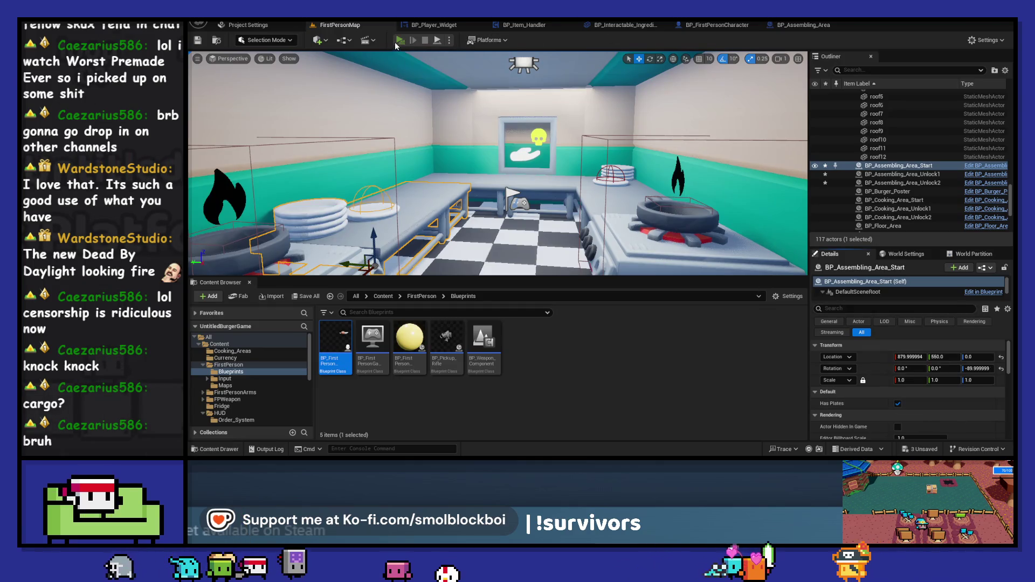
click(399, 41)
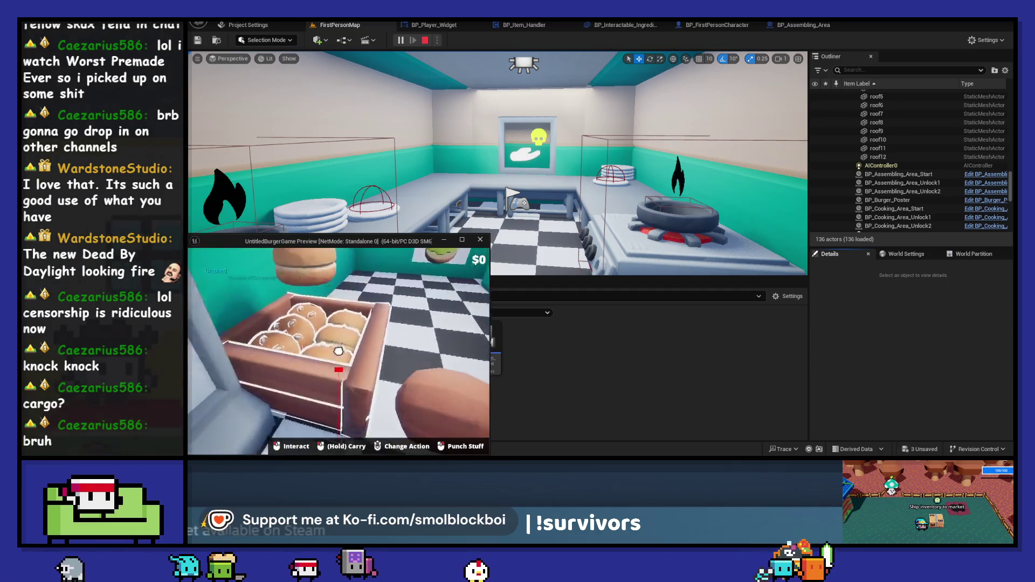
click(338, 351)
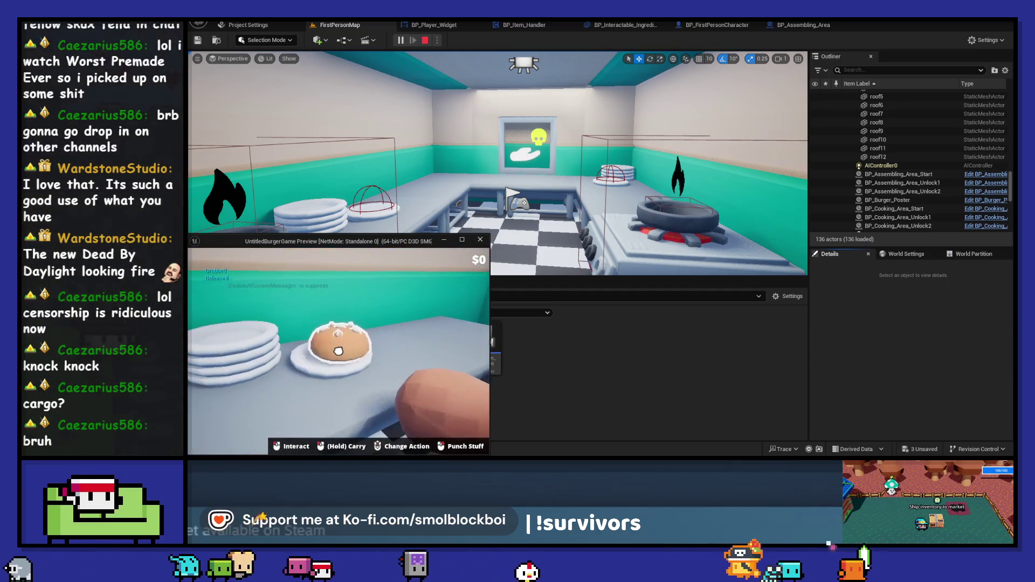
click(338, 351)
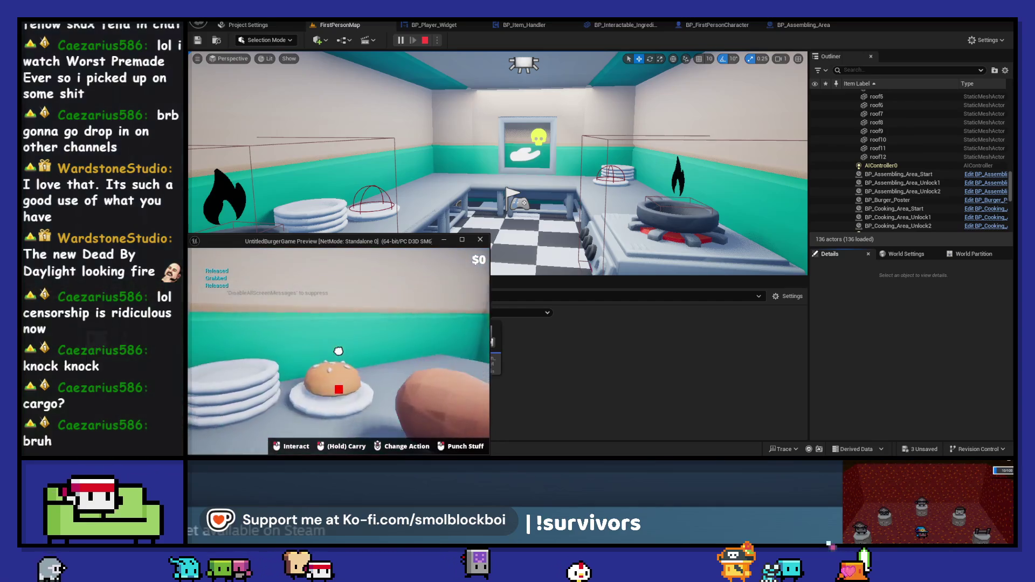
click(338, 351)
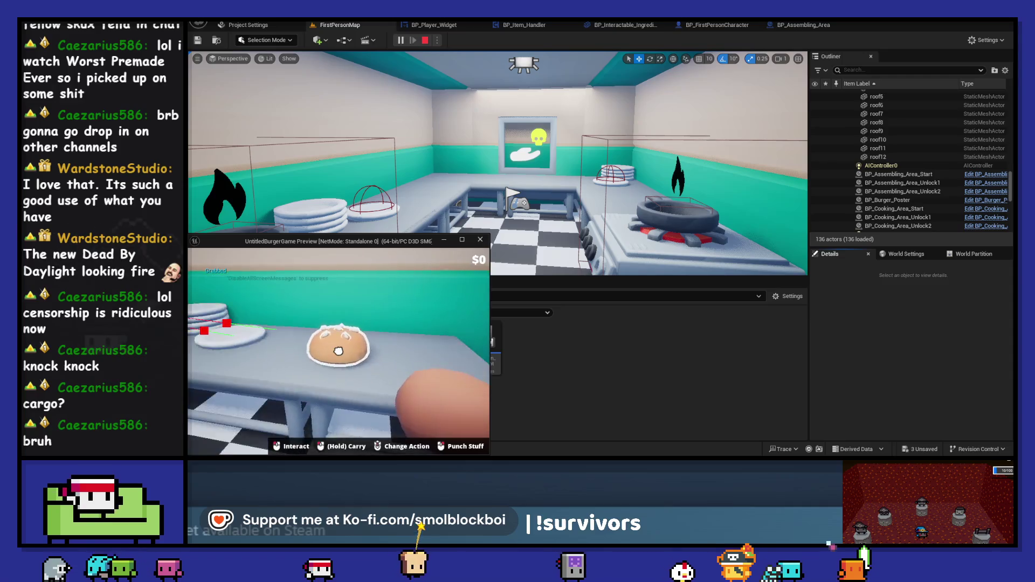
click(339, 352)
right_click(338, 351)
right_click(338, 351)
right_click(338, 351)
right_click(338, 351)
key(Escape)
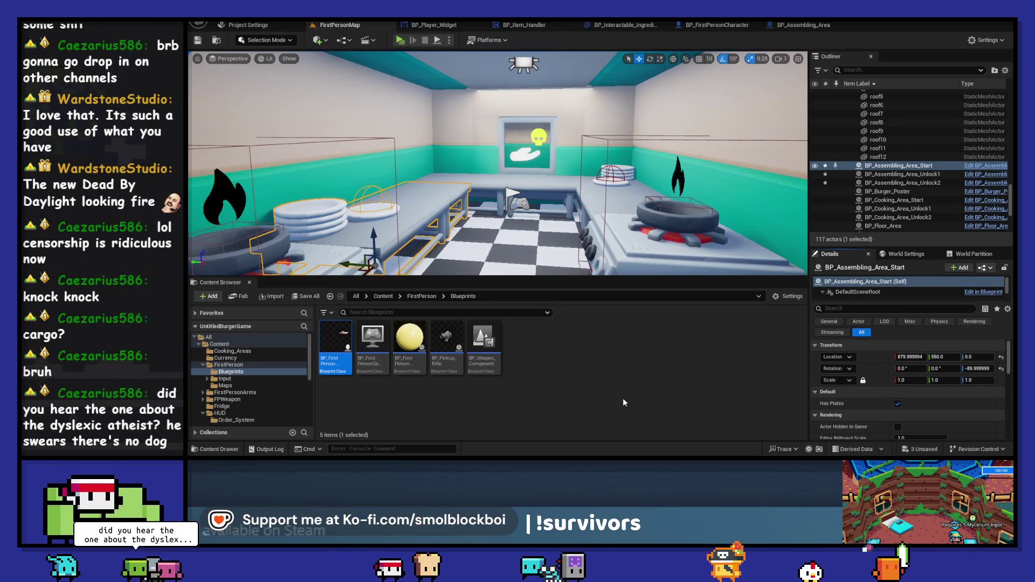
Run a second play test carrying a patty from the fridge to the stove pan
click(405, 43)
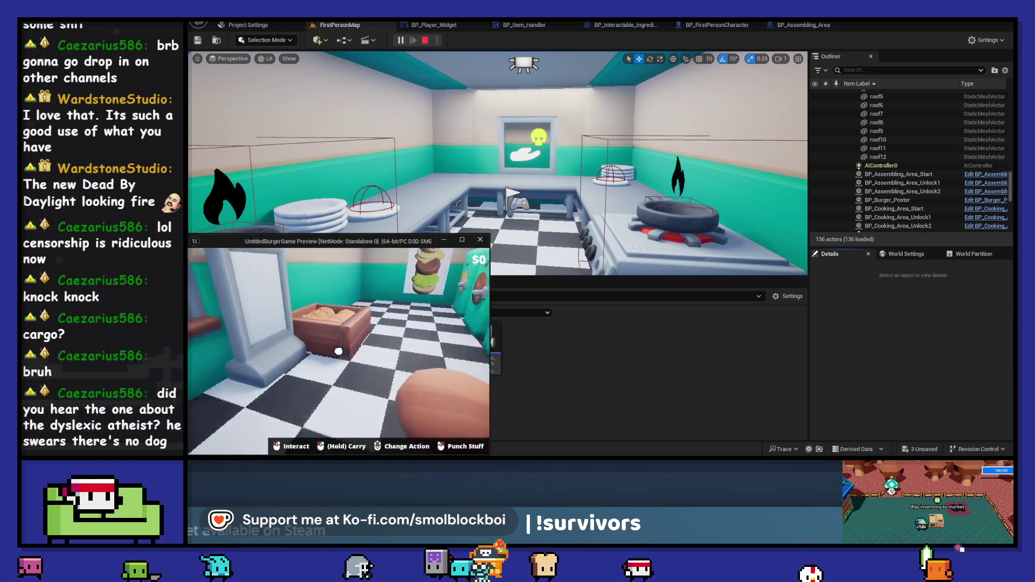
click(338, 351)
drag(339, 351, 338, 351)
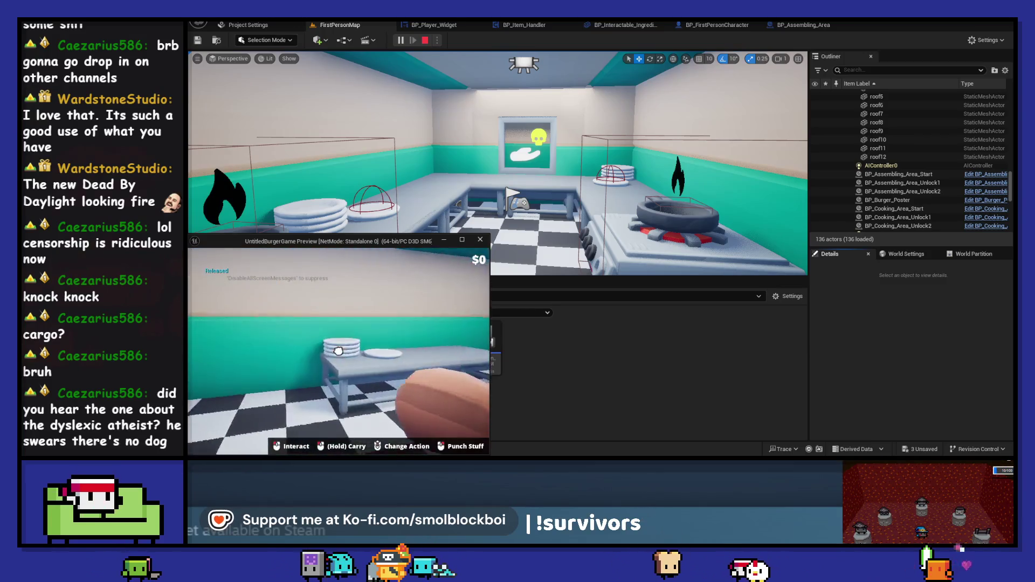
key(Escape)
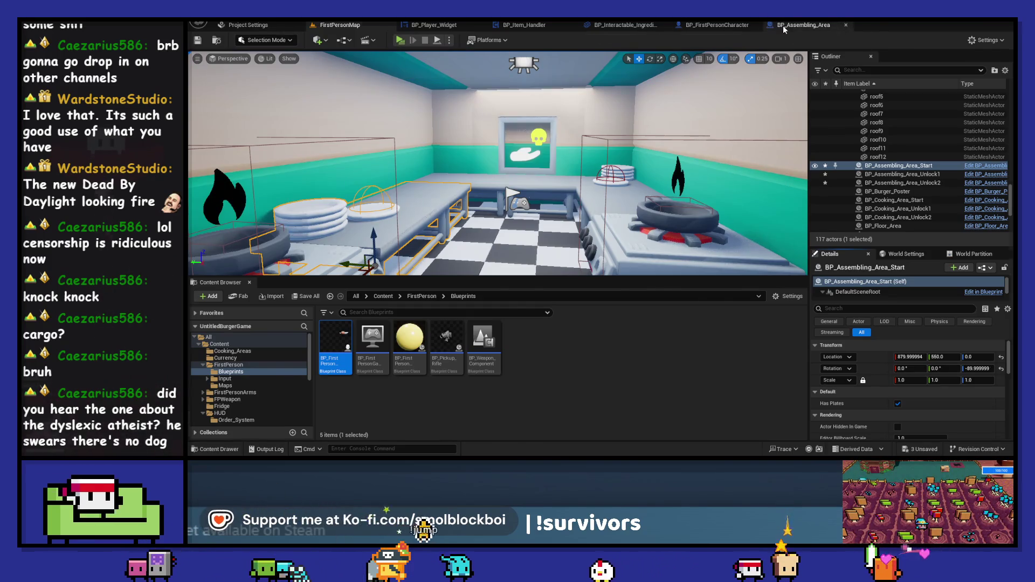
In BP_Assembling_Area's construction script, move the Has Plates node beside the Branch
click(803, 24)
mouse_move(787, 246)
mouse_down()
mouse_move(529, 264)
mouse_move(407, 212)
mouse_up()
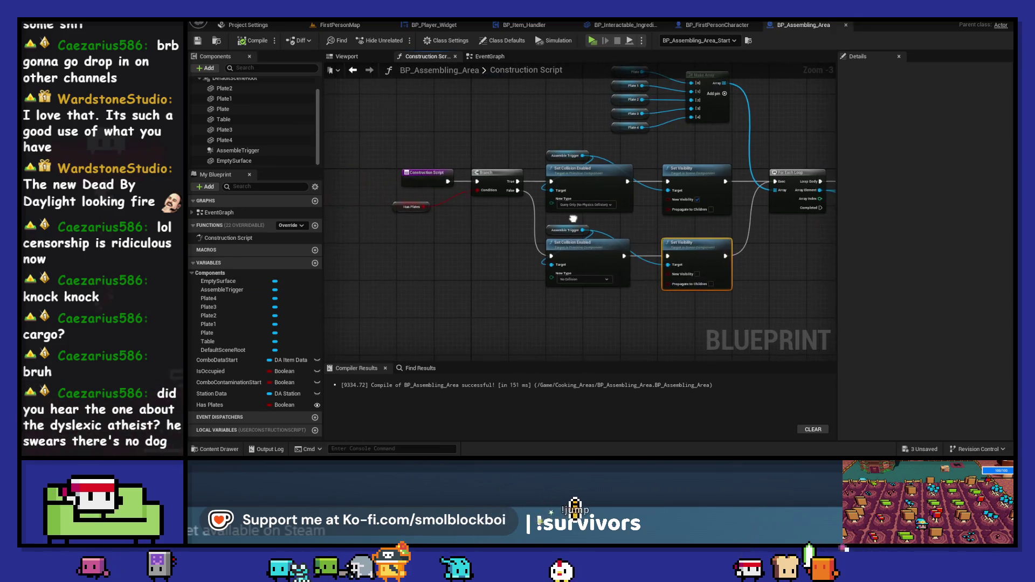
scroll(409, 215, up, 3)
click(424, 207)
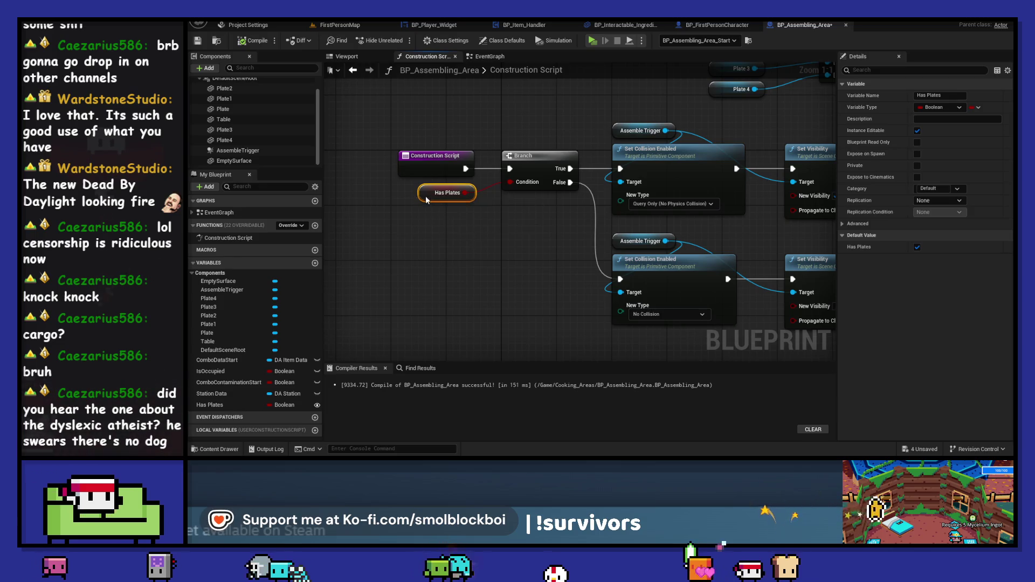
drag(743, 257, 659, 266)
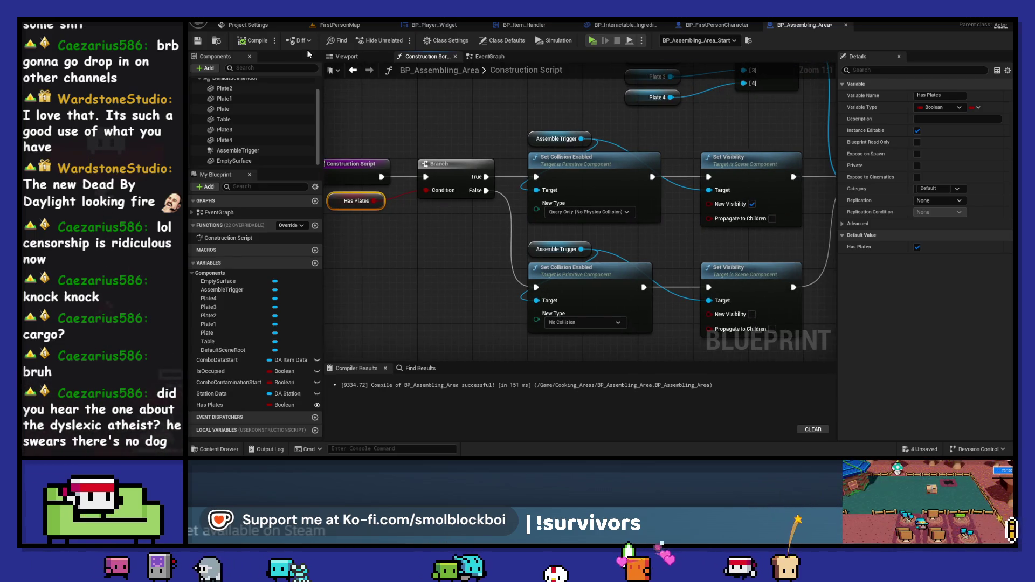
Select AssembleTrigger in the Viewport and jump to its On Component Begin Overlap event
click(347, 57)
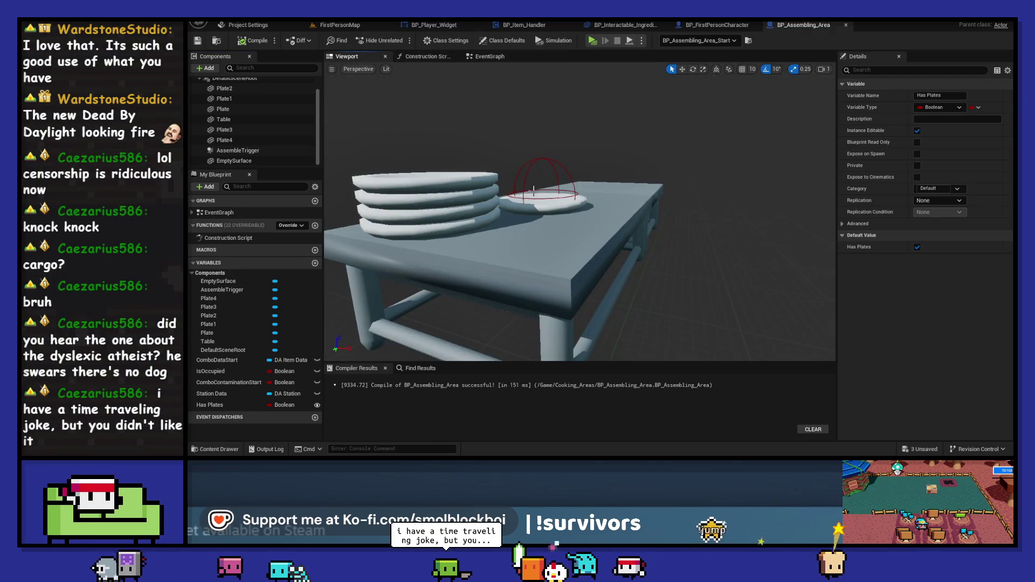
click(548, 160)
key(w)
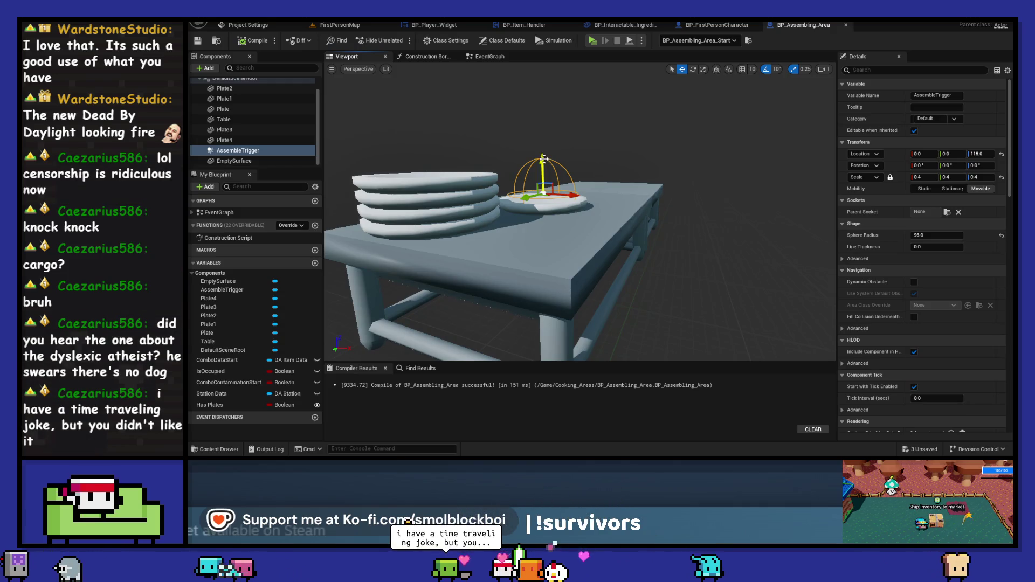
scroll(873, 258, down, 5)
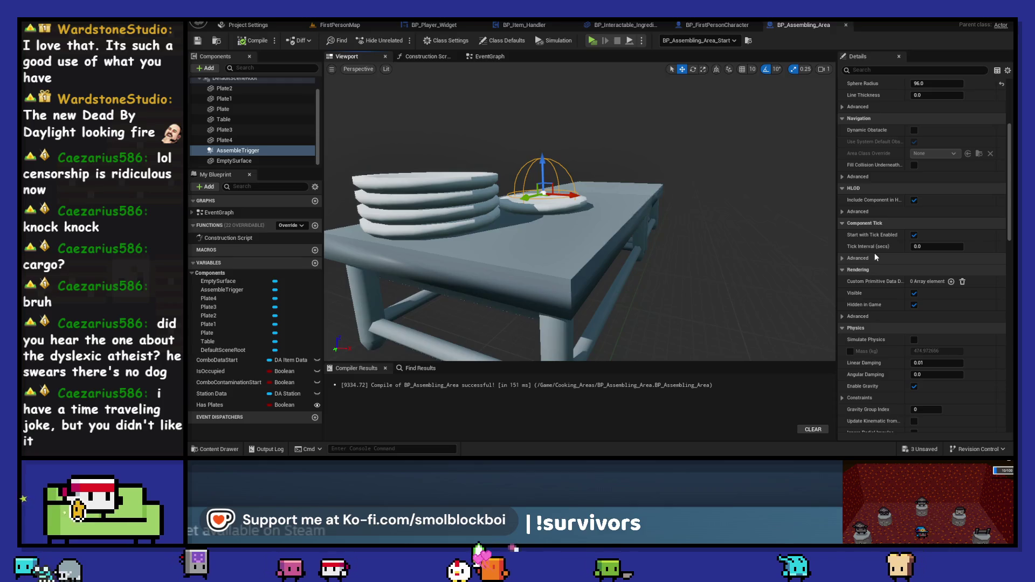
scroll(876, 258, down, 3)
scroll(875, 257, down, 3)
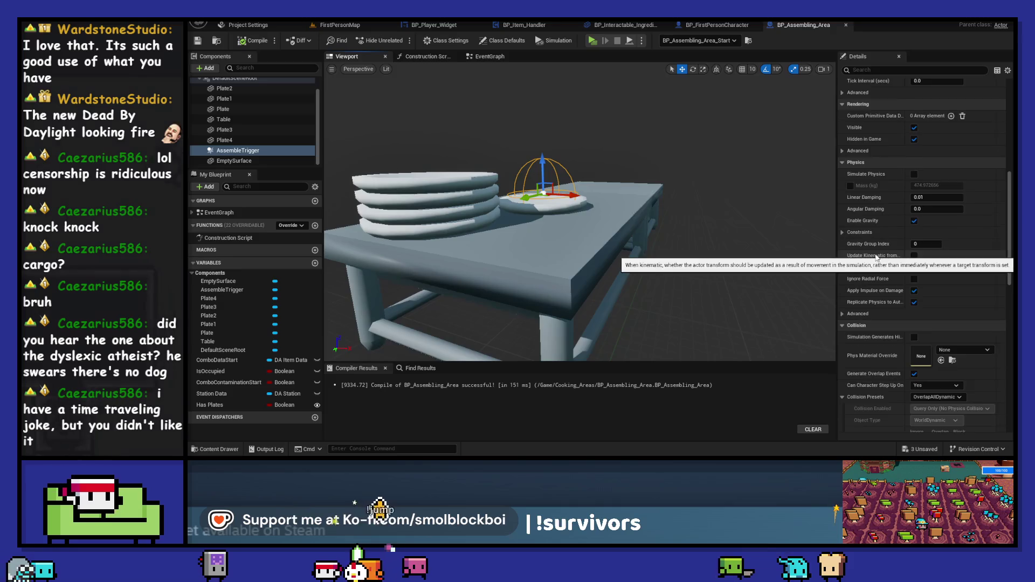
scroll(876, 258, down, 2)
scroll(875, 253, down, 2)
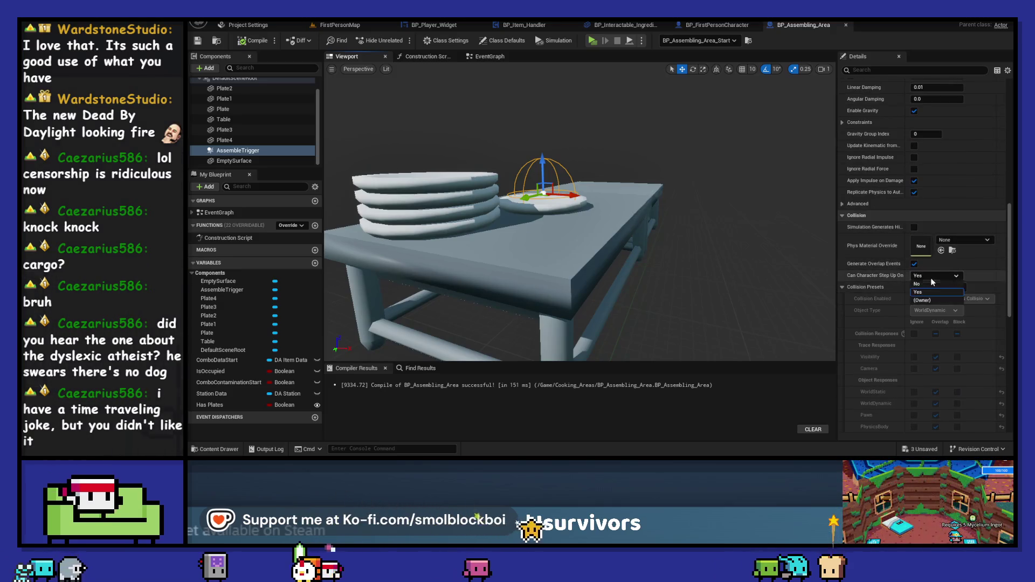
scroll(866, 251, down, 6)
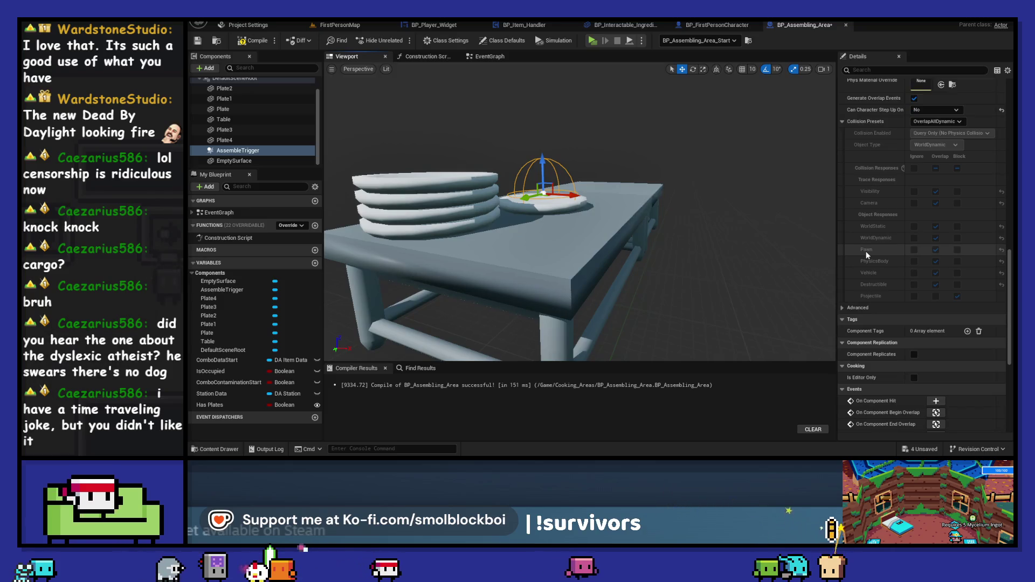
scroll(932, 234, down, 3)
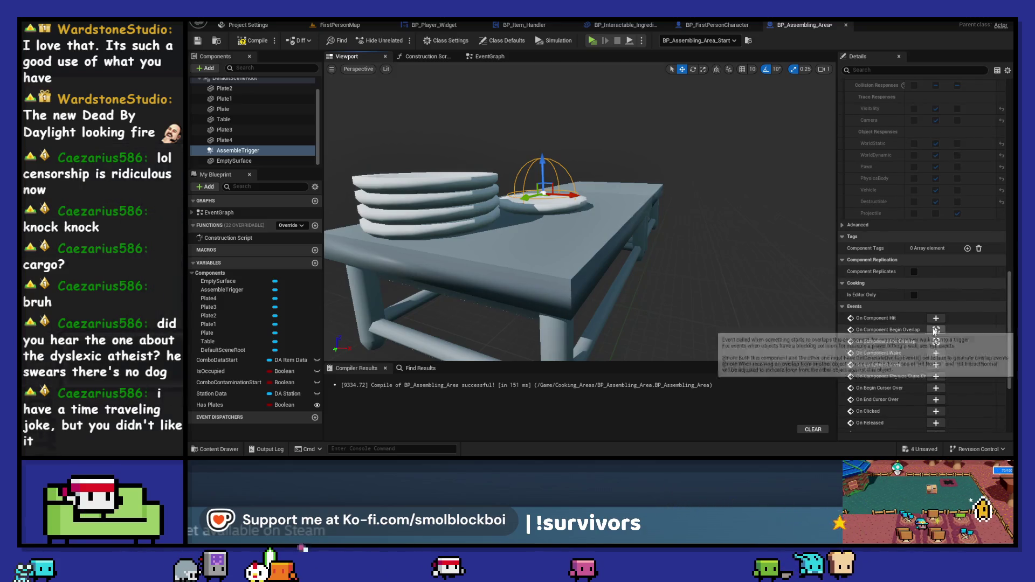
click(936, 329)
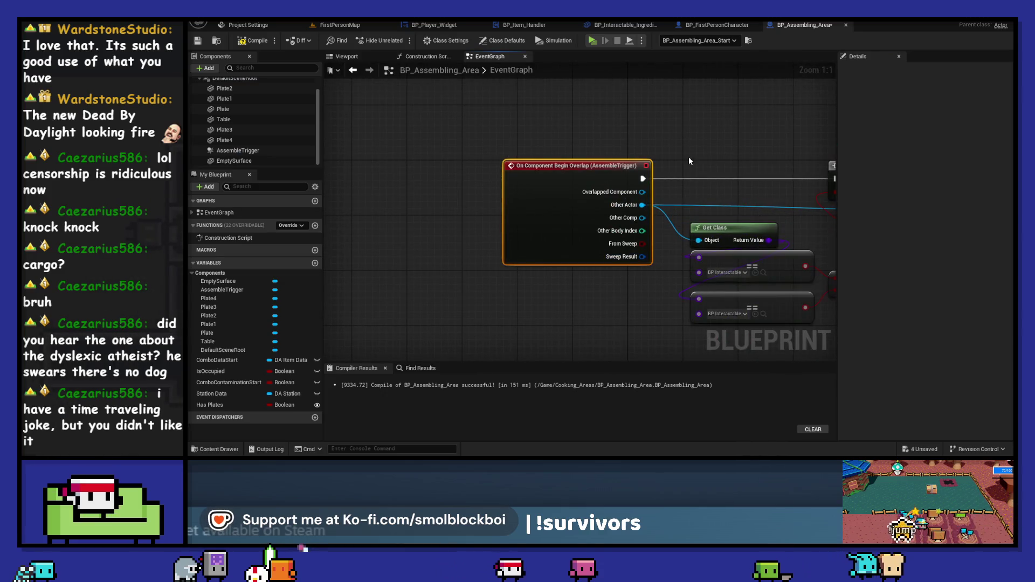
Review AssembleTrigger's begin-overlap branch logic and compile and save the blueprint
click(237, 151)
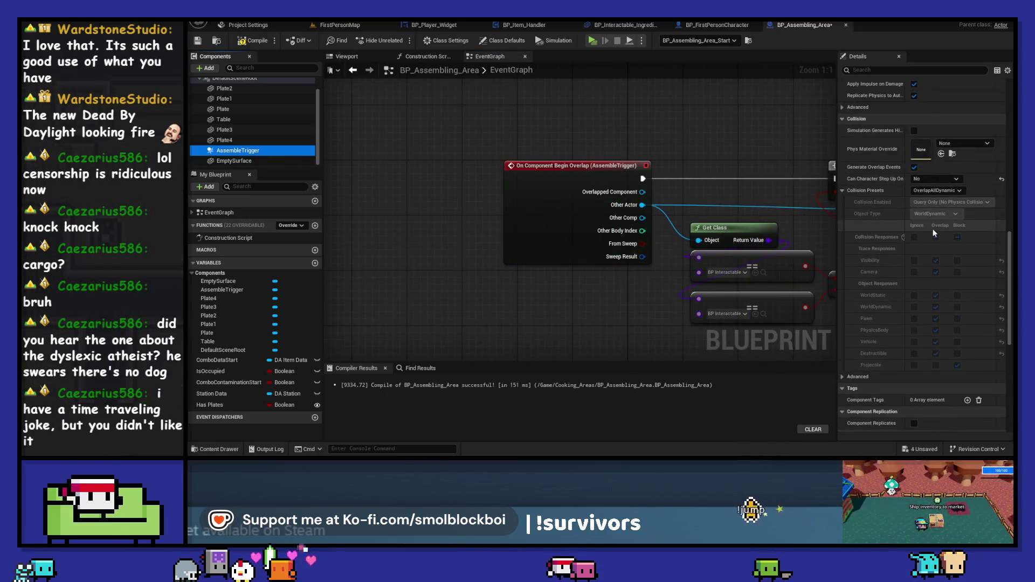
drag(713, 140, 476, 127)
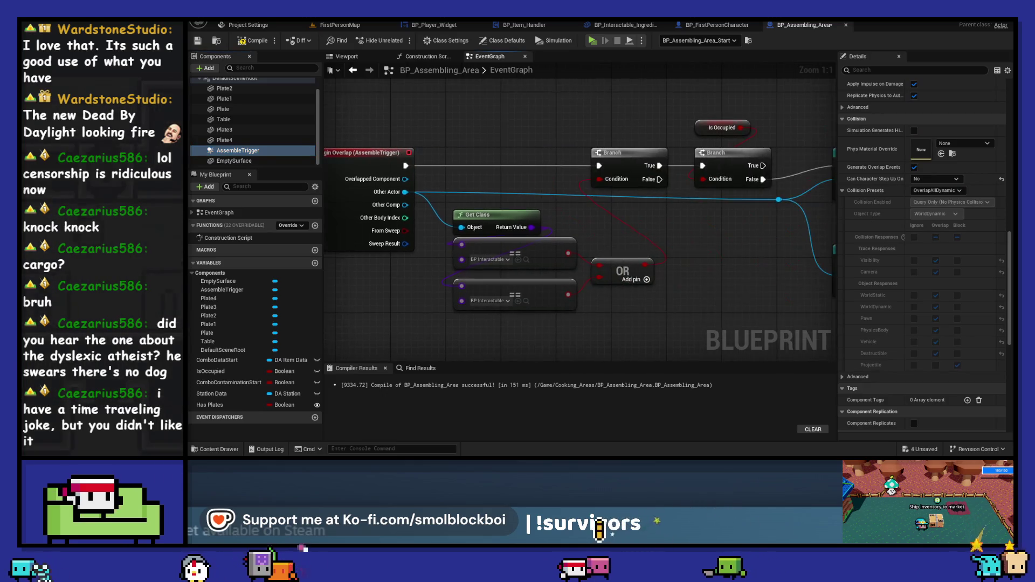
scroll(434, 167, down, 5)
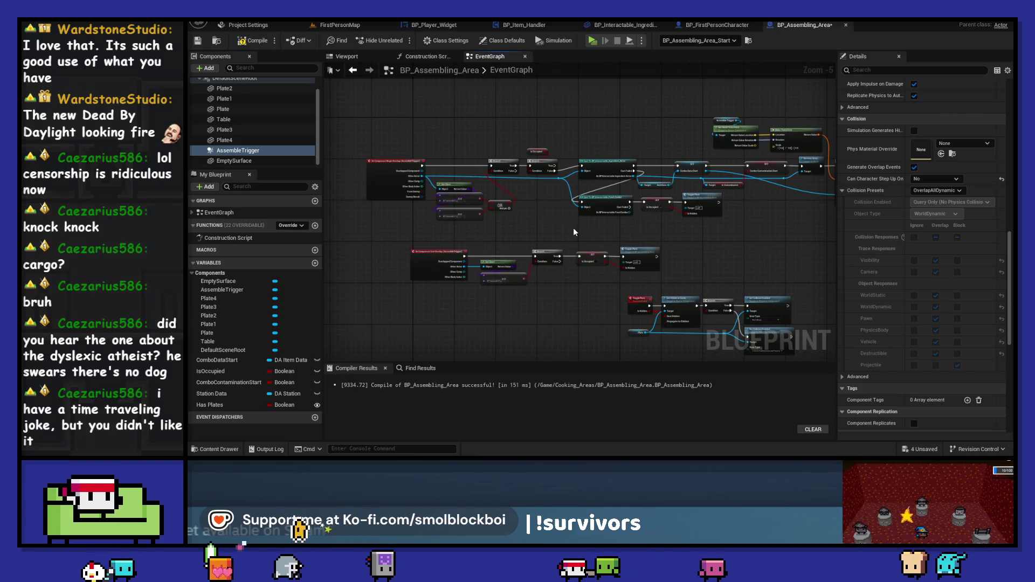
click(198, 40)
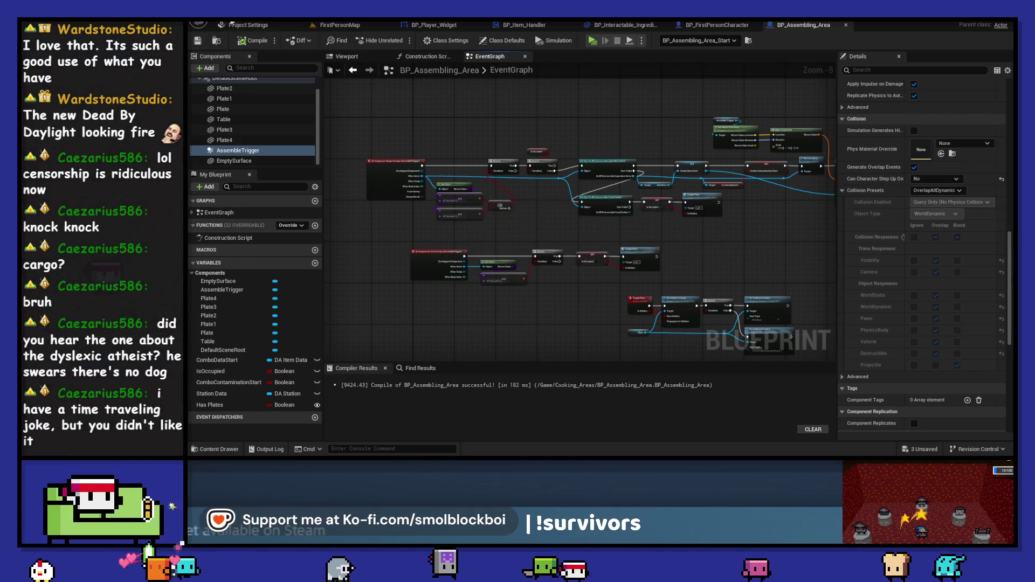
Browse the File and Edit menus, then run and stop a quick play test
click(199, 24)
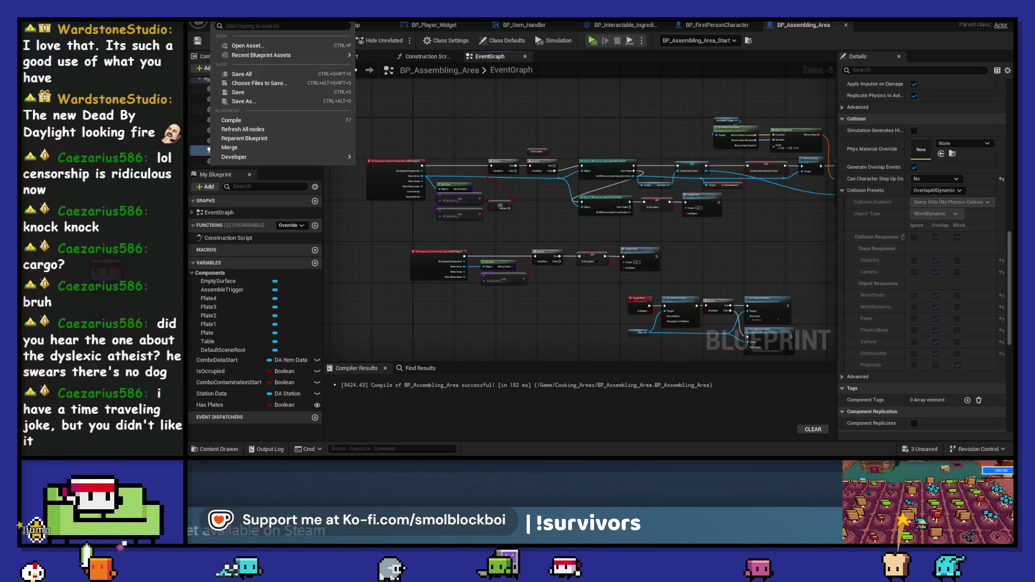
click(240, 20)
key(Escape)
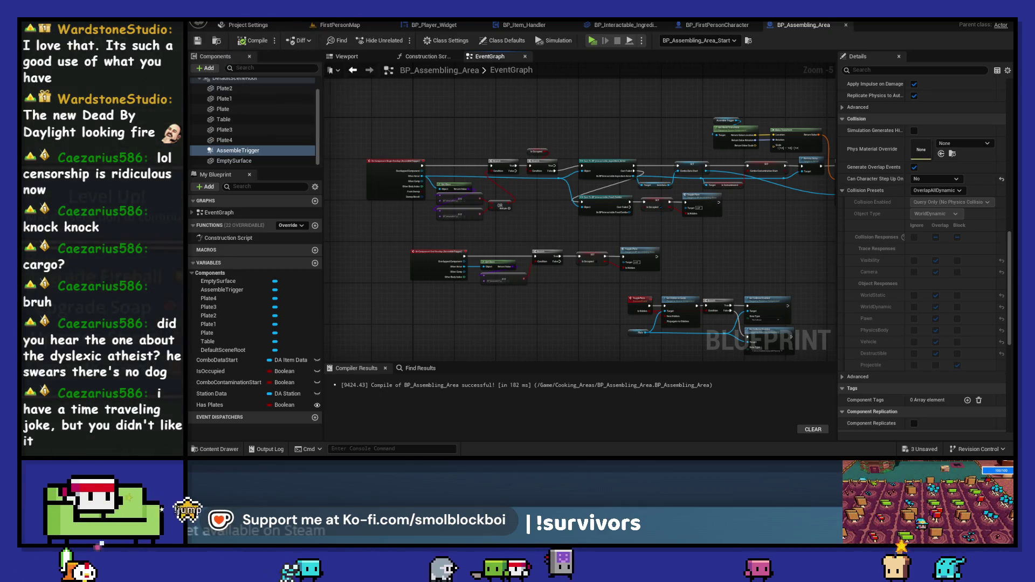
key(alt+p)
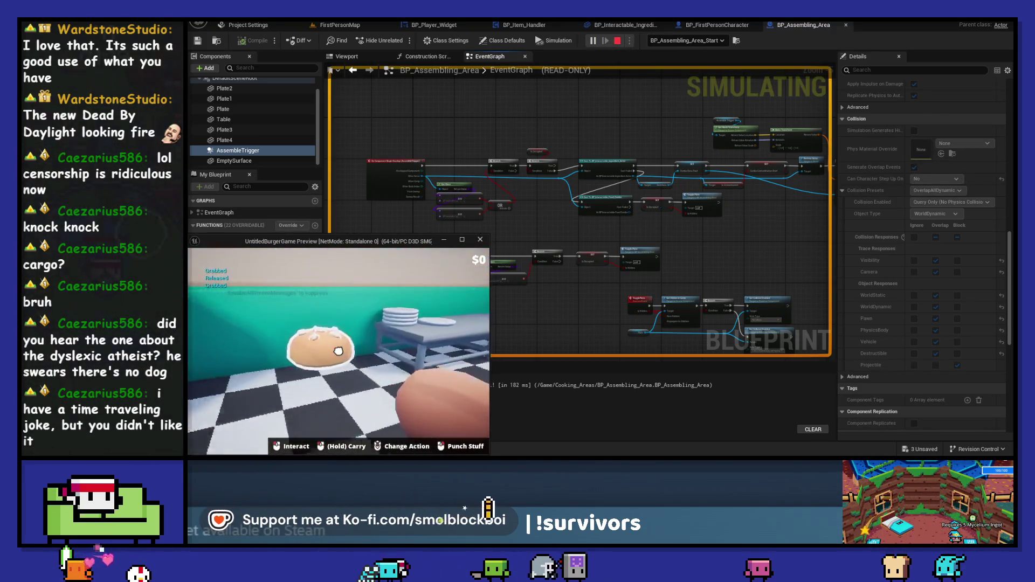
key(Escape)
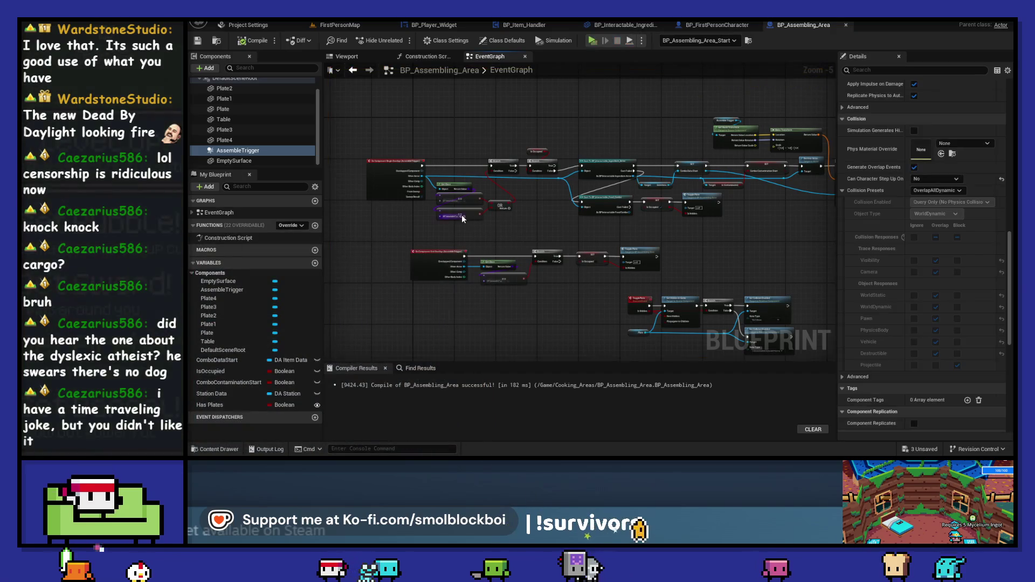
scroll(427, 141, up, 4)
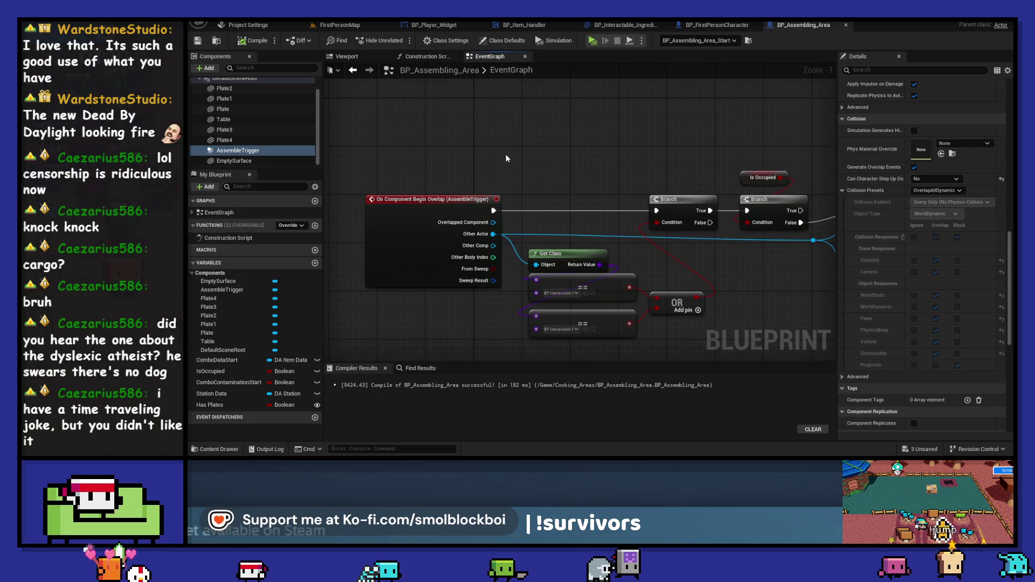
Delete the old AssembleTrigger begin-overlap event node
click(237, 151)
click(453, 196)
drag(463, 149, 468, 126)
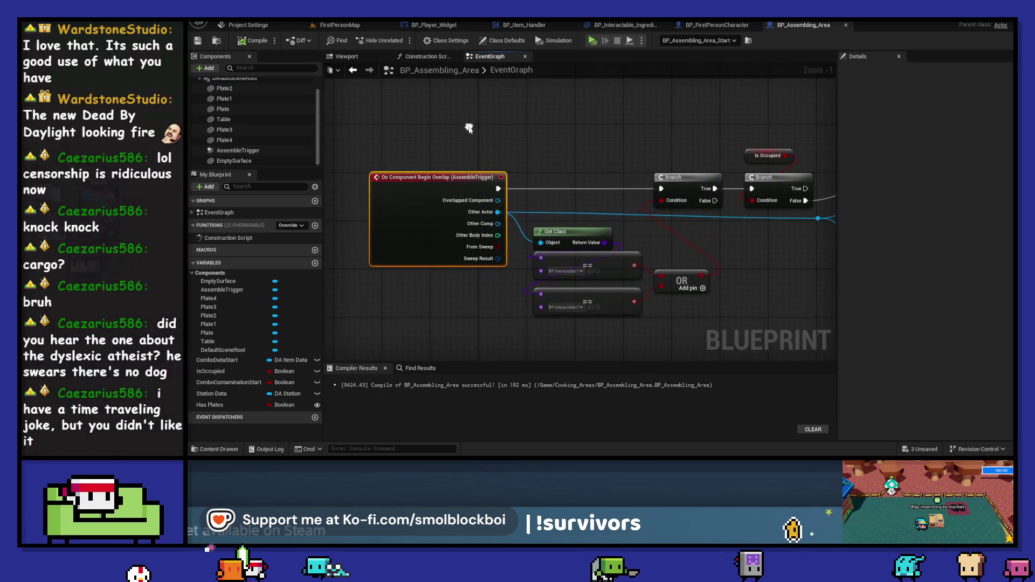
key(Delete)
click(280, 153)
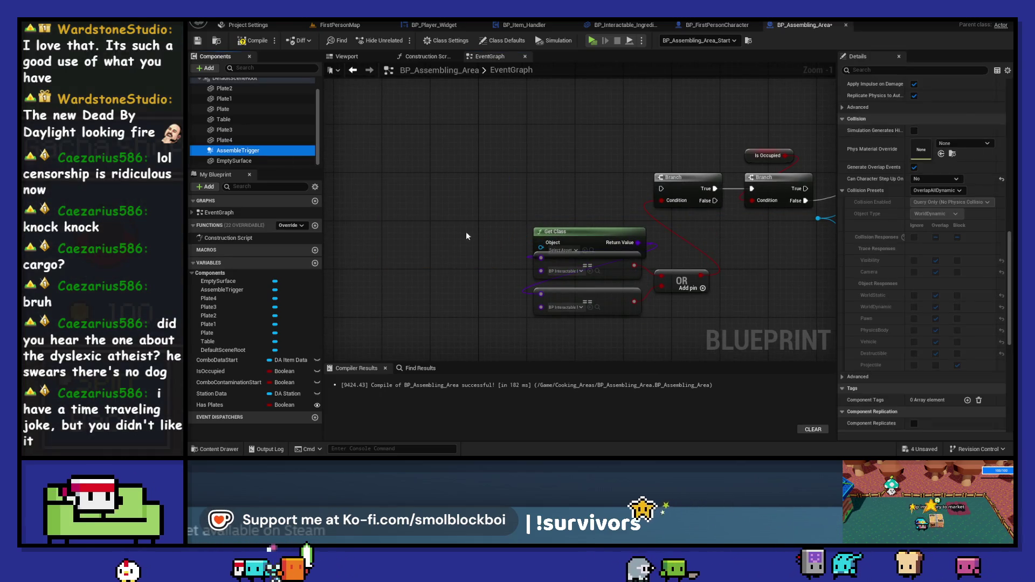
drag(445, 218, 451, 222)
key(ctrl+z)
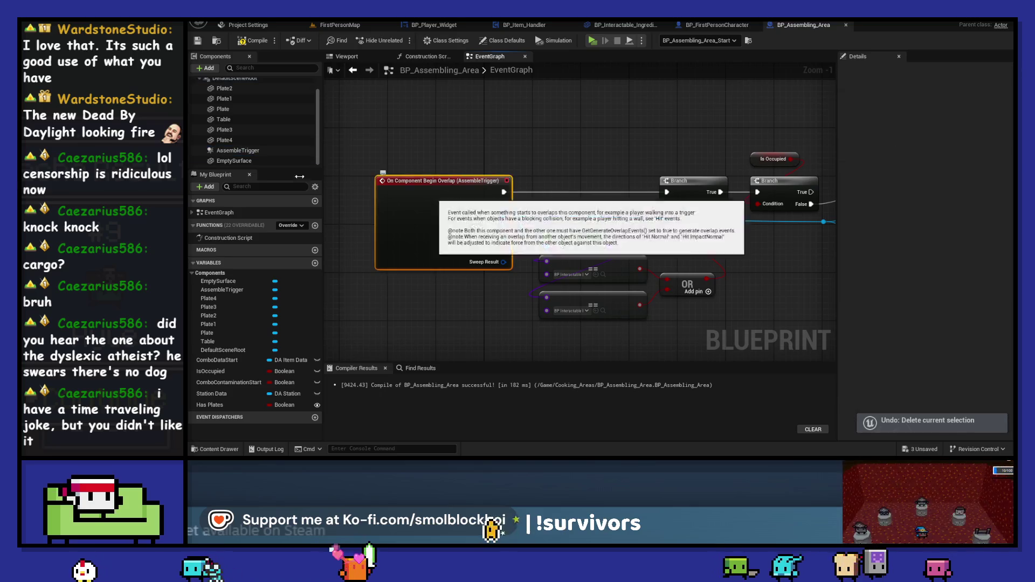
key(Delete)
Add a fresh AssembleTrigger begin-overlap event and feed its Other Actor into Get Class
click(258, 153)
scroll(916, 296, down, 10)
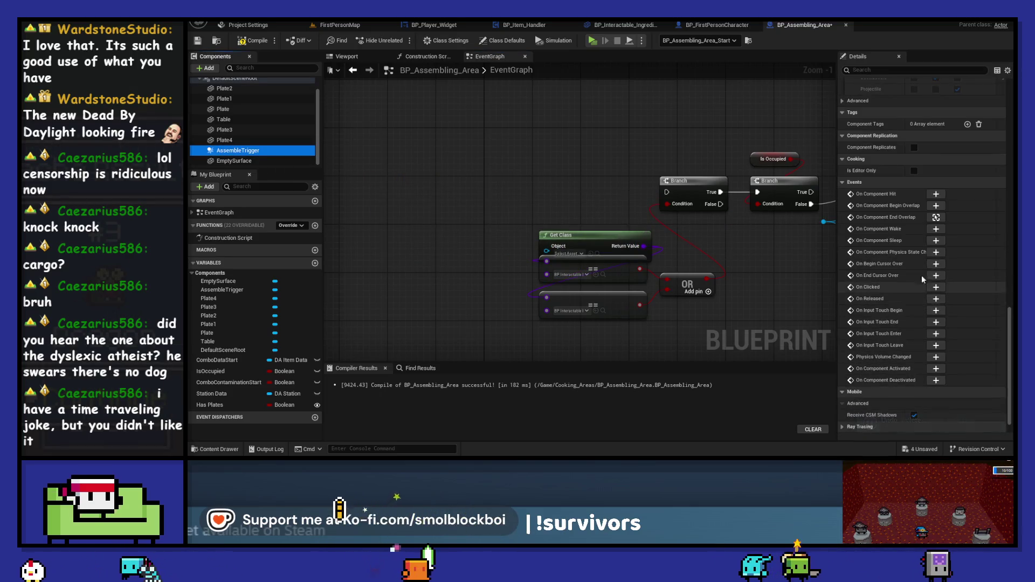
click(938, 206)
scroll(743, 208, down, 6)
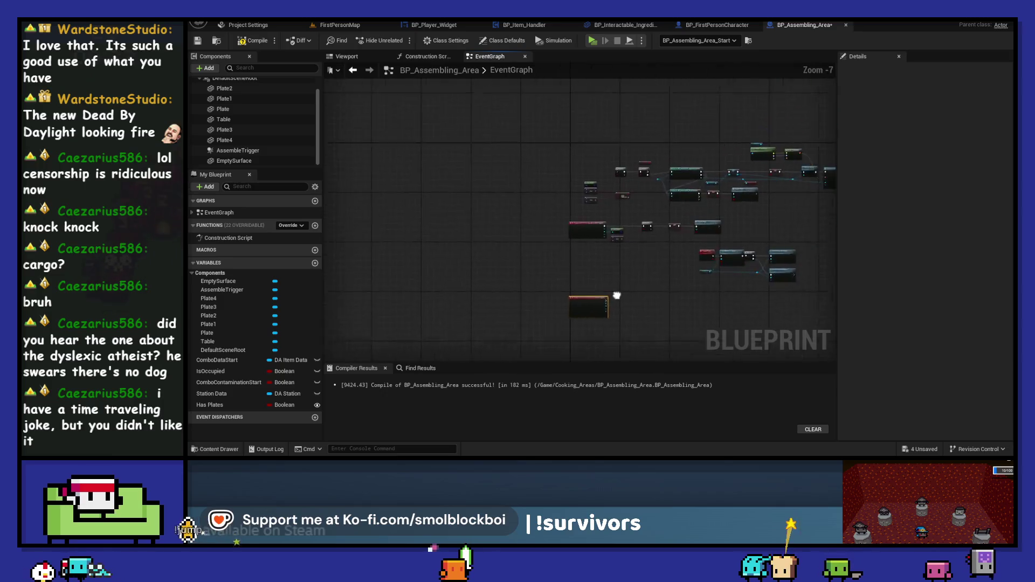
scroll(572, 306, up, 8)
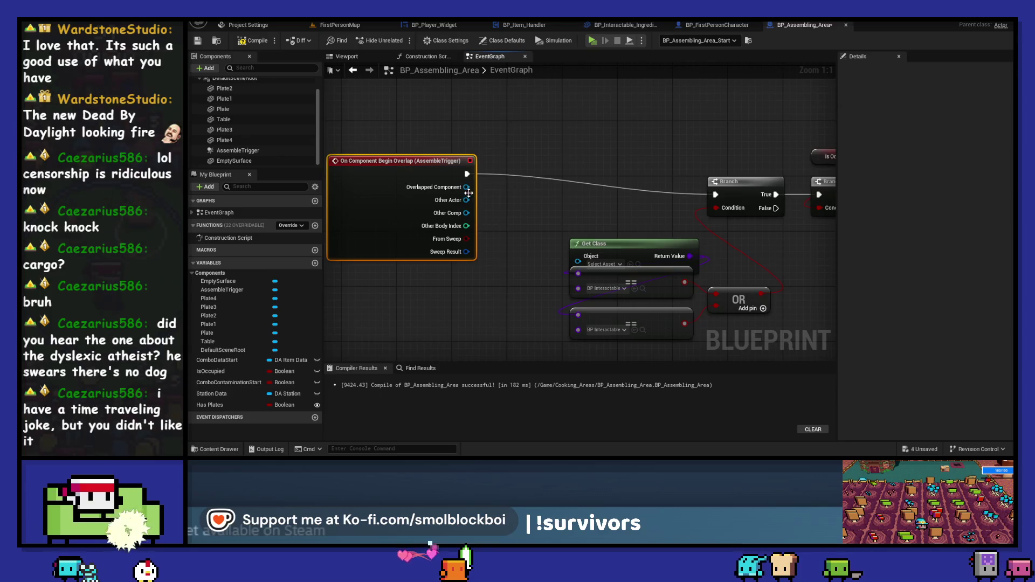
drag(428, 170, 483, 190)
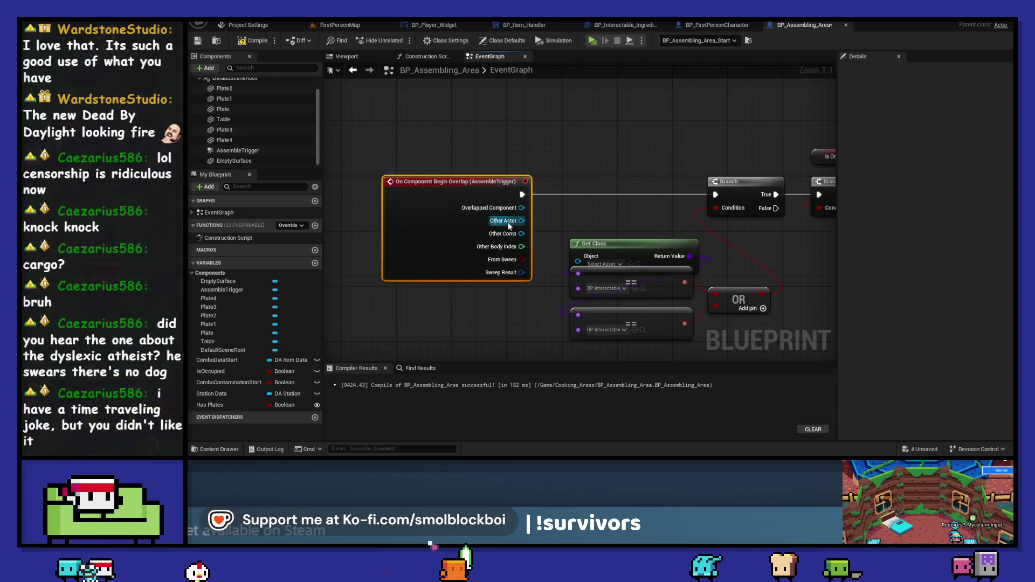
drag(522, 220, 584, 263)
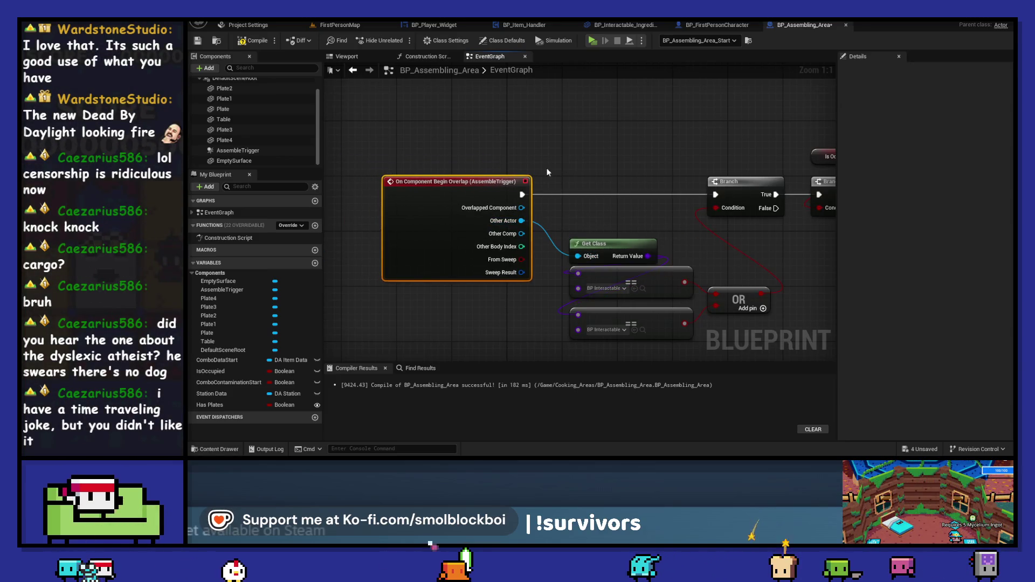
Play-test picking up the bun, then stop the session
click(593, 41)
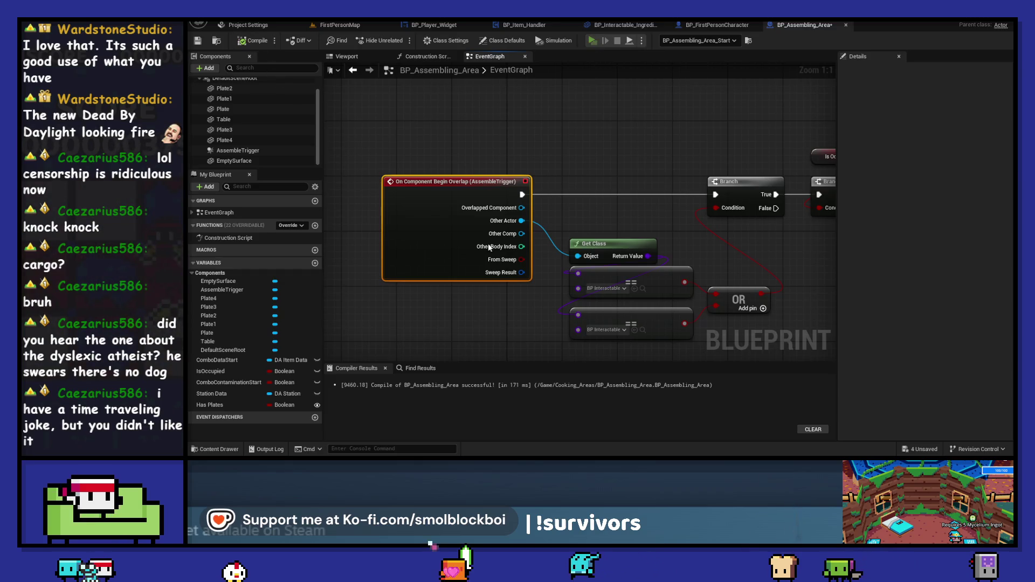
click(339, 351)
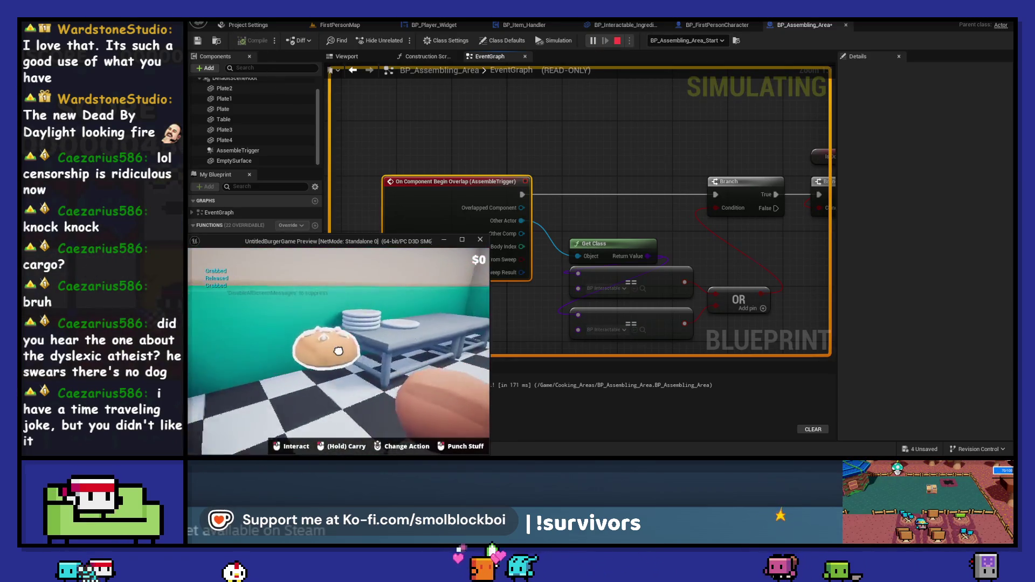
mouse_move(339, 351)
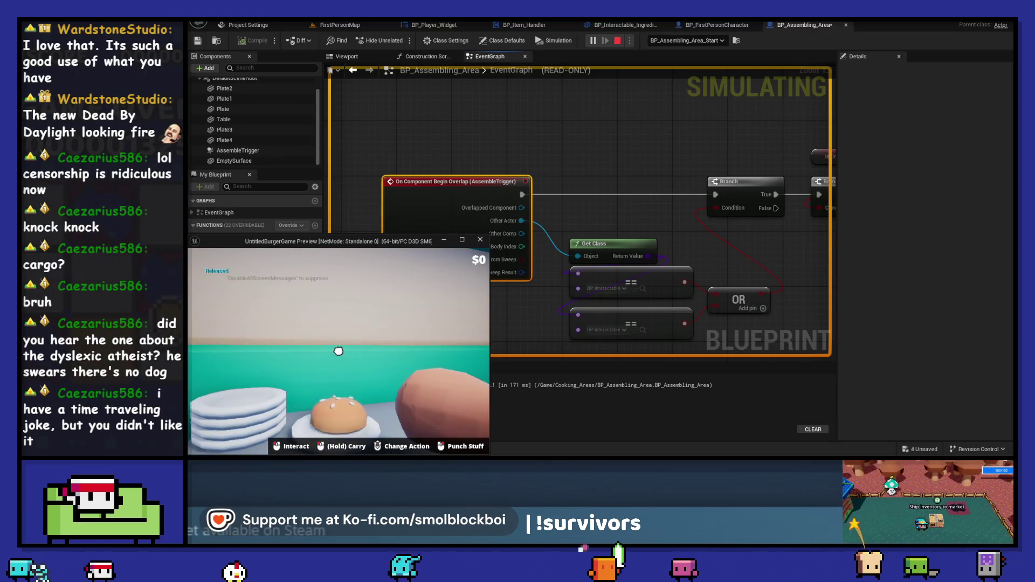
key(Escape)
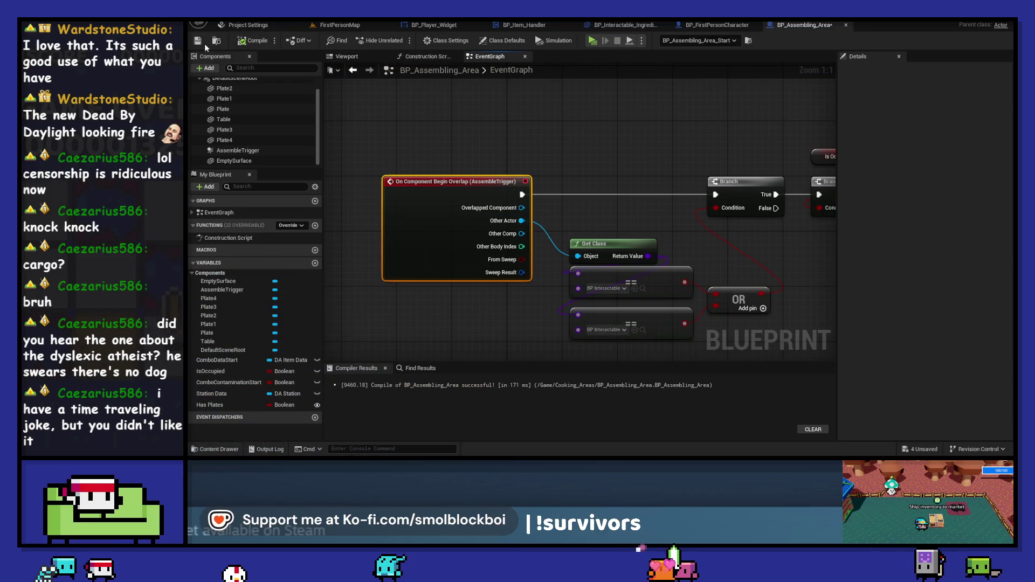
Open the construction script graph and end the running play session
click(414, 56)
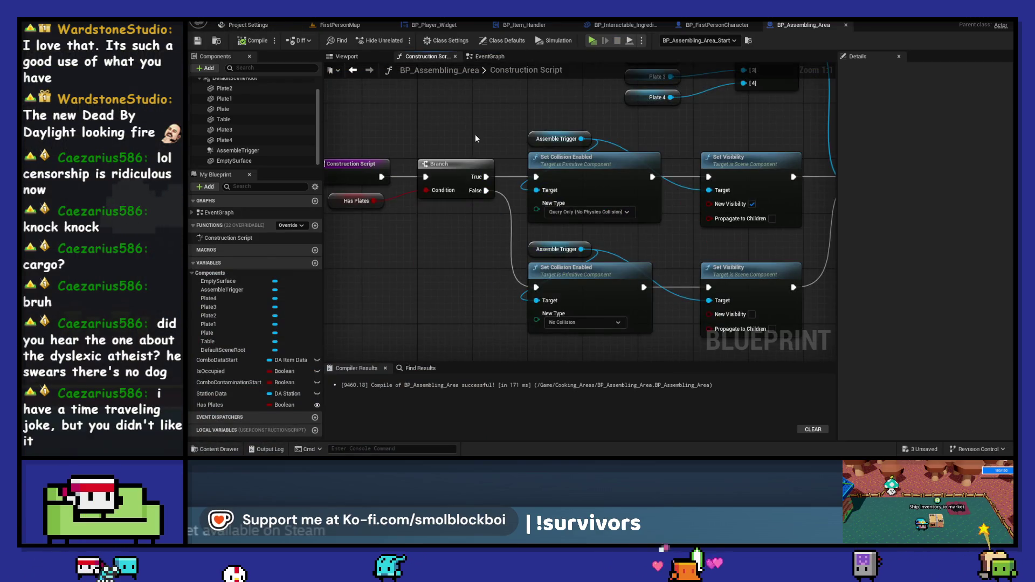
drag(353, 164, 346, 166)
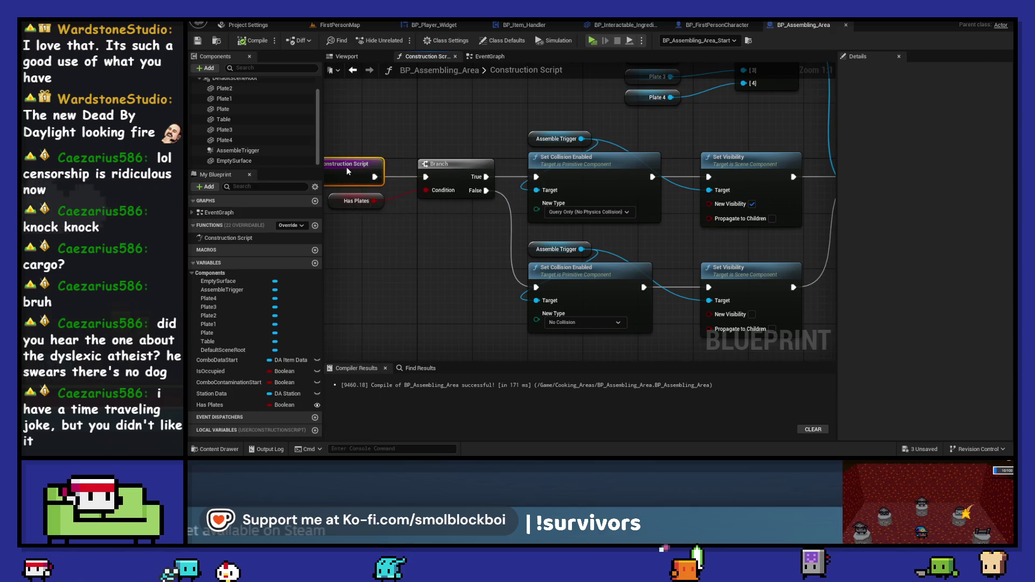
scroll(433, 133, down, 4)
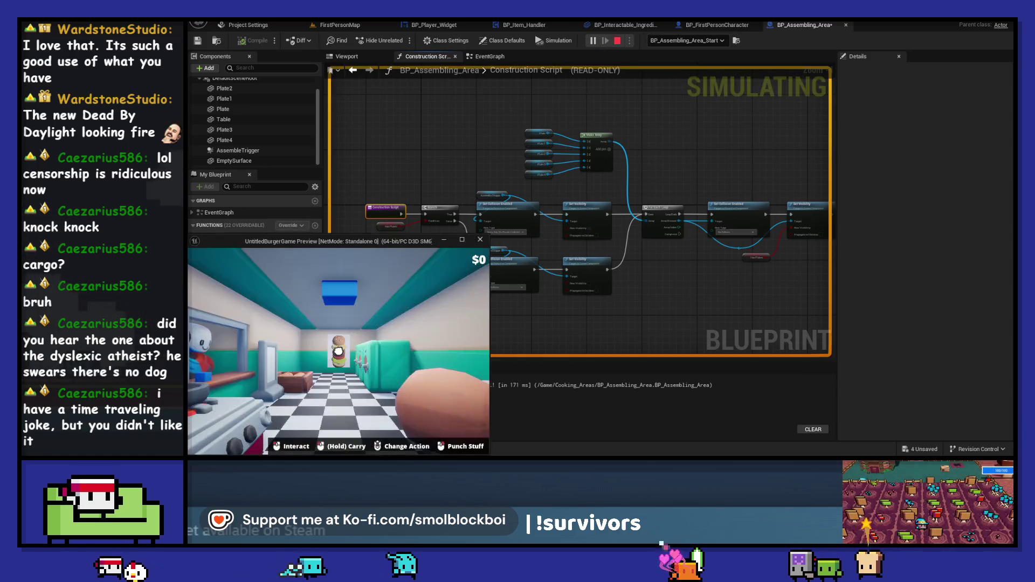
key(Escape)
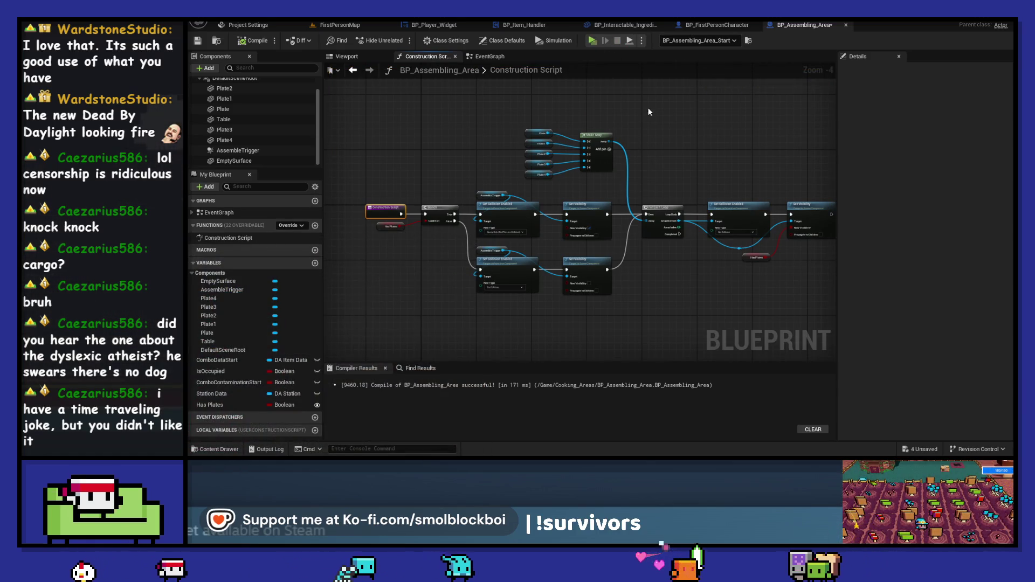
Play-test with Has Plates off on BP_Assembling_Area_Start, then switch Has Plates back on
click(360, 25)
click(898, 404)
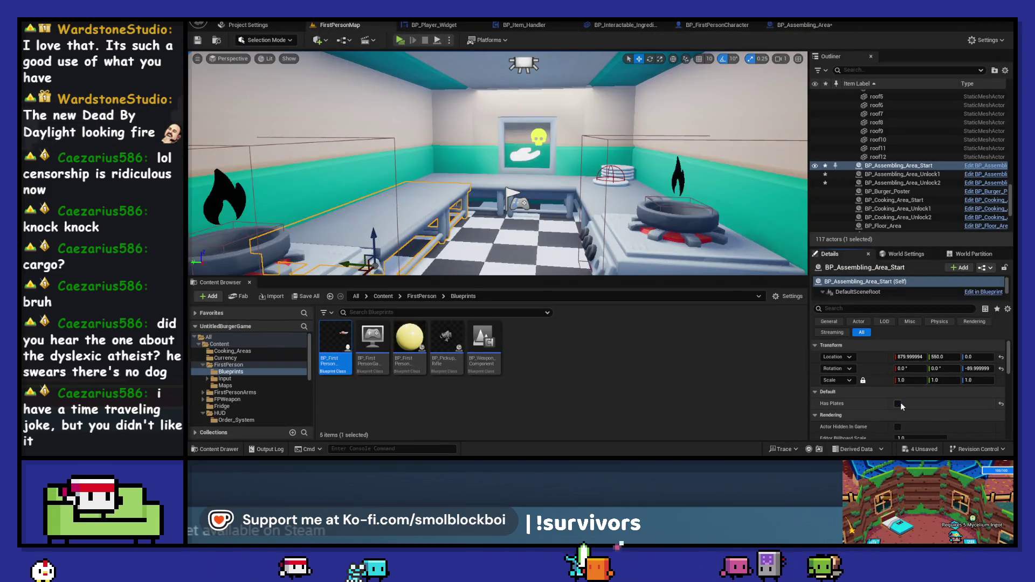
click(400, 40)
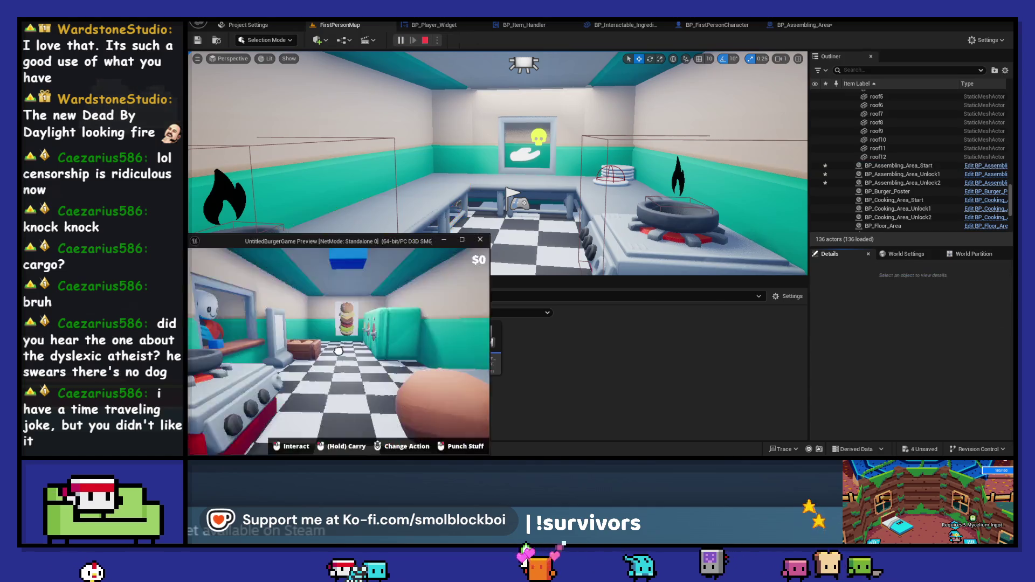
click(338, 351)
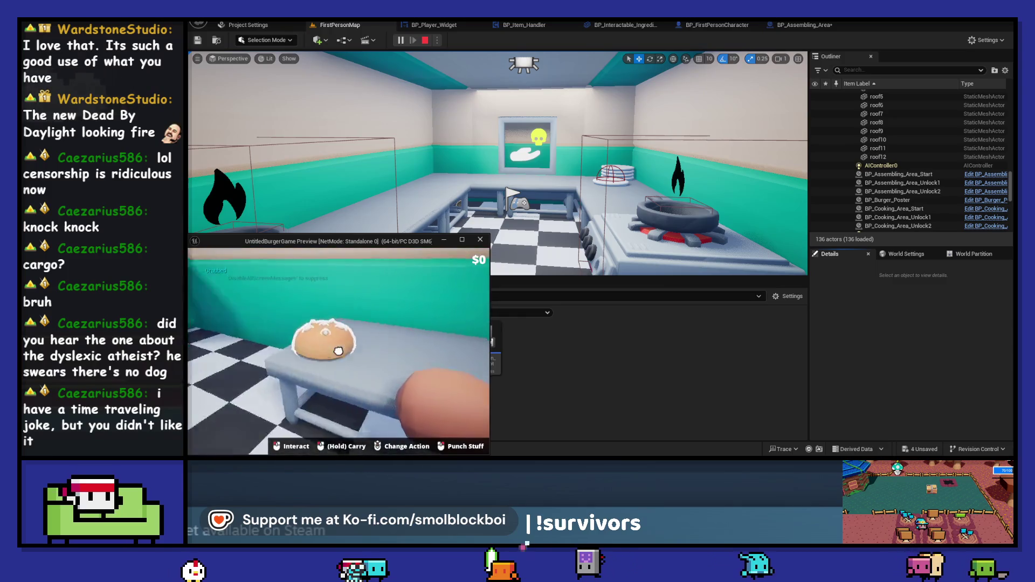
key(Escape)
click(898, 404)
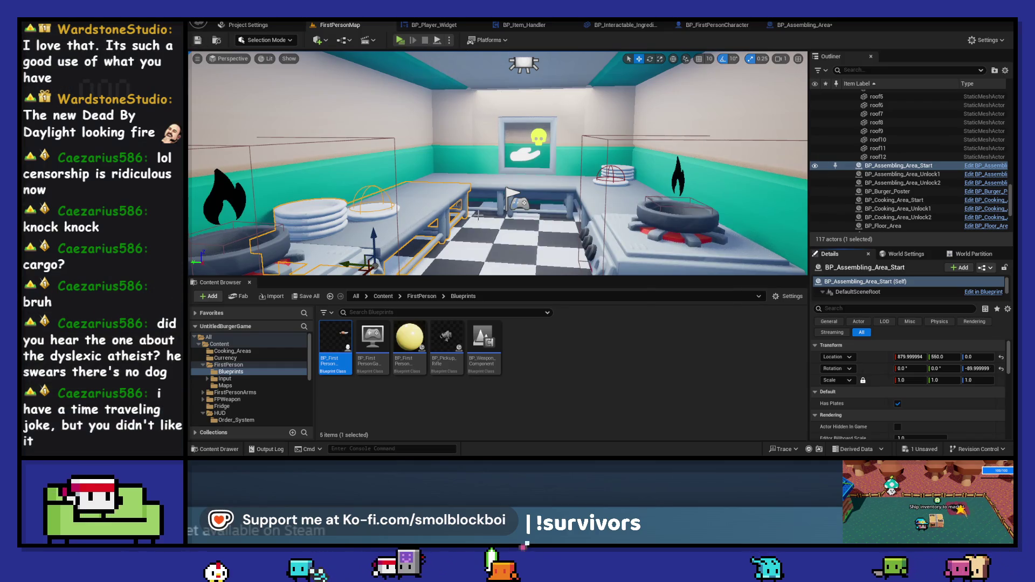
click(814, 26)
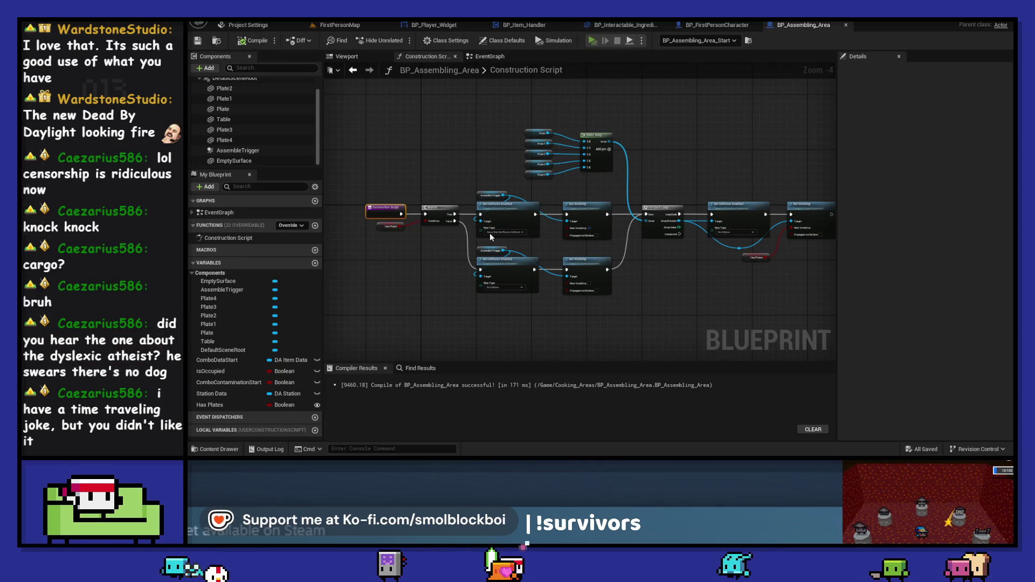
Play-test setting a carried bun down on a plate
key(alt+p)
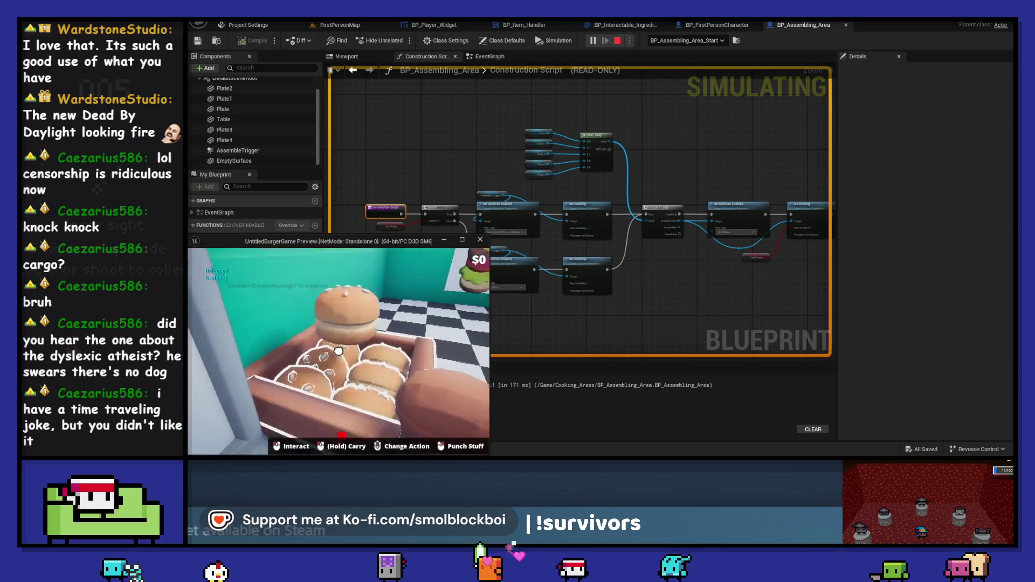
click(338, 351)
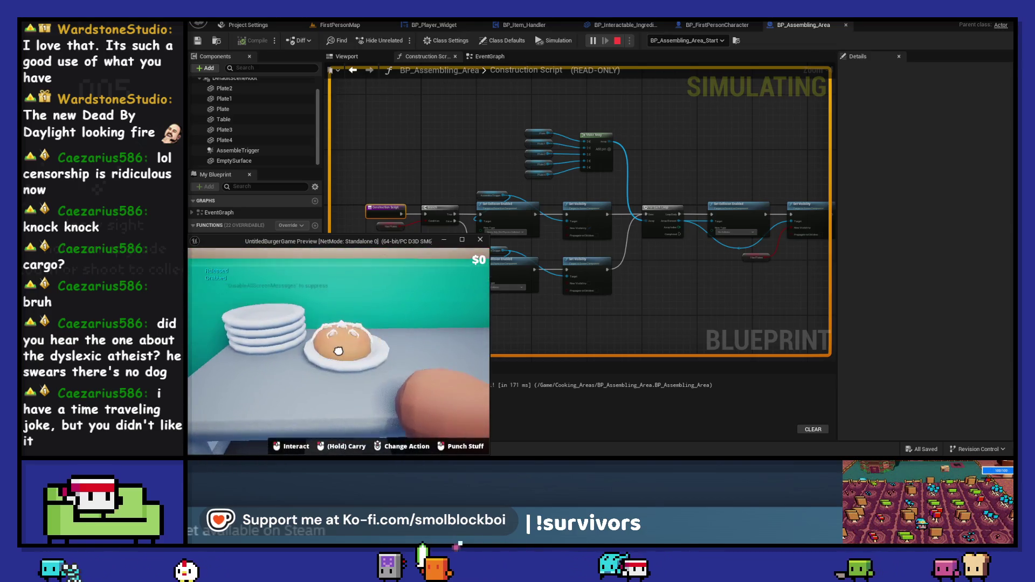
key(Escape)
scroll(468, 252, up, 4)
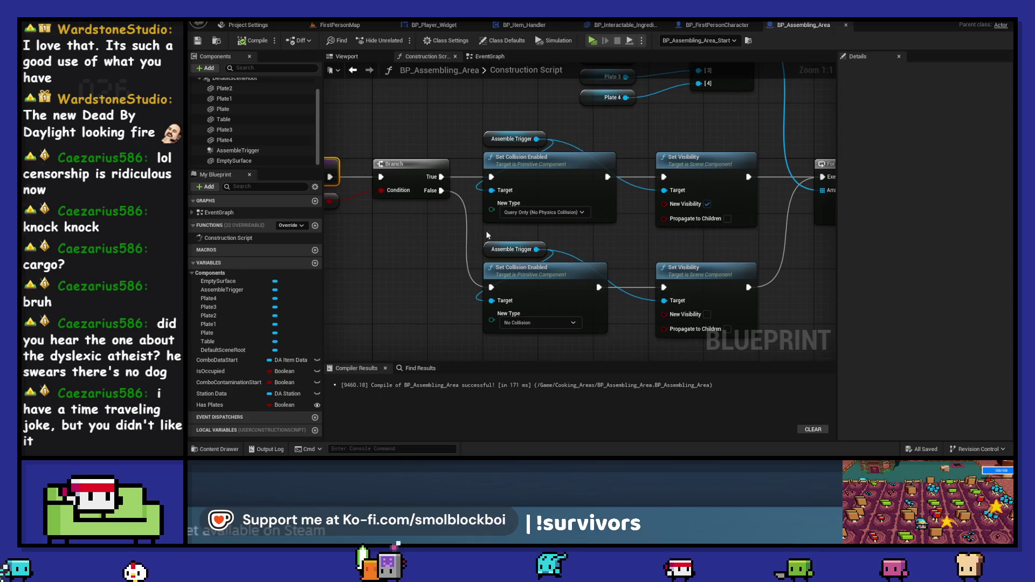
Set the trigger's collision to Query and Physics and play-test dropping a bun onto a plate
click(544, 212)
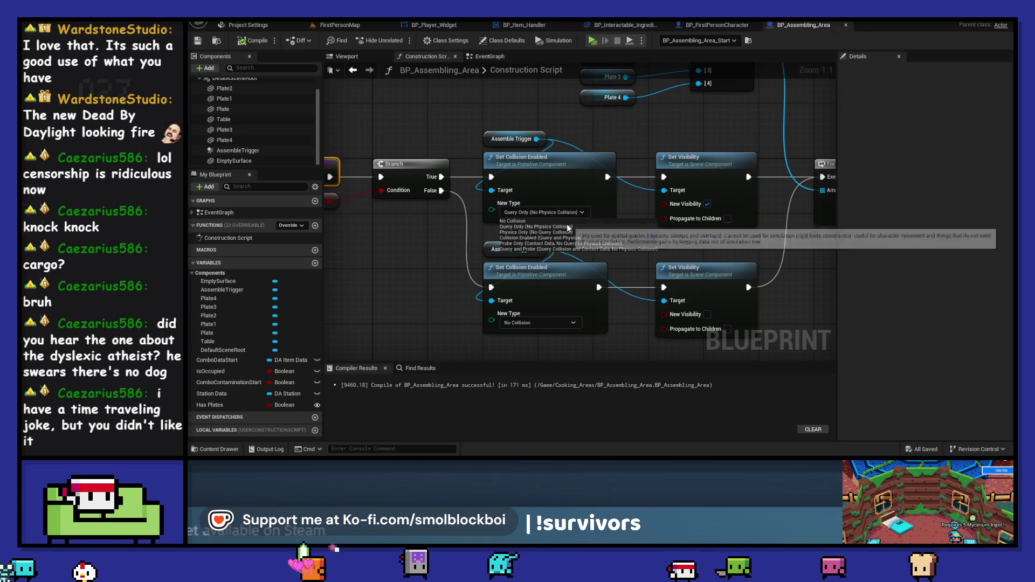
click(580, 238)
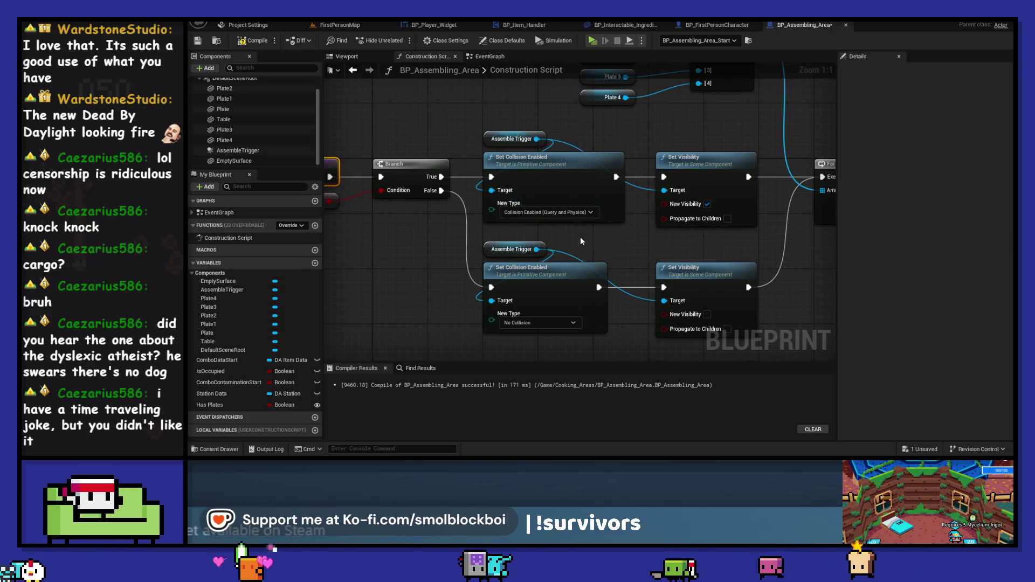
click(592, 40)
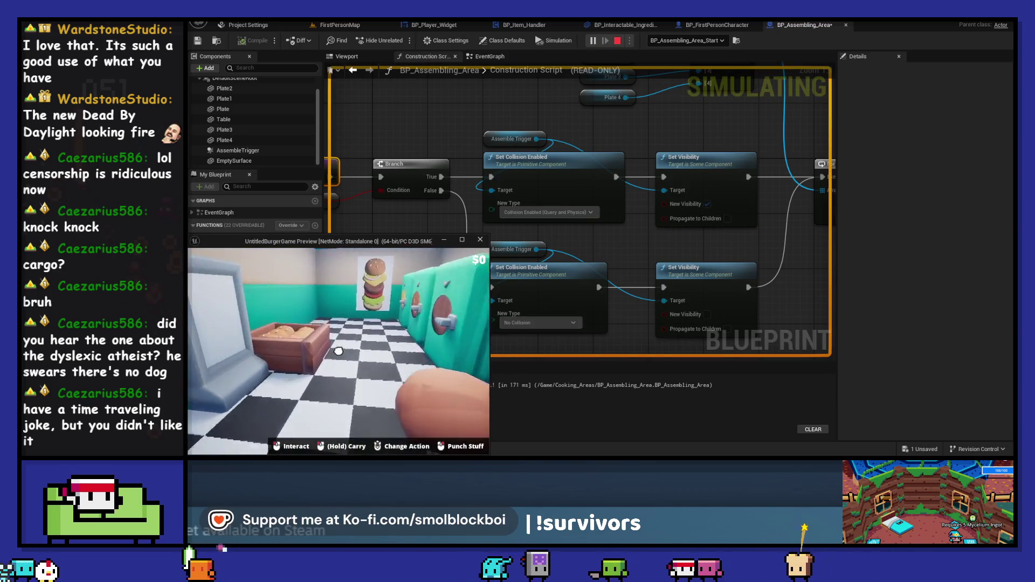
click(338, 351)
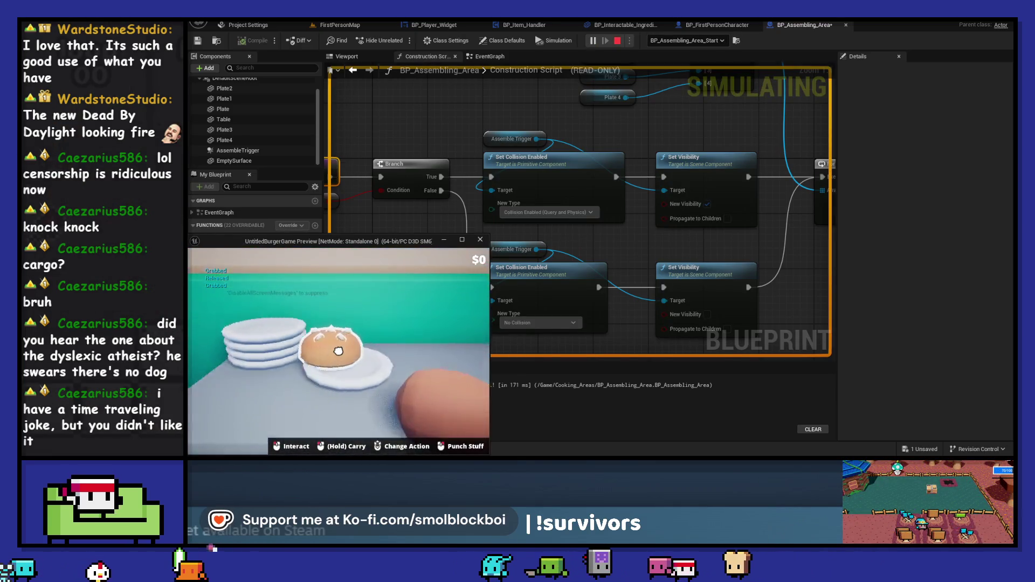
click(338, 351)
key(Escape)
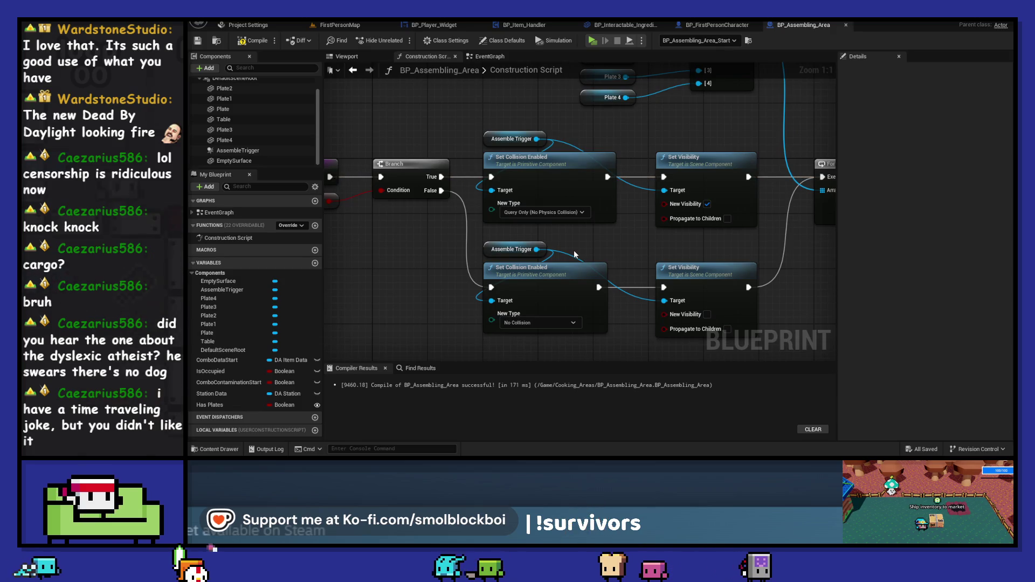
scroll(575, 254, down, 3)
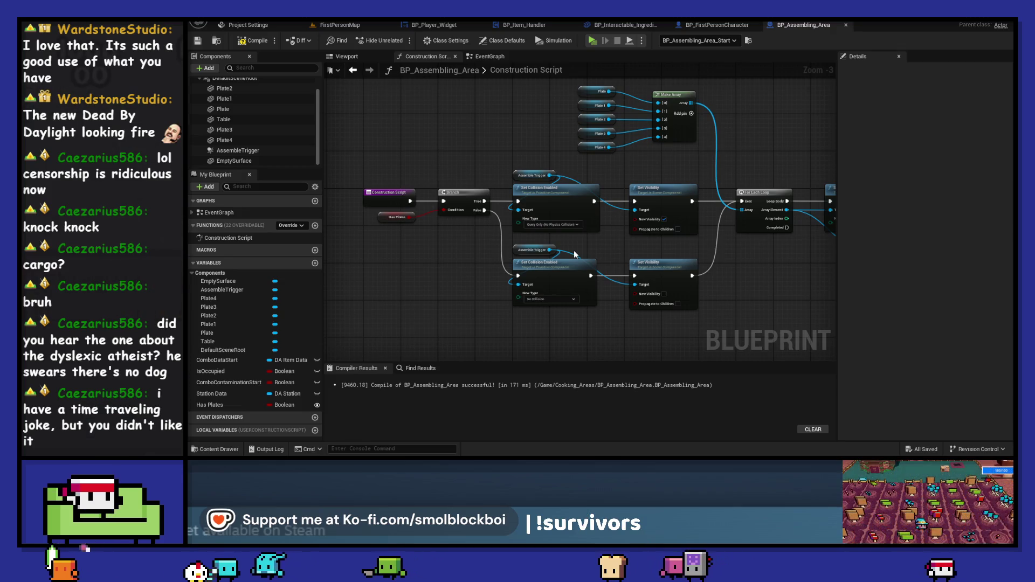
Select the AssembleTrigger component and turn off Enable Gravity in its Physics settings
click(227, 292)
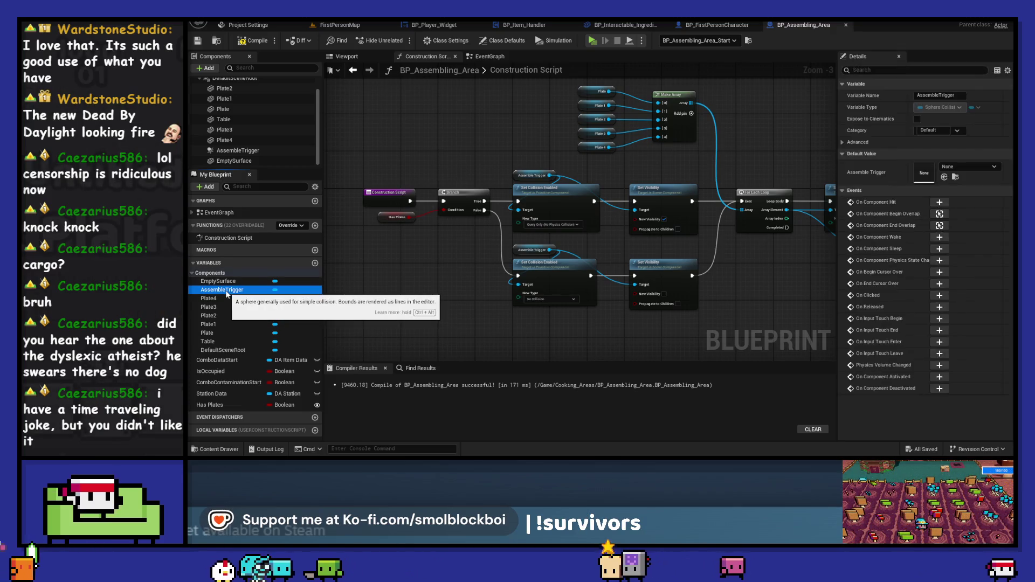
click(240, 151)
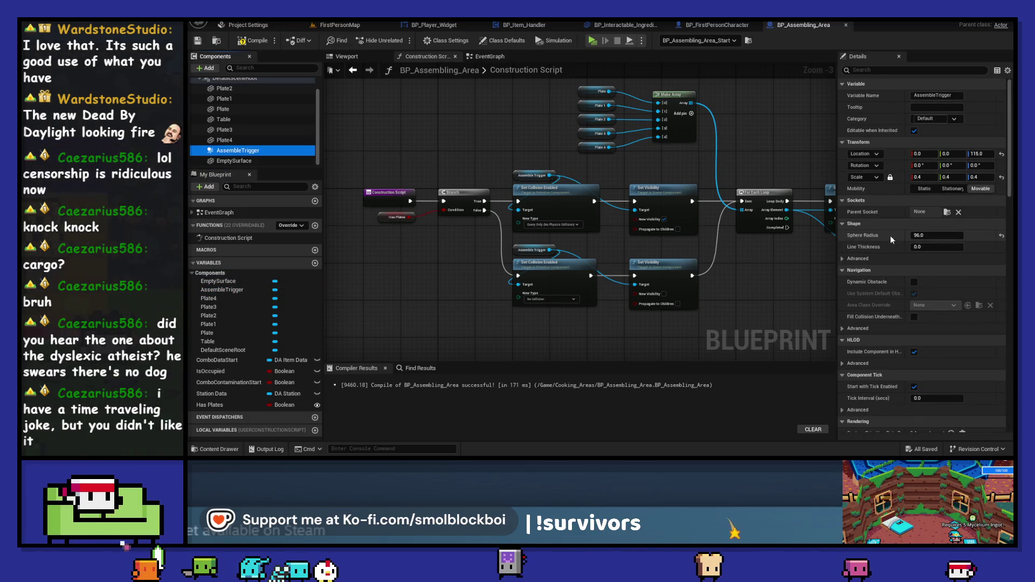
scroll(891, 237, down, 5)
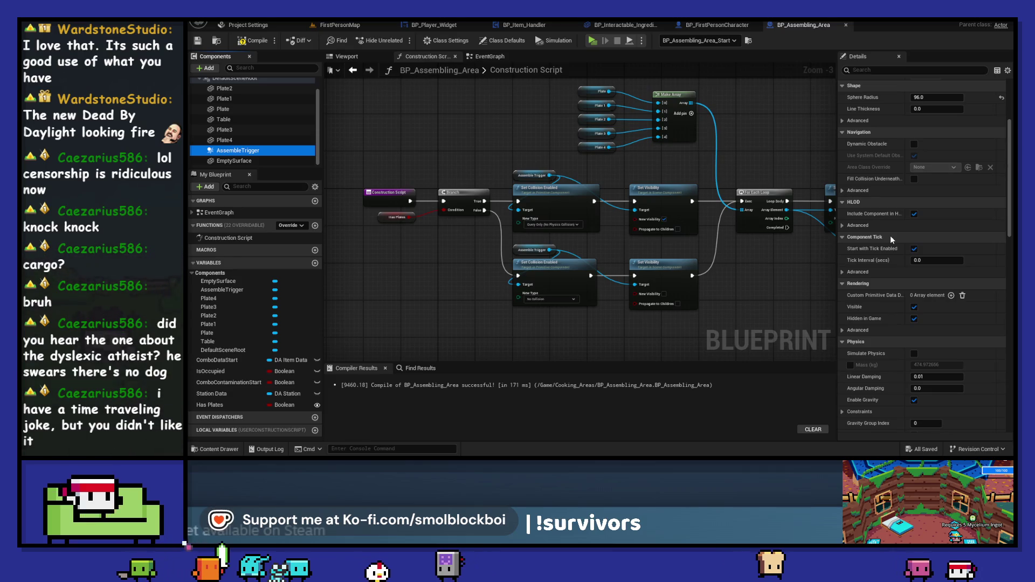
scroll(891, 235, down, 3)
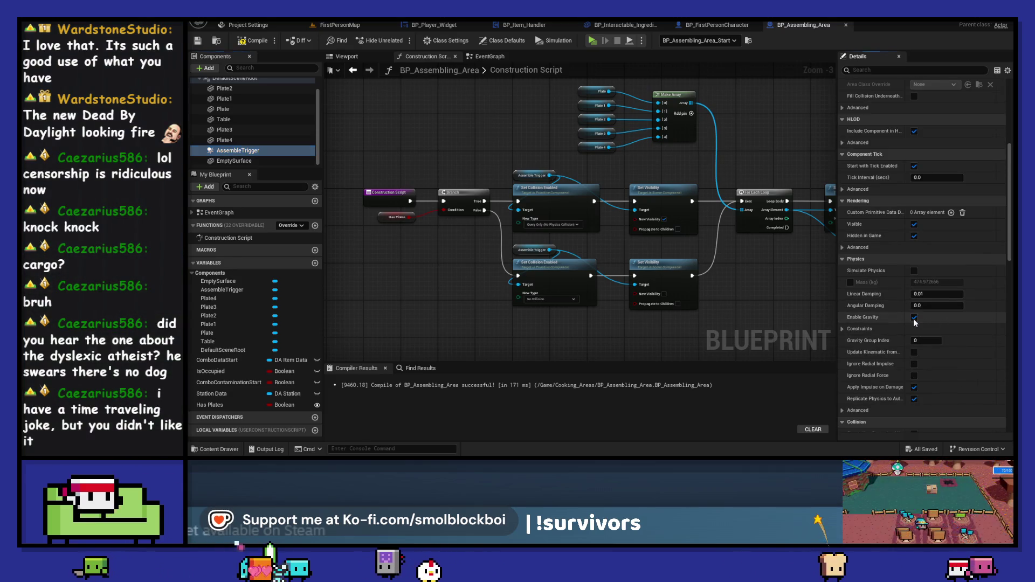
scroll(785, 290, down, 1)
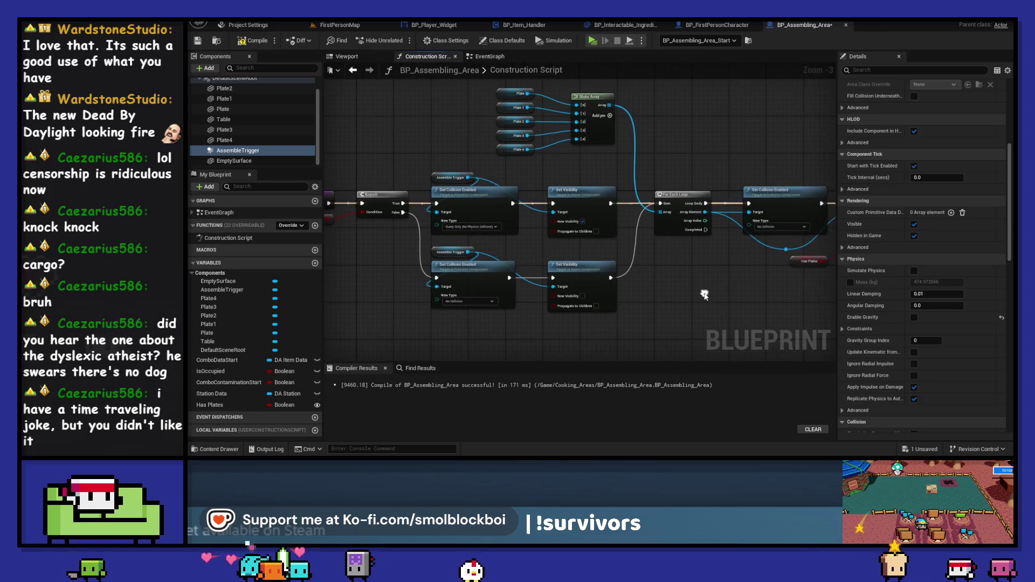
scroll(705, 297, up, 1)
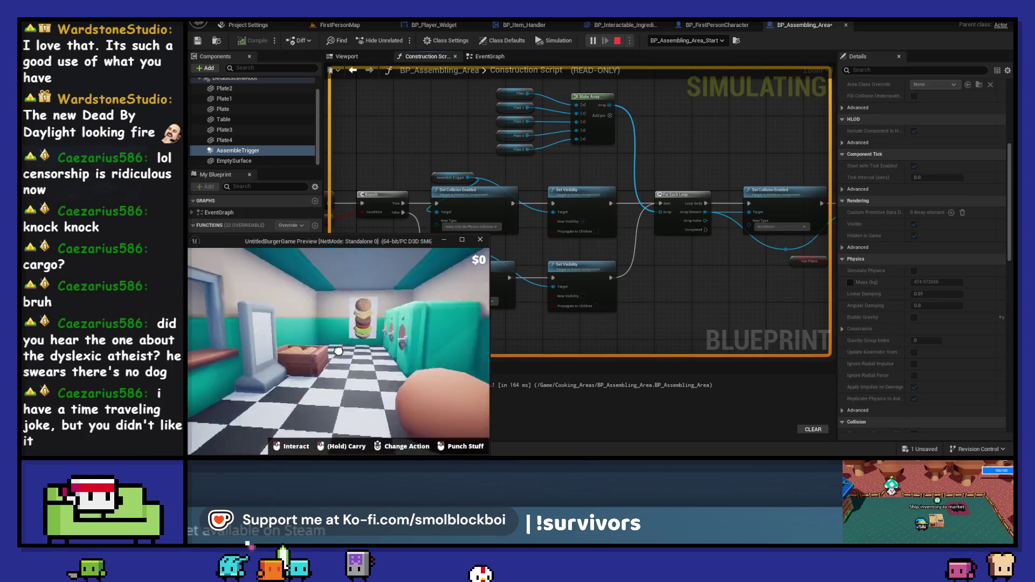
Play-test setting a bun down on the plate stack
click(338, 351)
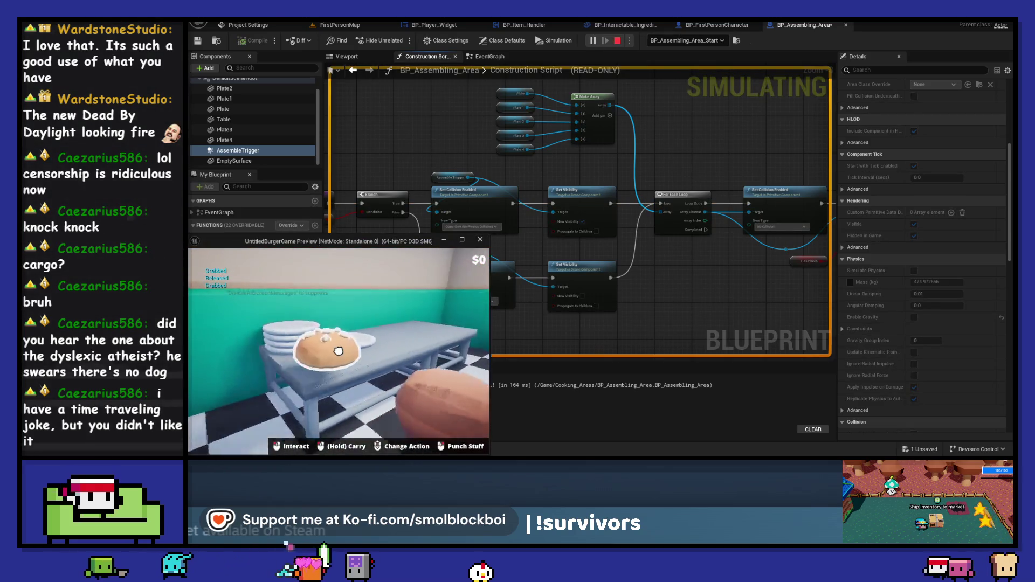
click(338, 351)
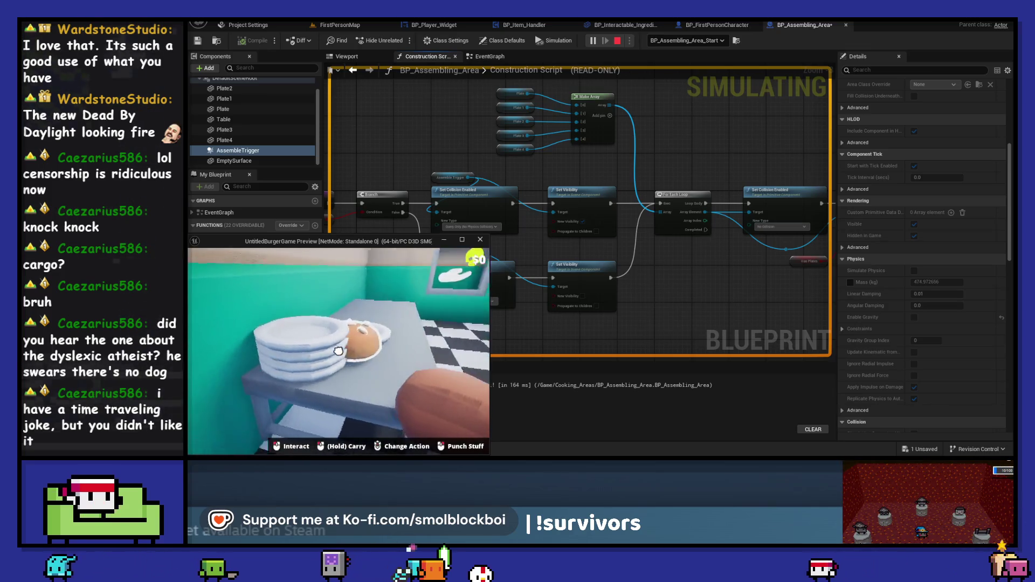
key(Escape)
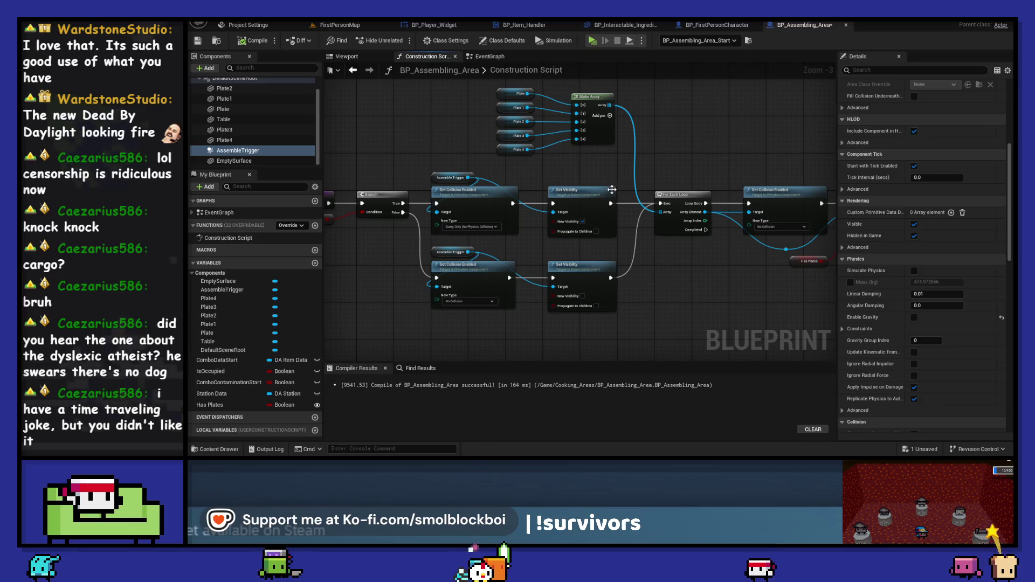
Add a Branch node driven by the Has Plates value
mouse_move(701, 283)
mouse_down()
mouse_move(516, 274)
mouse_move(645, 273)
mouse_move(588, 315)
mouse_up()
scroll(517, 274, up, 1)
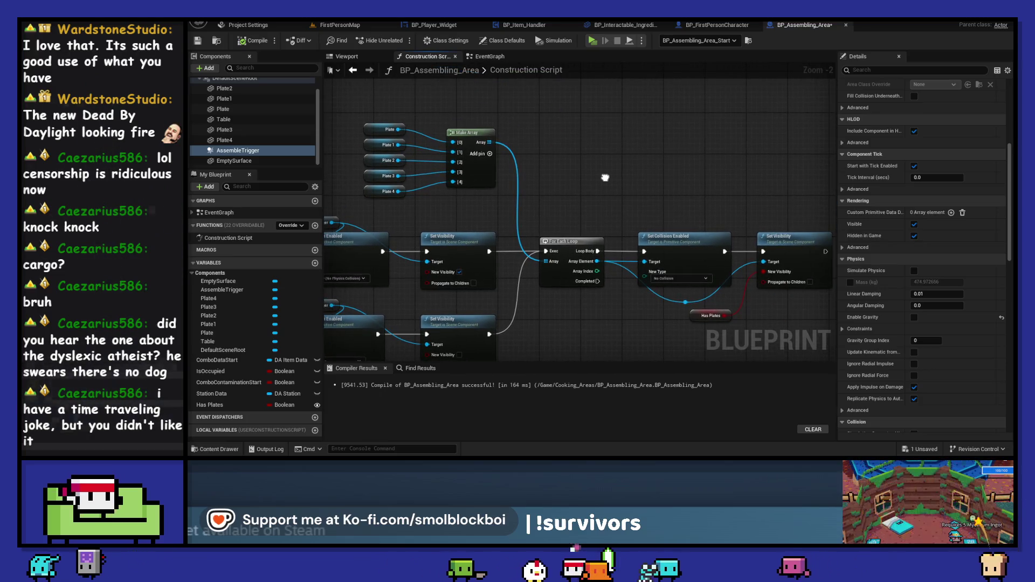
drag(605, 178, 531, 156)
mouse_move(585, 271)
mouse_down()
mouse_move(461, 271)
mouse_move(506, 268)
mouse_up()
text(branch)
click(543, 312)
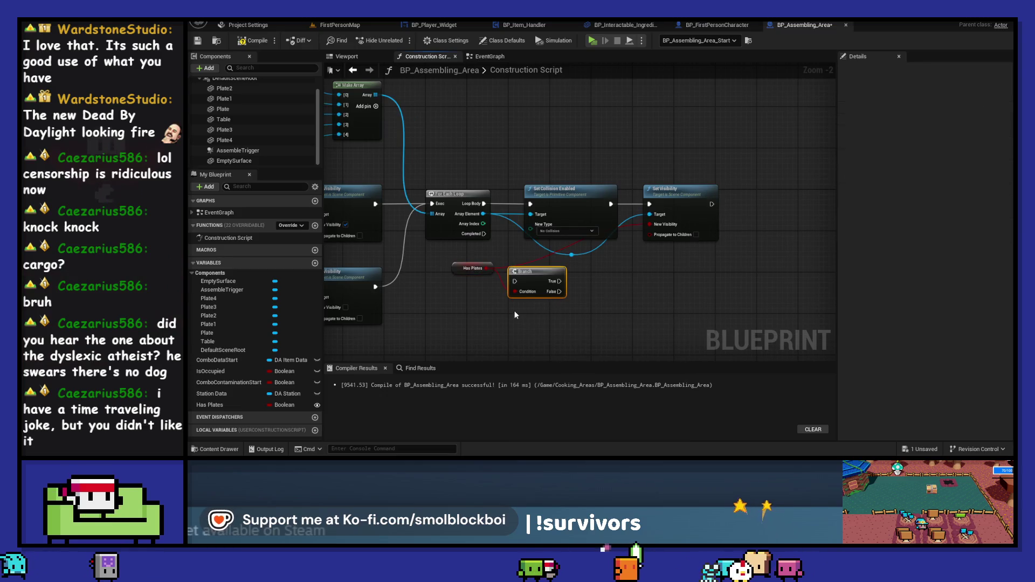
Run the Branch each loop iteration and send its False path to Set Collision Enabled
mouse_move(744, 272)
mouse_down()
mouse_move(534, 181)
mouse_move(663, 196)
mouse_up()
drag(515, 281, 484, 204)
mouse_move(560, 292)
mouse_down()
mouse_move(613, 205)
mouse_move(656, 296)
mouse_up()
click(651, 209)
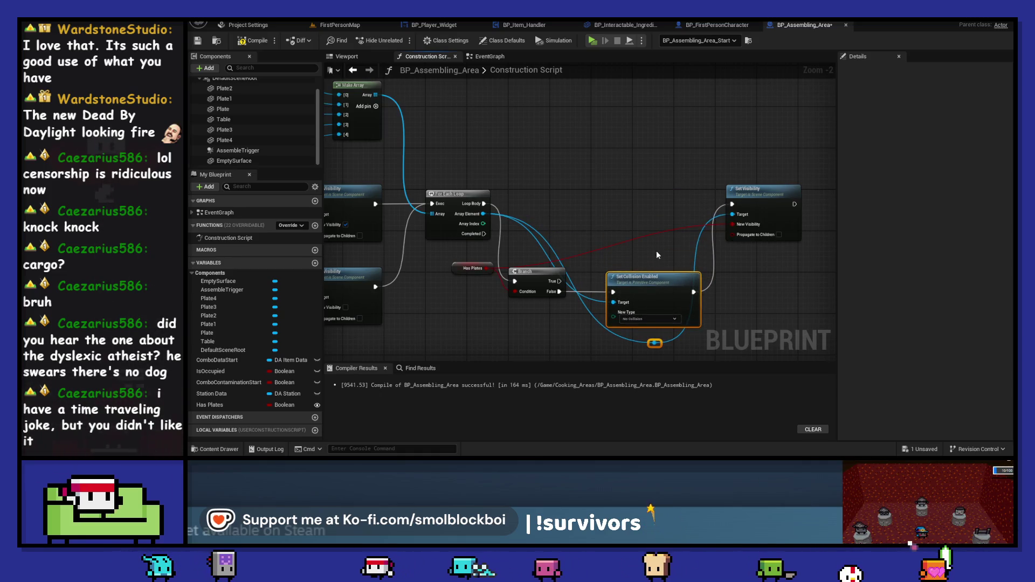
drag(658, 345, 620, 266)
Duplicate Set Collision Enabled for the True path, set to Query and Physics
click(652, 277)
key(ctrl+c)
key(ctrl+v)
drag(634, 204, 484, 209)
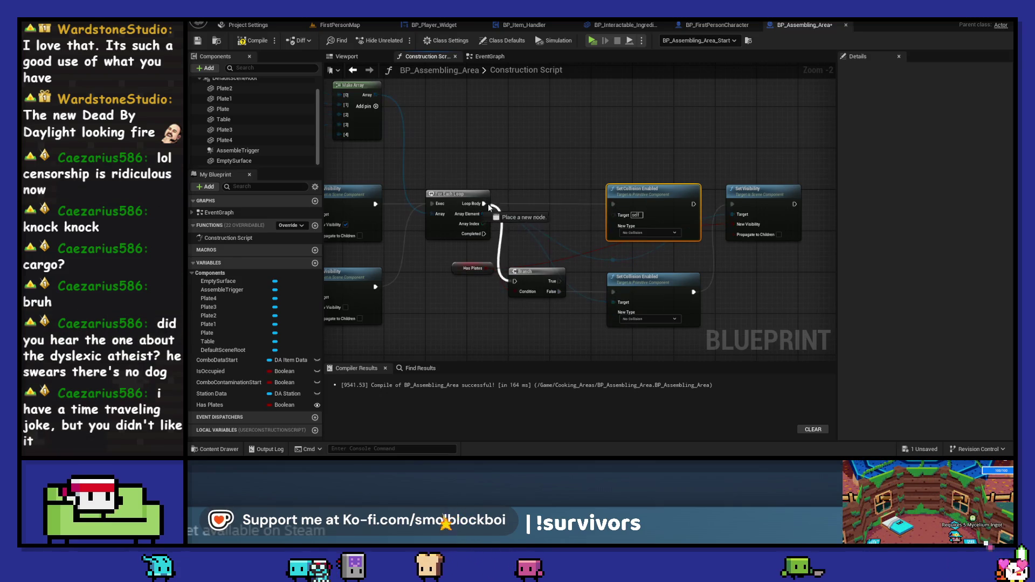
right_click(483, 203)
key(Escape)
mouse_move(515, 281)
mouse_down()
mouse_move(529, 292)
mouse_move(515, 281)
mouse_move(547, 200)
mouse_up()
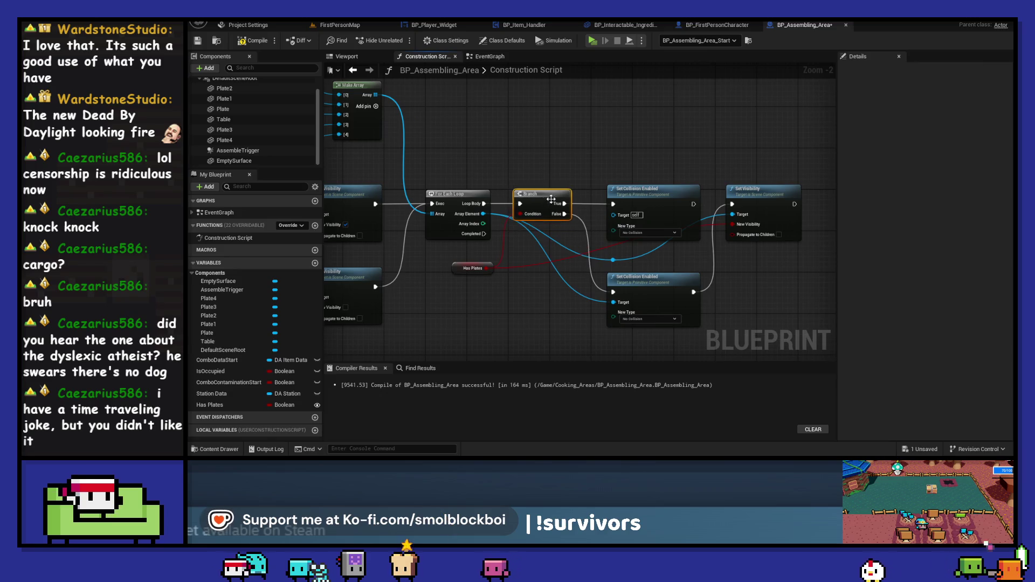
click(646, 234)
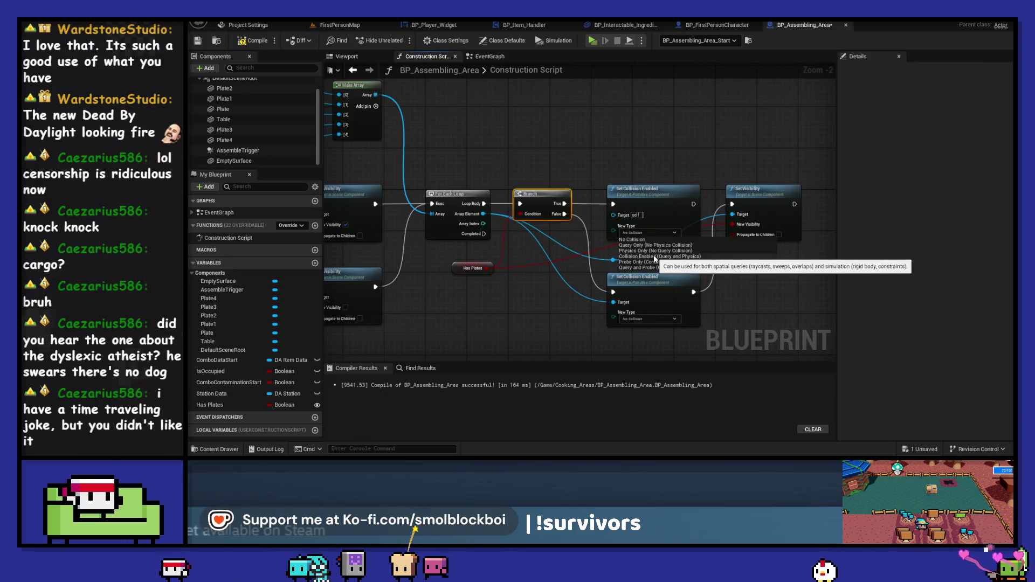
click(655, 259)
Chain the new node into Set Visibility, wire plate and Has Plates inputs, then play-test
drag(705, 204, 771, 198)
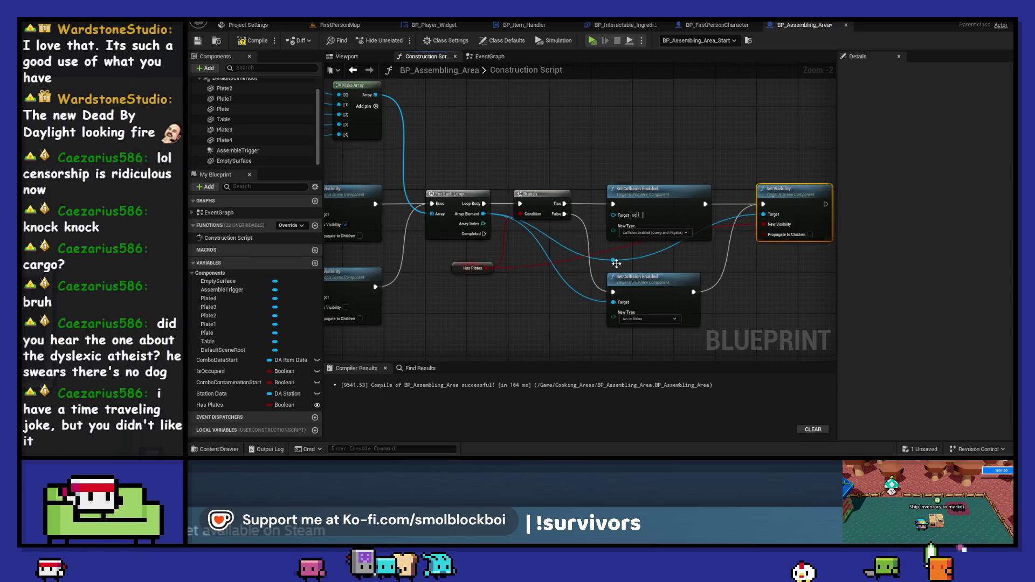
drag(483, 214, 615, 218)
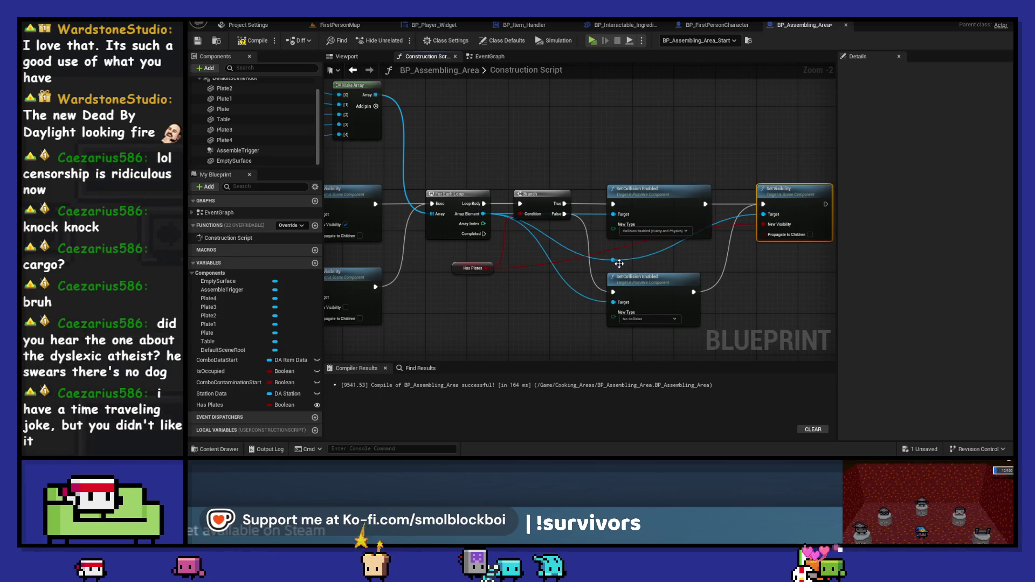
double_click(637, 257)
drag(637, 257, 701, 261)
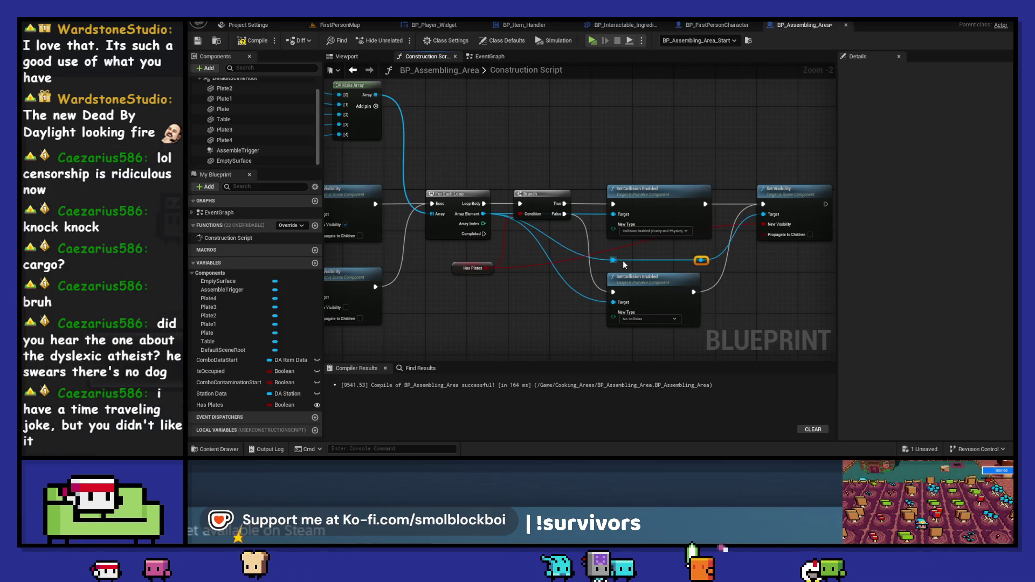
double_click(632, 241)
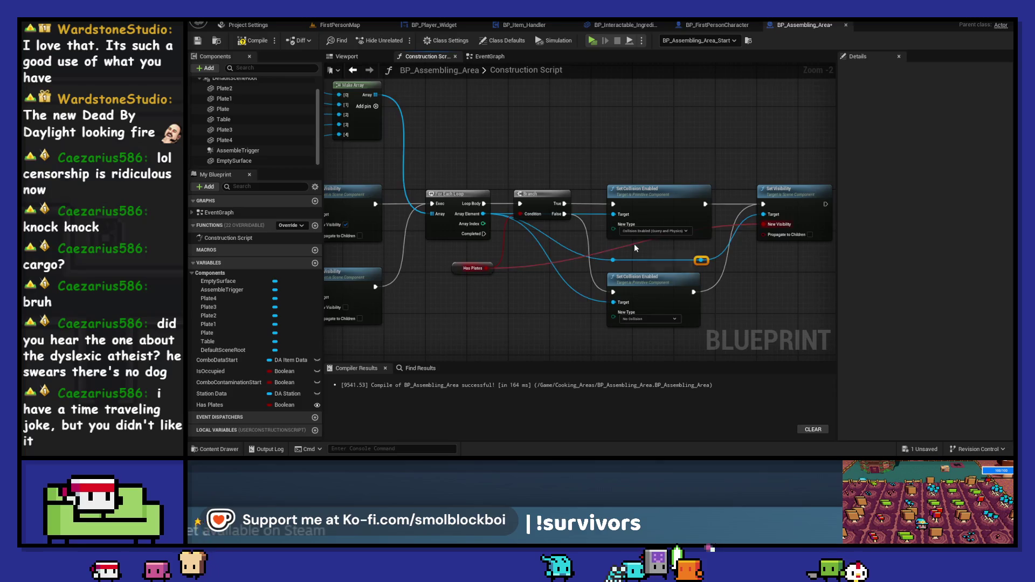
drag(634, 244, 619, 252)
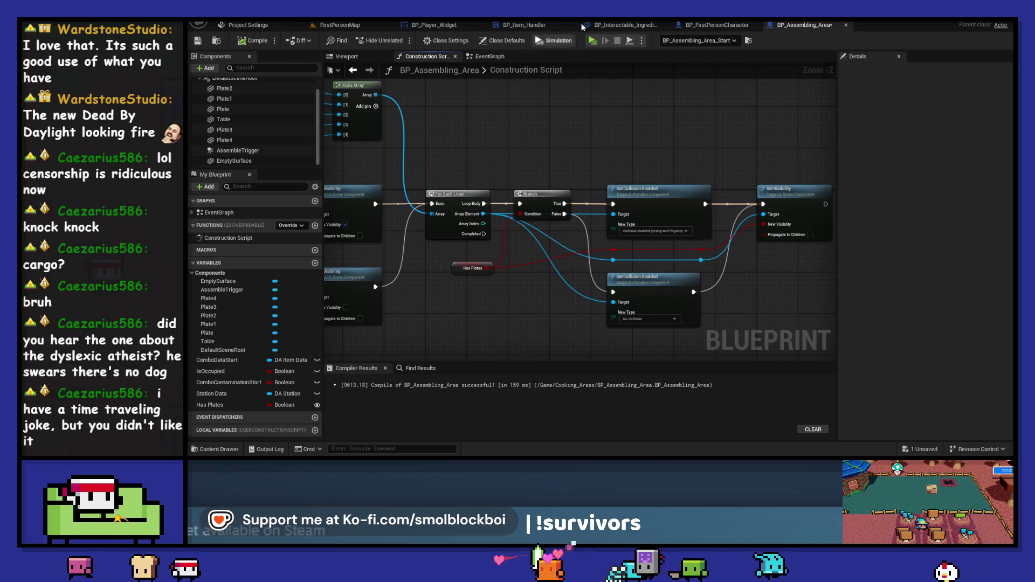
click(592, 41)
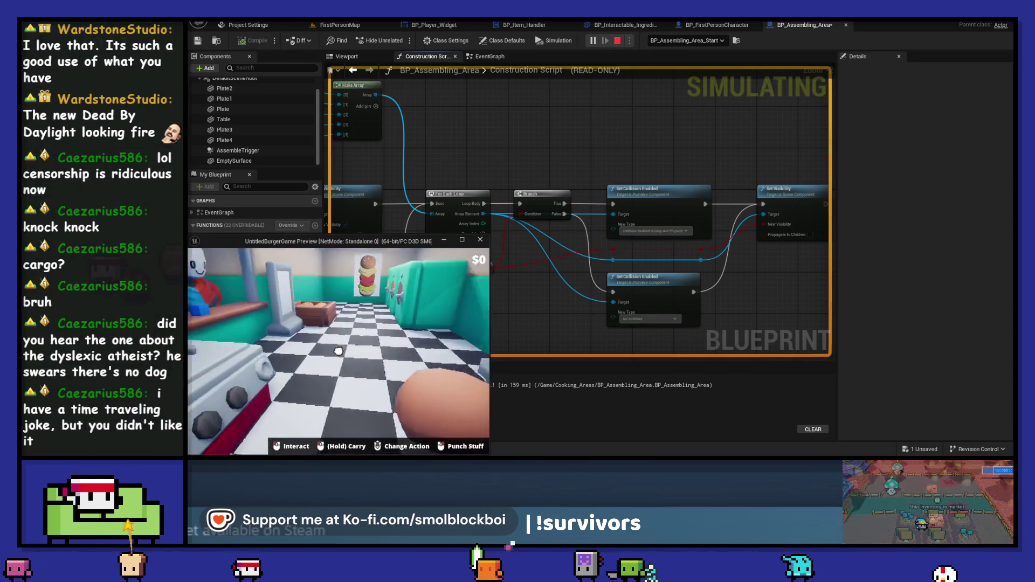
End the play test and pan the graph back to the Construction Script and Branch
click(338, 351)
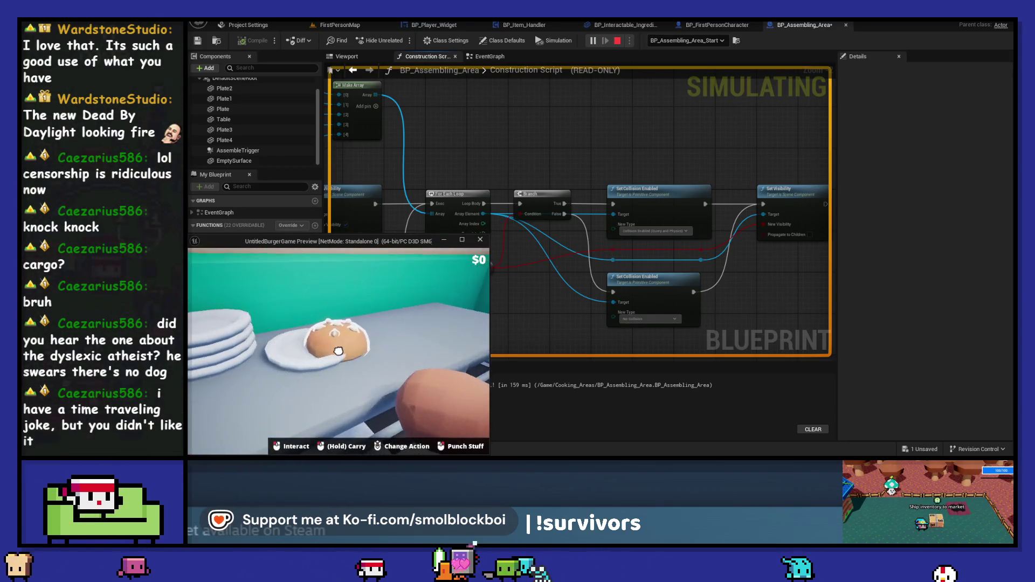
key(Escape)
drag(493, 151, 582, 159)
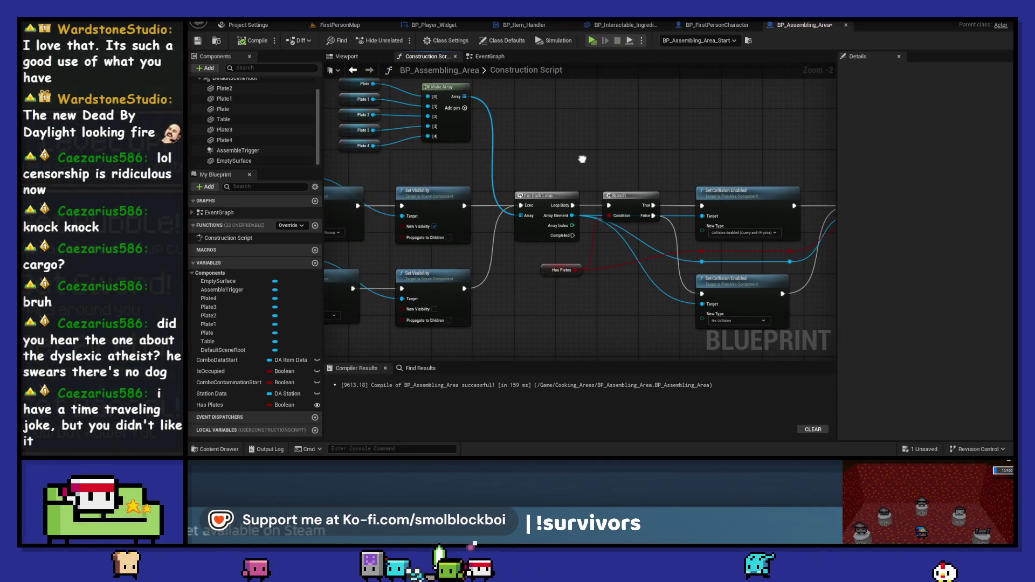
drag(582, 159, 733, 163)
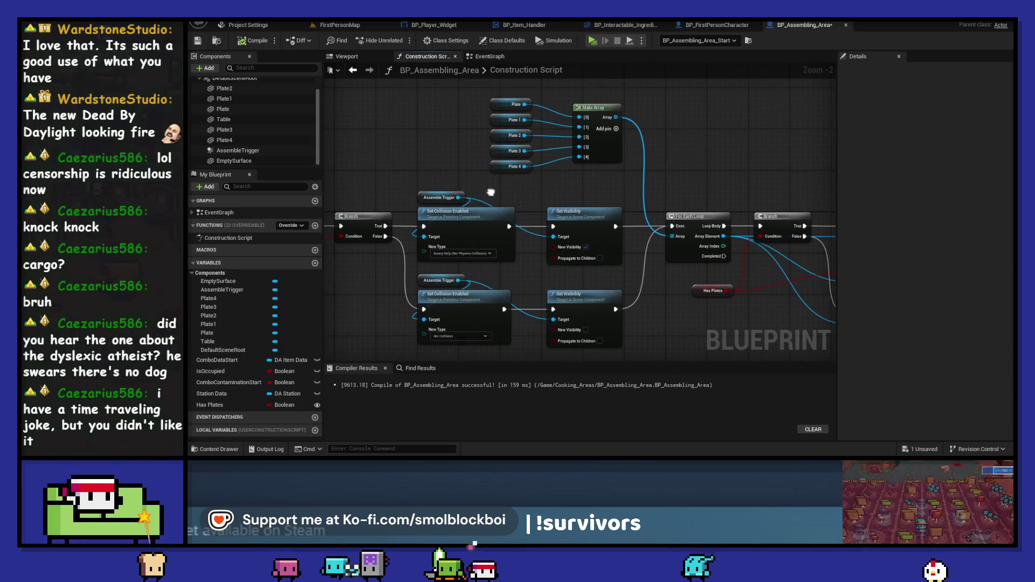
drag(490, 172, 631, 175)
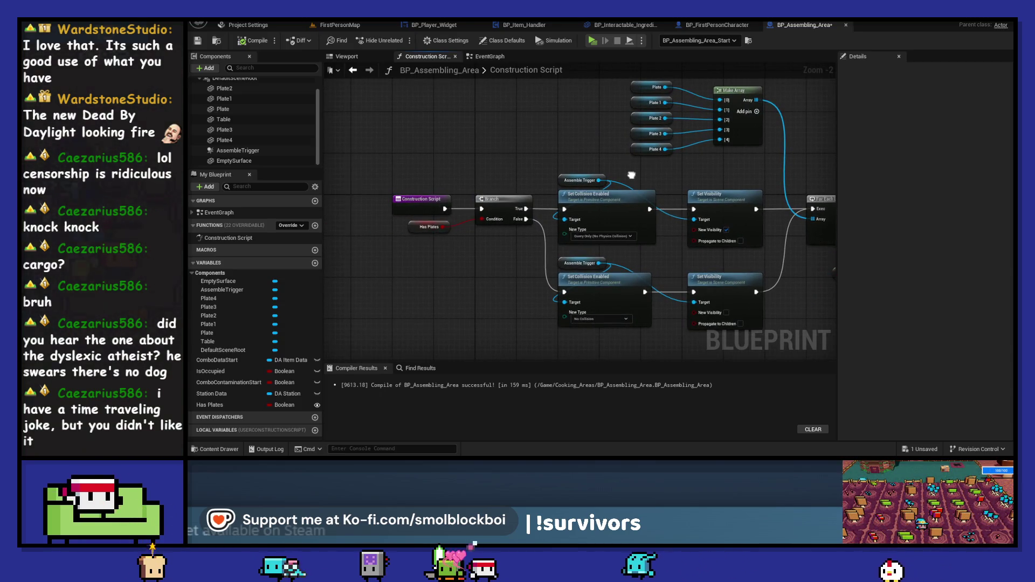
drag(631, 175, 529, 173)
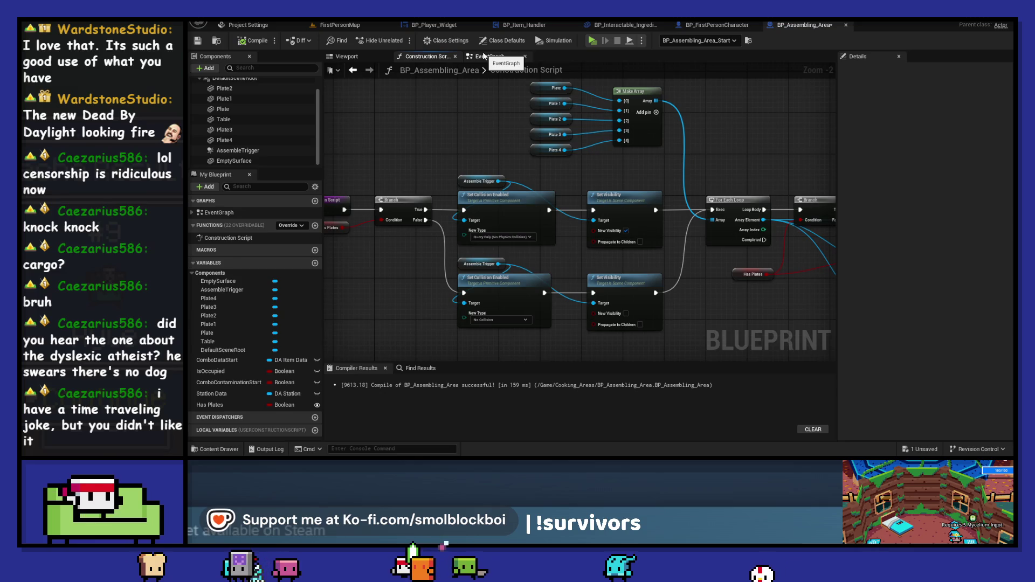
Review Plate3's Collision details, then return to the FirstPersonMap level
click(266, 130)
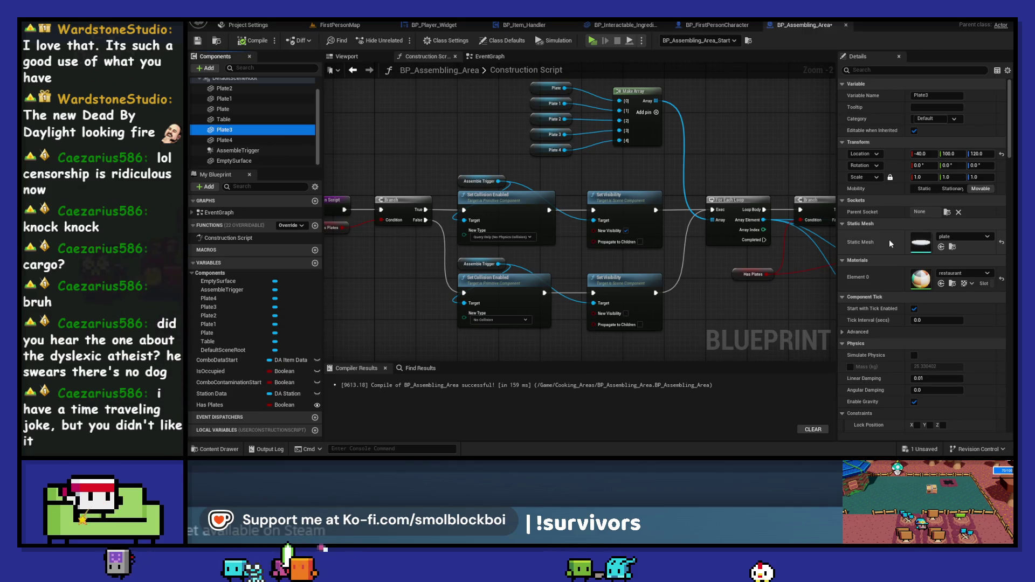
drag(778, 303, 501, 292)
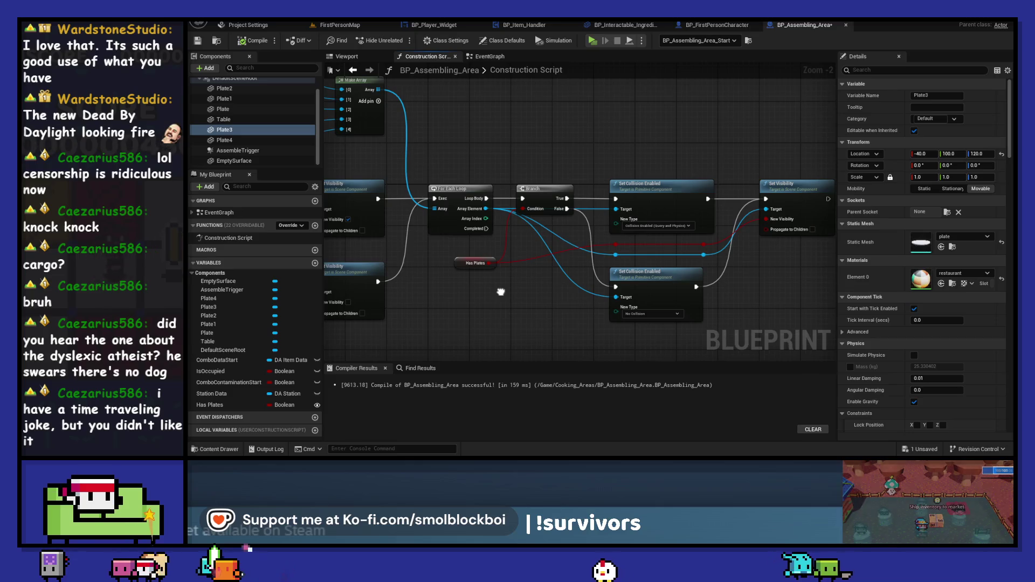
scroll(895, 290, down, 10)
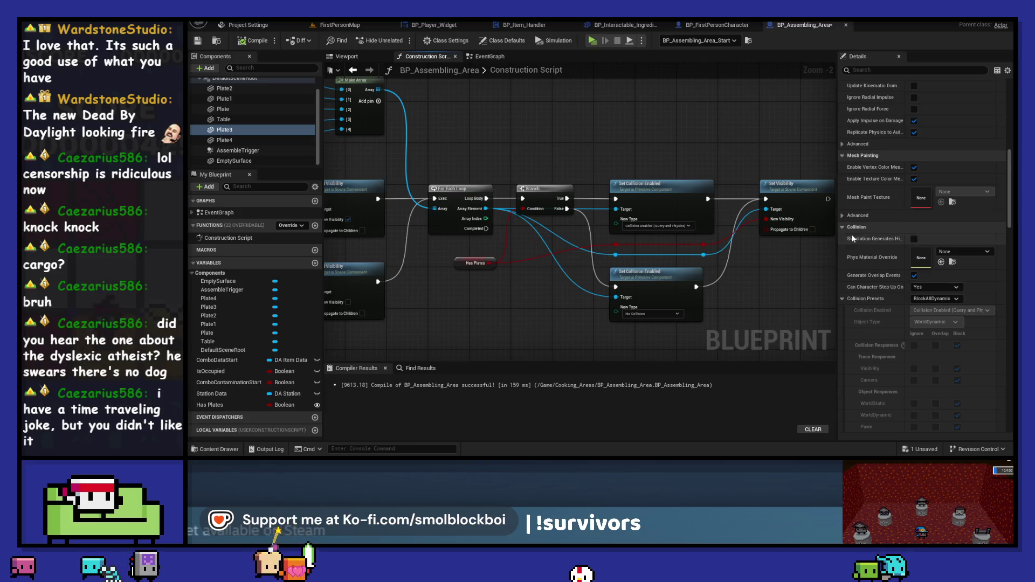
click(340, 24)
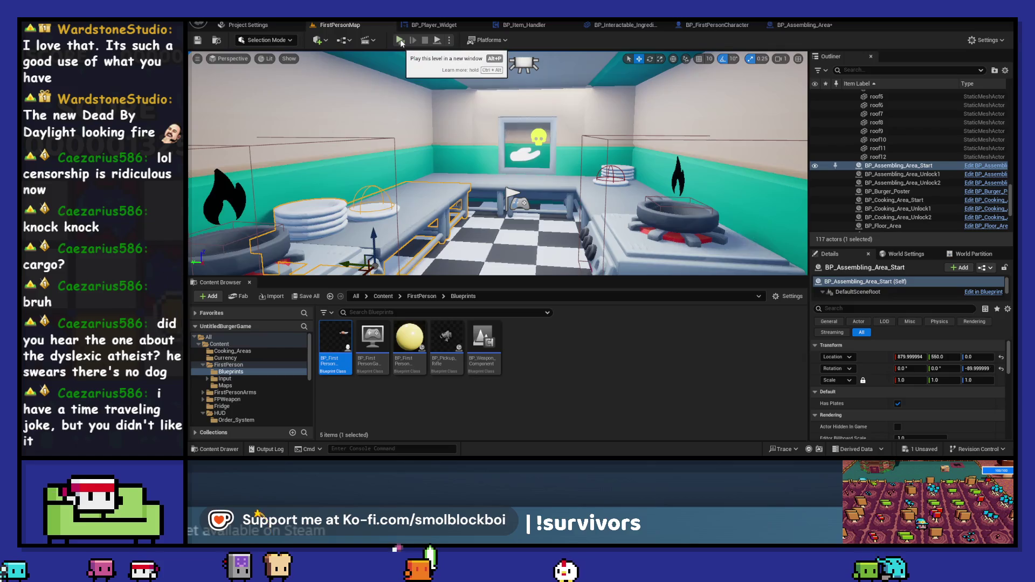
Play the level and buy the Assembling and Cooking stations in the shop
click(399, 40)
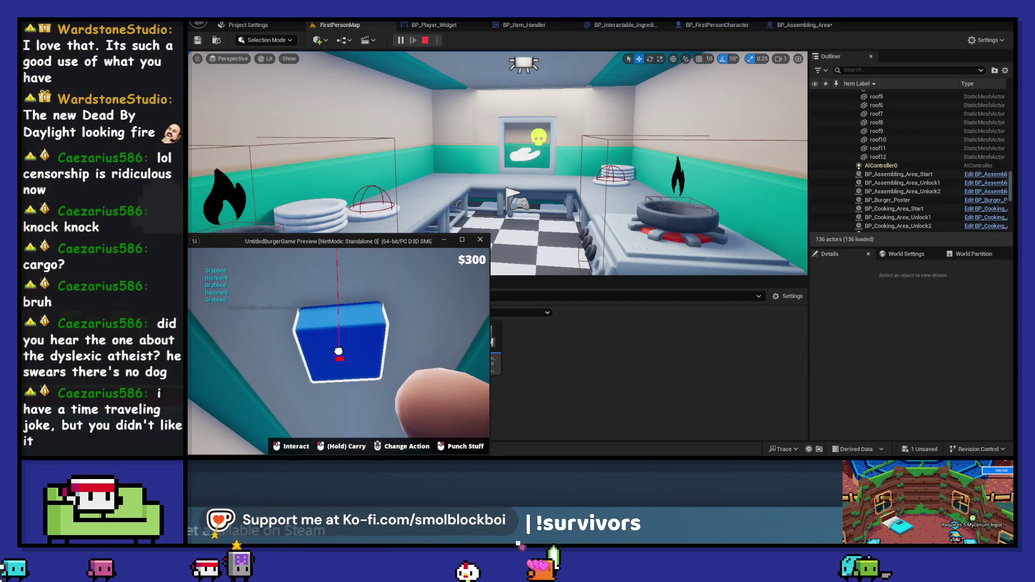
click(338, 351)
click(339, 351)
click(347, 372)
click(346, 355)
click(391, 306)
Grab a bun, set it on the plate stack, stop, and return to BP_Assembling_Area
click(338, 351)
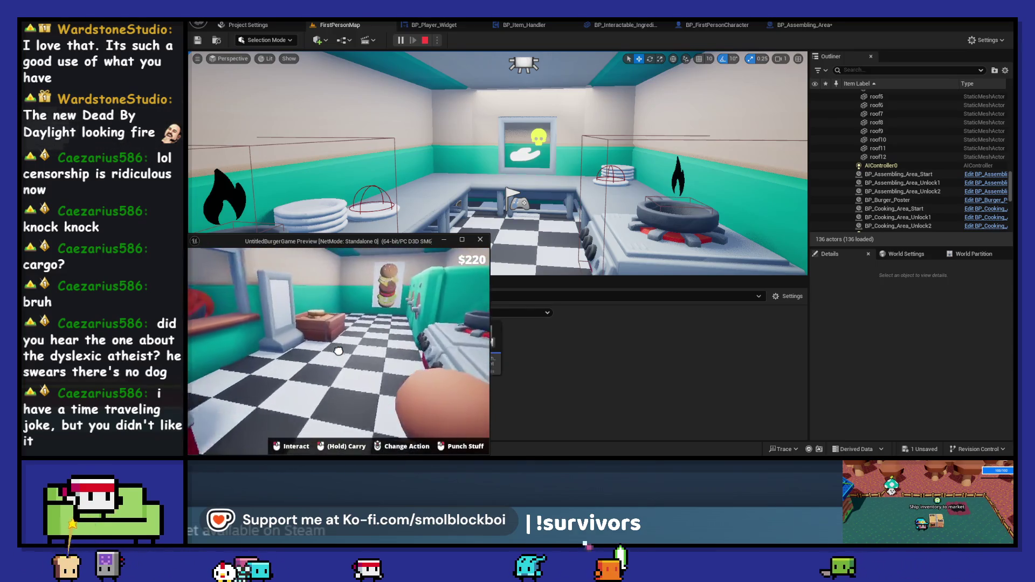
click(338, 351)
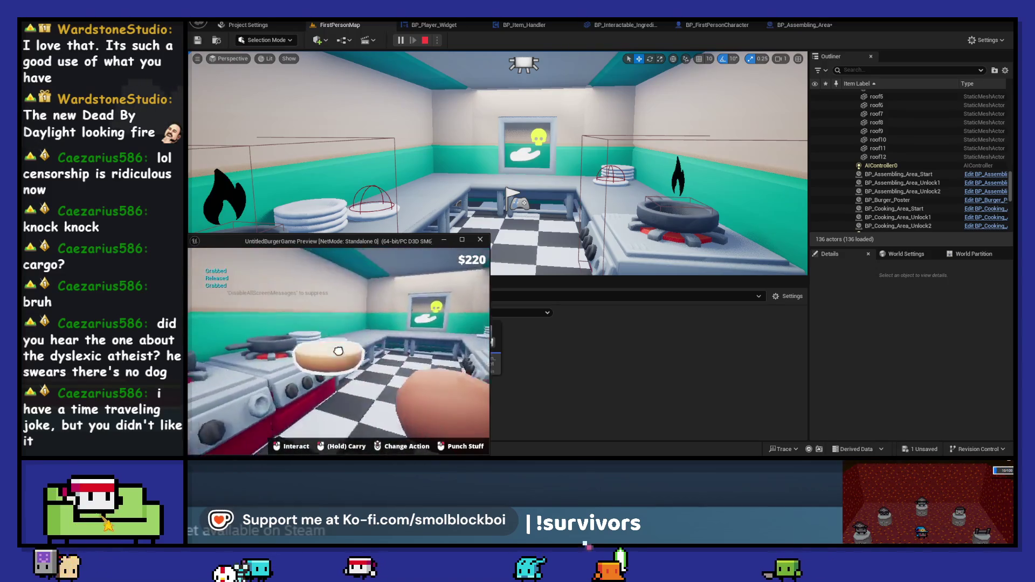
click(339, 351)
click(338, 351)
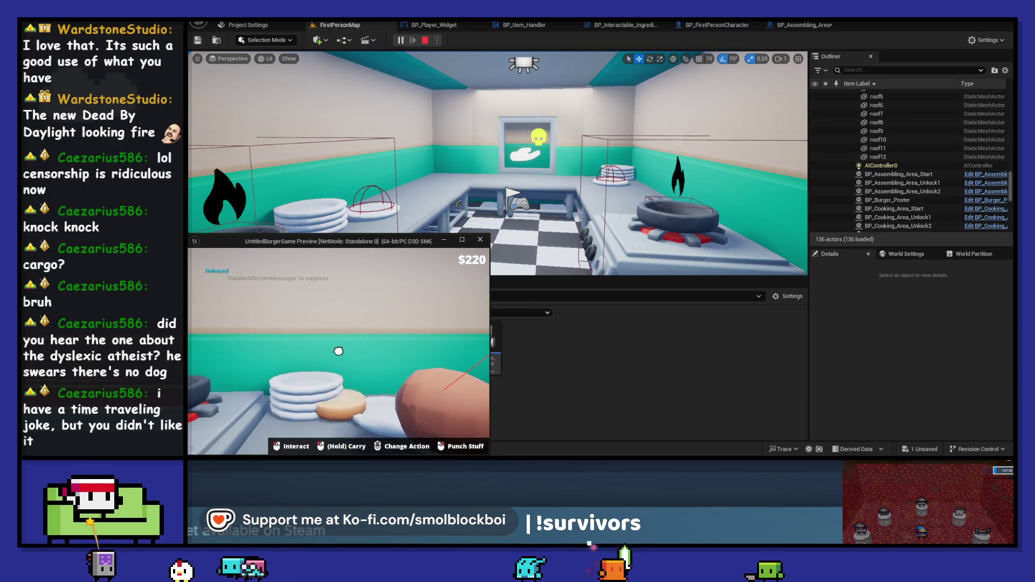
key(Escape)
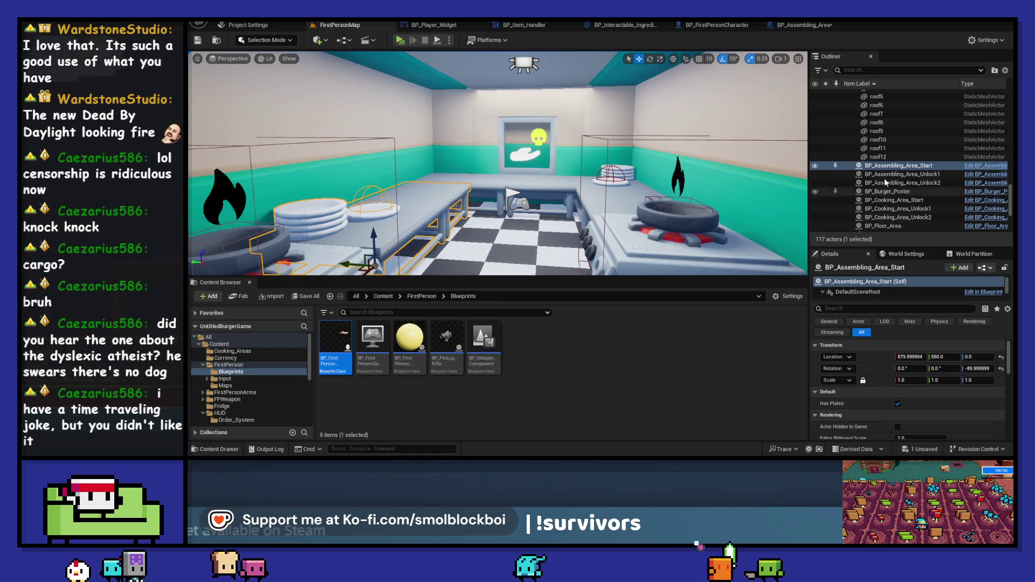
click(819, 26)
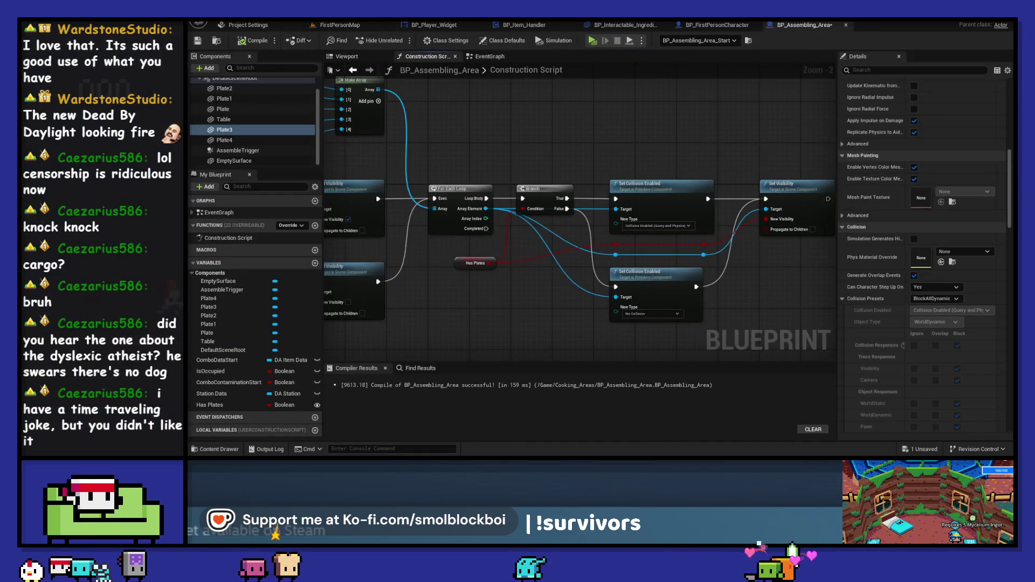
Cut the Has Plates plate logic nodes out of the Construction Script
drag(445, 129, 639, 137)
drag(351, 125, 535, 121)
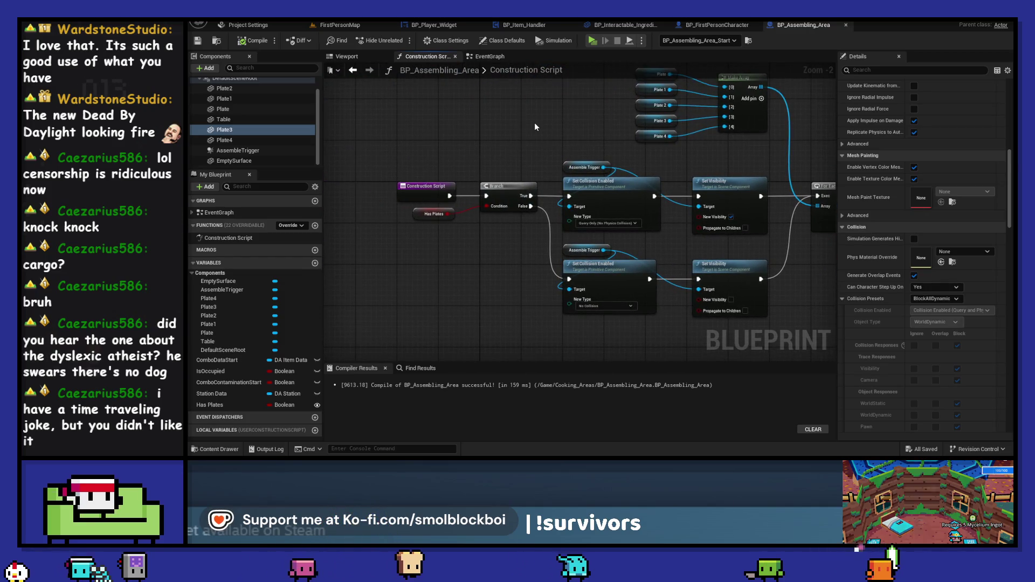
scroll(535, 122, down, 2)
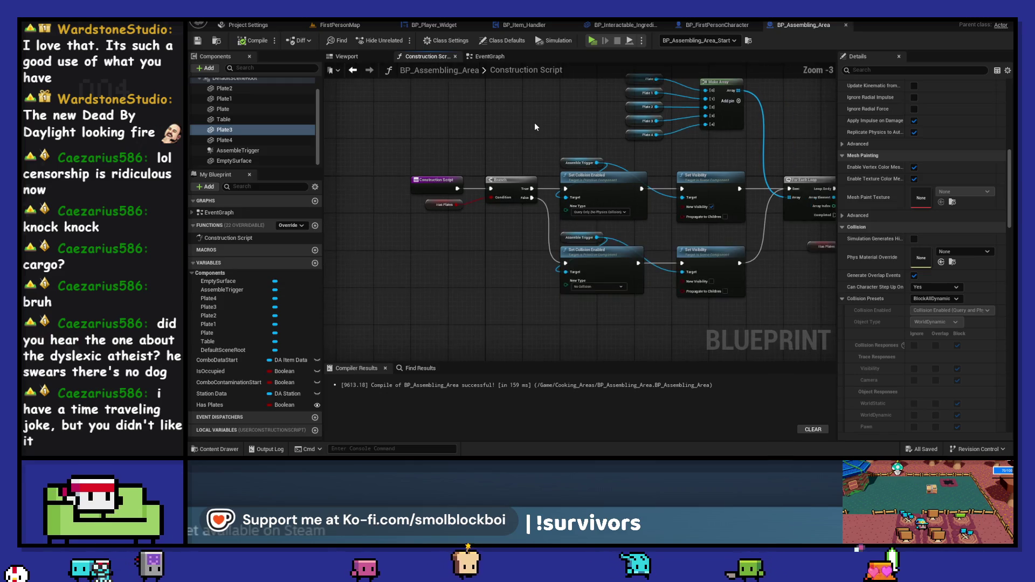
drag(621, 149, 408, 151)
mouse_move(771, 123)
mouse_down()
mouse_move(334, 284)
mouse_move(455, 297)
mouse_up()
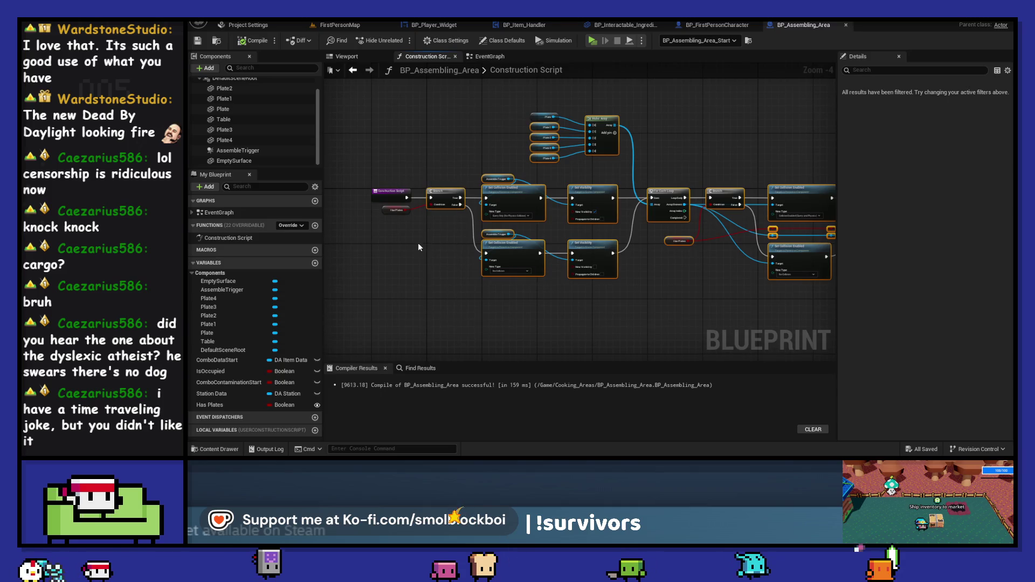
drag(395, 214, 394, 214)
key(Delete)
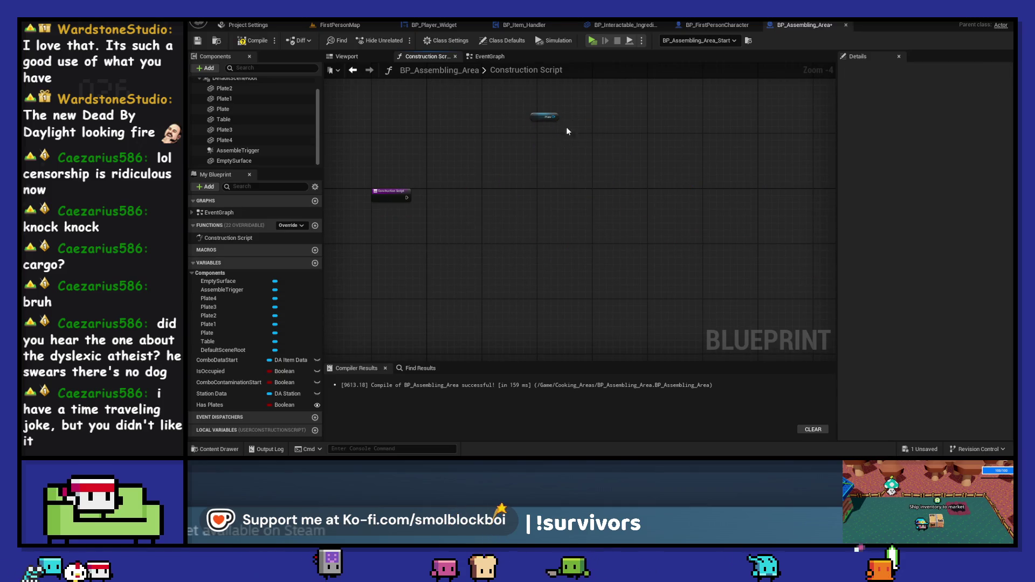
key(ctrl+z)
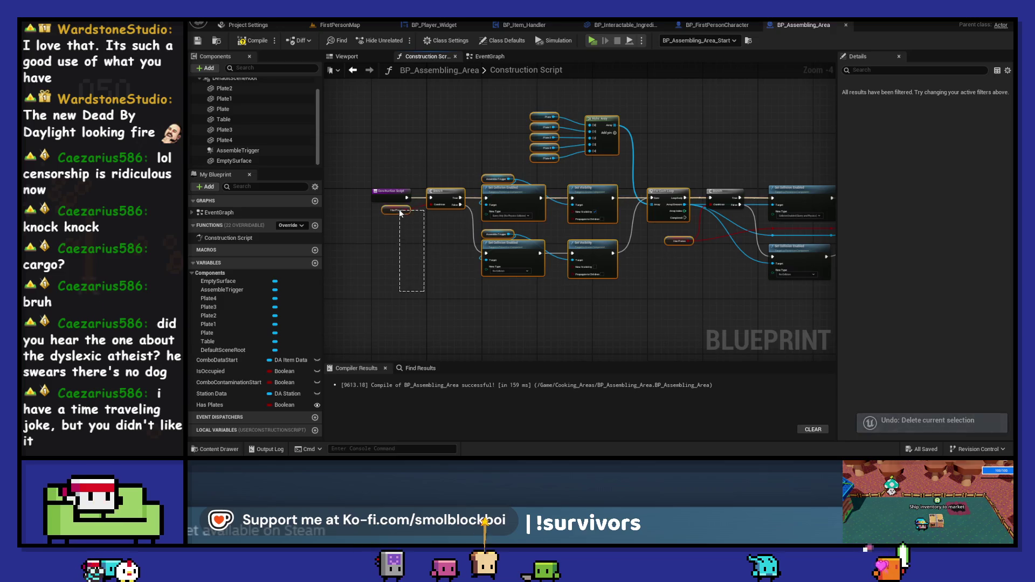
drag(401, 214, 634, 292)
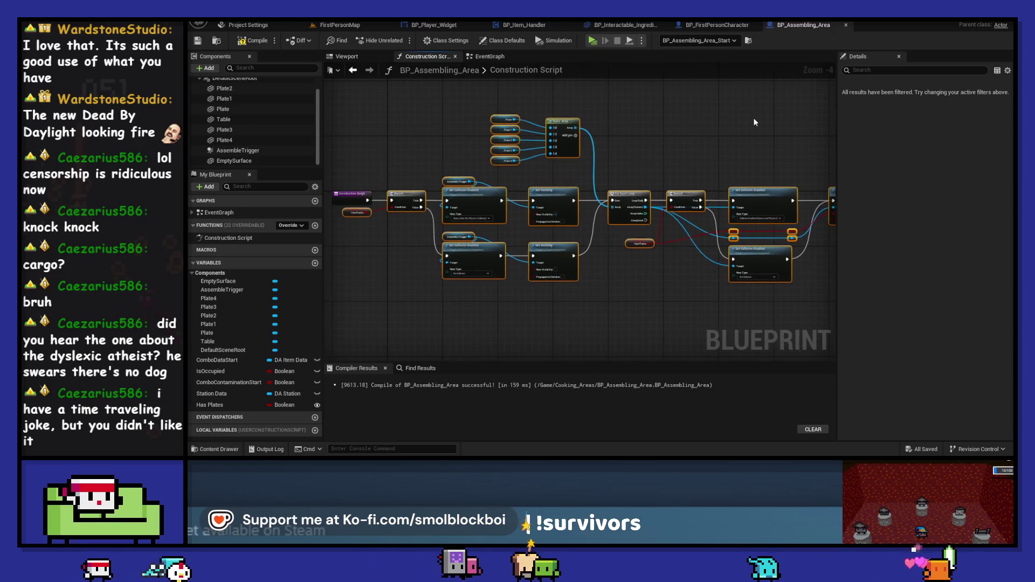
key(Delete)
In the EventGraph, add Event BeginPlay and connect it to the Has Plates Branch
click(490, 56)
drag(497, 118, 516, 163)
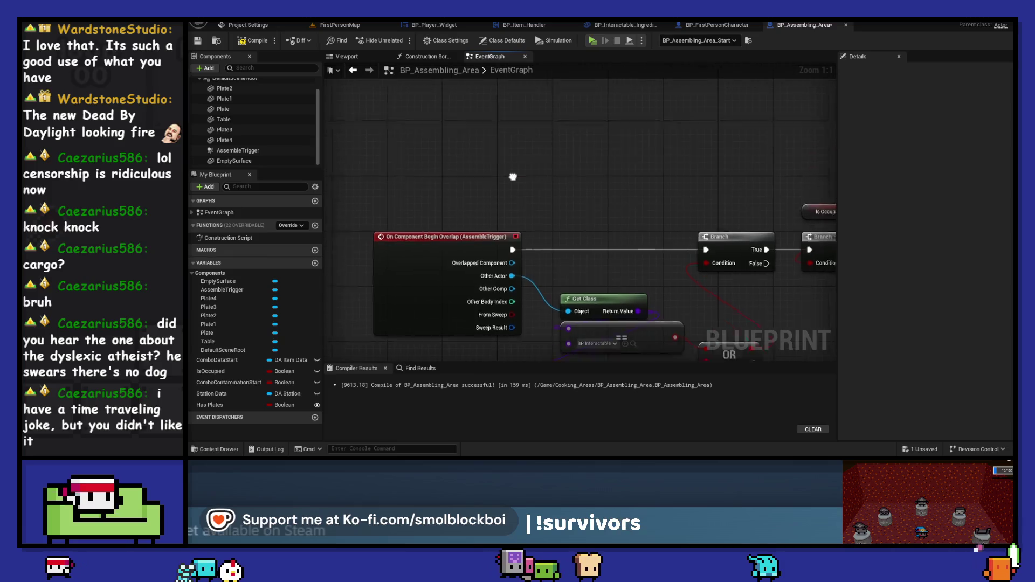
scroll(515, 173, down, 5)
right_click(506, 166)
text(beg)
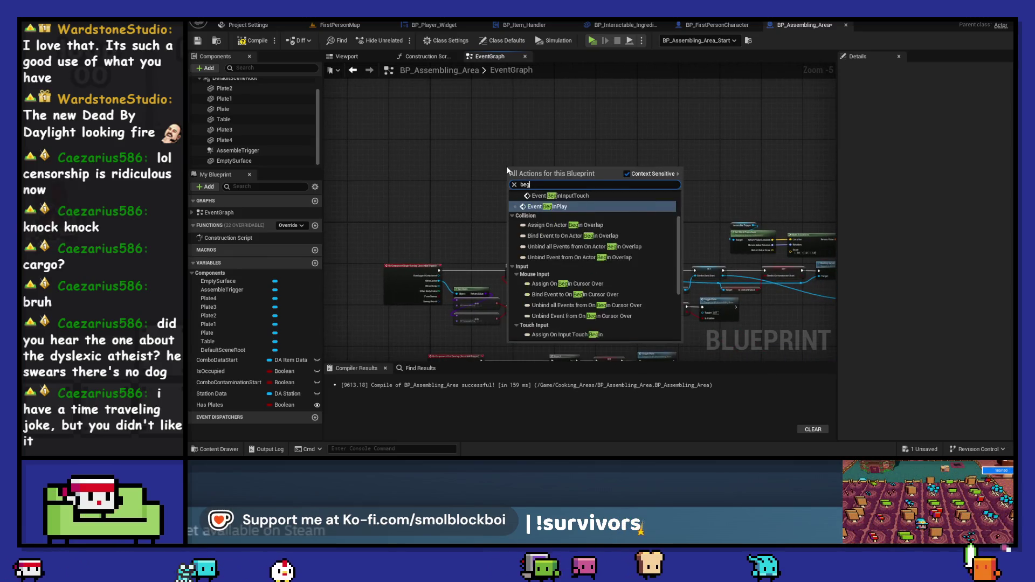
click(565, 208)
scroll(482, 185, up, 2)
mouse_move(482, 185)
mouse_down()
mouse_move(466, 153)
mouse_move(483, 124)
mouse_move(463, 149)
mouse_up()
drag(593, 154, 721, 150)
drag(485, 147, 510, 148)
Play-test placing a burger bun on the plates, then save the blueprint
click(592, 42)
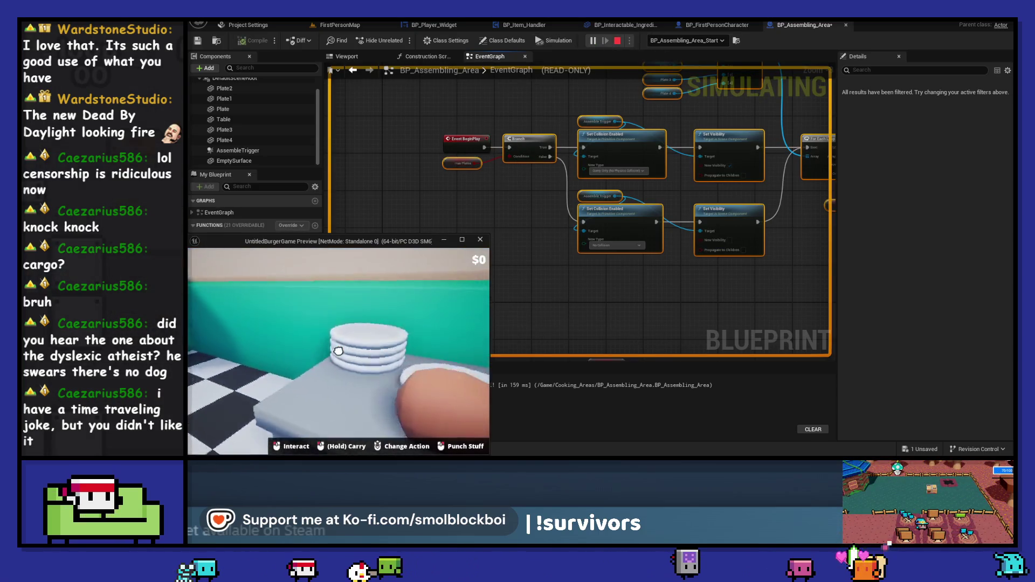
click(338, 351)
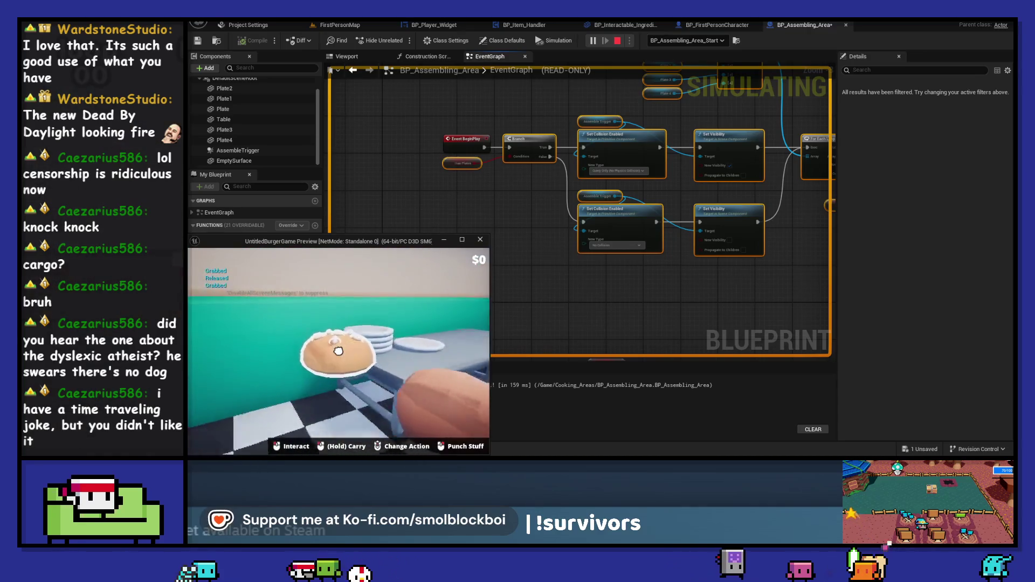
click(338, 351)
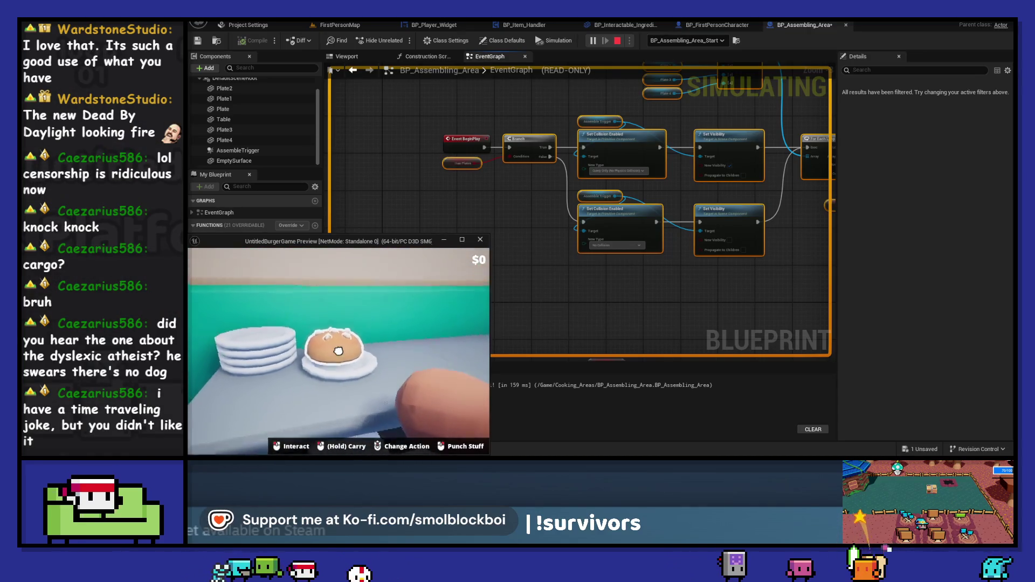
click(338, 351)
click(338, 352)
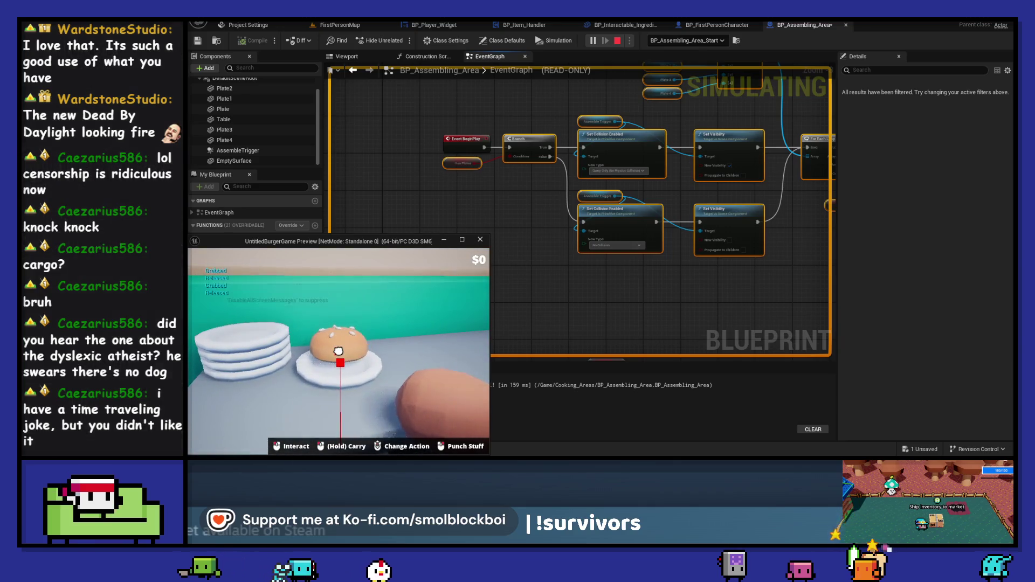
click(338, 351)
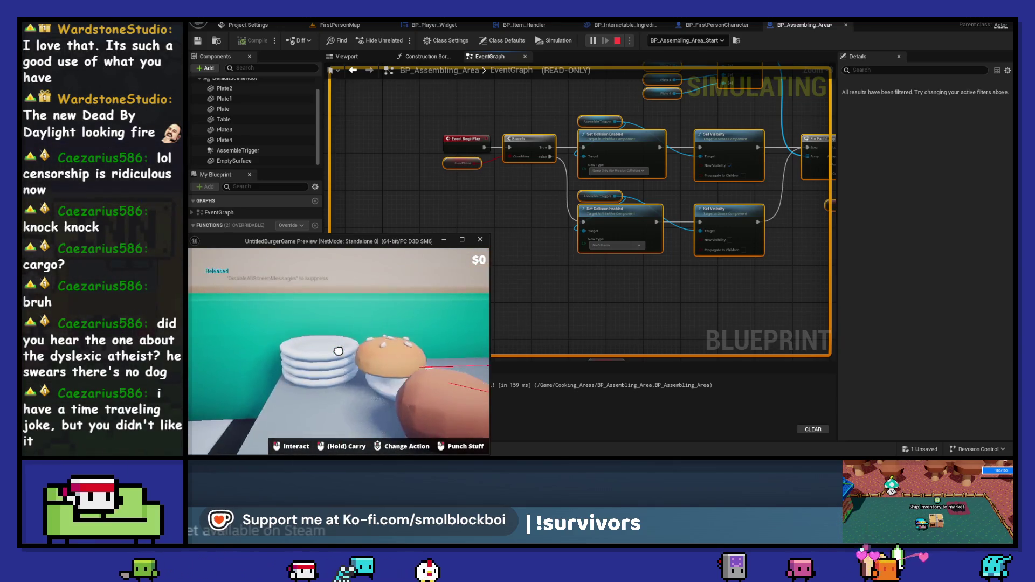
key(Escape)
scroll(555, 264, up, 2)
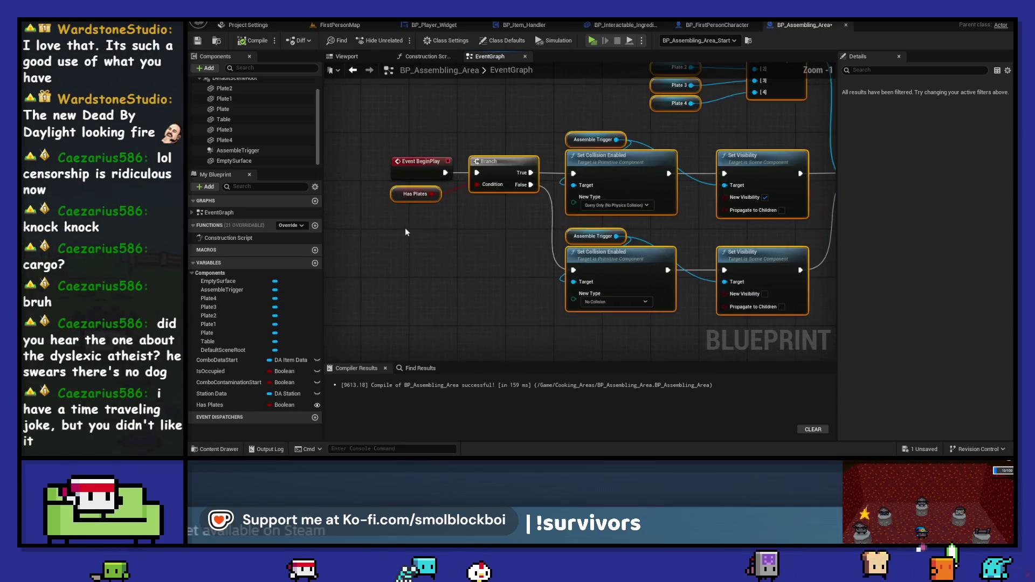
click(406, 213)
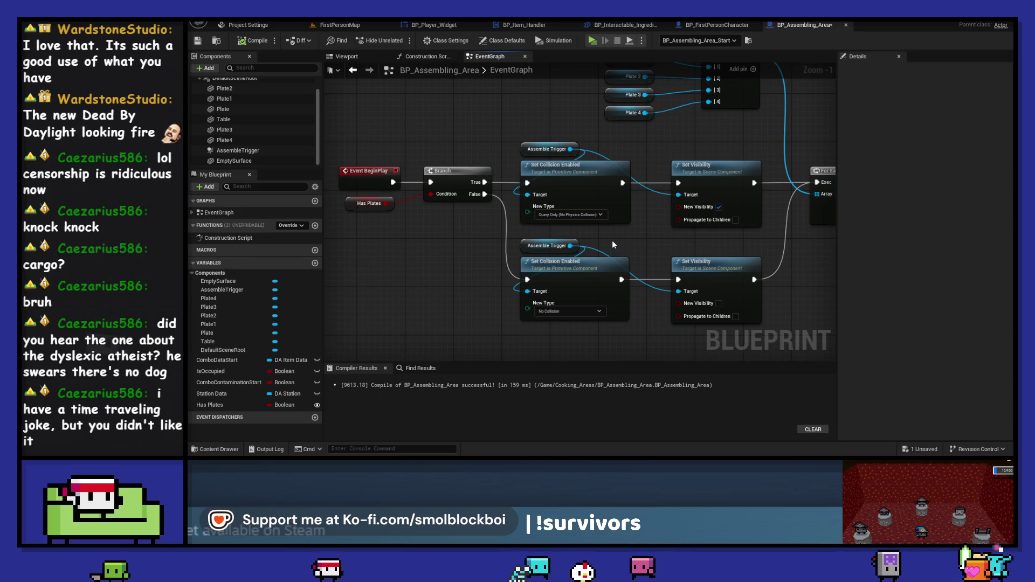
click(196, 43)
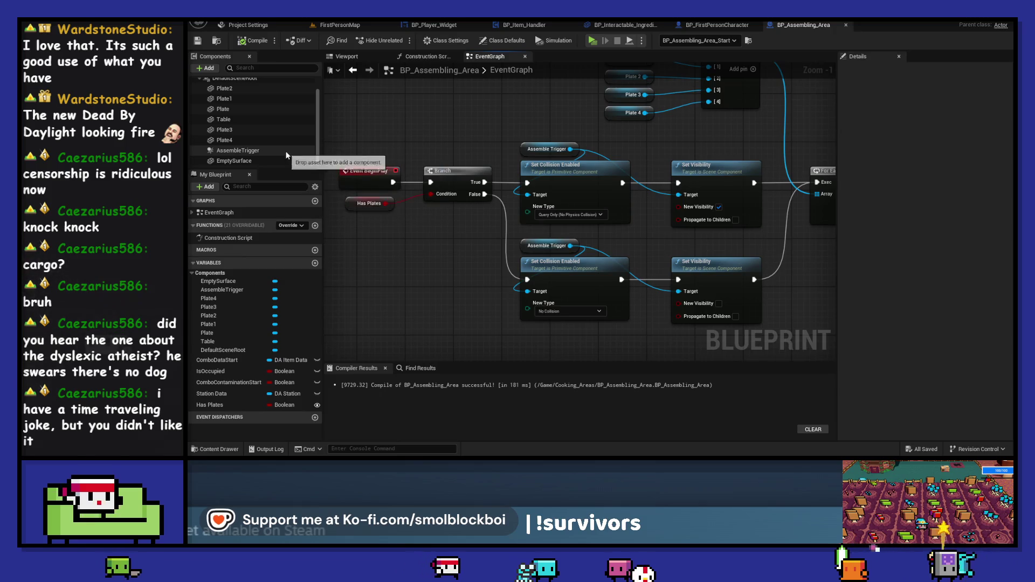
Run two more play tests, walking into the kitchen and carrying a bun to a plate
click(592, 42)
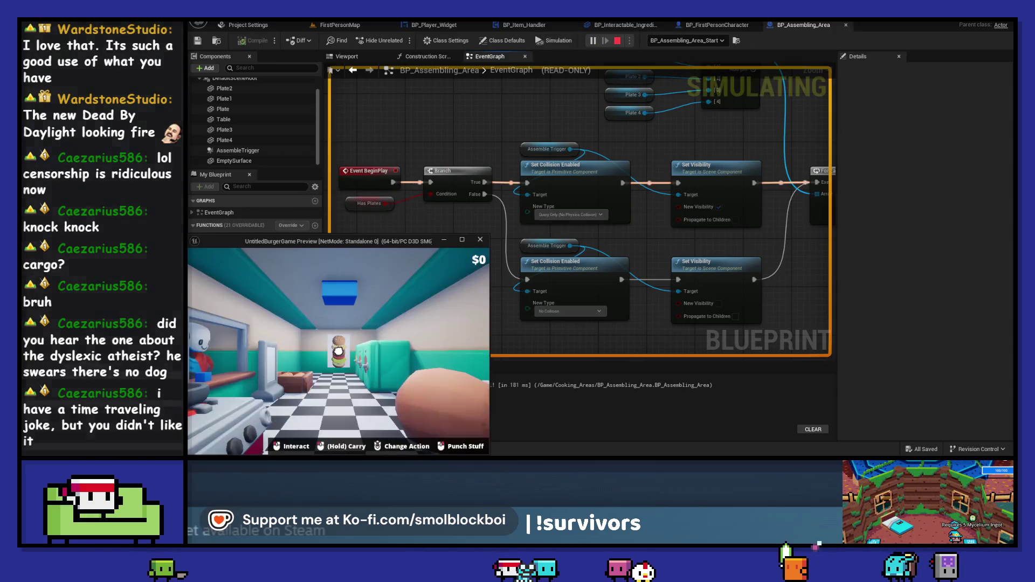
key(w)
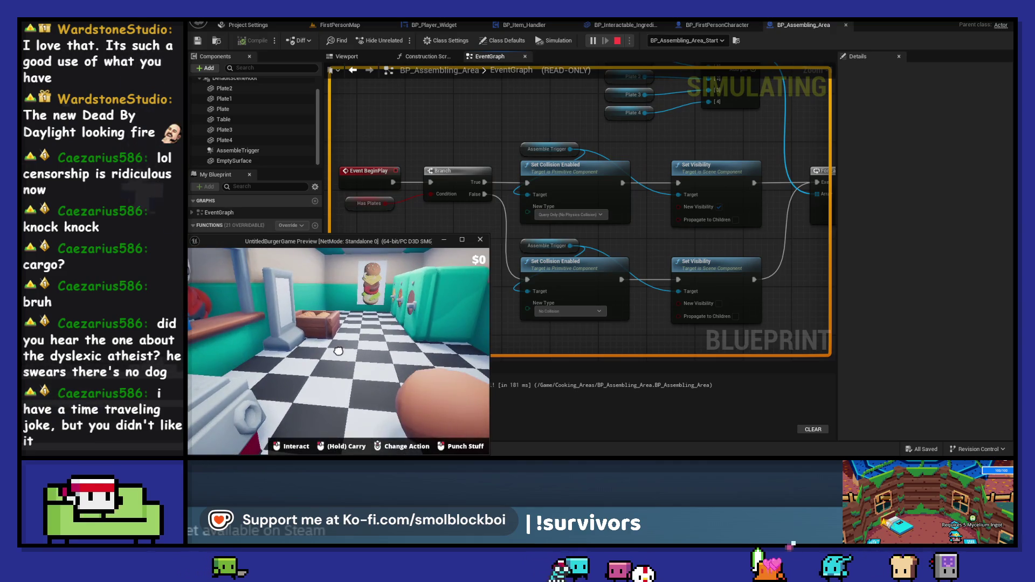
key(Escape)
scroll(588, 205, down, 6)
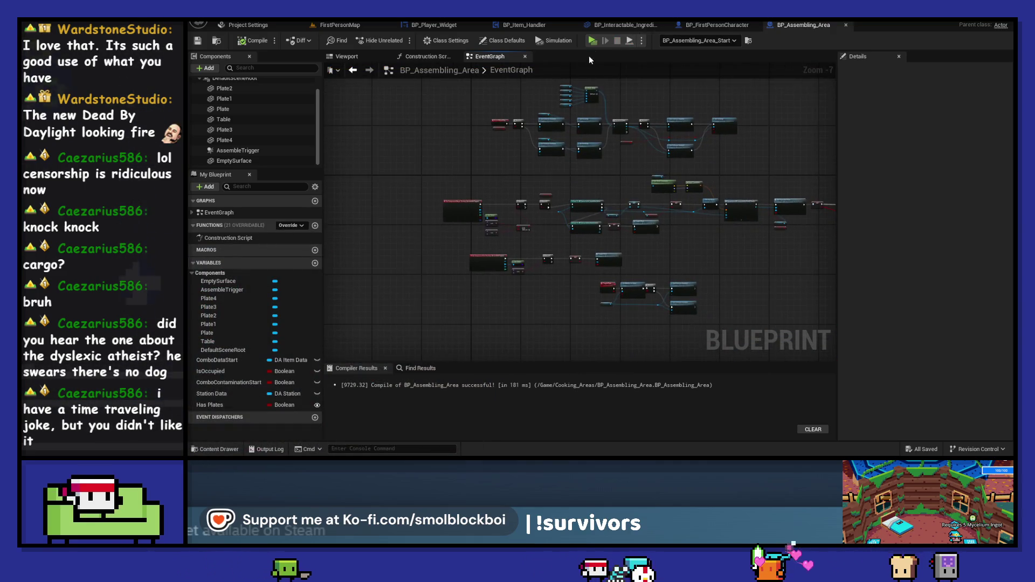
click(592, 41)
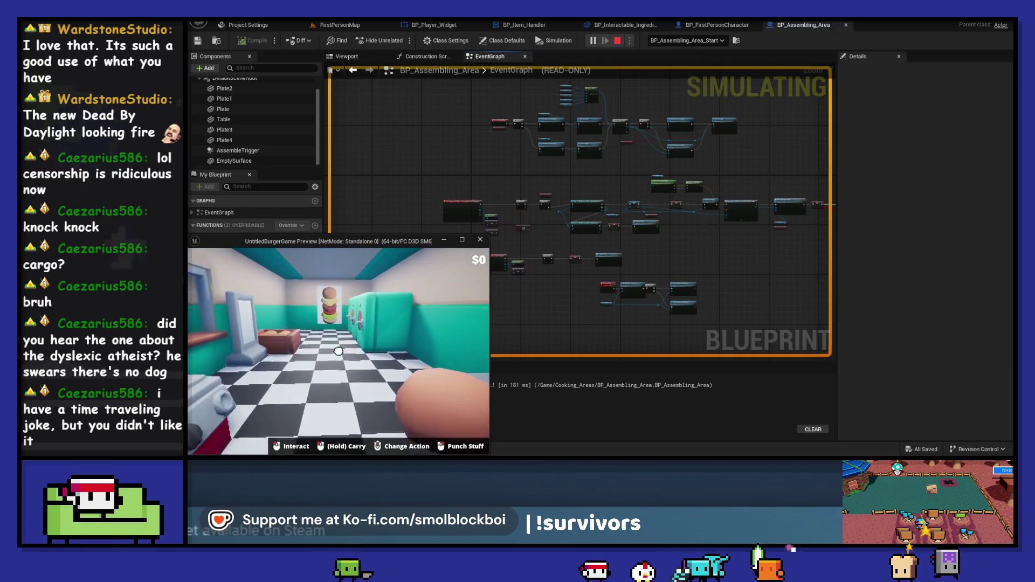
drag(338, 351, 338, 351)
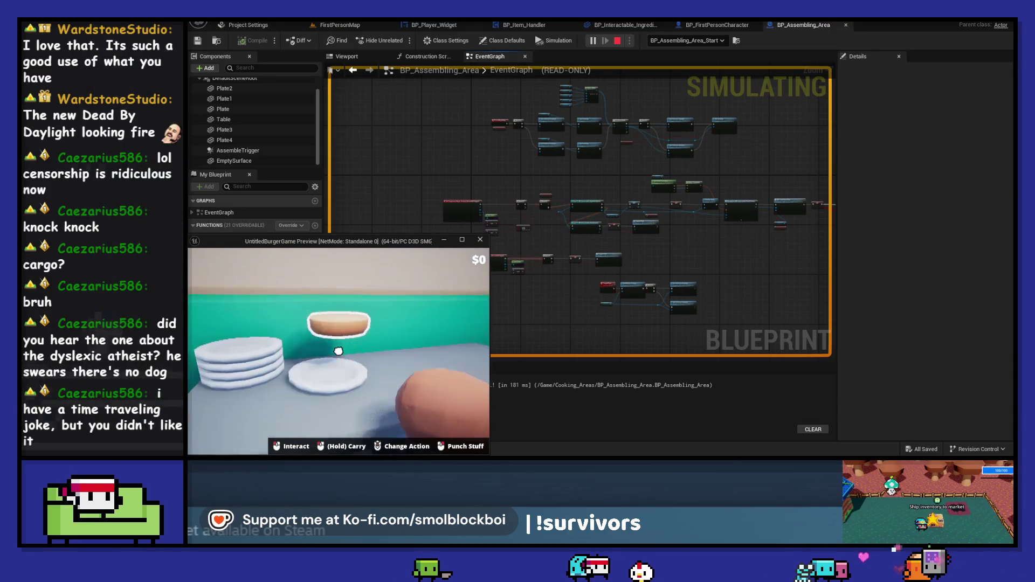
key(Escape)
scroll(640, 229, up, 8)
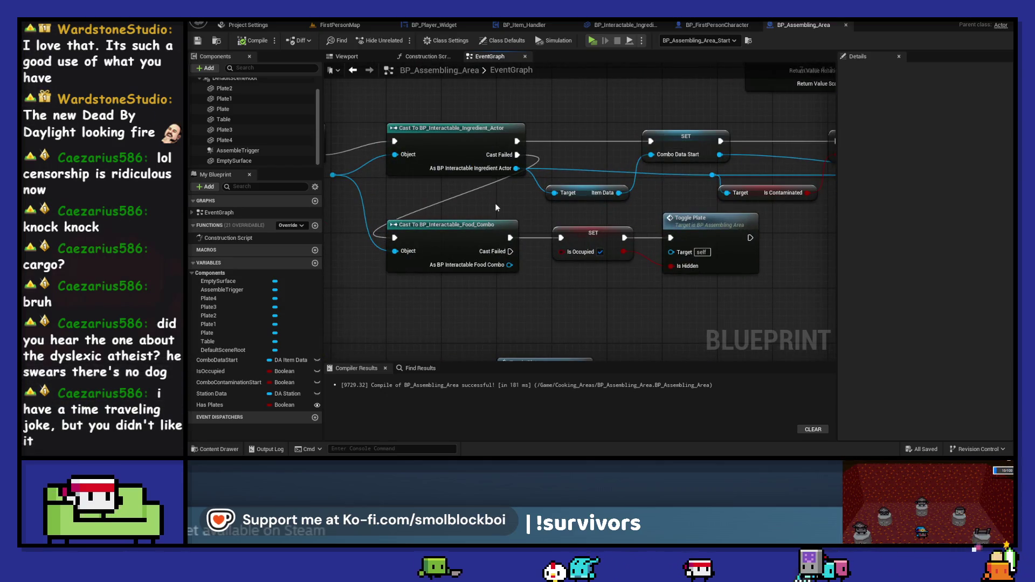
Inspect the overlap cast nodes from Other Actor, then play-test grabbing a burger bun
mouse_move(371, 232)
mouse_down()
mouse_move(630, 230)
mouse_move(628, 162)
mouse_move(559, 304)
mouse_move(608, 273)
mouse_up()
scroll(629, 226, down, 2)
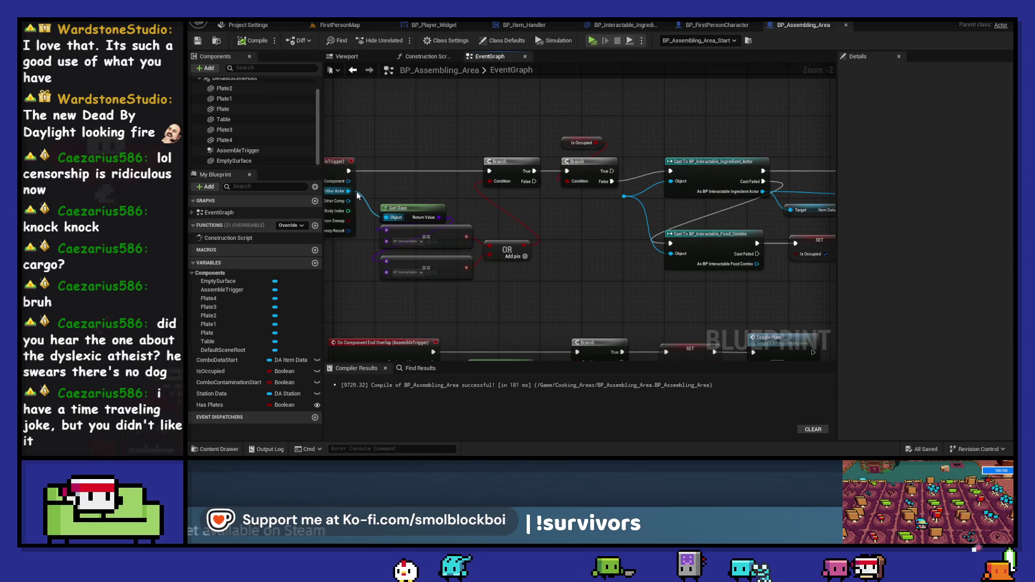
drag(349, 191, 624, 197)
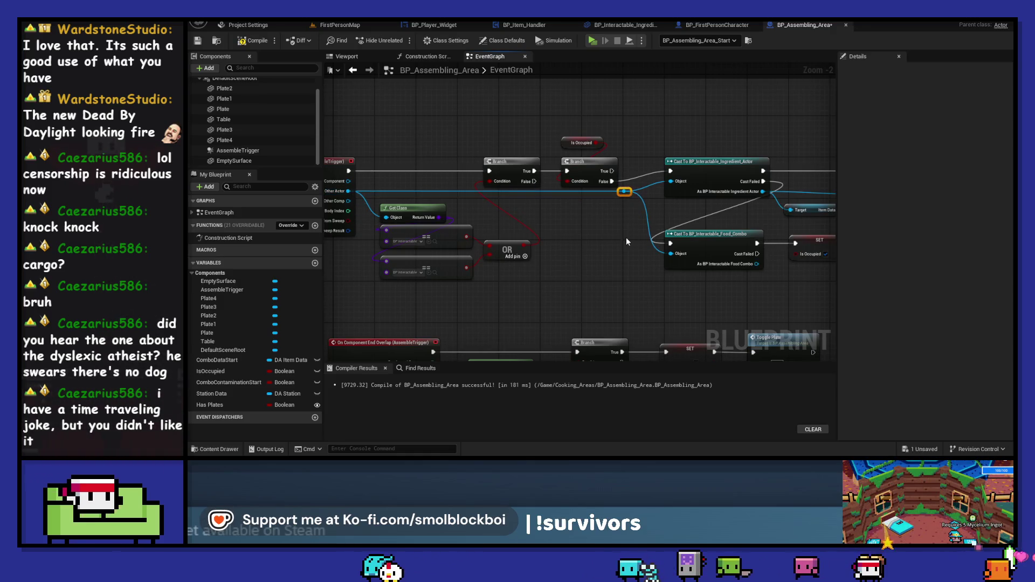
click(593, 41)
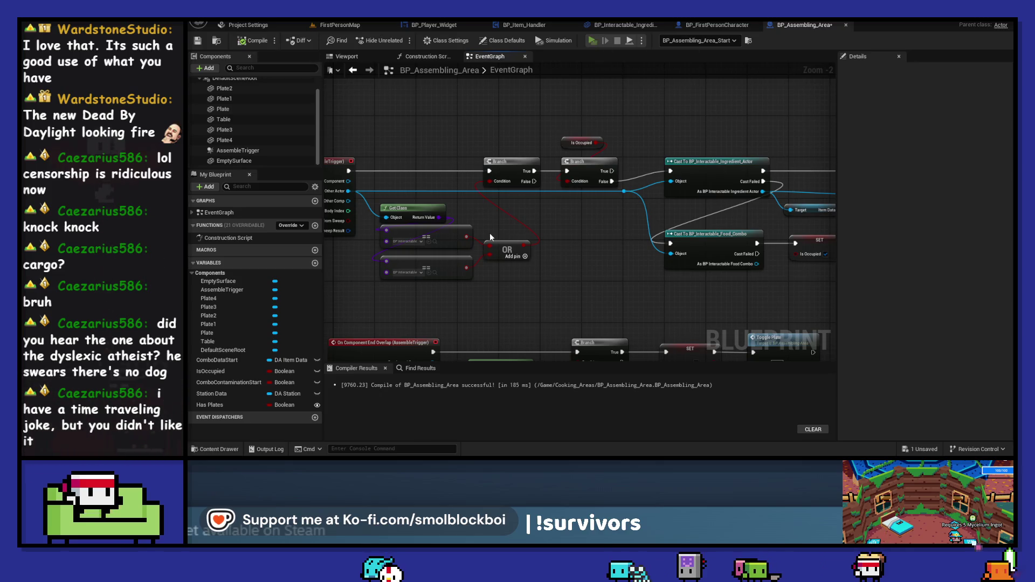
click(338, 351)
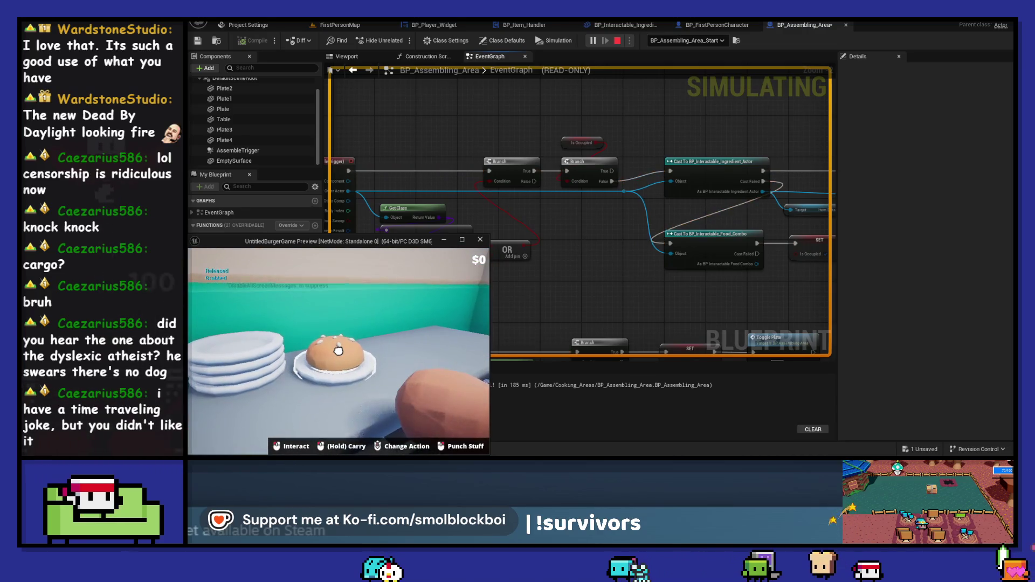
click(491, 265)
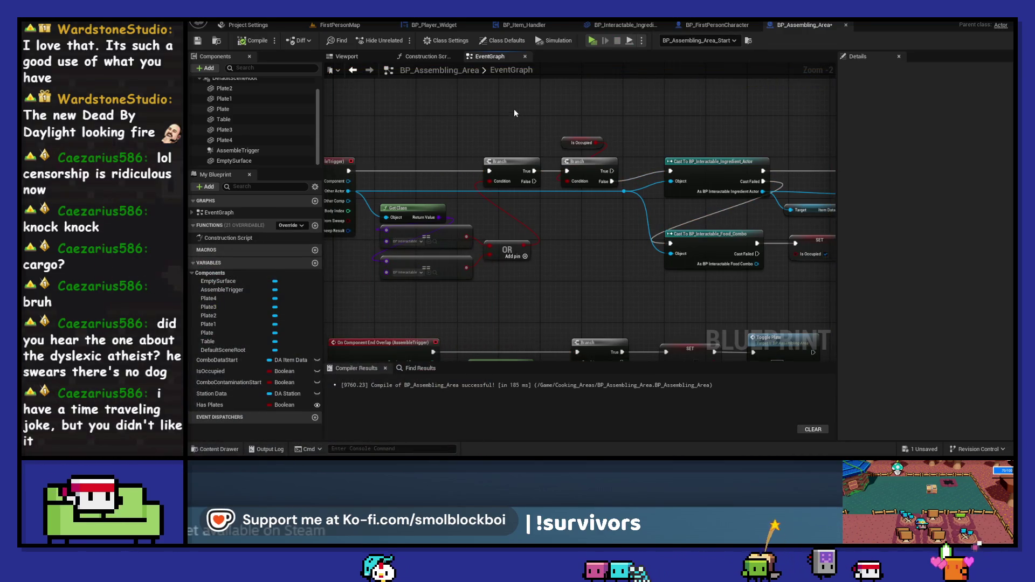
Add a new function to BP_Assembling_Area and start naming it 'Set P'
scroll(515, 111, down, 3)
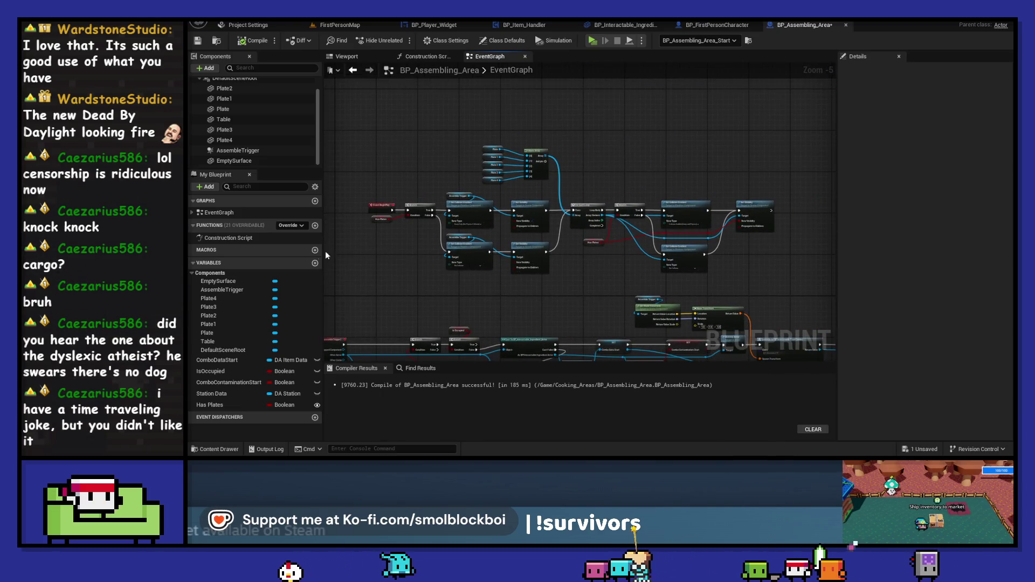
click(315, 227)
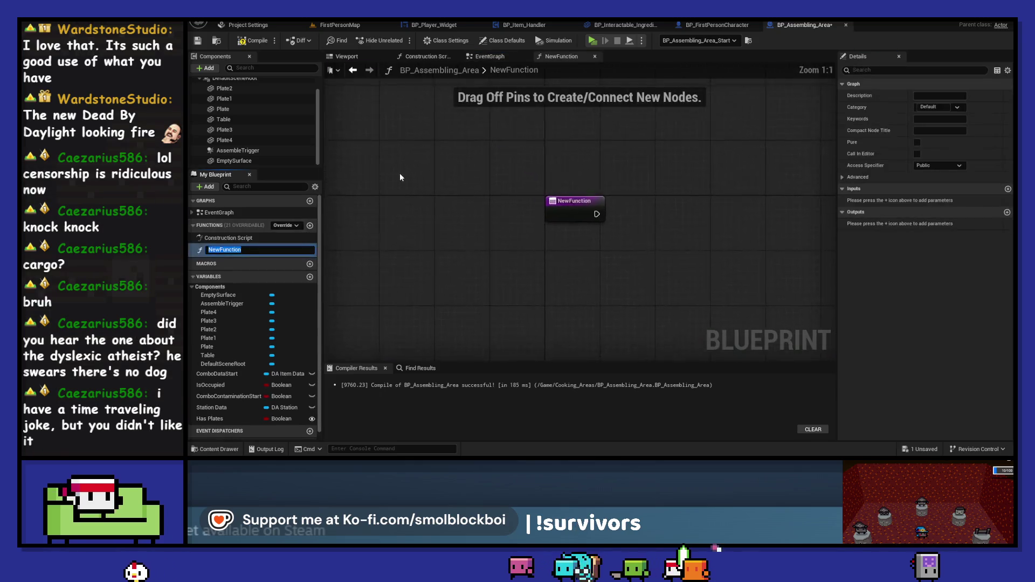
text(Set P)
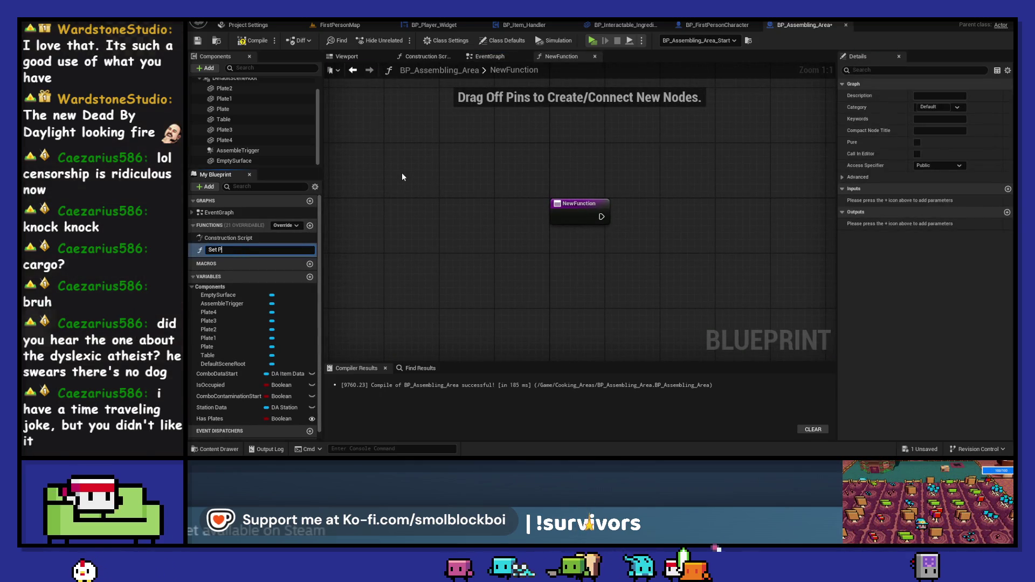